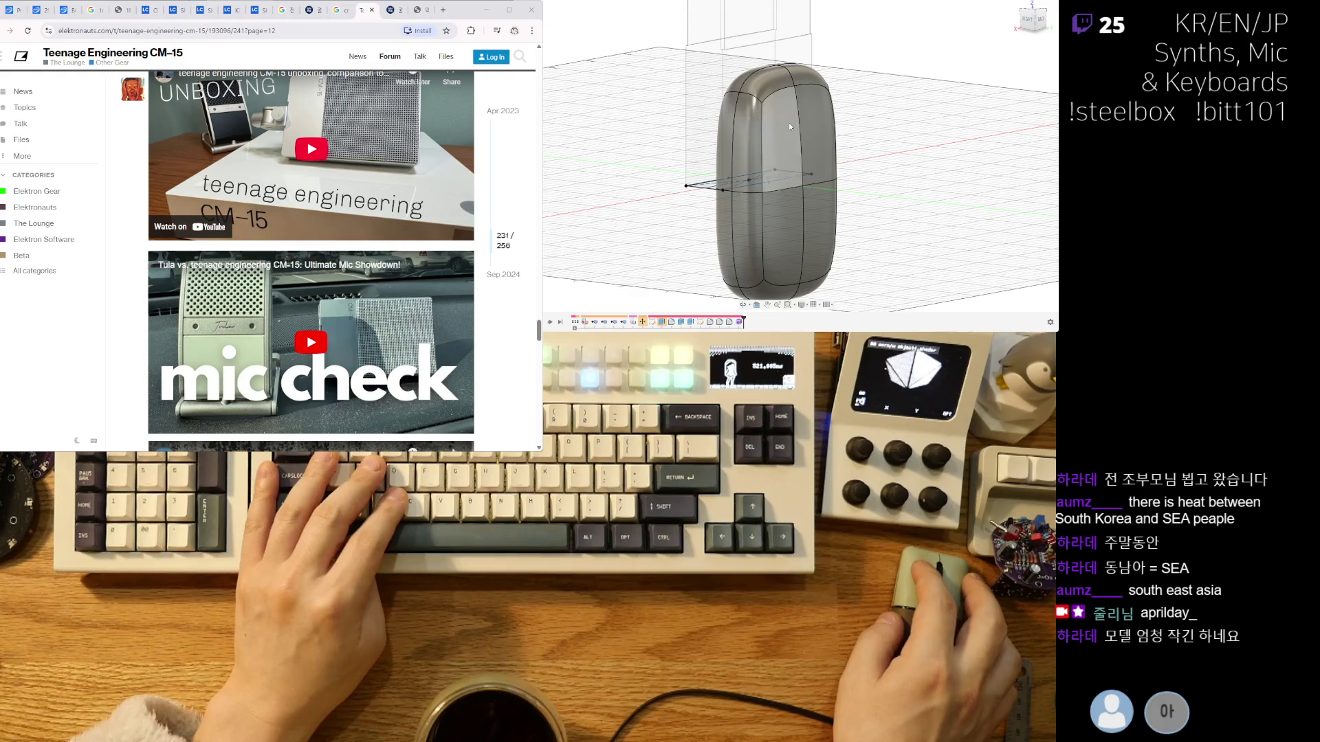
Undo the fillet so the box is sharp-edged again, checking it from the back and isometric views.
{"action": "left_click", "coordinate": [1017, 7]}
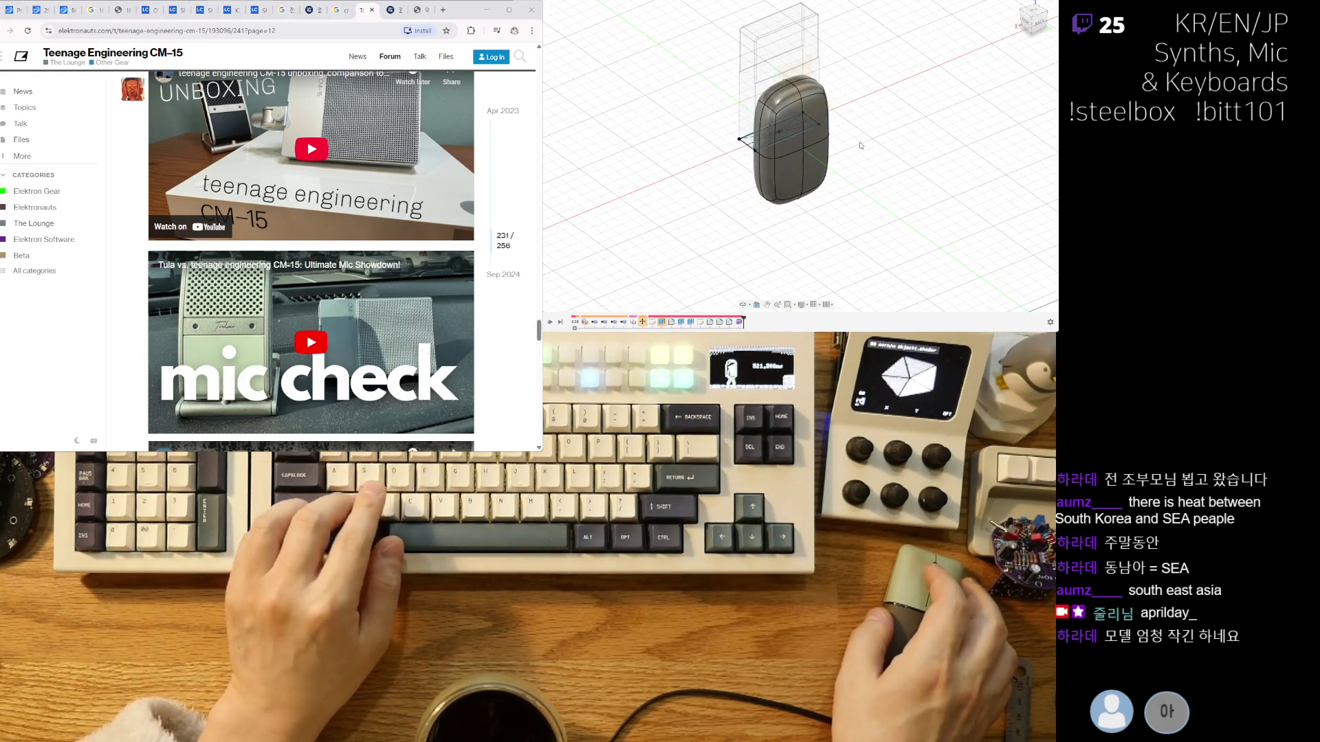
{"action": "key", "text": "v"}
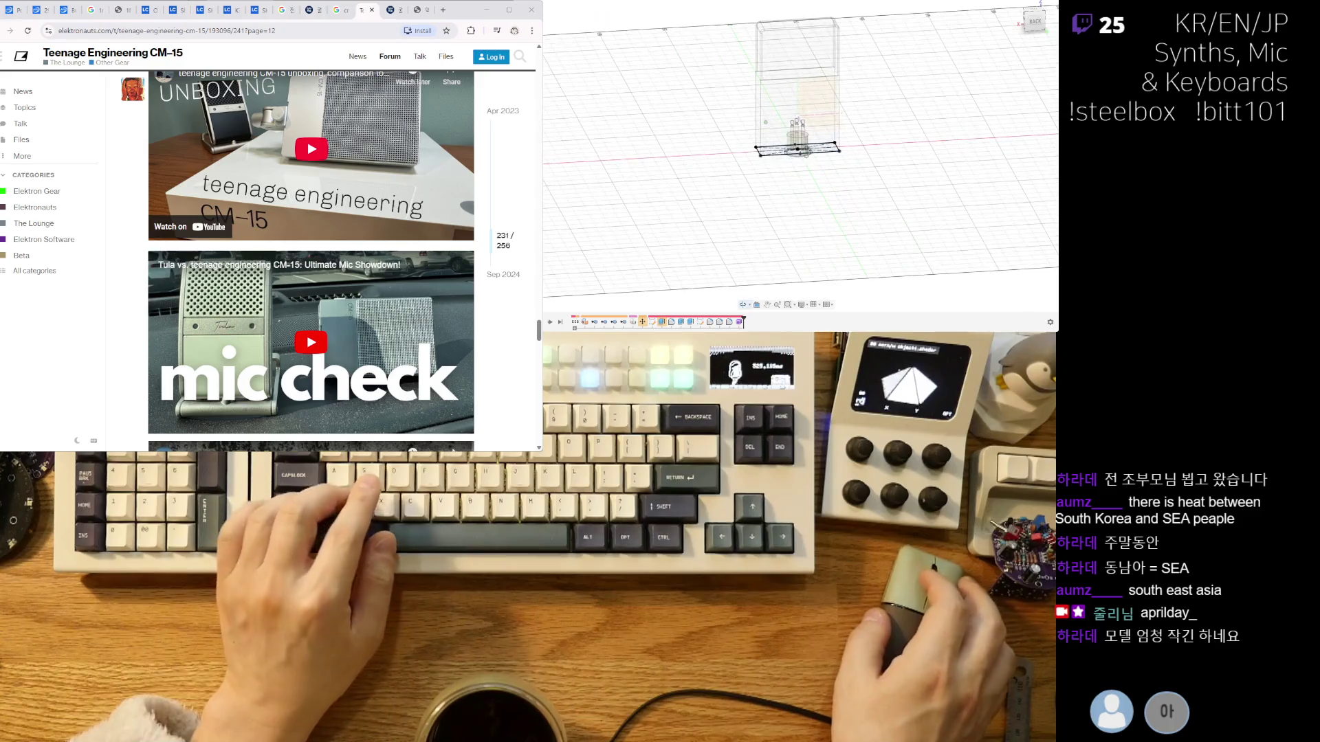
{"action": "key", "text": "v"}
{"action": "mouse_move", "coordinate": [809, 158]}
{"action": "middle_mouse_down", "text": "shift"}
{"action": "mouse_move", "coordinate": [667, 146]}
{"action": "mouse_move", "coordinate": [677, 231]}
{"action": "middle_mouse_up", "text": "shift"}
{"action": "key", "text": "v"}
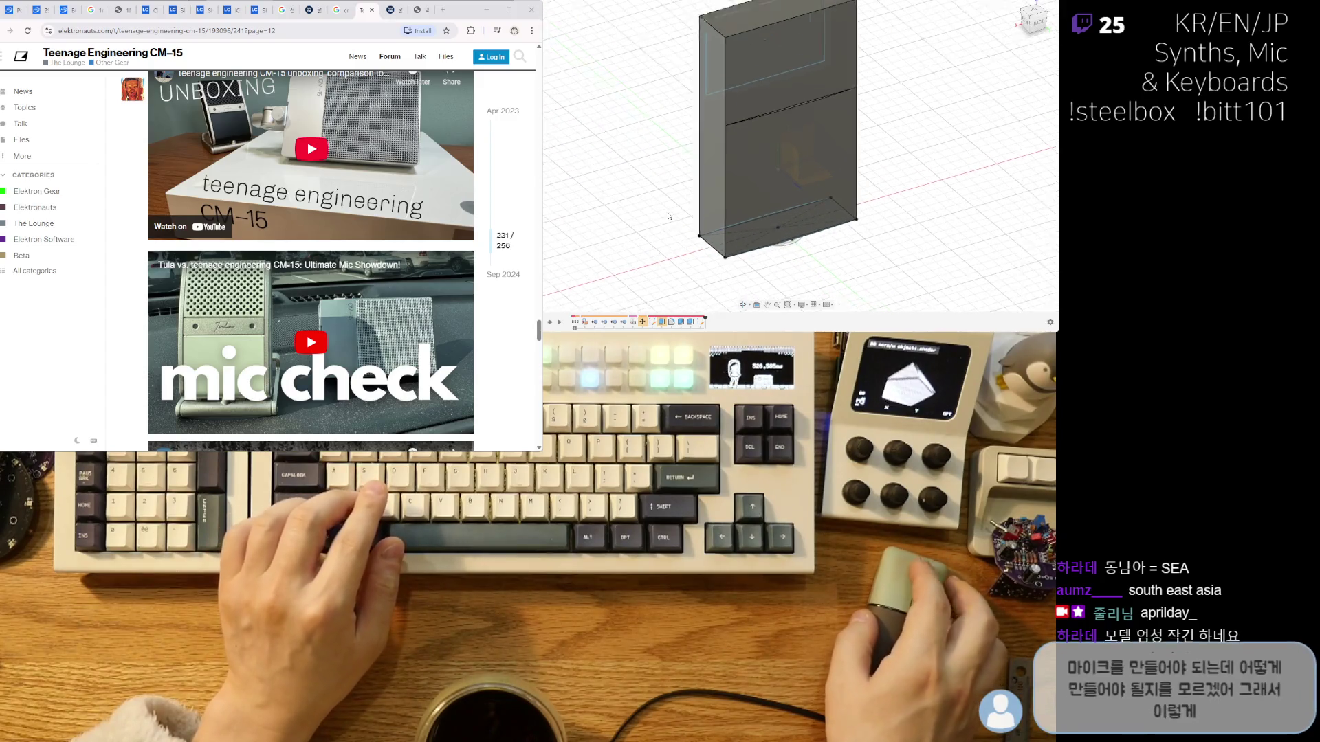
{"action": "middle_click_drag", "start_coordinate": [686, 130], "coordinate": [643, 213]}
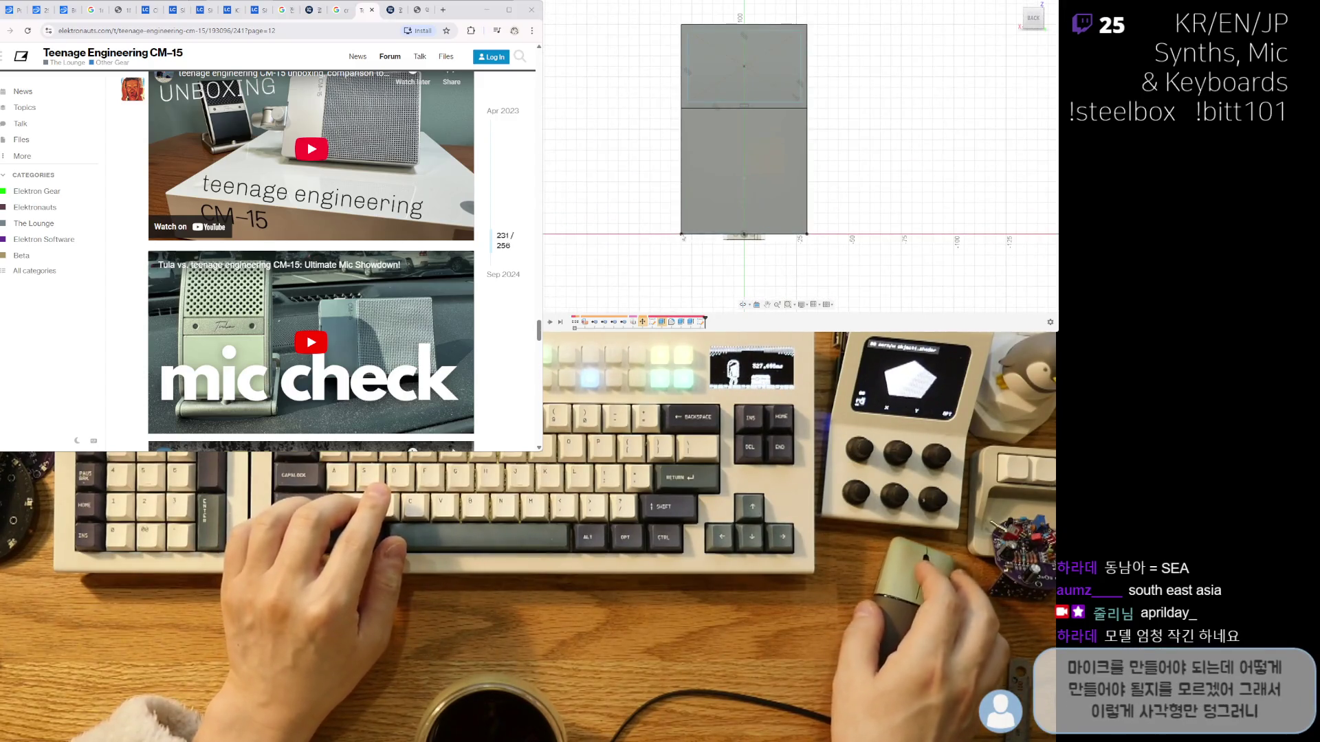
{"action": "middle_click_drag", "start_coordinate": [1025, 224], "coordinate": [790, 214], "text": "shift"}
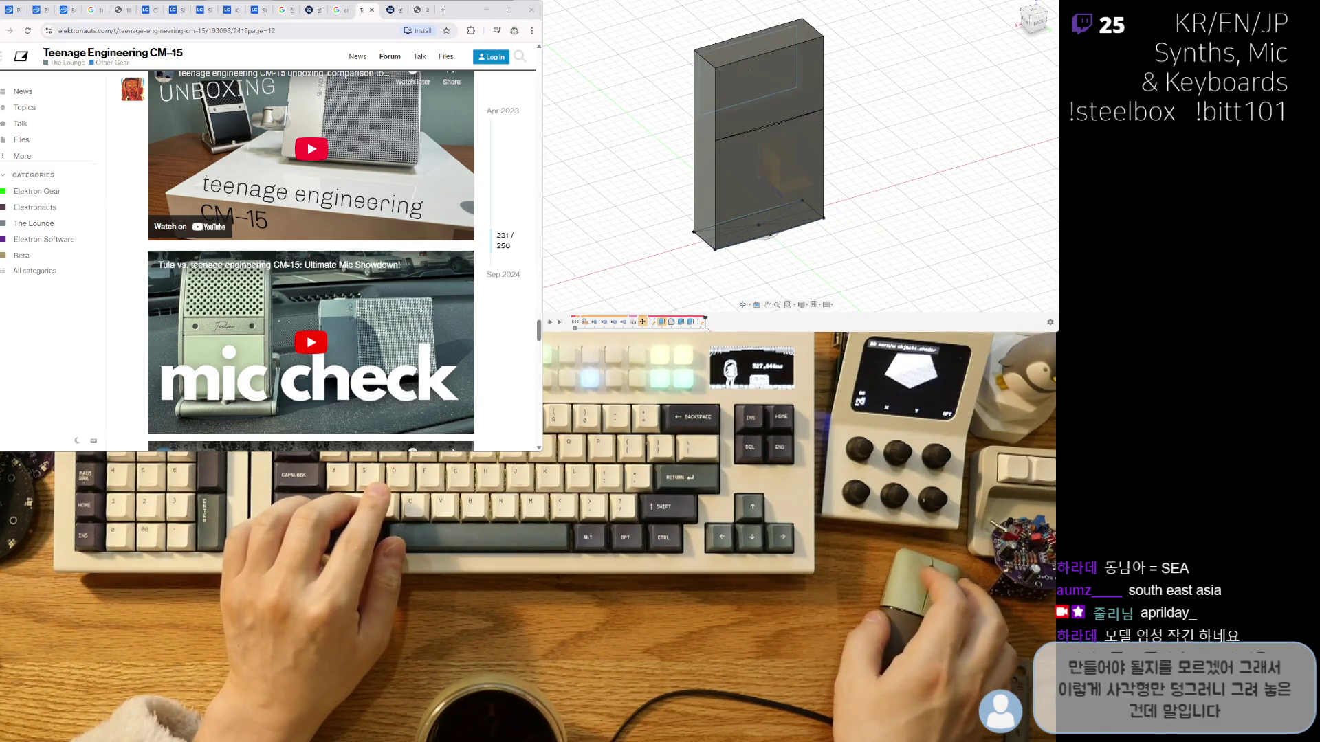
Review the box's 40 mm extrusion, orbiting to see its bottom, upright and side views.
{"action": "double_click", "coordinate": [692, 324]}
{"action": "scroll", "coordinate": [891, 59], "scroll_direction": "up", "scroll_amount": 3}
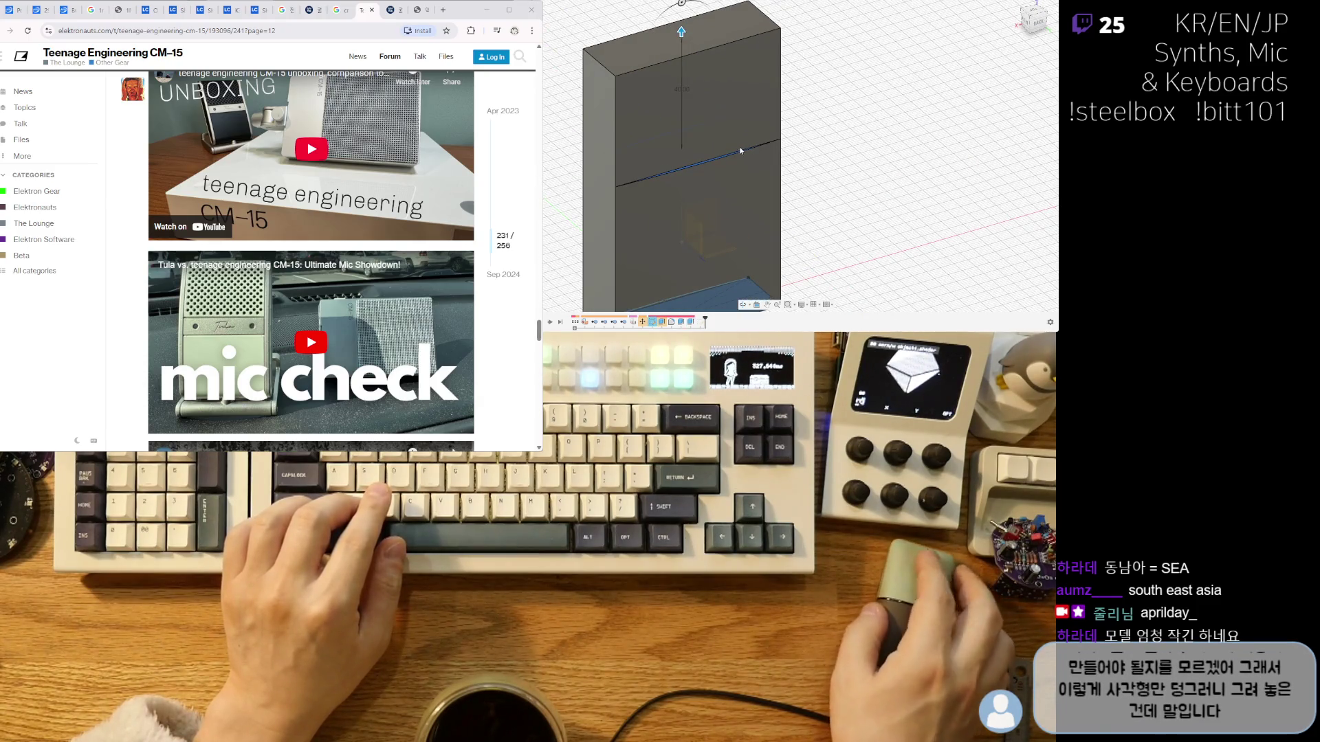
{"action": "middle_click_drag", "start_coordinate": [753, 224], "coordinate": [730, 158], "text": "shift"}
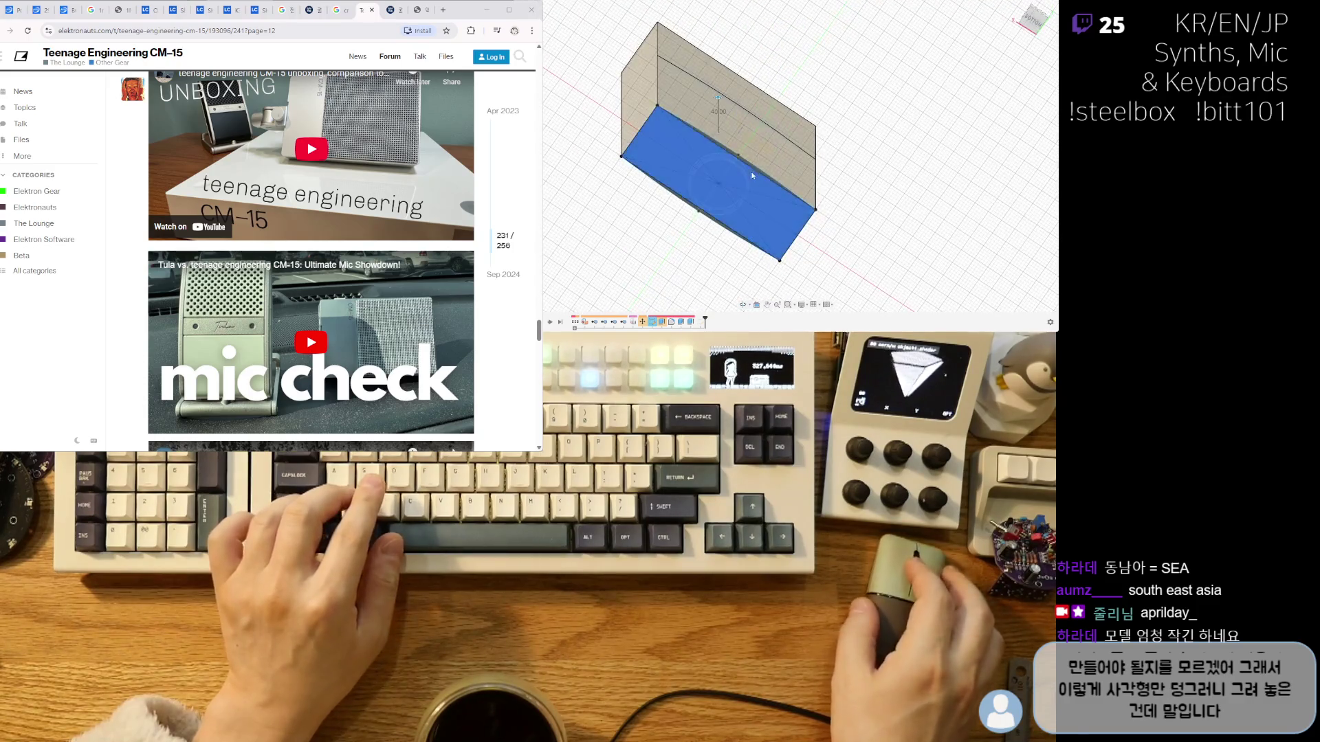
{"action": "scroll", "coordinate": [730, 156], "scroll_direction": "up", "scroll_amount": 3}
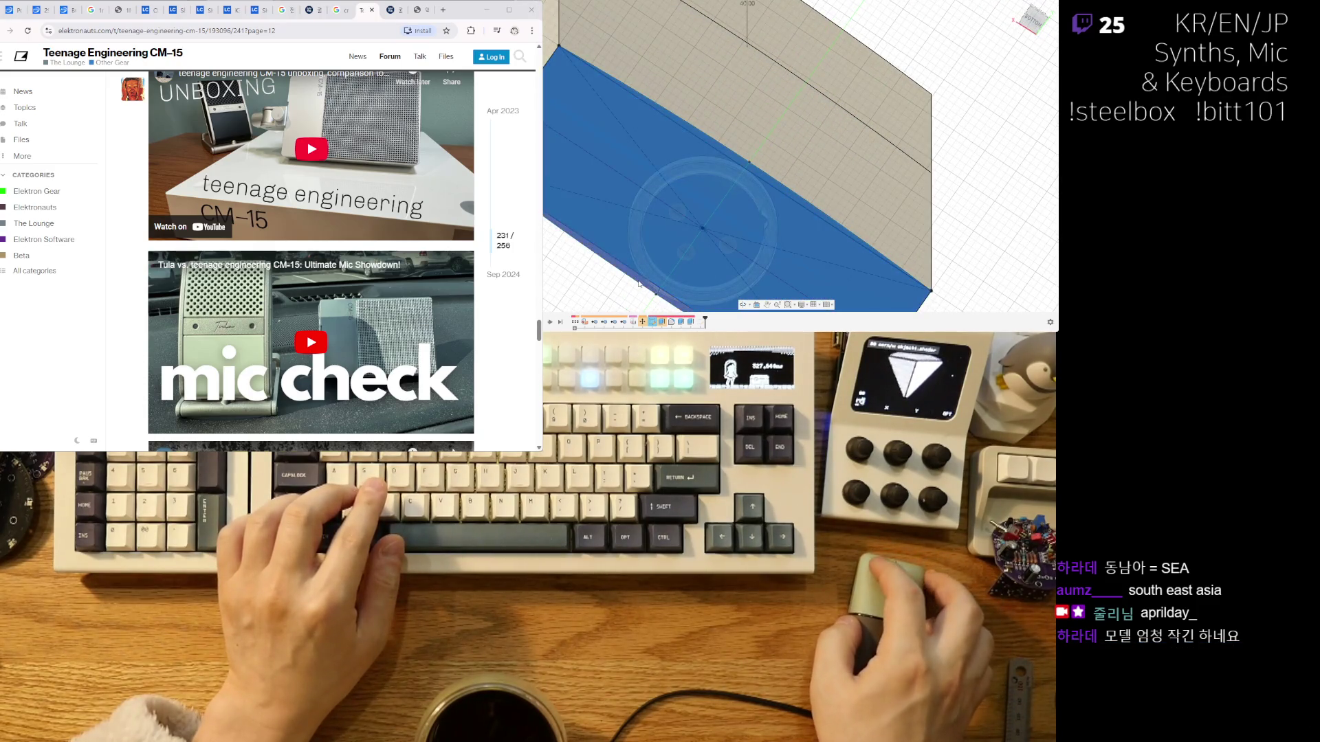
{"action": "mouse_move", "coordinate": [1017, 187]}
{"action": "middle_mouse_down", "text": "shift"}
{"action": "mouse_move", "coordinate": [801, 192]}
{"action": "mouse_move", "coordinate": [818, 175]}
{"action": "mouse_move", "coordinate": [818, 46]}
{"action": "middle_mouse_up", "text": "shift"}
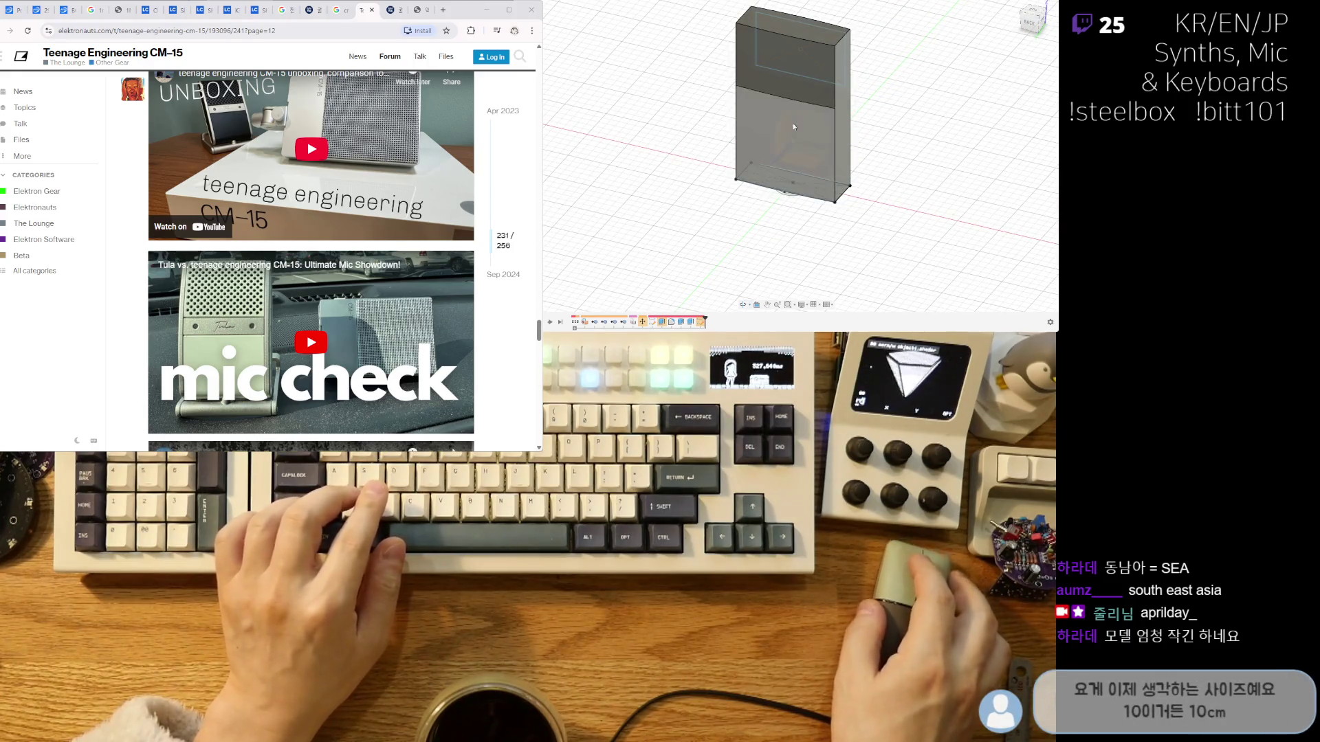
{"action": "scroll", "coordinate": [670, 205], "scroll_direction": "up", "scroll_amount": 5}
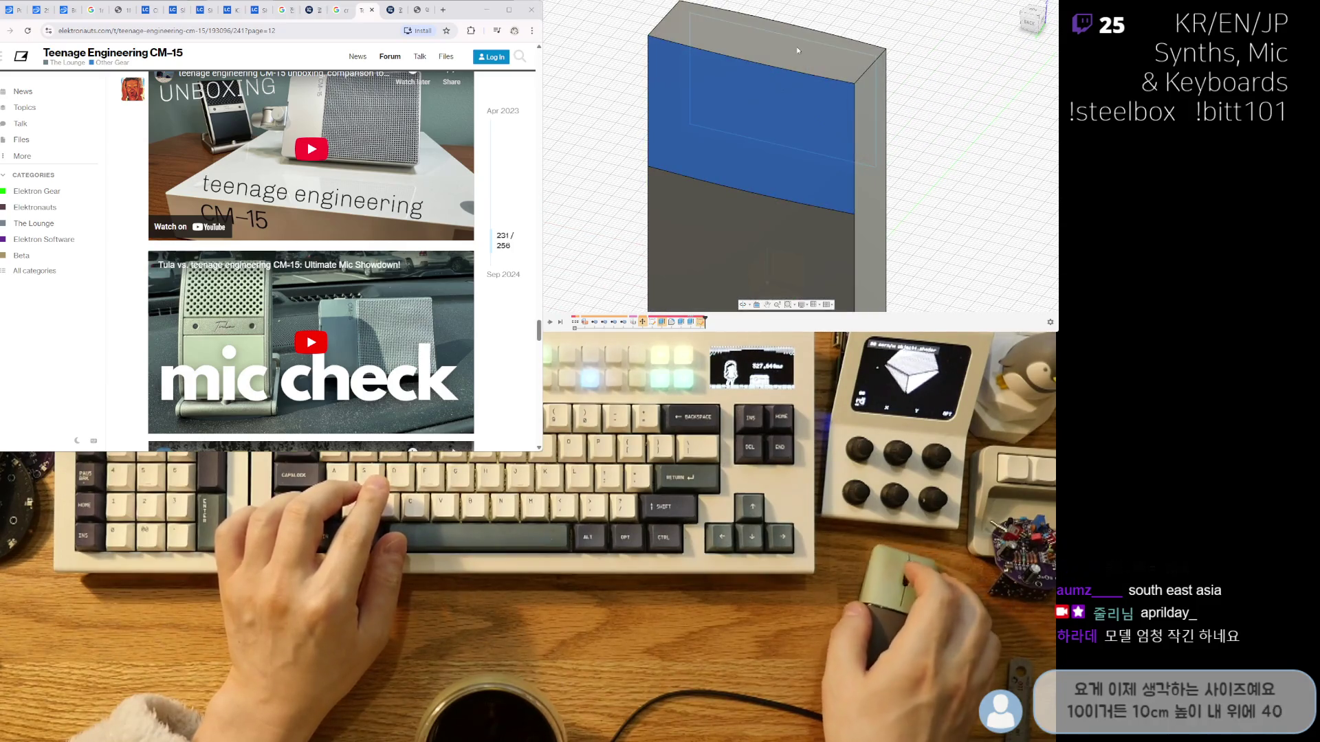
{"action": "mouse_move", "coordinate": [670, 205]}
{"action": "middle_mouse_down", "text": "shift"}
{"action": "mouse_move", "coordinate": [892, 150]}
{"action": "mouse_move", "coordinate": [751, 168]}
{"action": "mouse_move", "coordinate": [797, 130]}
{"action": "mouse_move", "coordinate": [771, 41]}
{"action": "middle_mouse_up", "text": "shift"}
{"action": "scroll", "coordinate": [777, 160], "scroll_direction": "up", "scroll_amount": 3}
{"action": "scroll", "coordinate": [750, 168], "scroll_direction": "down", "scroll_amount": 3}
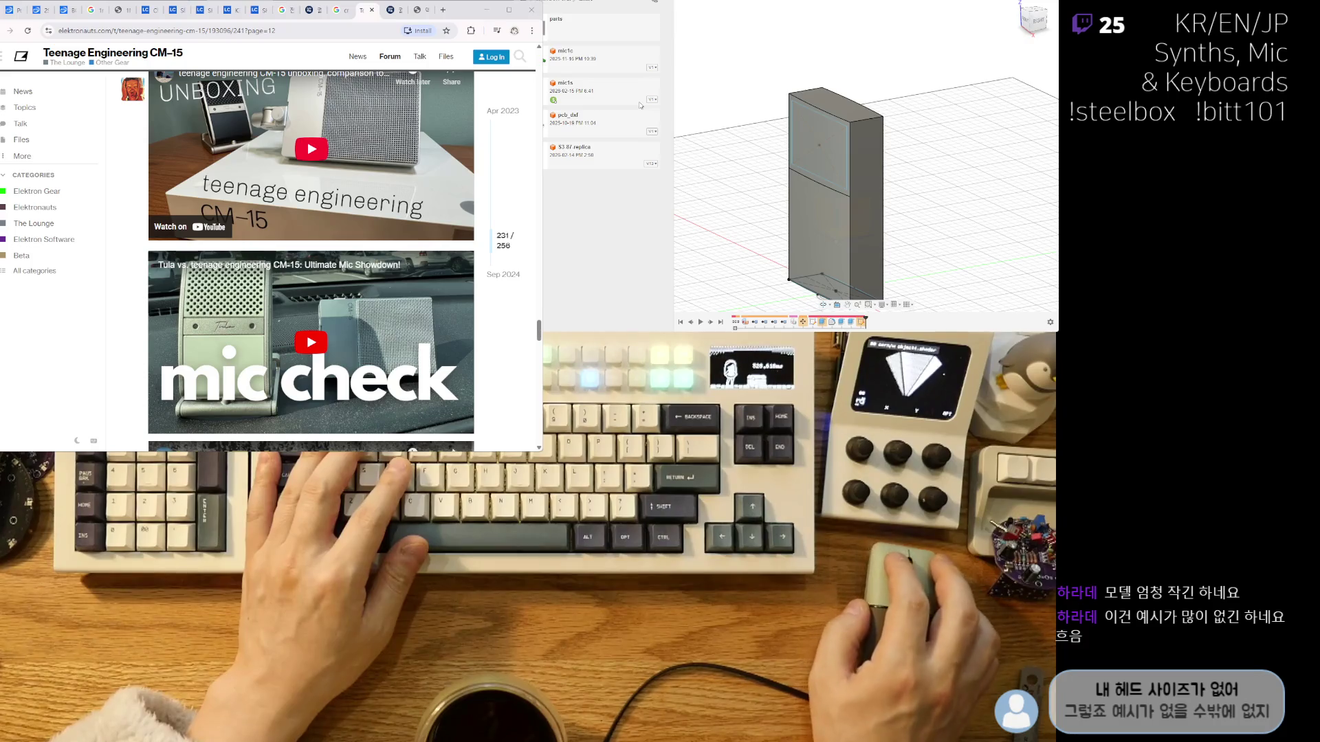
Glance through the cm-15 image results, then close that tab and hide the browser.
{"action": "left_click", "coordinate": [339, 12]}
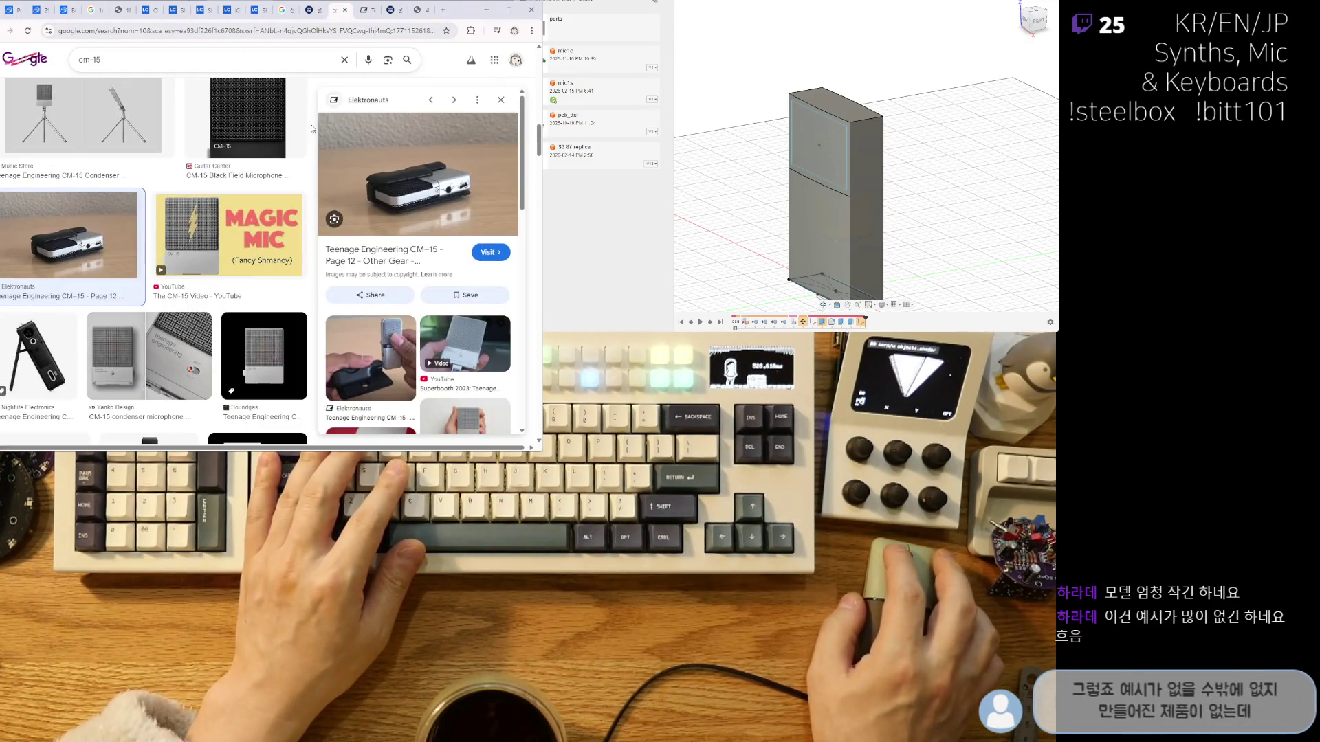
{"action": "scroll", "coordinate": [231, 304], "scroll_direction": "down", "scroll_amount": 3}
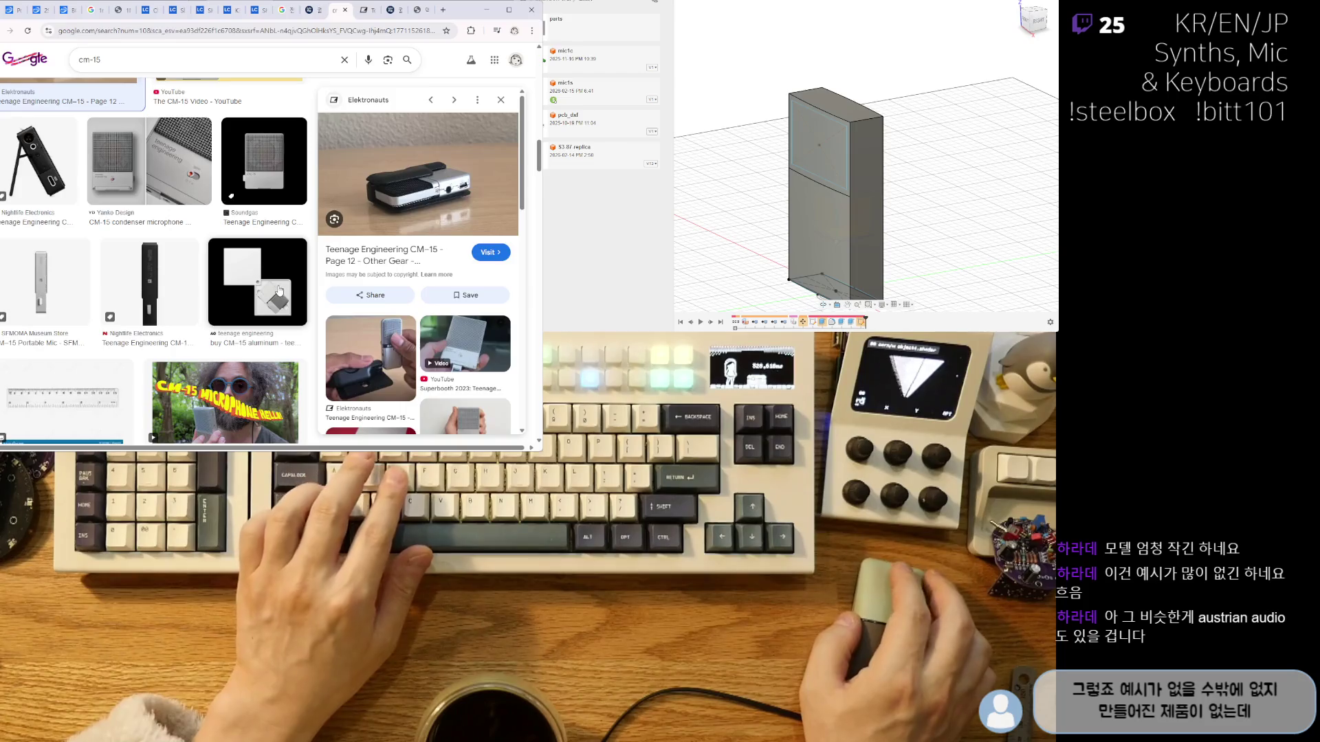
{"action": "key", "text": "ctrl+w"}
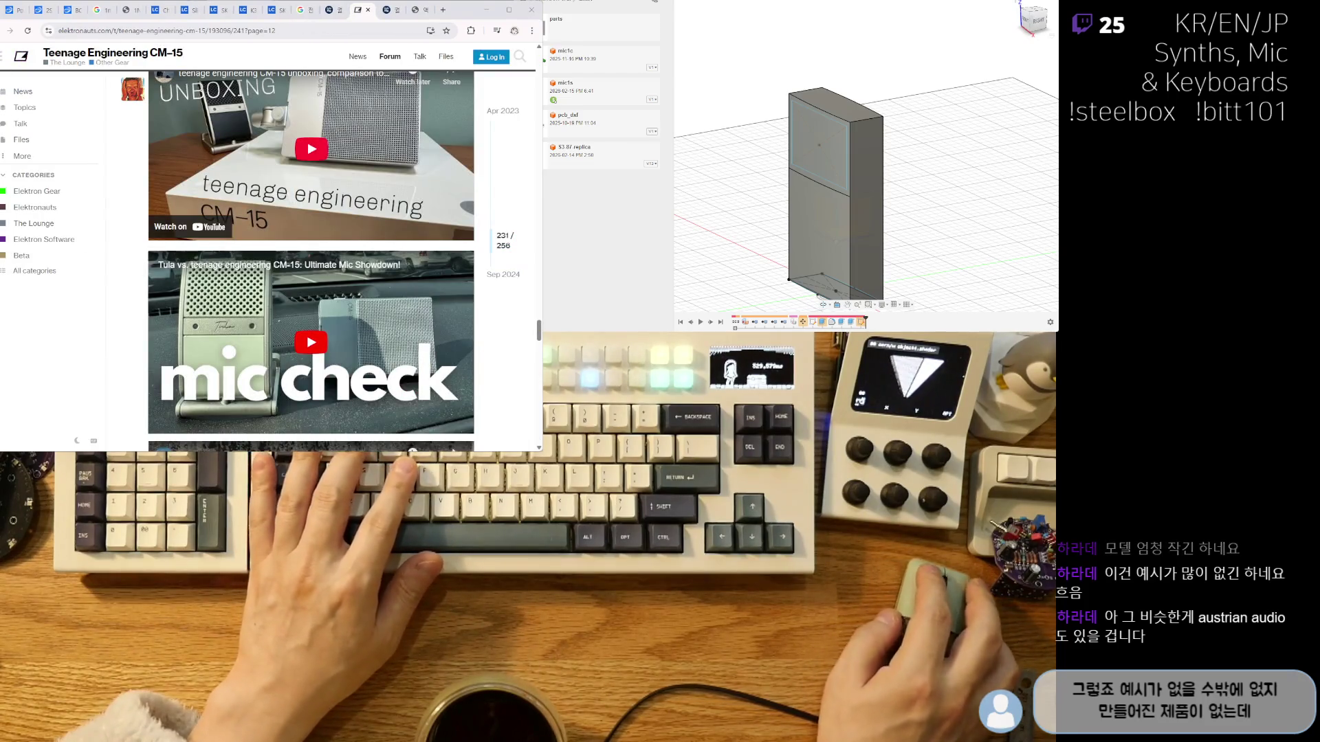
{"action": "key", "text": "ctrl+shift+w"}
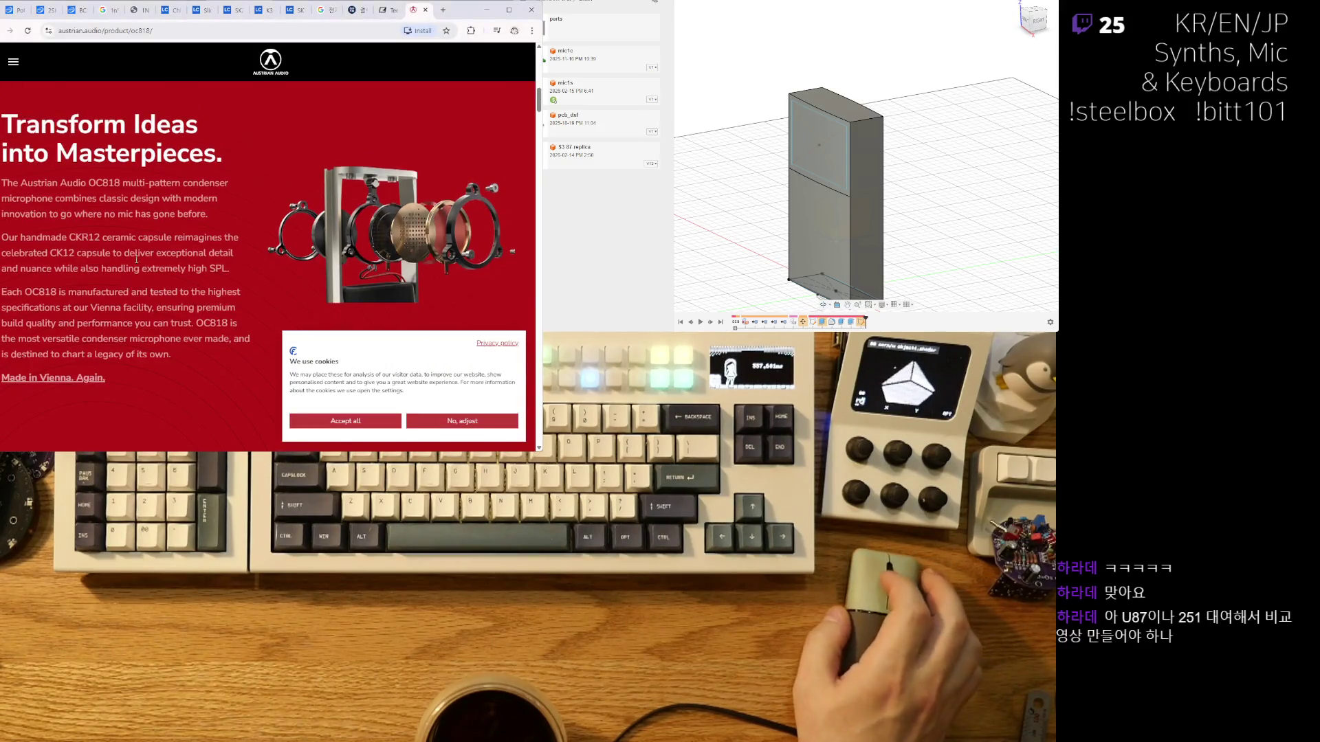
Switch the OC818 to Black and view its control-panel, windscreen and bare mesh photos.
{"action": "scroll", "coordinate": [131, 292], "scroll_direction": "up", "scroll_amount": 5}
{"action": "scroll", "coordinate": [186, 275], "scroll_direction": "up", "scroll_amount": 1}
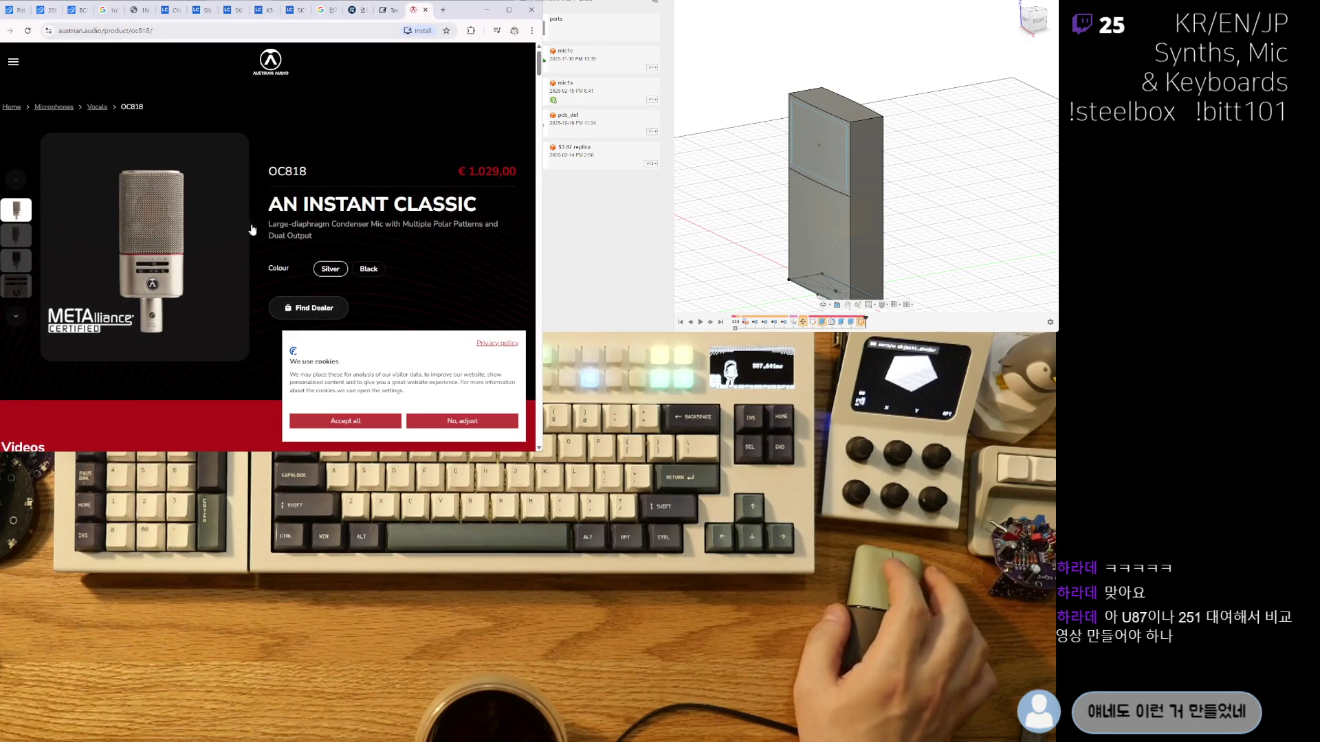
{"action": "left_click", "coordinate": [369, 270]}
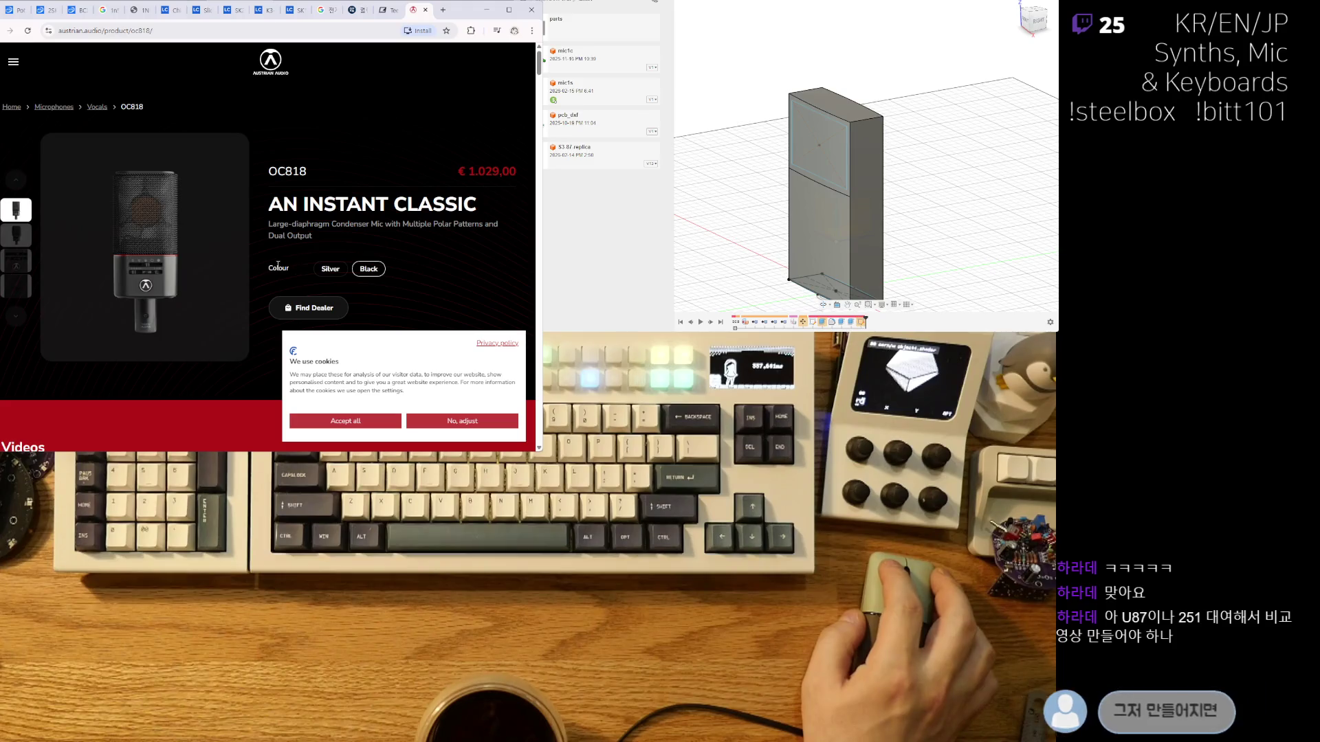
{"action": "left_click", "coordinate": [17, 264]}
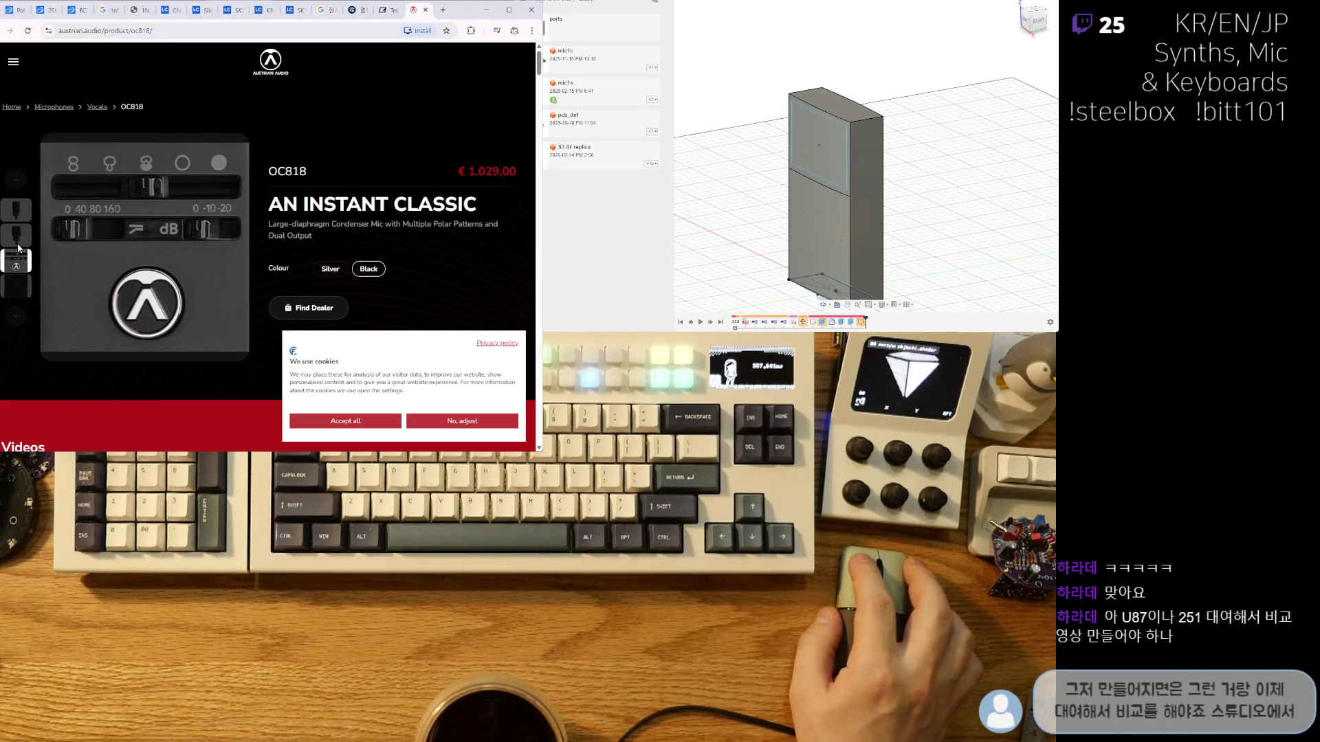
{"action": "left_click", "coordinate": [20, 239]}
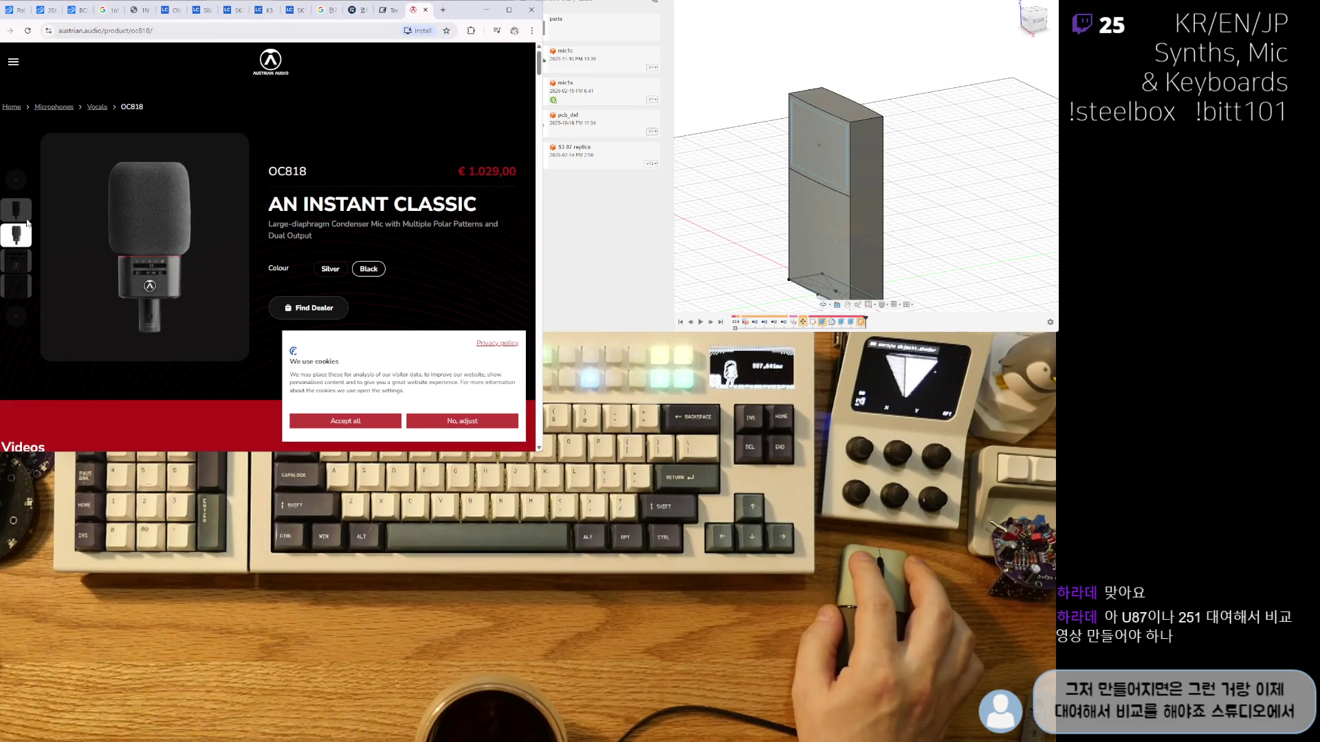
{"action": "left_click", "coordinate": [27, 220]}
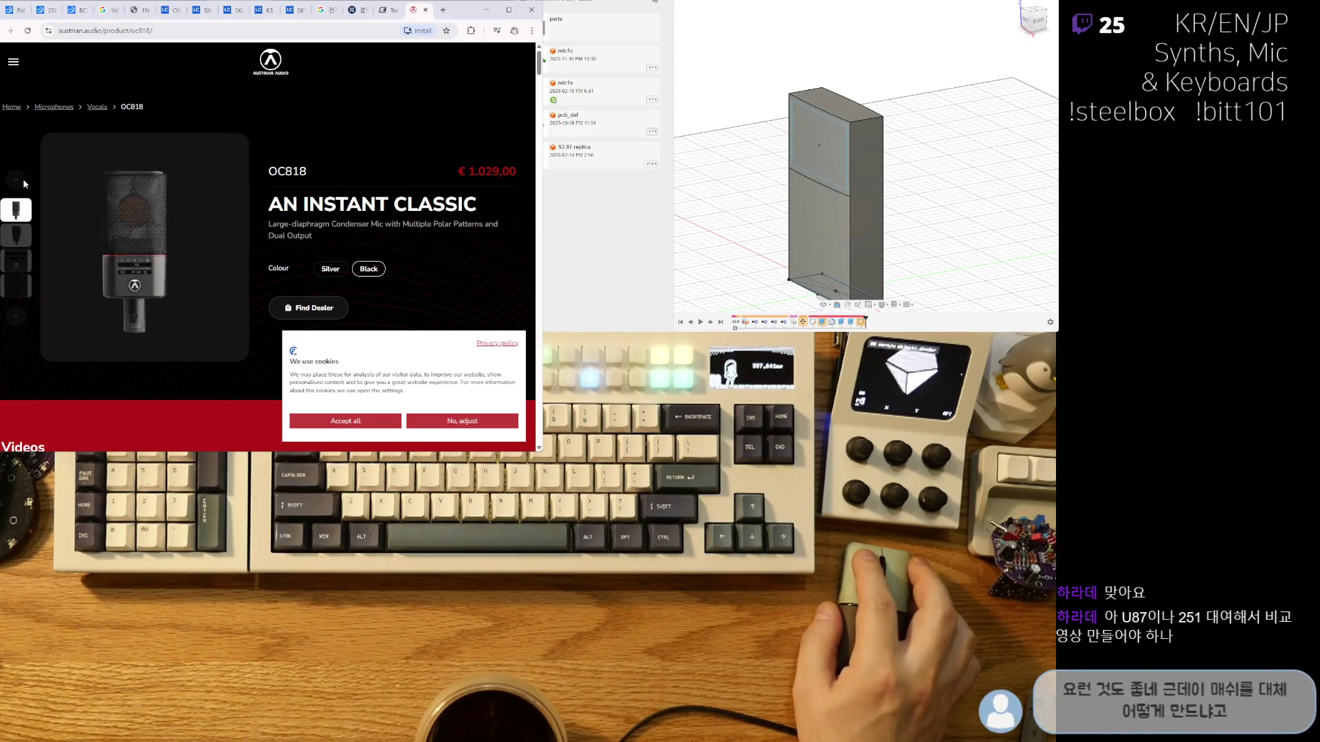
Scroll down the OC818 page to the Reviews section.
{"action": "scroll", "coordinate": [187, 209], "scroll_direction": "down", "scroll_amount": 5}
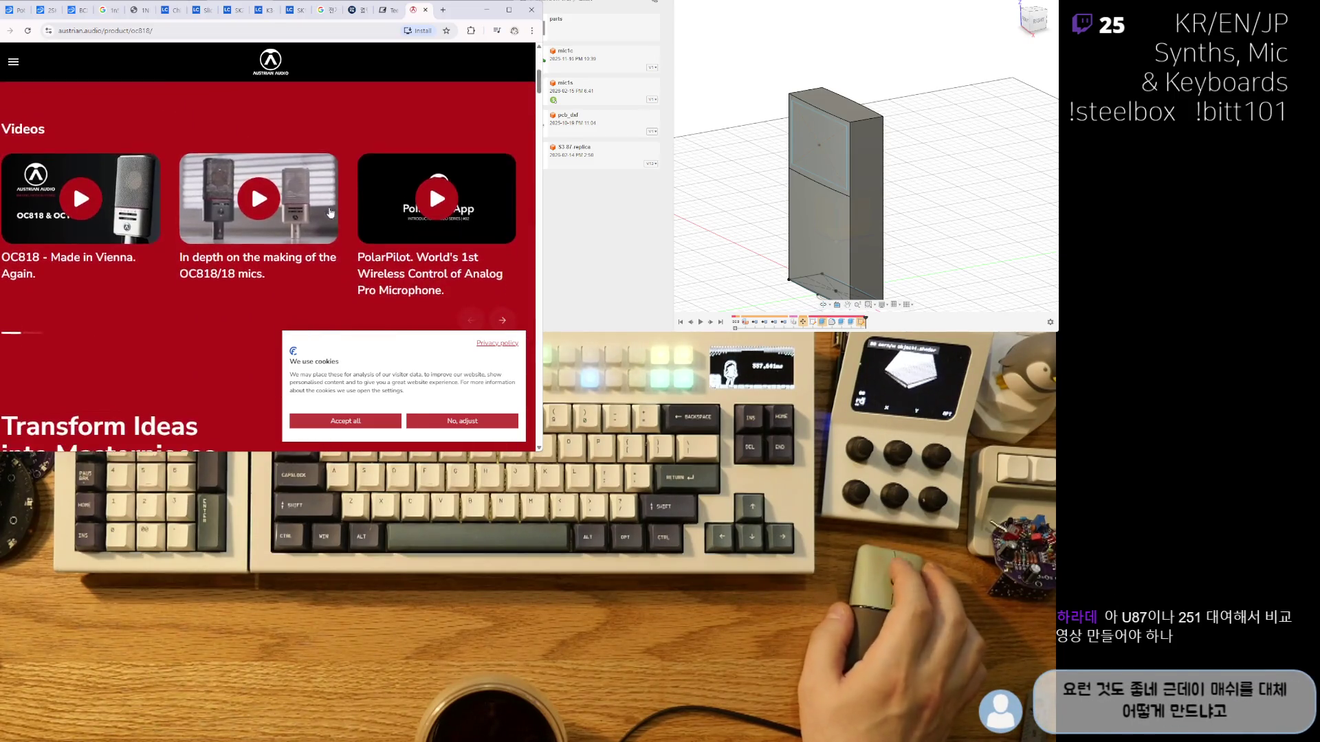
{"action": "scroll", "coordinate": [291, 264], "scroll_direction": "down", "scroll_amount": 4}
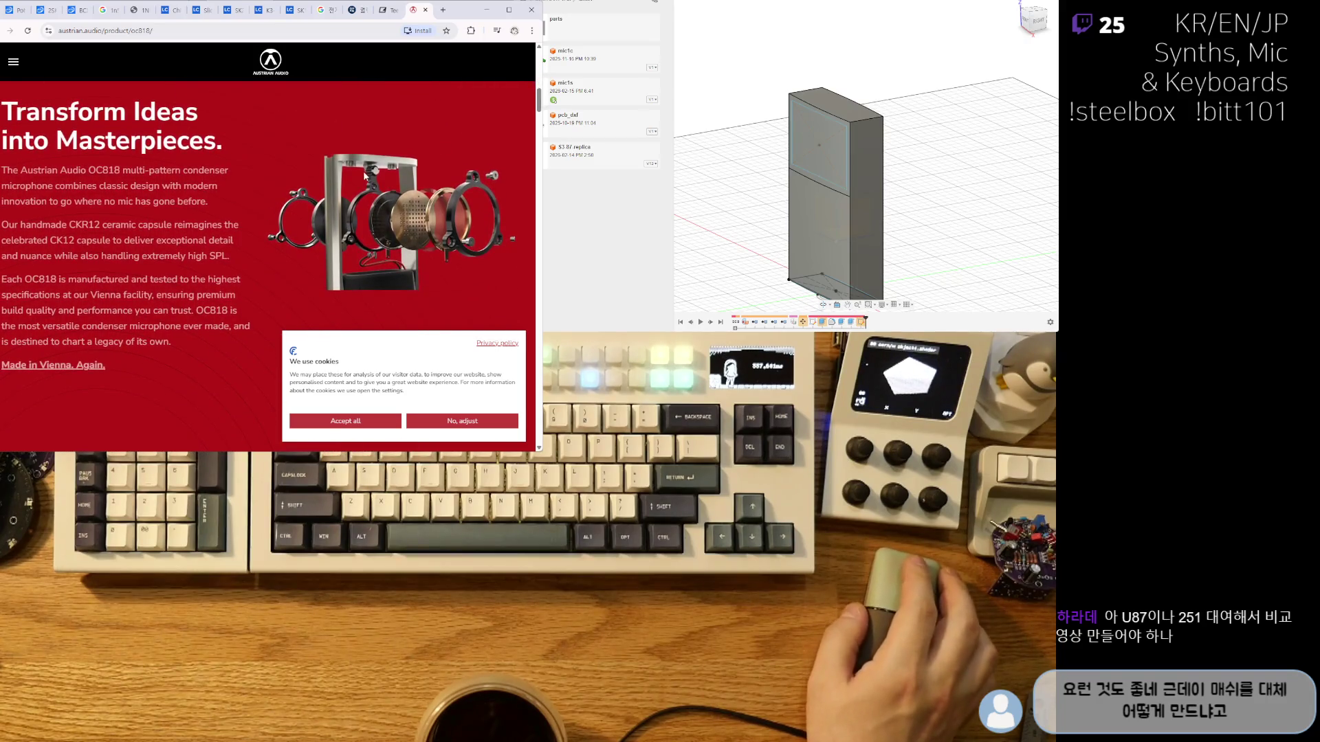
{"action": "scroll", "coordinate": [341, 181], "scroll_direction": "down", "scroll_amount": 10}
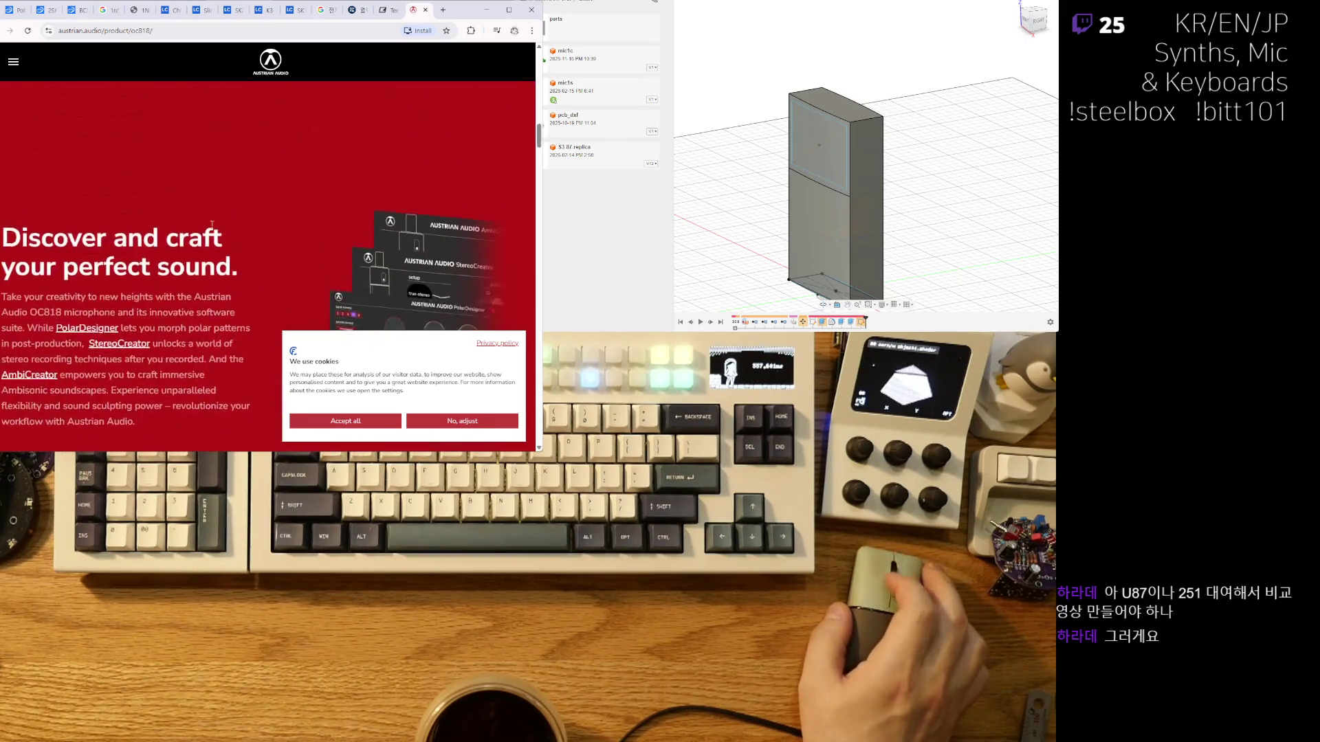
{"action": "scroll", "coordinate": [247, 230], "scroll_direction": "down", "scroll_amount": 10}
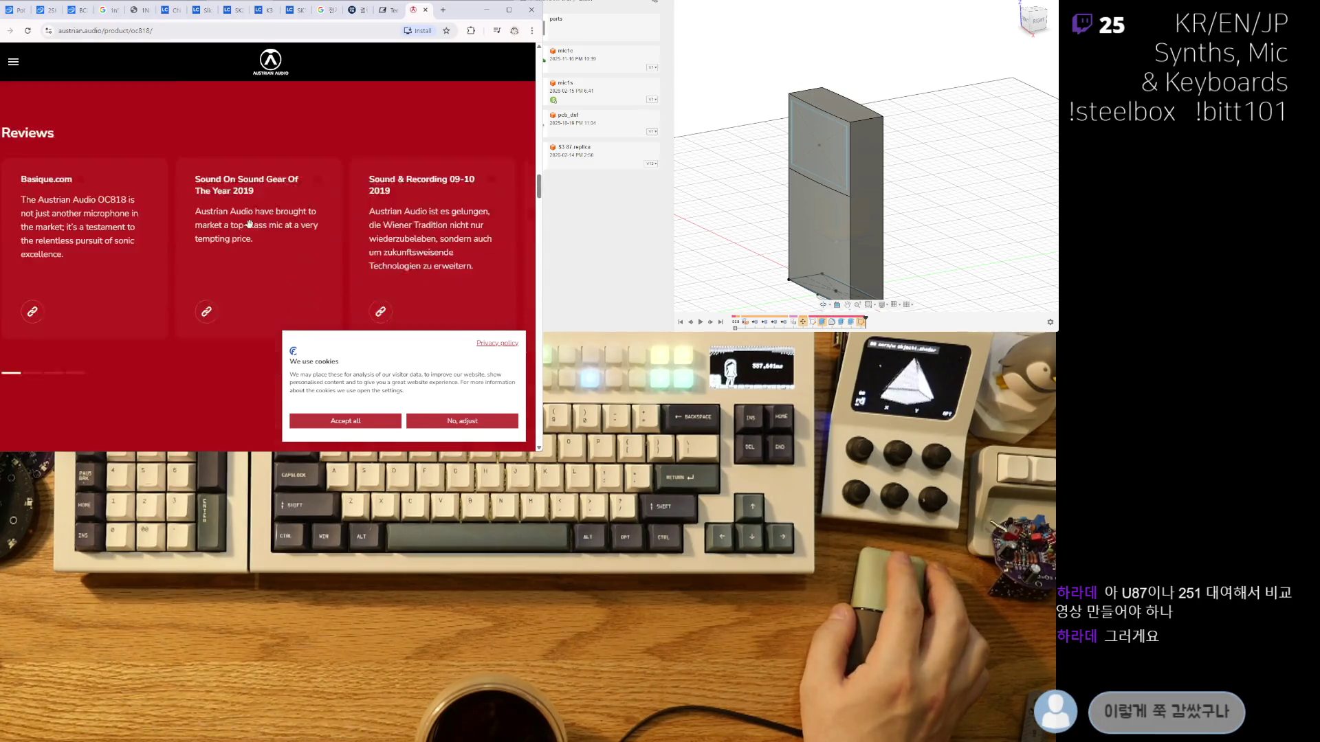
{"action": "scroll", "coordinate": [255, 227], "scroll_direction": "down", "scroll_amount": 3}
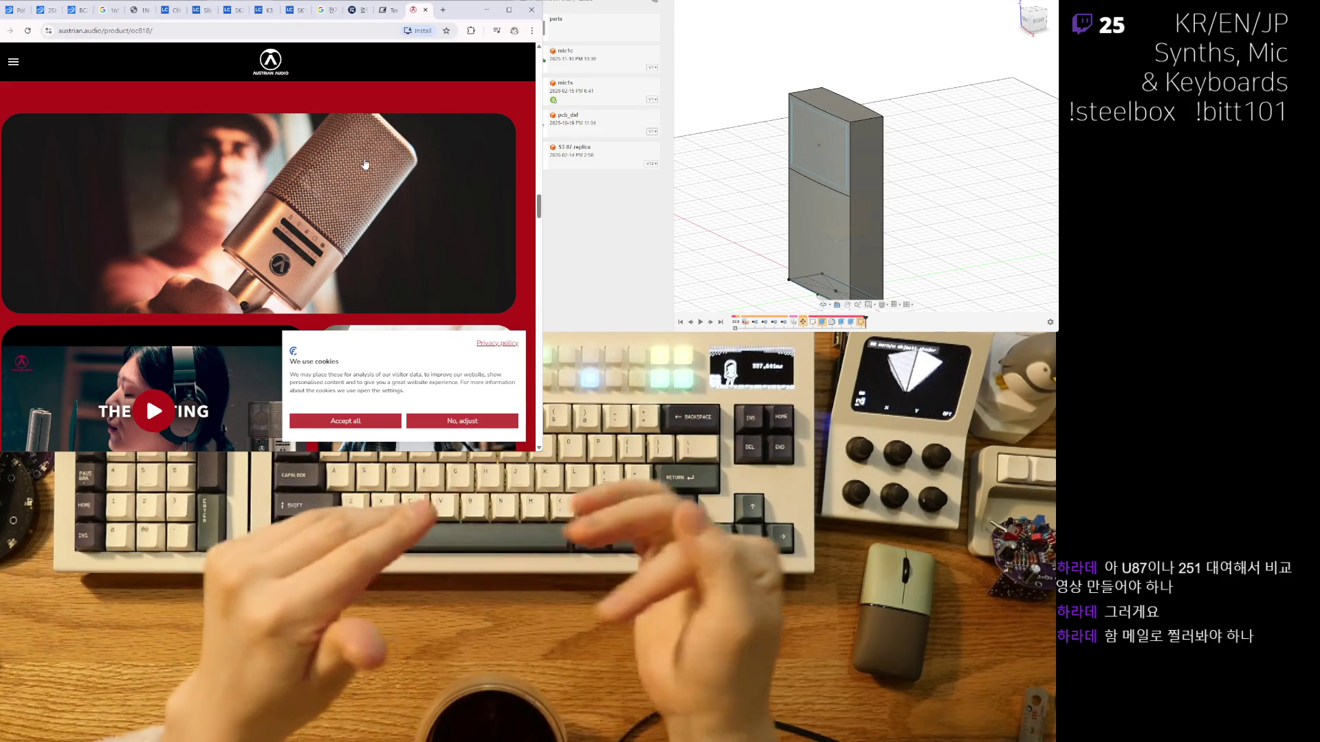
Scroll further down through the OC818 page's review videos.
{"action": "scroll", "coordinate": [345, 205], "scroll_direction": "down", "scroll_amount": 3}
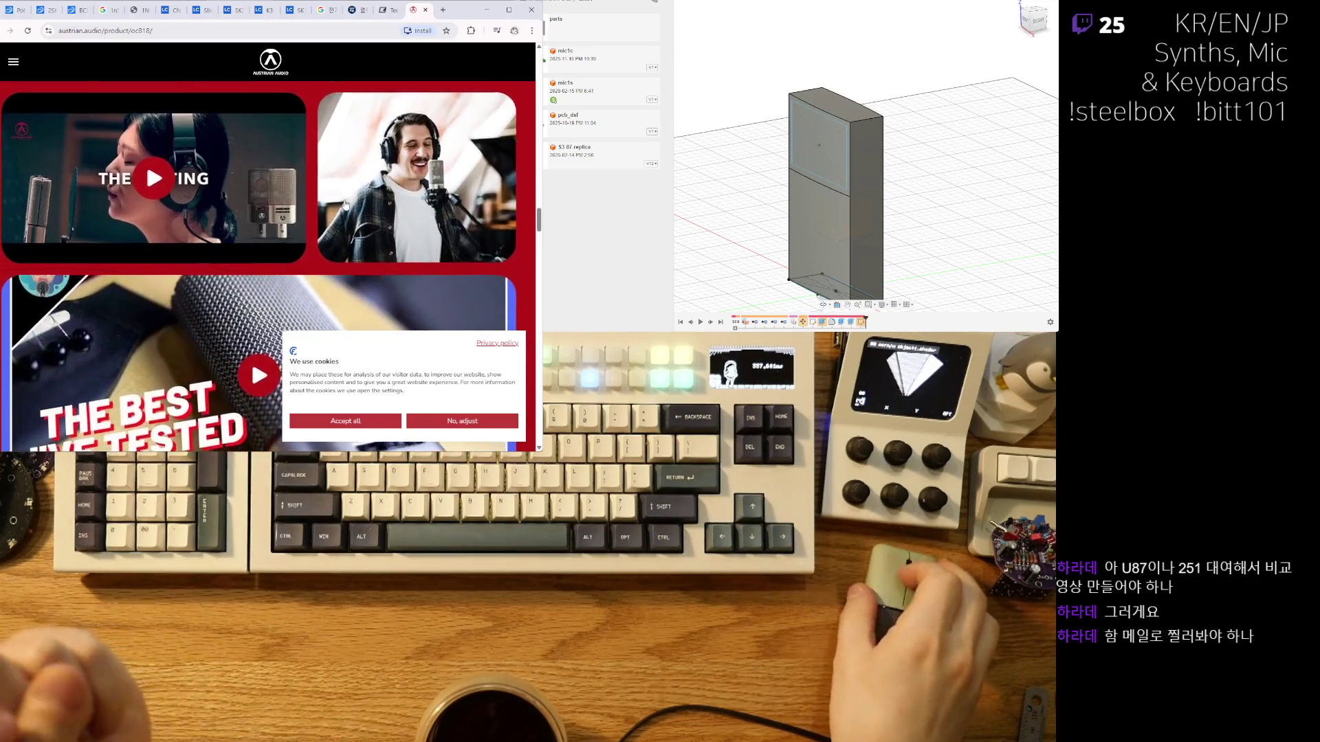
{"action": "scroll", "coordinate": [264, 188], "scroll_direction": "down", "scroll_amount": 4}
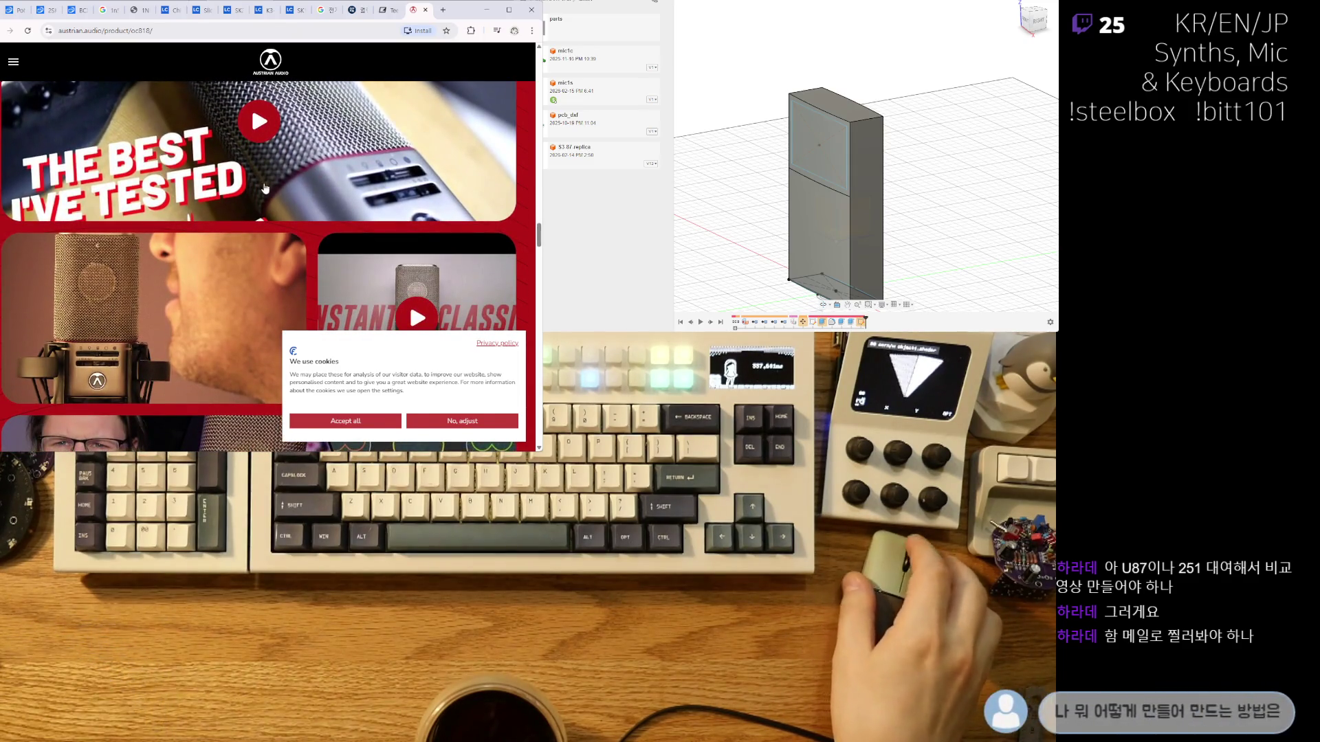
{"action": "scroll", "coordinate": [264, 188], "scroll_direction": "down", "scroll_amount": 3}
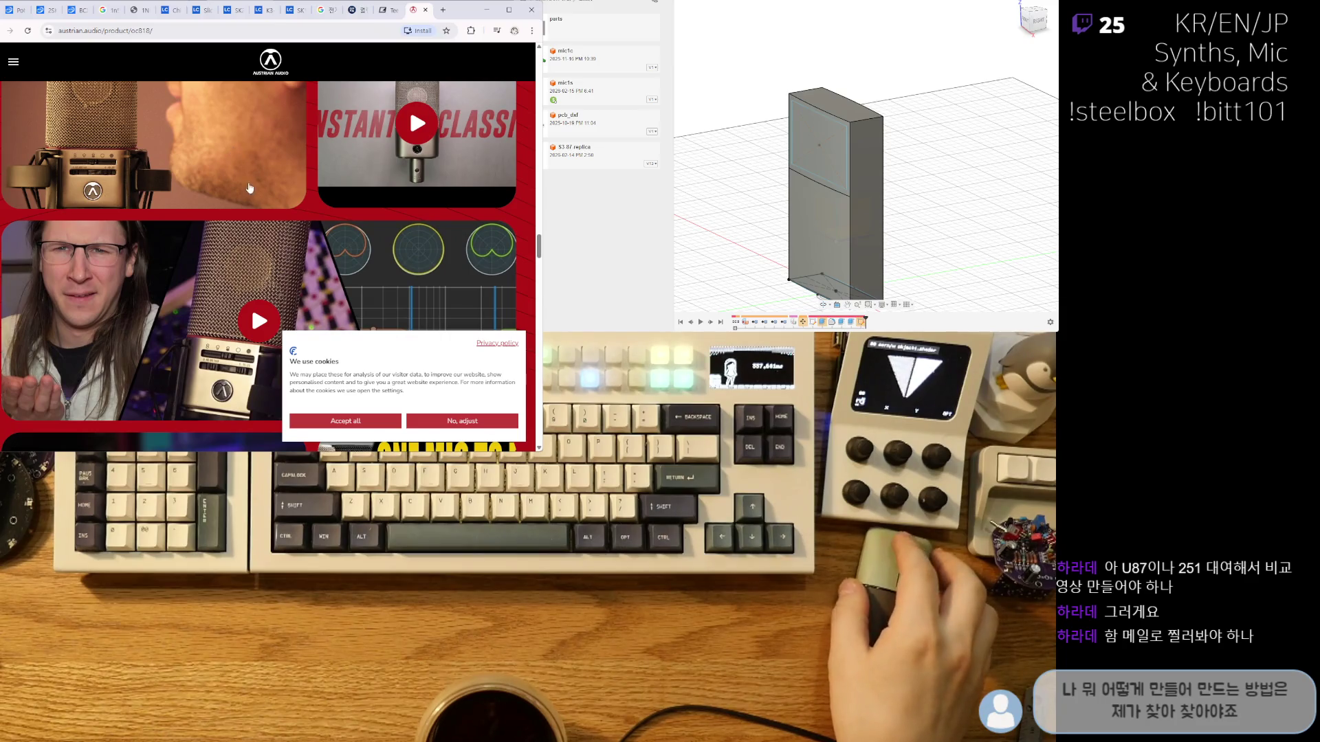
{"action": "scroll", "coordinate": [244, 185], "scroll_direction": "down", "scroll_amount": 3}
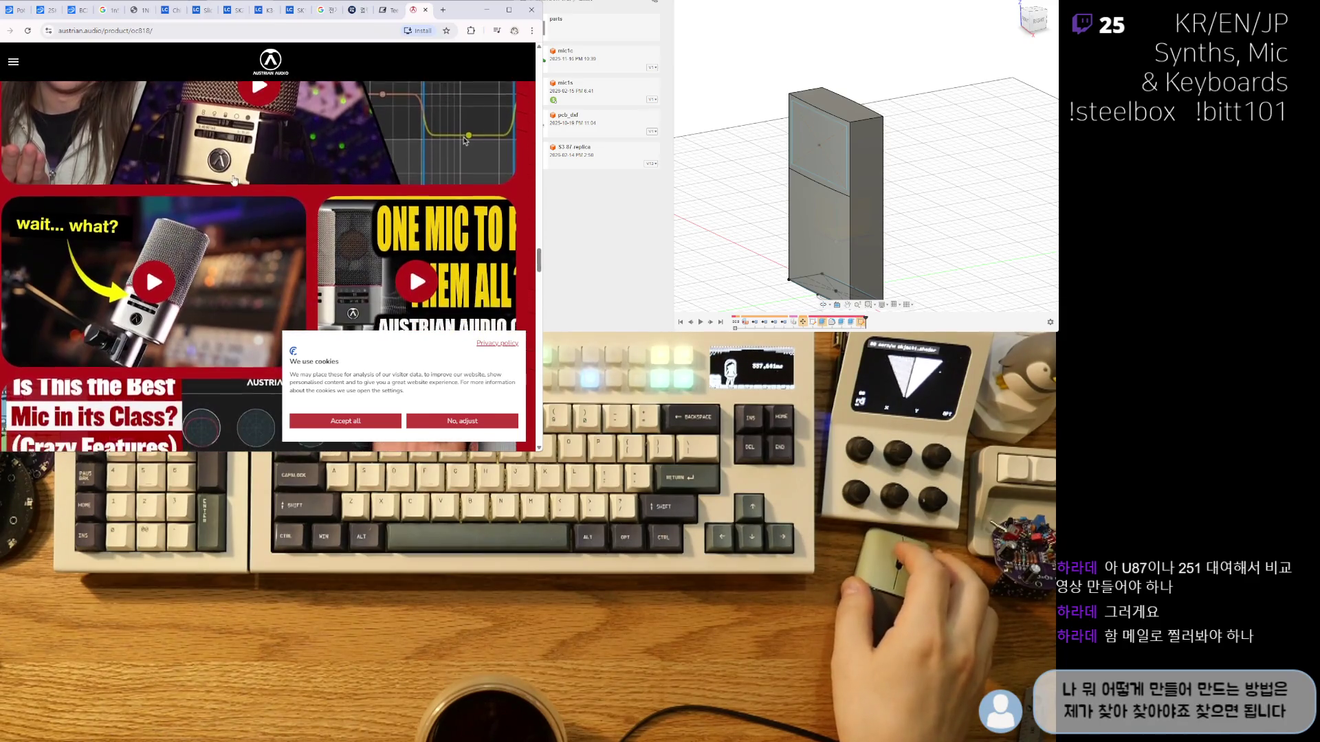
{"action": "scroll", "coordinate": [234, 180], "scroll_direction": "down", "scroll_amount": 5}
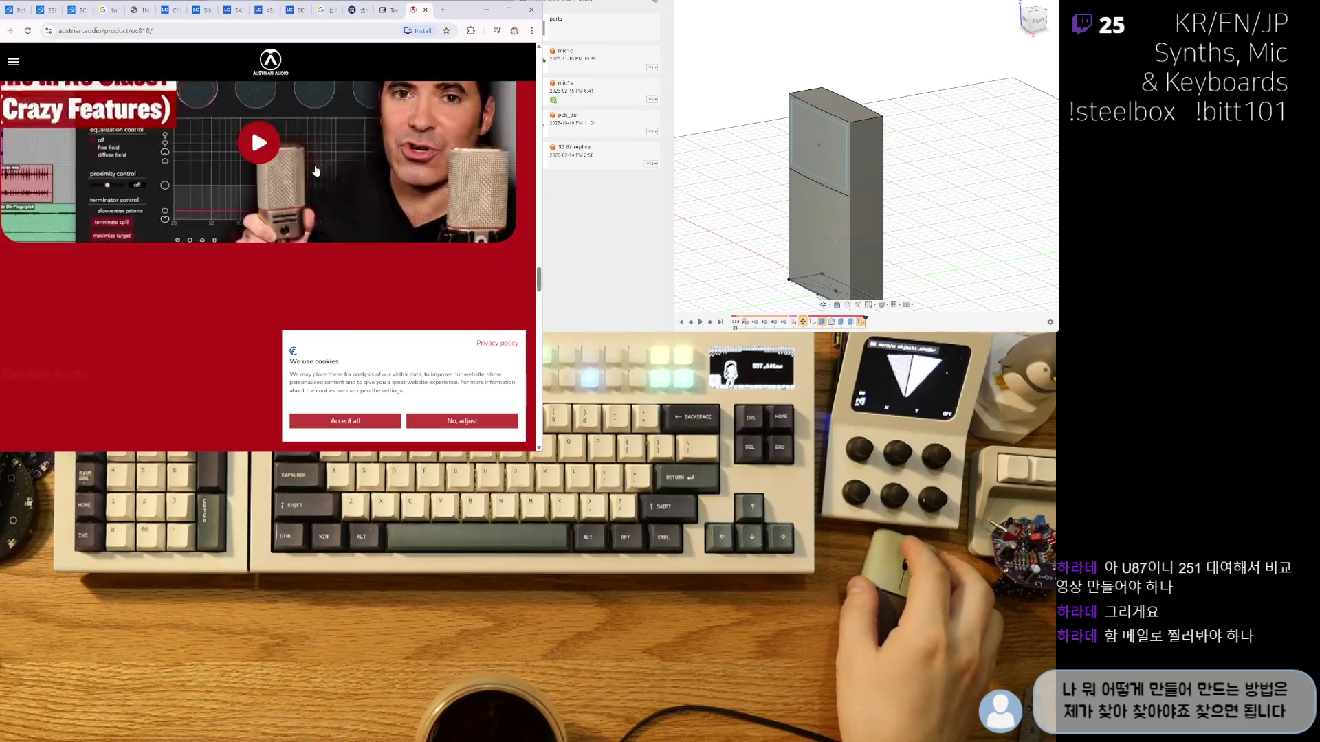
{"action": "scroll", "coordinate": [316, 171], "scroll_direction": "down", "scroll_amount": 3}
Scroll back up to the 'An Instant Classic' header showing the € 1.029,00 price.
{"action": "scroll", "coordinate": [306, 213], "scroll_direction": "up", "scroll_amount": 3}
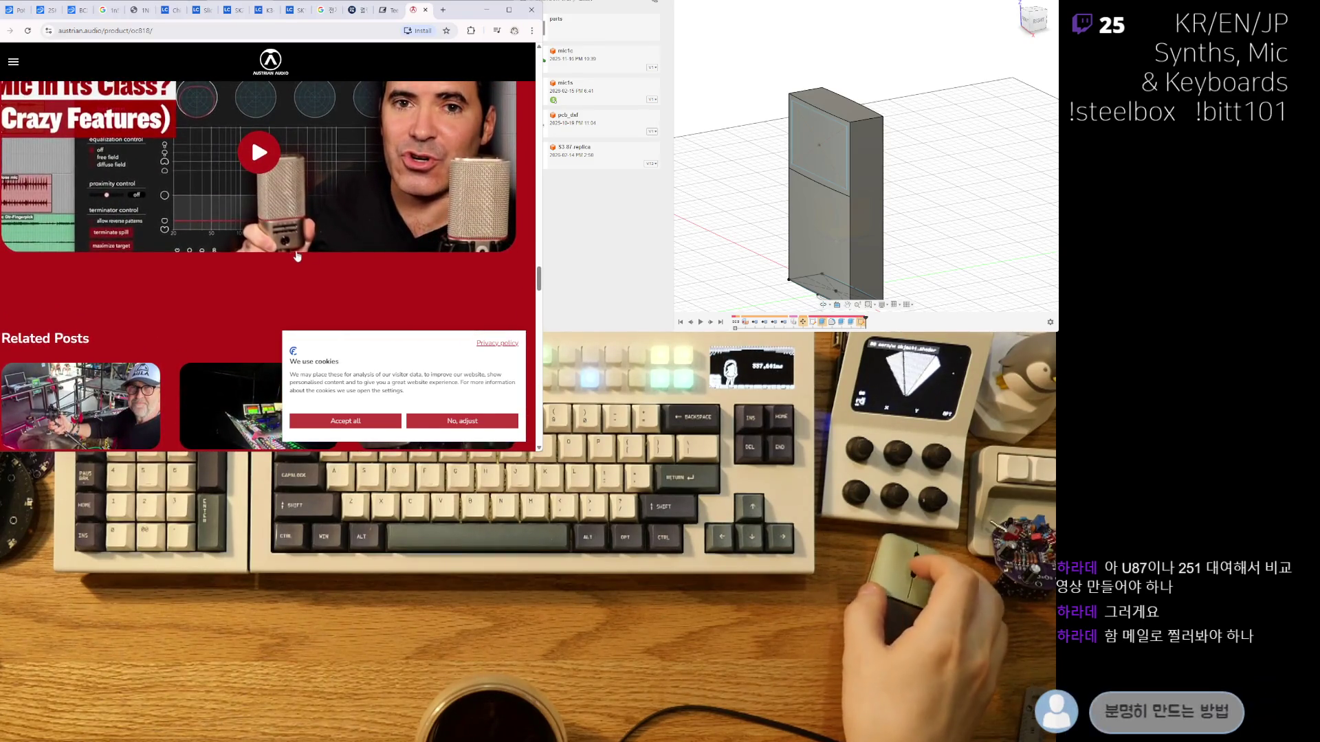
{"action": "scroll", "coordinate": [297, 256], "scroll_direction": "up", "scroll_amount": 5}
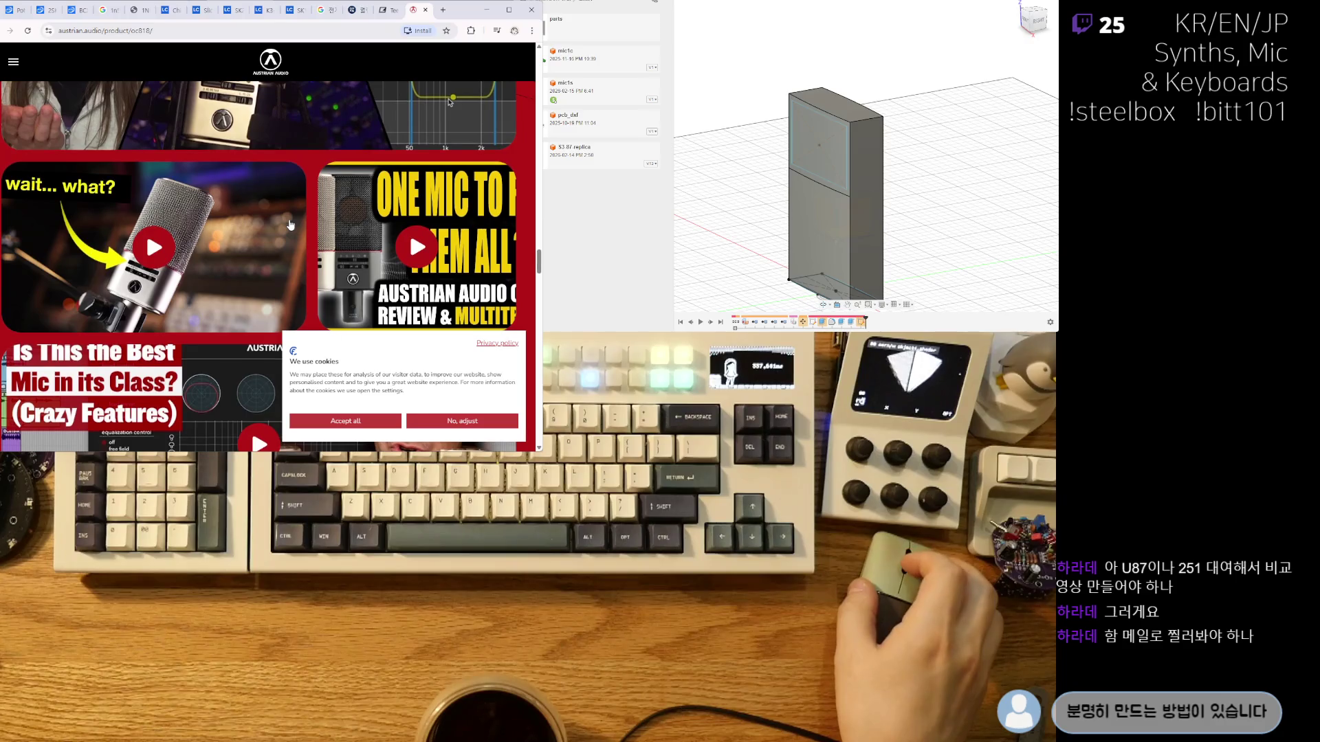
{"action": "scroll", "coordinate": [290, 225], "scroll_direction": "up", "scroll_amount": 5}
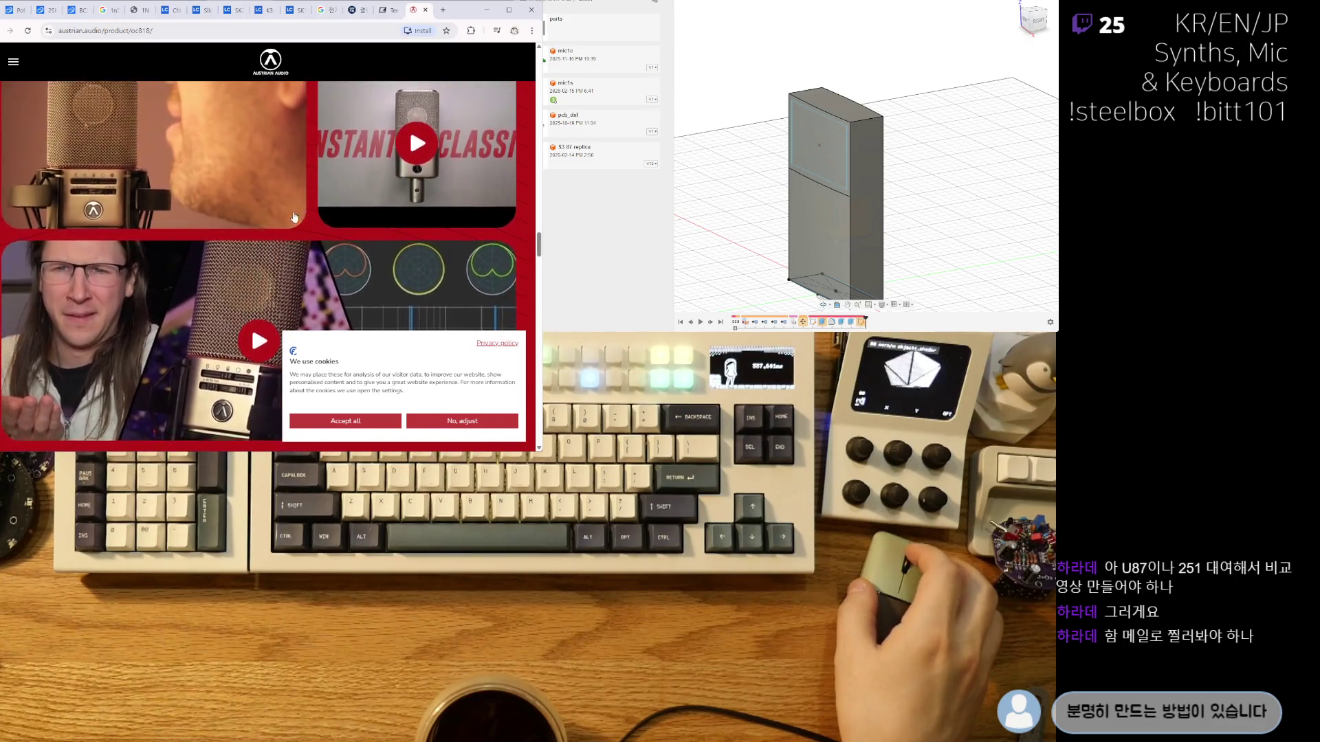
{"action": "scroll", "coordinate": [294, 217], "scroll_direction": "up", "scroll_amount": 4}
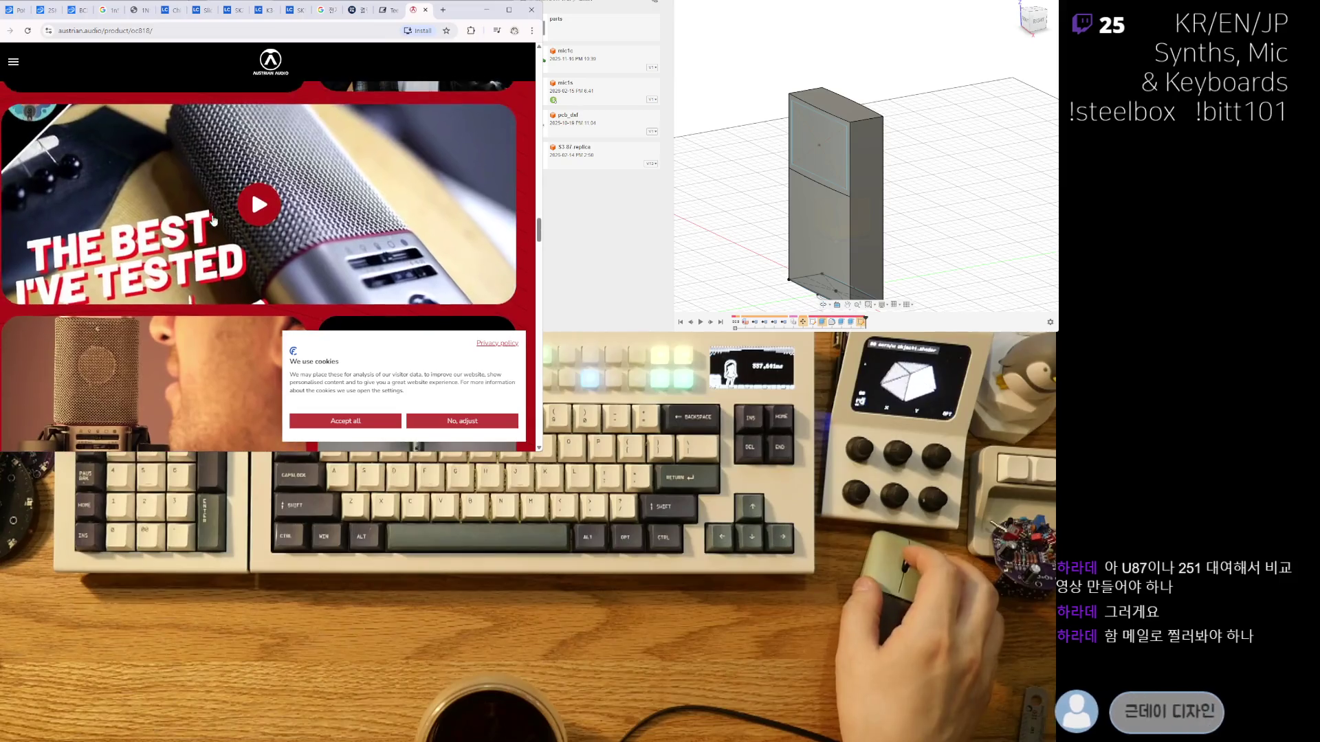
{"action": "scroll", "coordinate": [214, 220], "scroll_direction": "up", "scroll_amount": 4}
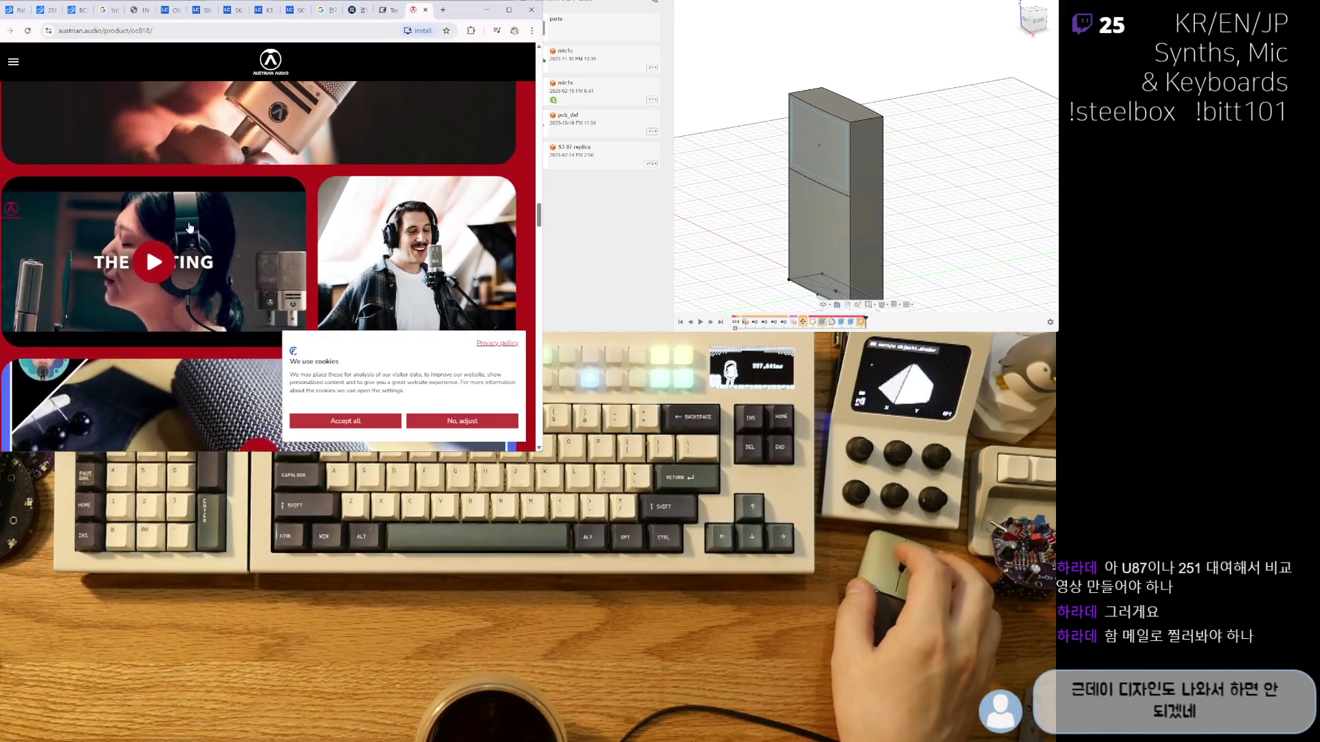
{"action": "scroll", "coordinate": [190, 227], "scroll_direction": "up", "scroll_amount": 5}
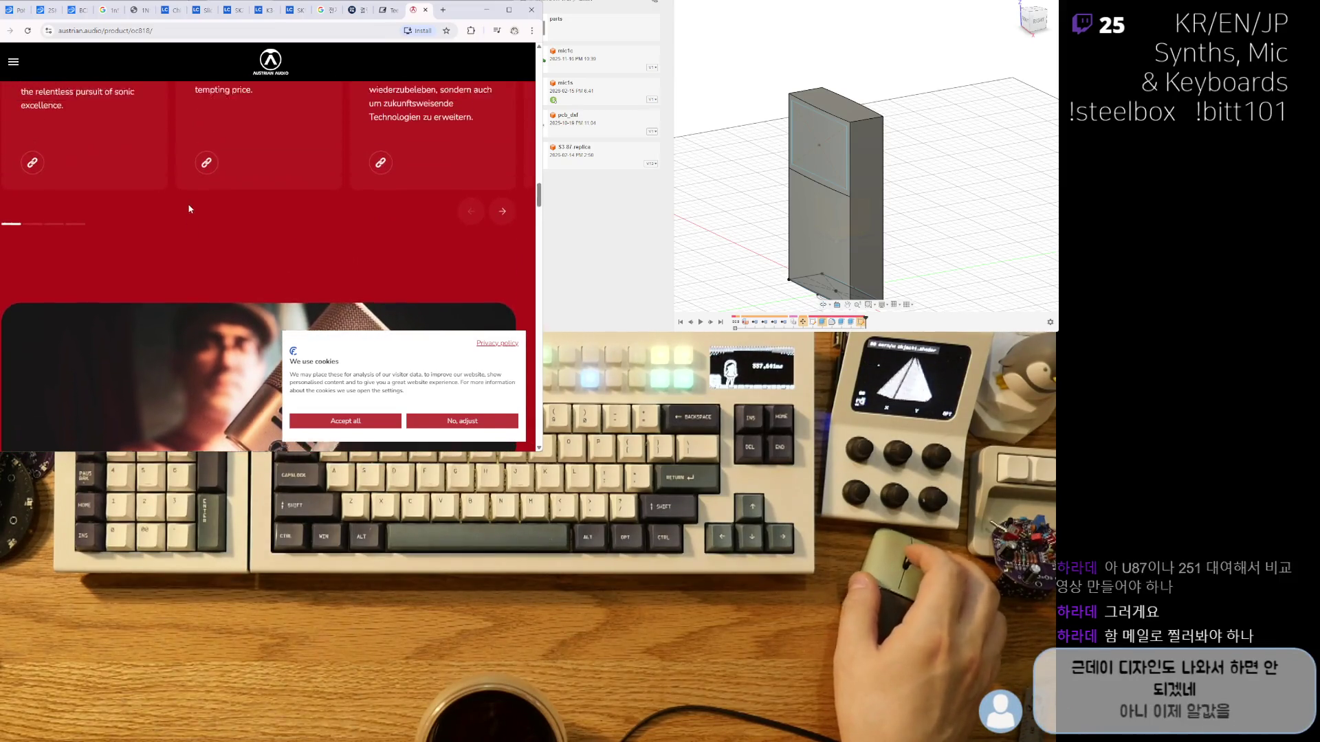
{"action": "scroll", "coordinate": [190, 213], "scroll_direction": "up", "scroll_amount": 5}
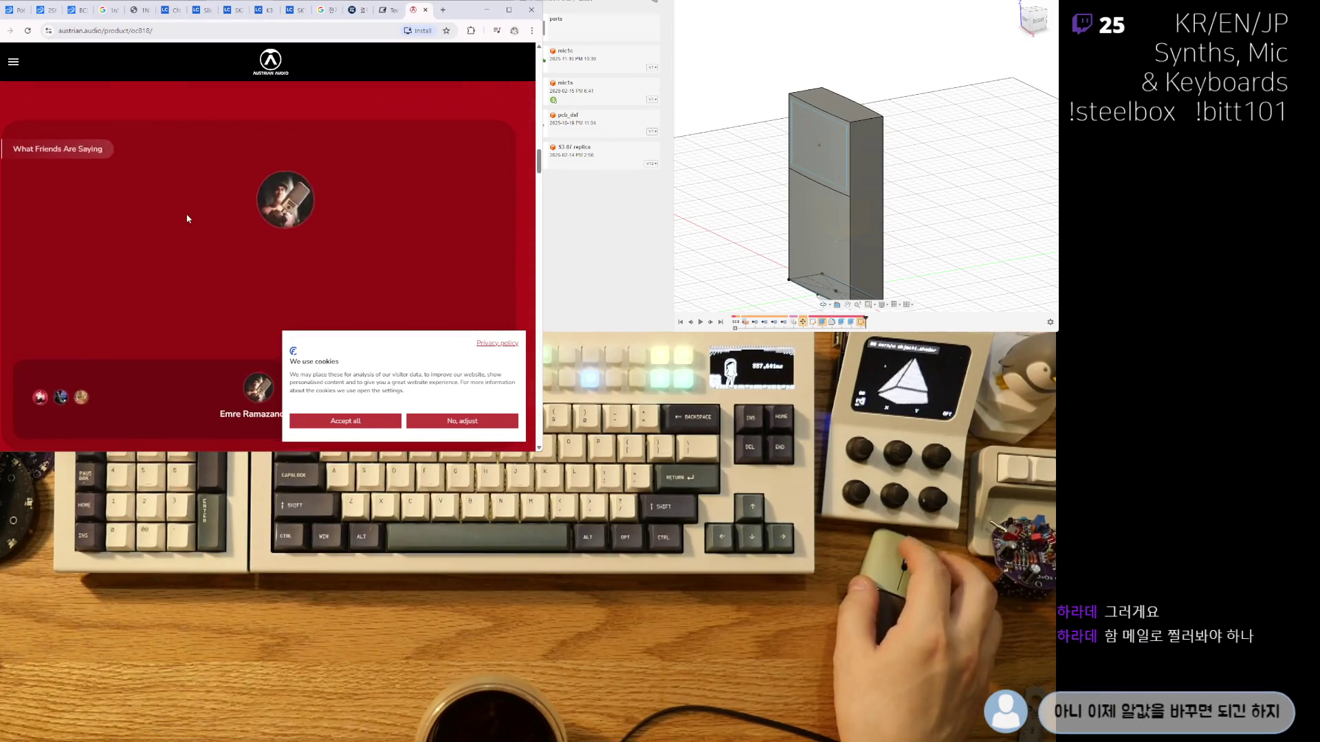
{"action": "scroll", "coordinate": [187, 218], "scroll_direction": "up", "scroll_amount": 6}
{"action": "scroll", "coordinate": [187, 218], "scroll_direction": "up", "scroll_amount": 3}
{"action": "scroll", "coordinate": [188, 215], "scroll_direction": "down", "scroll_amount": 2}
{"action": "scroll", "coordinate": [187, 217], "scroll_direction": "up", "scroll_amount": 10}
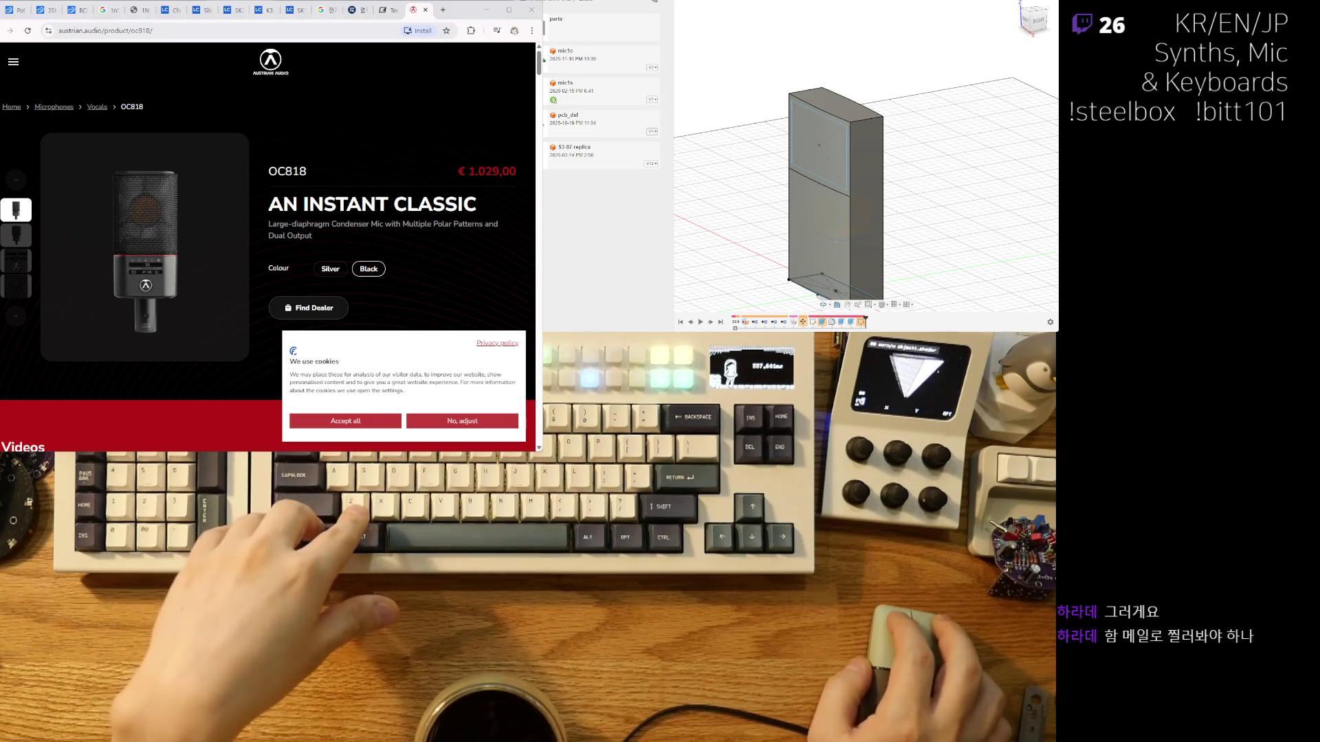
Back in Fusion 360, zoom in on the tall box and select its lower front face.
{"action": "key", "text": "alt+Tab"}
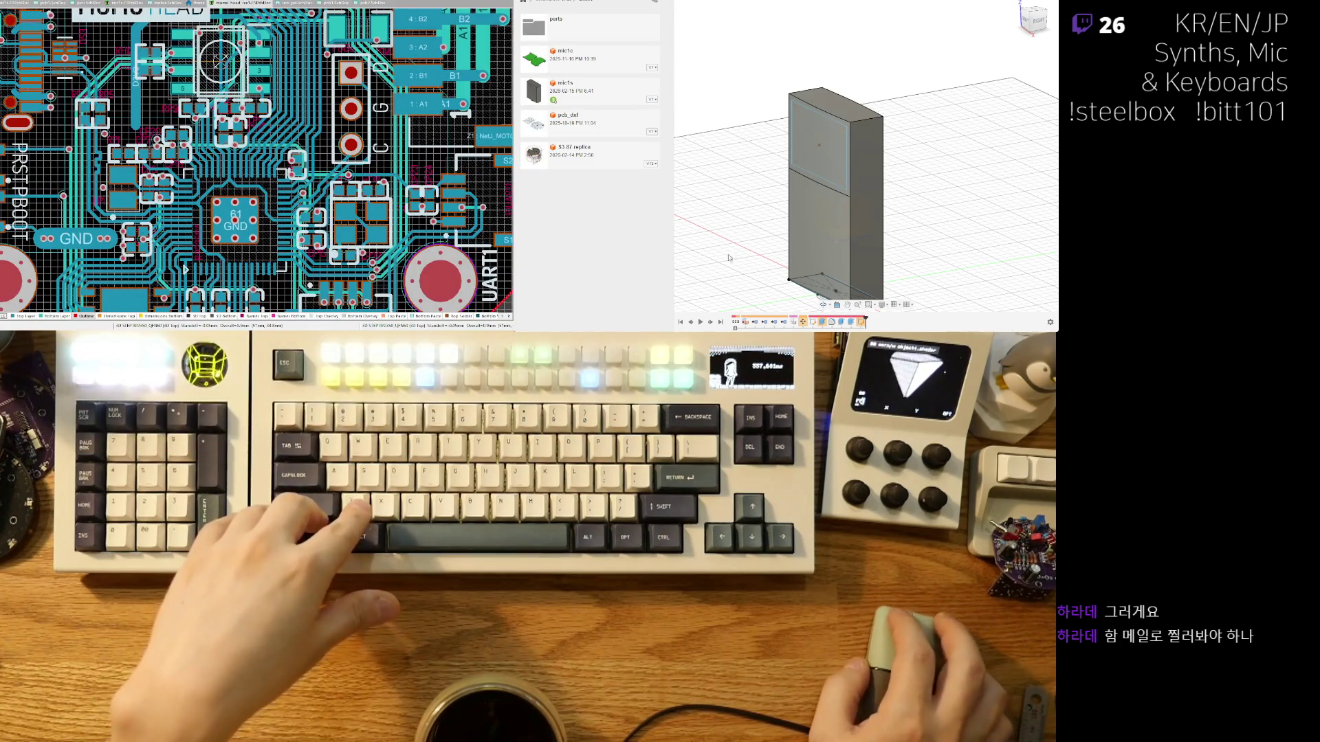
{"action": "middle_click_drag", "start_coordinate": [730, 258], "coordinate": [858, 195], "text": "shift"}
{"action": "scroll", "coordinate": [835, 174], "scroll_direction": "up", "scroll_amount": 3}
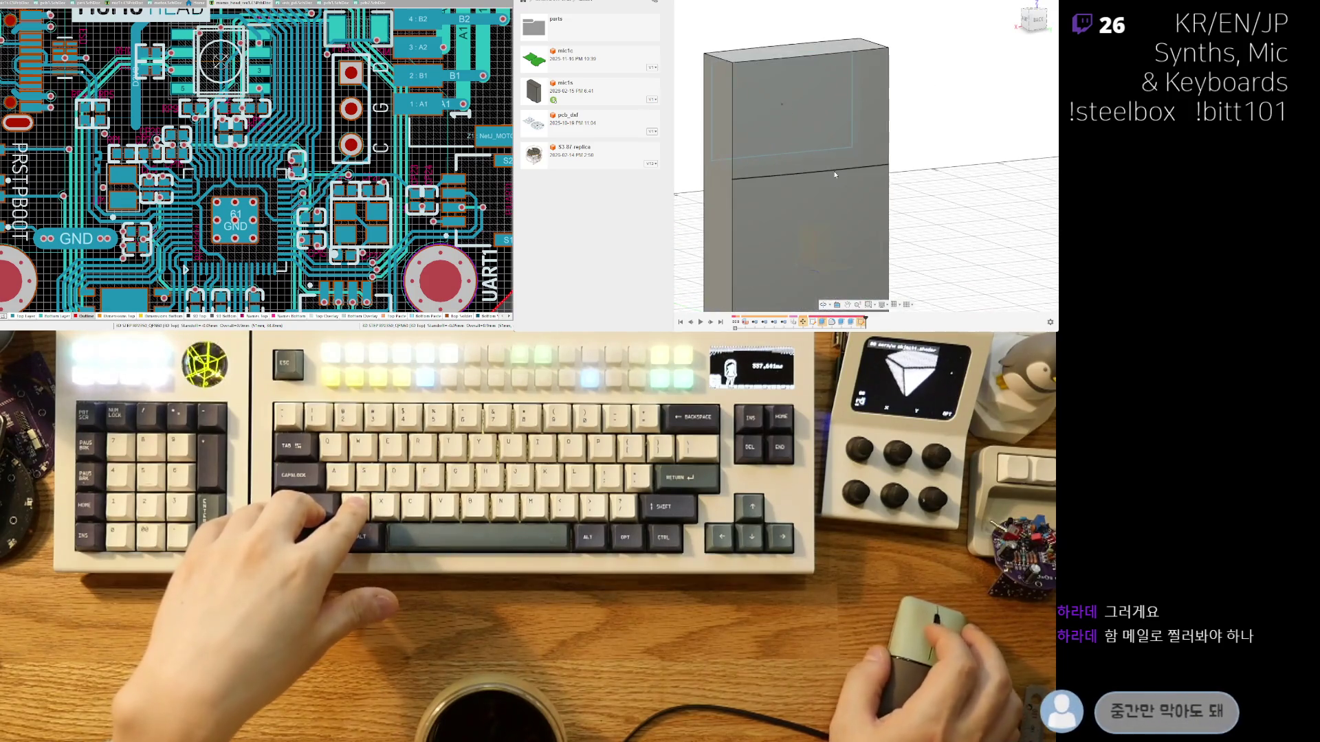
{"action": "scroll", "coordinate": [926, 171], "scroll_direction": "down", "scroll_amount": 3}
{"action": "left_click", "coordinate": [906, 214]}
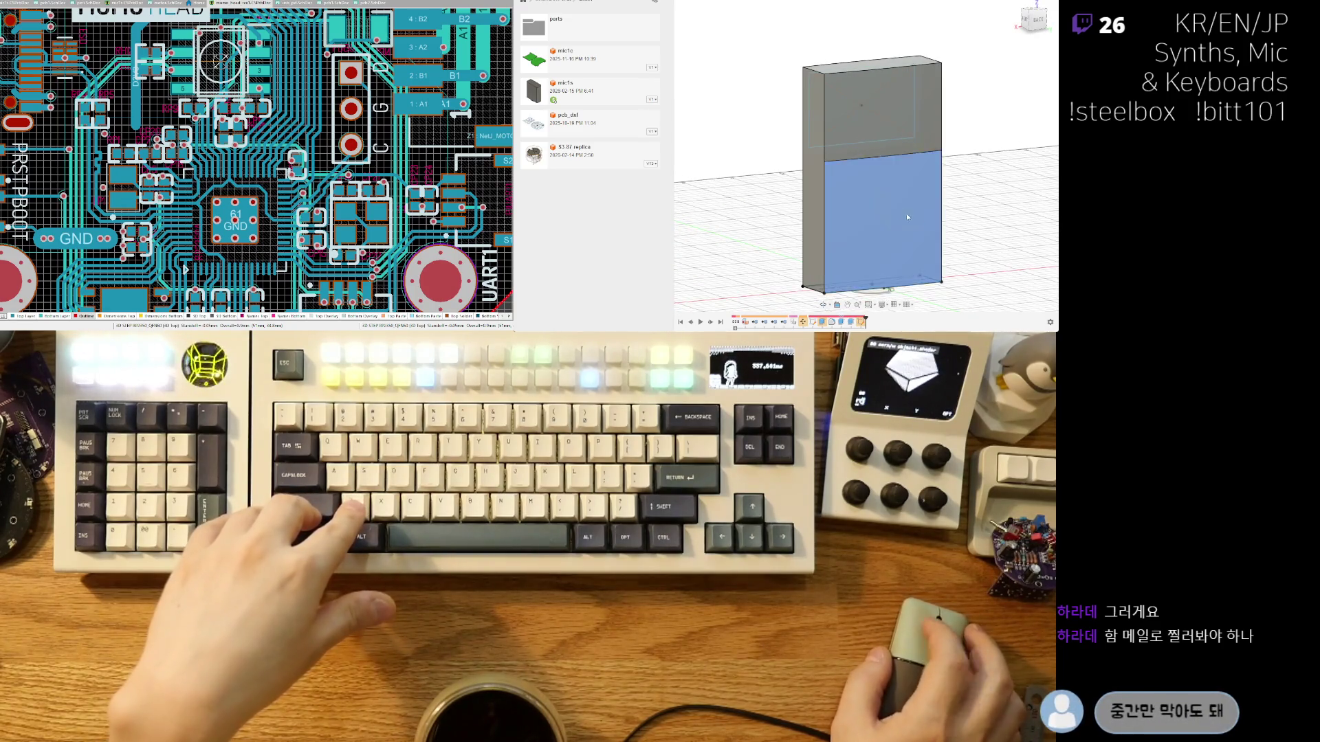
{"action": "middle_click_drag", "start_coordinate": [907, 217], "coordinate": [918, 244], "text": "shift"}
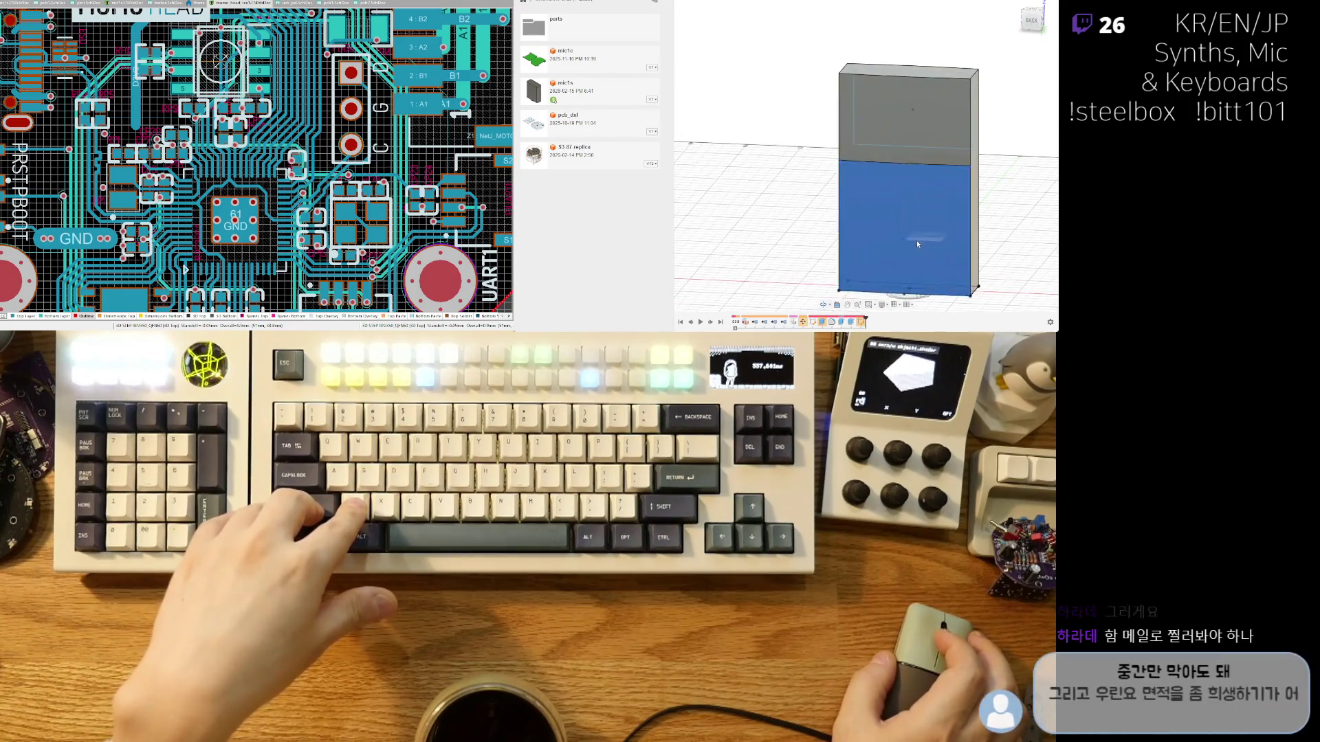
{"action": "scroll", "coordinate": [918, 243], "scroll_direction": "up", "scroll_amount": 2}
{"action": "middle_click_drag", "start_coordinate": [828, 269], "coordinate": [786, 271]}
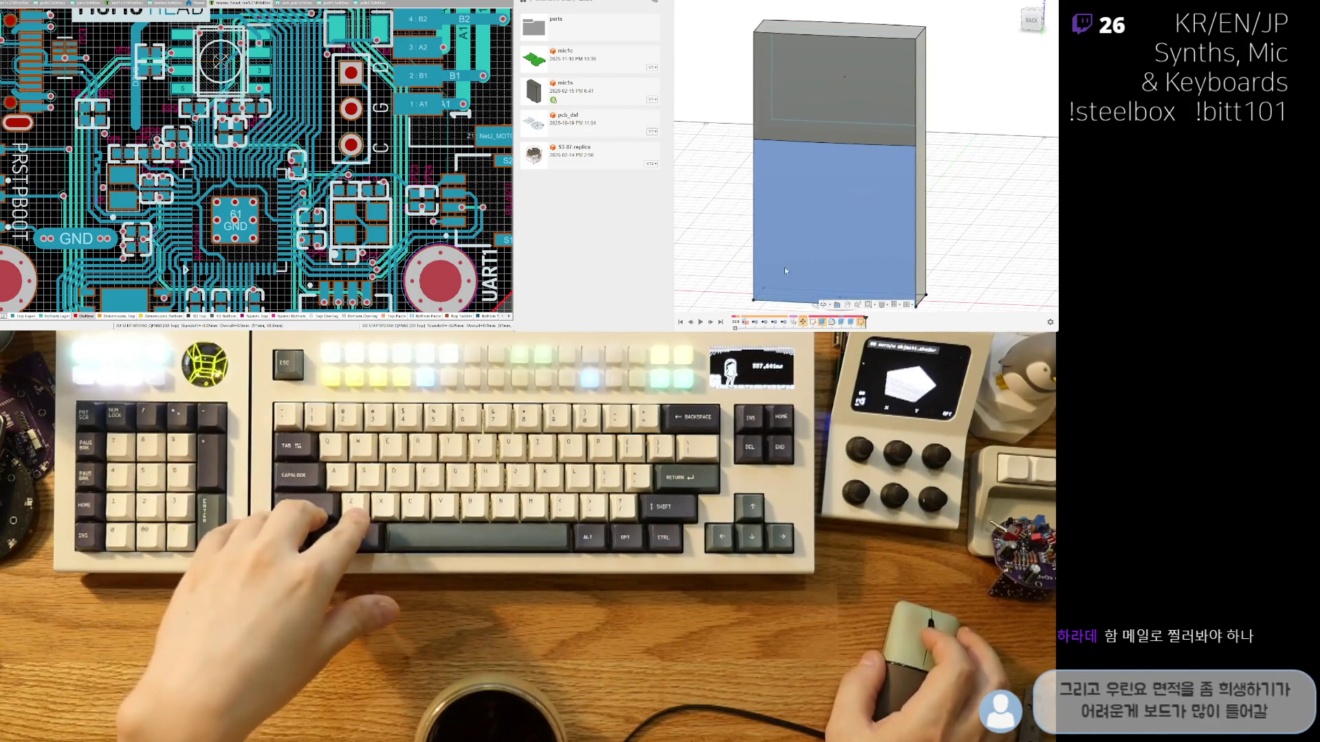
View the lower front face square-on, orbit to its bottom edge, then switch to the new design.
{"action": "key", "text": "F6"}
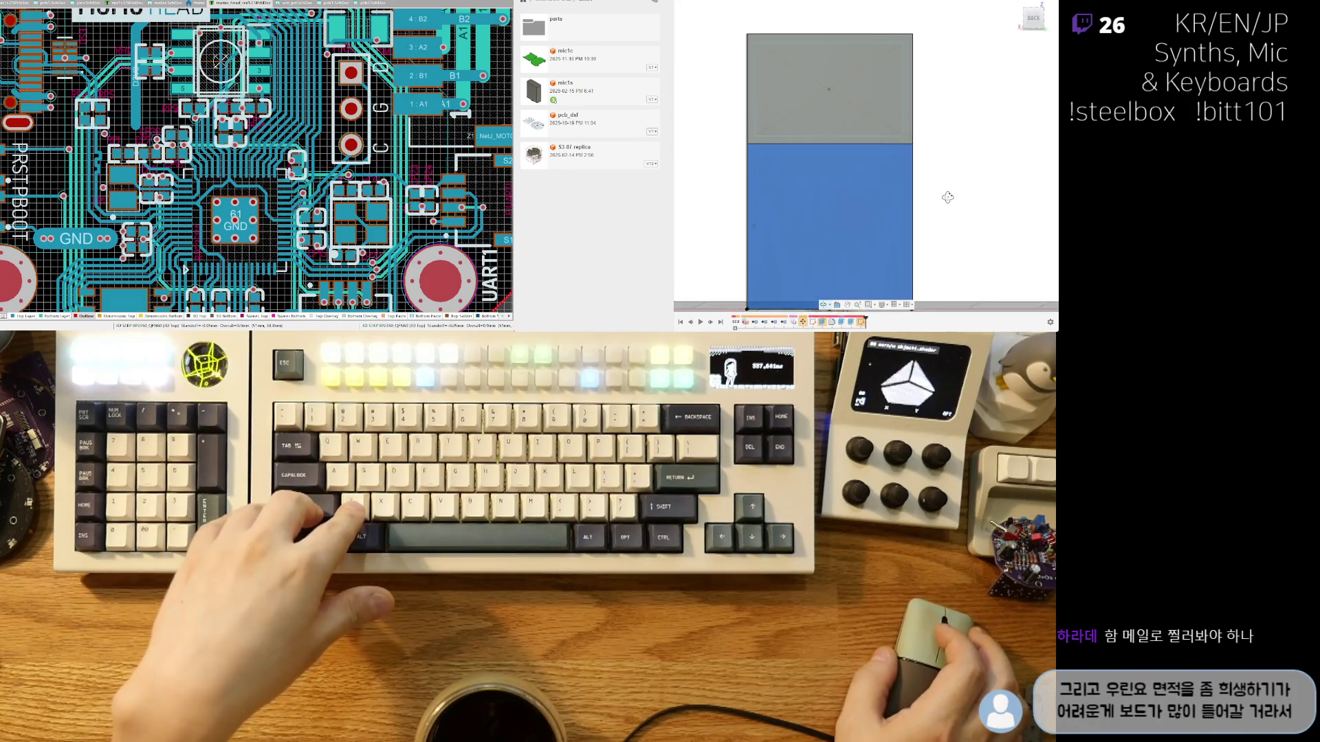
{"action": "middle_click_drag", "start_coordinate": [951, 202], "coordinate": [967, 200], "text": "shift"}
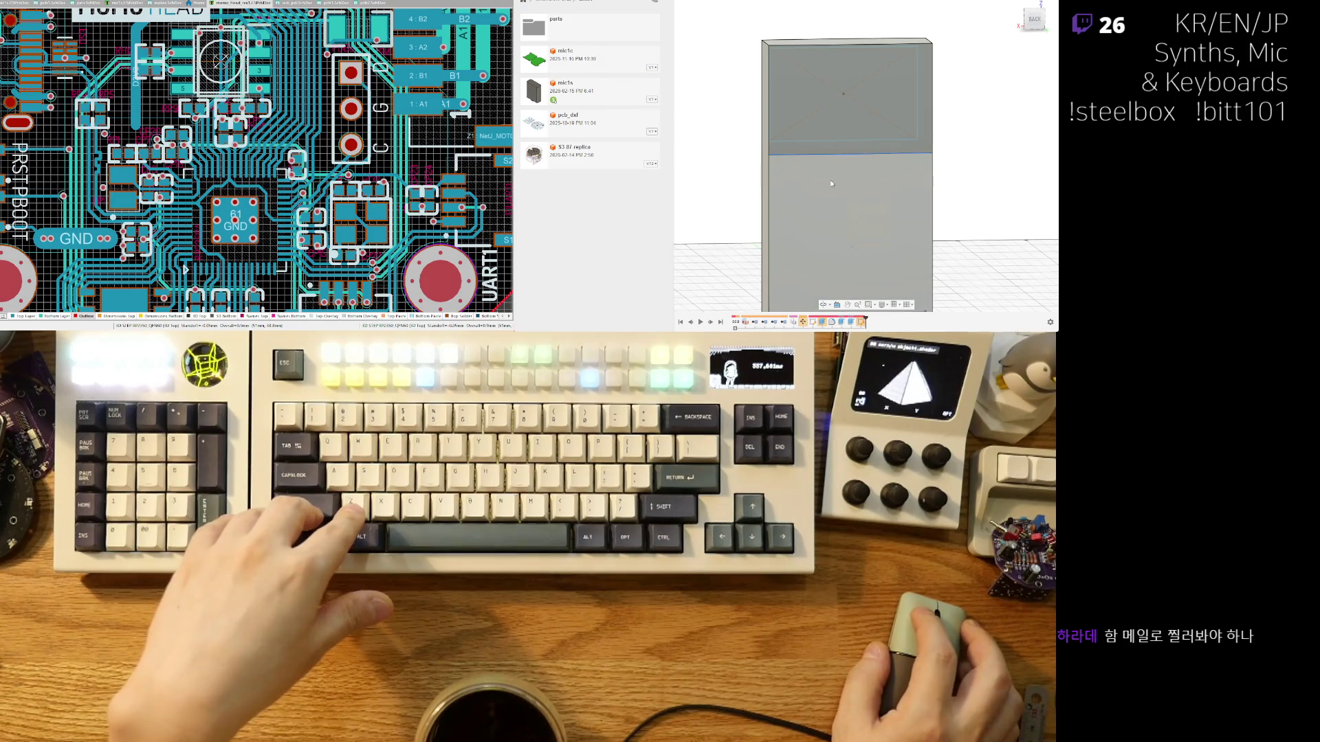
{"action": "mouse_move", "coordinate": [851, 188]}
{"action": "middle_mouse_down", "text": "shift"}
{"action": "mouse_move", "coordinate": [822, 252]}
{"action": "mouse_move", "coordinate": [736, 222]}
{"action": "middle_mouse_up", "text": "shift"}
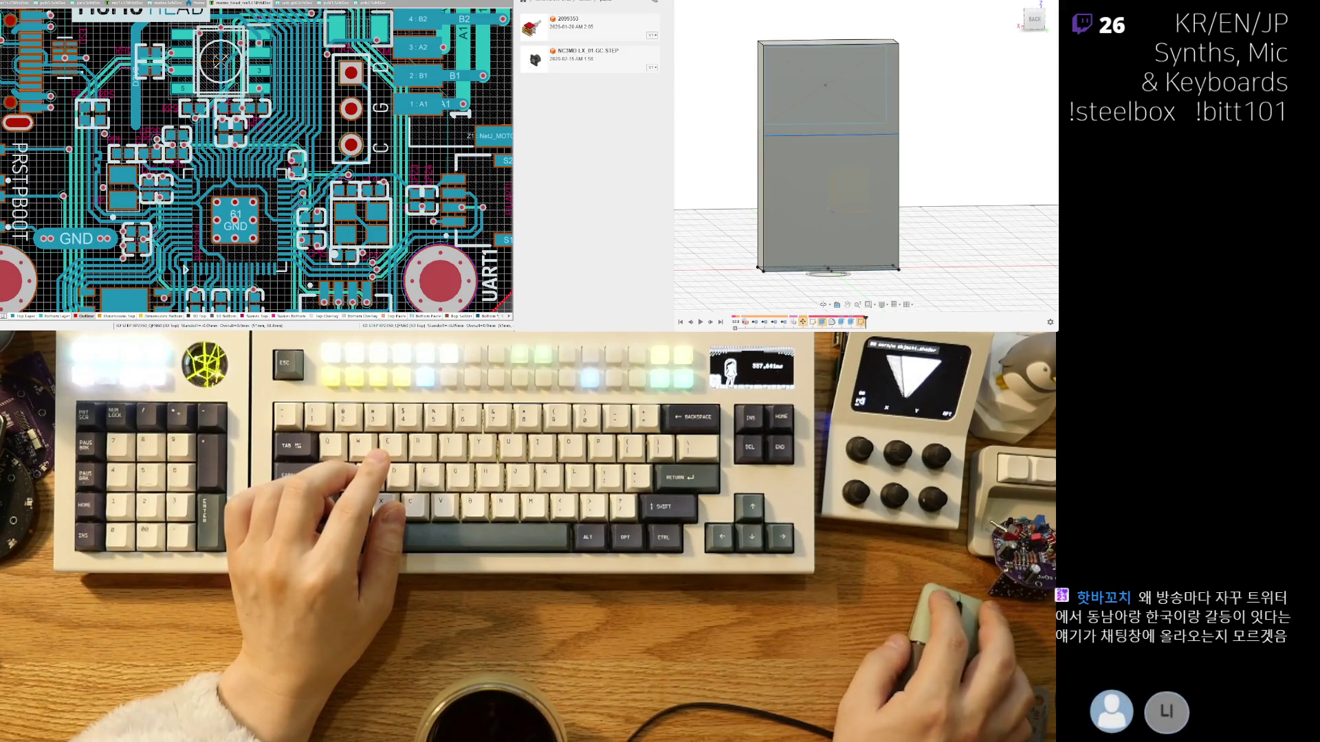
{"action": "left_click", "coordinate": [887, 2]}
Pan around the new design's empty grid, then close the Data Panel to widen the canvas.
{"action": "middle_click_drag", "start_coordinate": [833, 97], "coordinate": [914, 129], "text": "shift"}
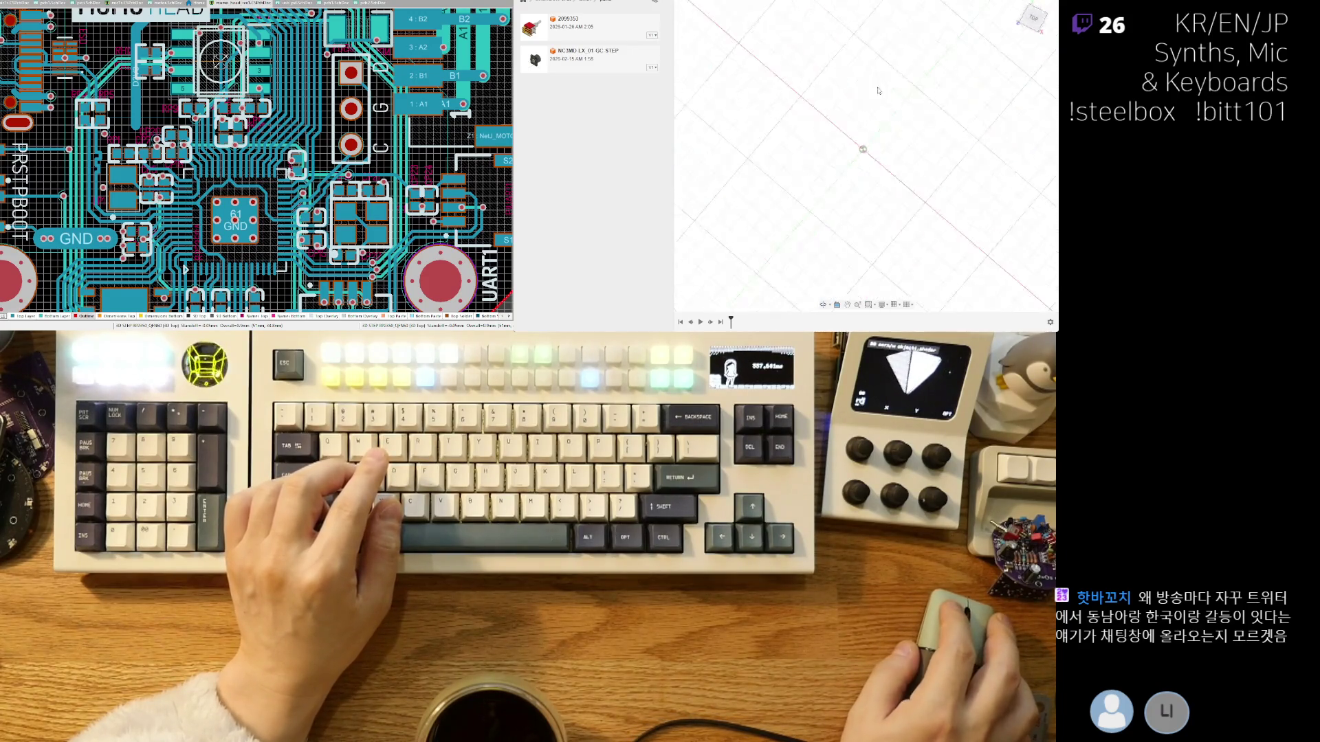
{"action": "middle_click_drag", "start_coordinate": [825, 196], "coordinate": [777, 209]}
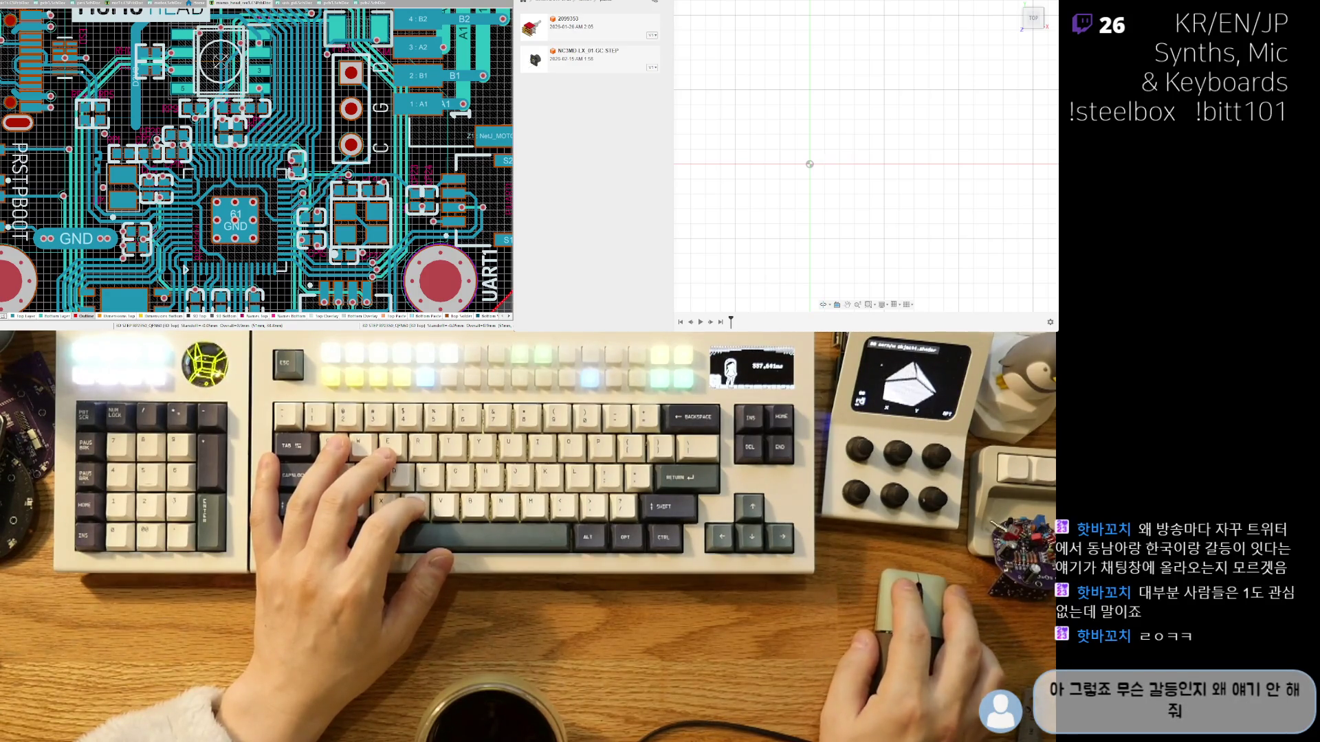
{"action": "middle_click_drag", "start_coordinate": [843, 169], "coordinate": [877, 141]}
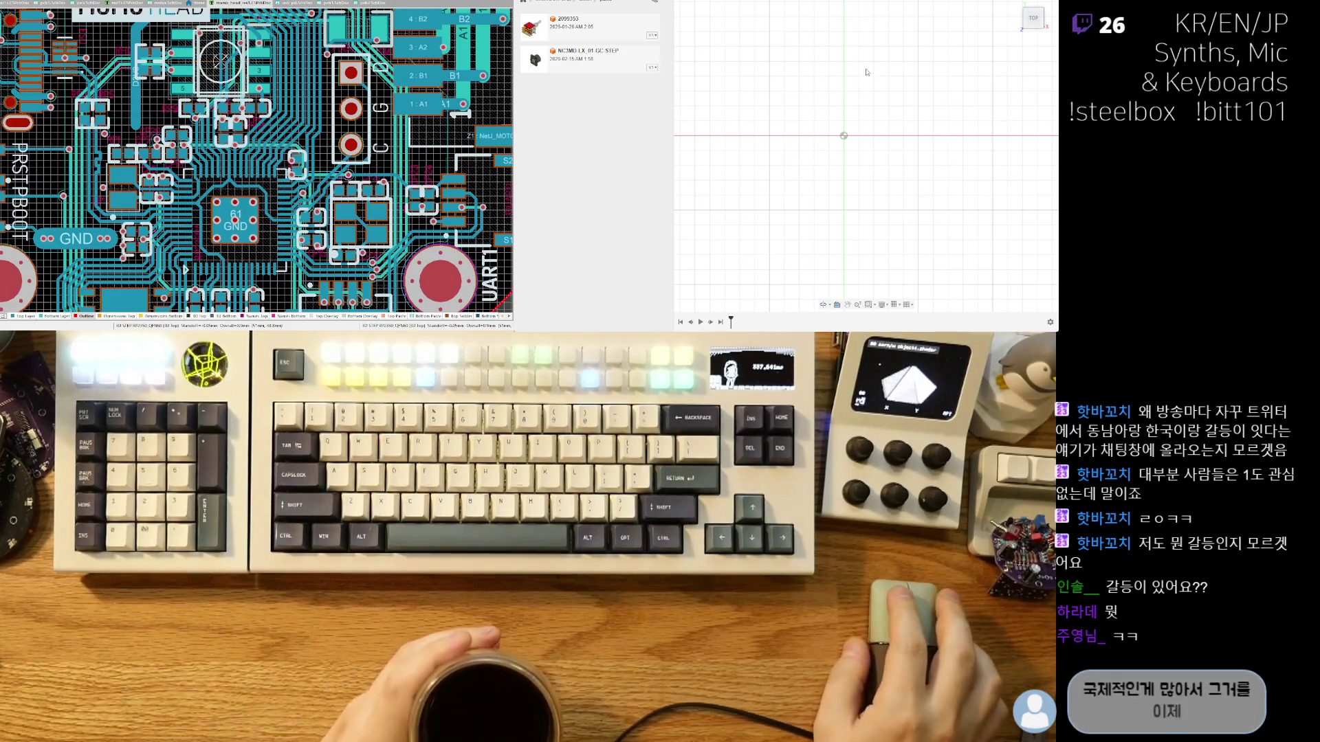
{"action": "middle_click_drag", "start_coordinate": [812, 121], "coordinate": [798, 126]}
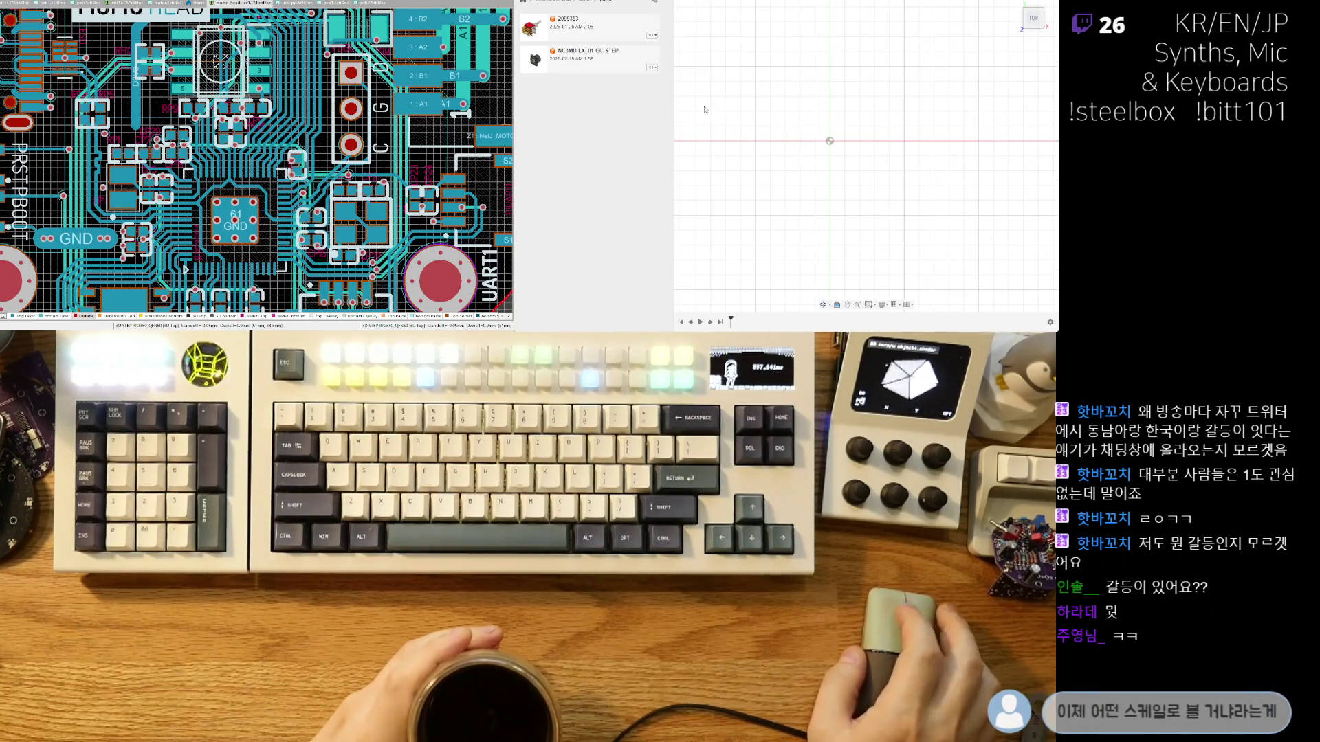
{"action": "left_click", "coordinate": [752, 93]}
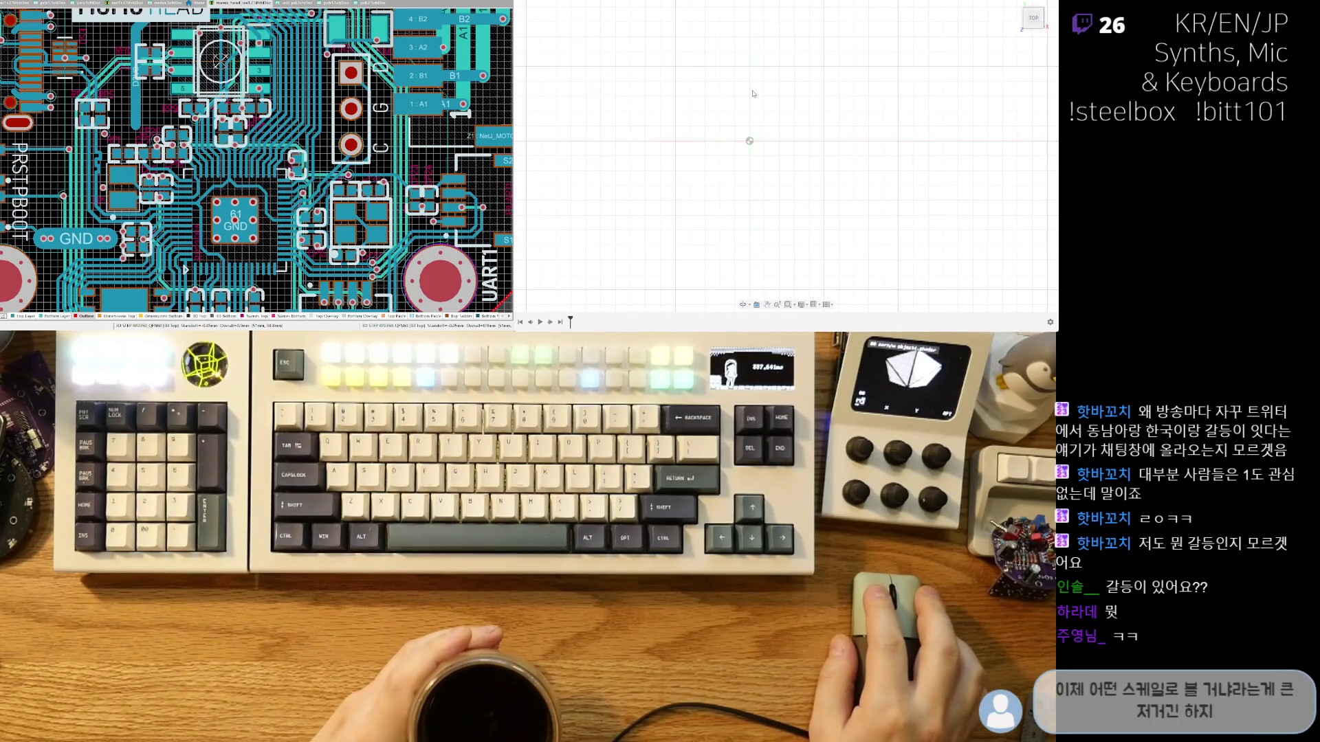
Sketch a 34 mm diameter circle centred on the origin.
{"action": "scroll", "coordinate": [719, 89], "scroll_direction": "down", "scroll_amount": 1}
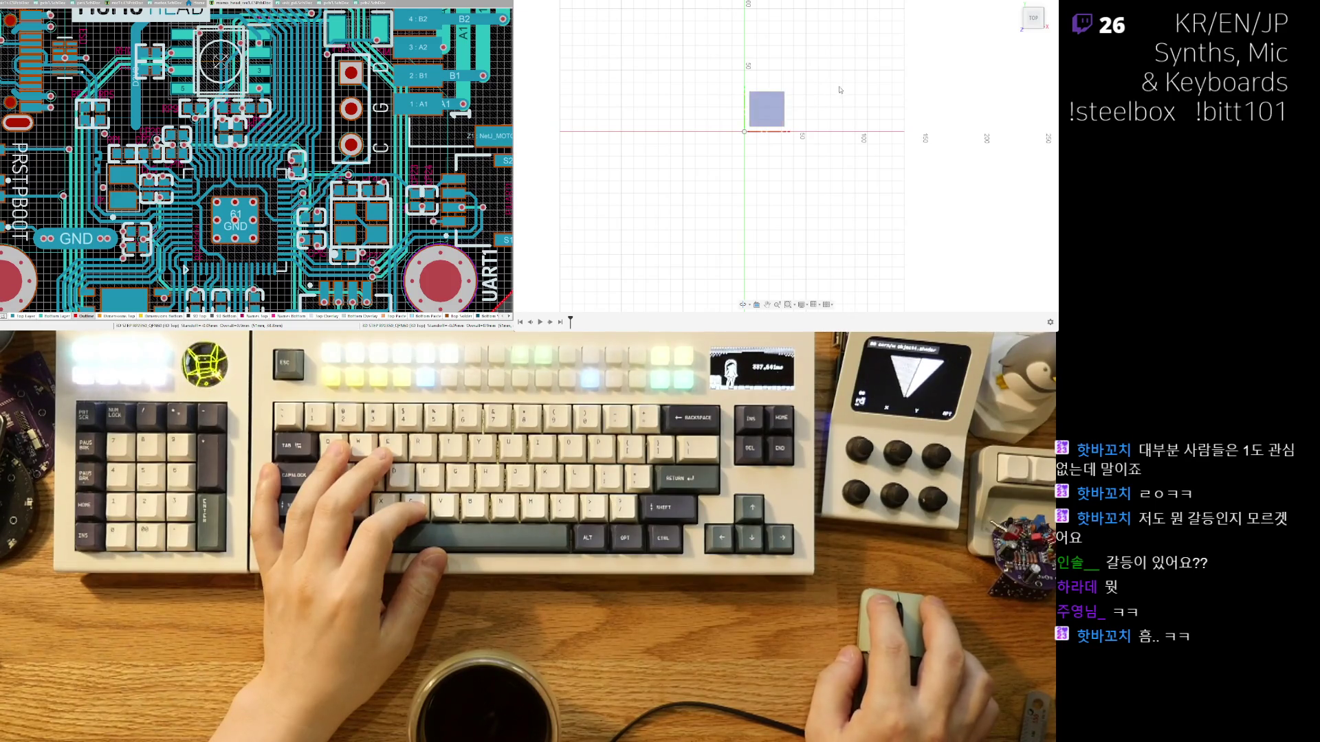
{"action": "key", "text": "ctrl+z"}
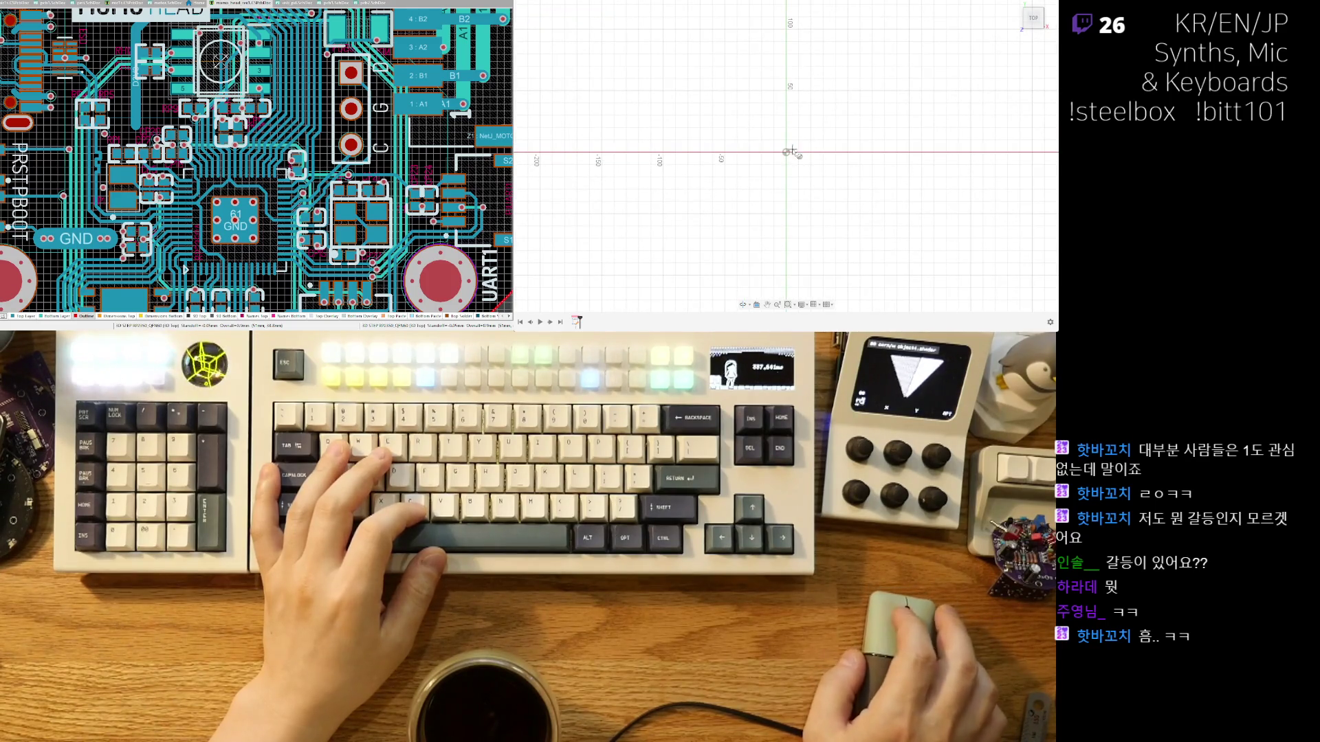
{"action": "left_click", "coordinate": [786, 153]}
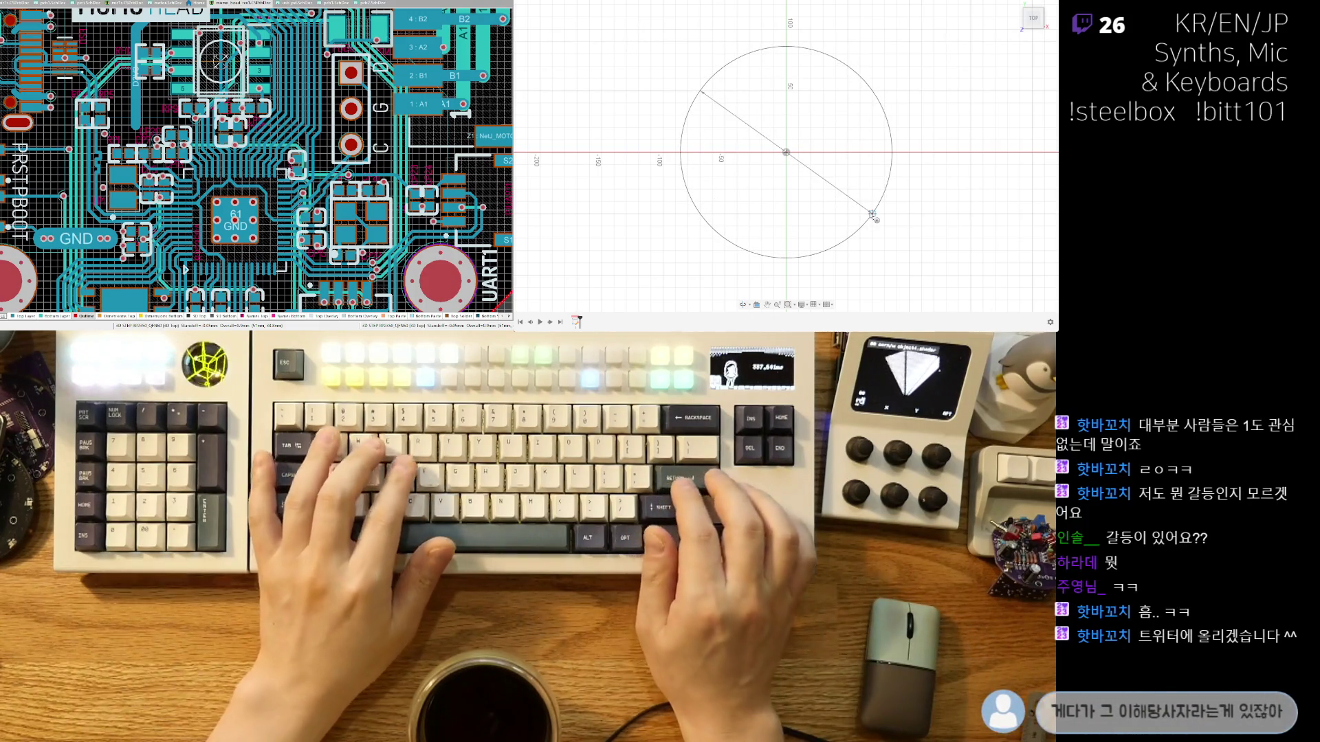
{"action": "type", "text": "340"}
{"action": "key", "text": "BackSpace"}
{"action": "key", "text": "Return"}
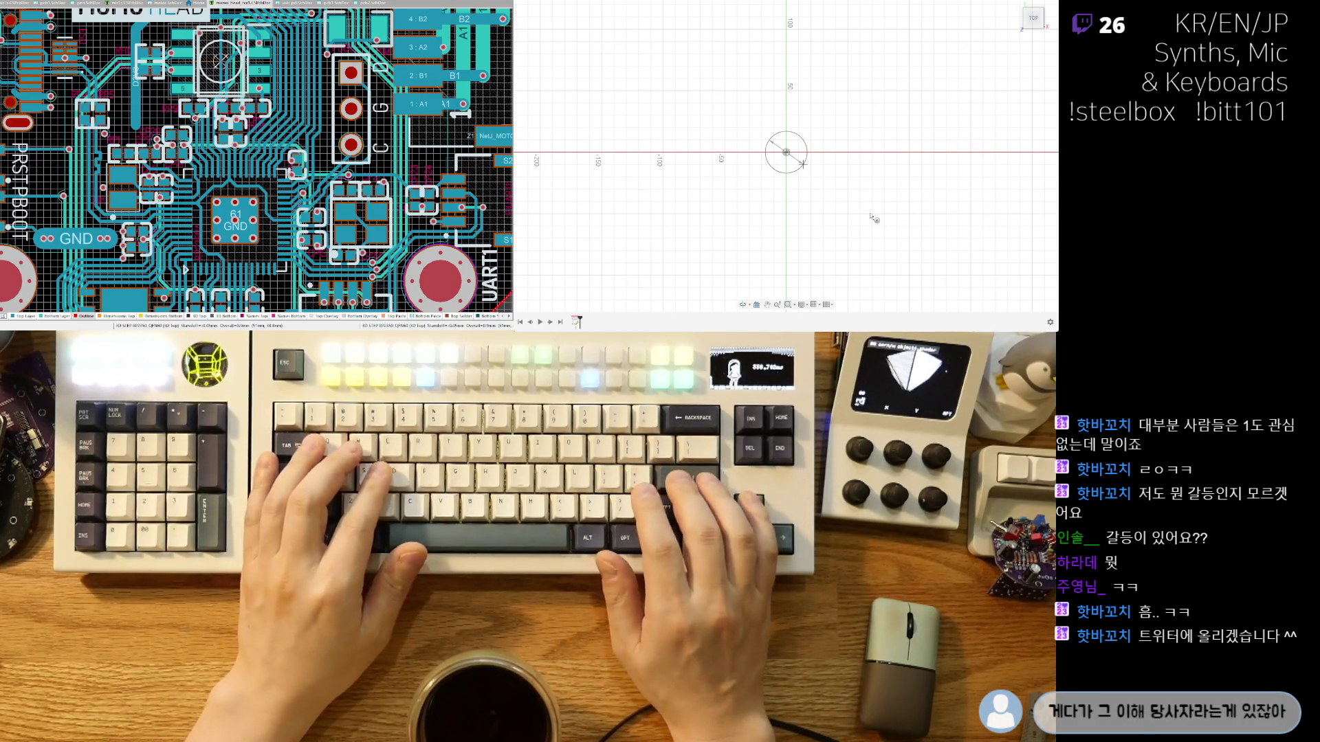
{"action": "key", "text": "F6"}
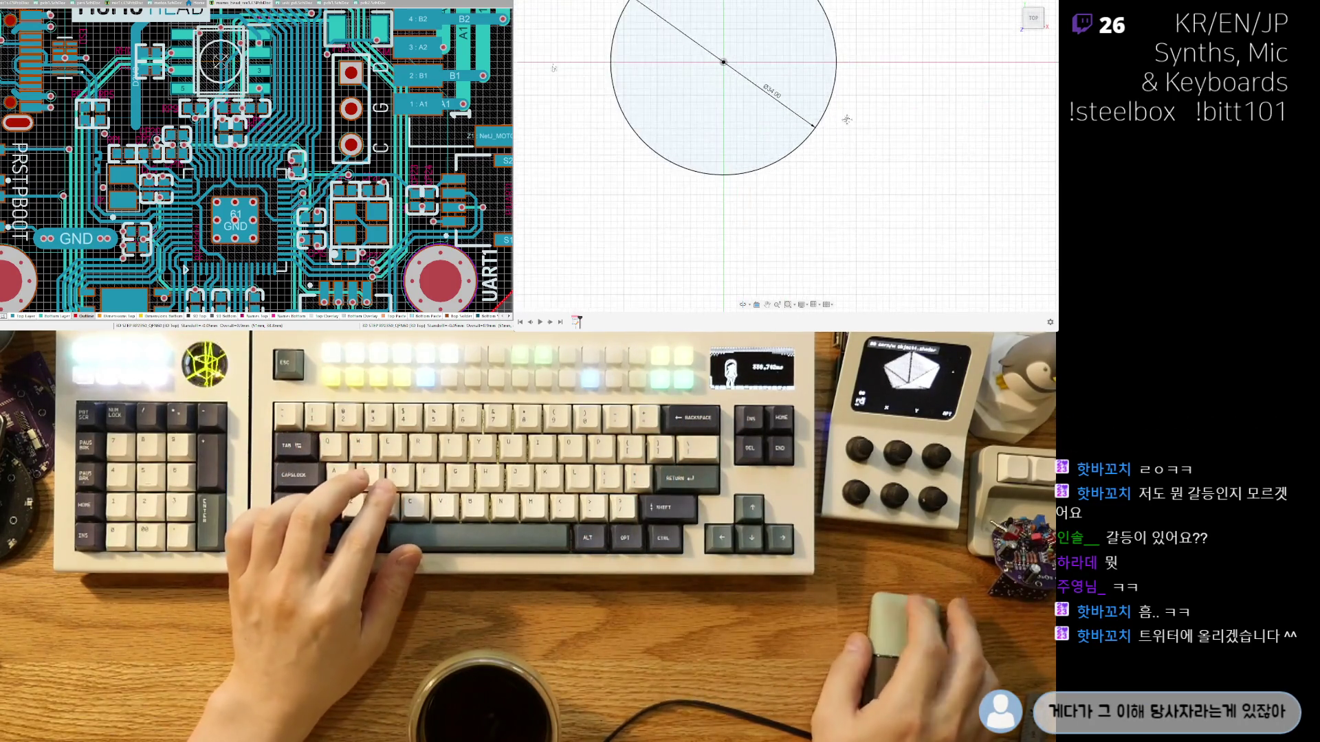
Extrude the circle profile upward 15.00 into a solid cylinder.
{"action": "left_click", "coordinate": [797, 172]}
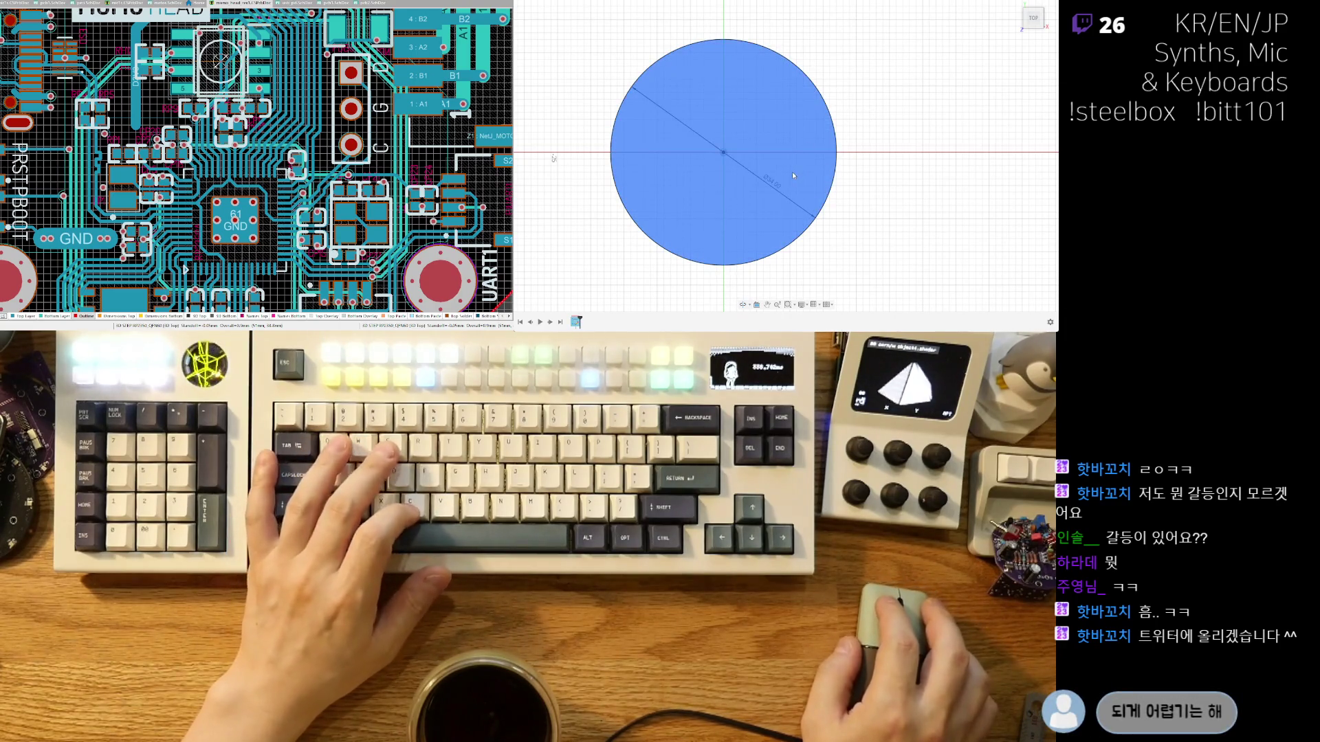
{"action": "middle_click_drag", "start_coordinate": [792, 171], "coordinate": [815, 200], "text": "shift"}
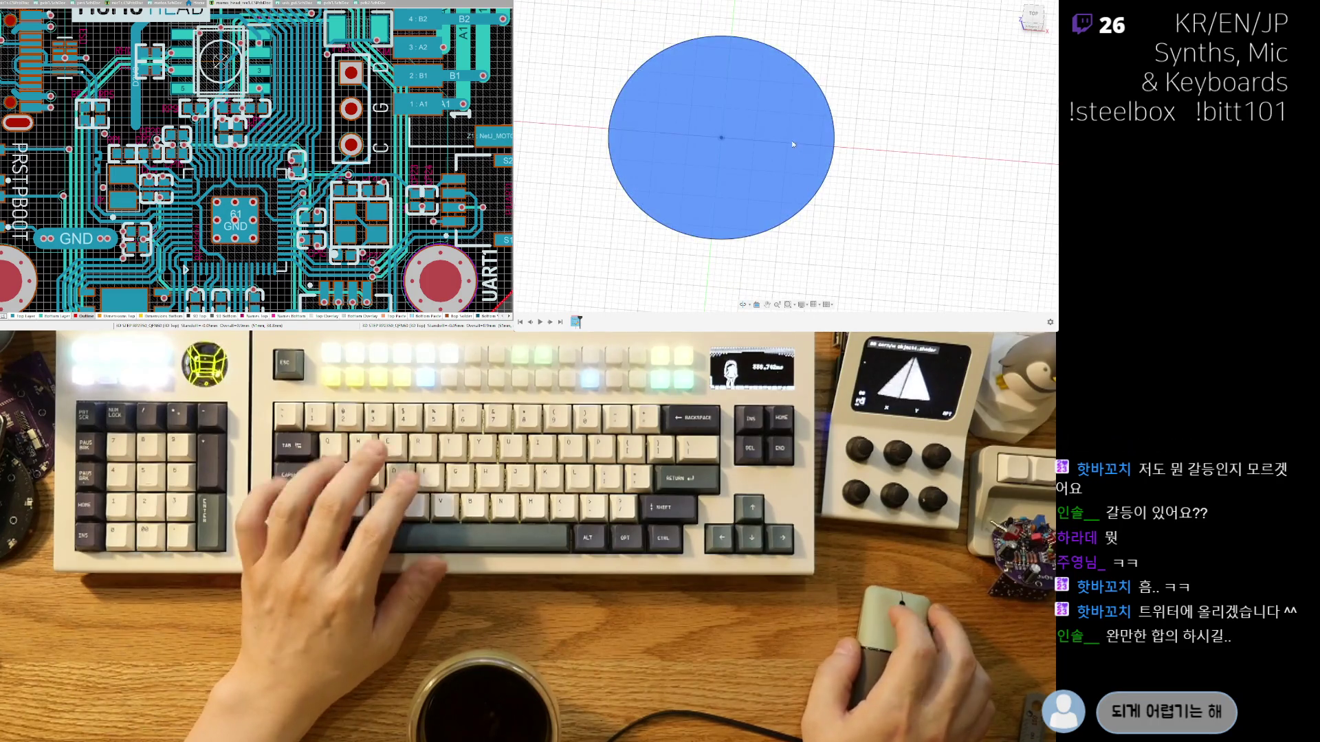
{"action": "key", "text": "e"}
{"action": "left_click_drag", "start_coordinate": [722, 134], "coordinate": [729, 87]}
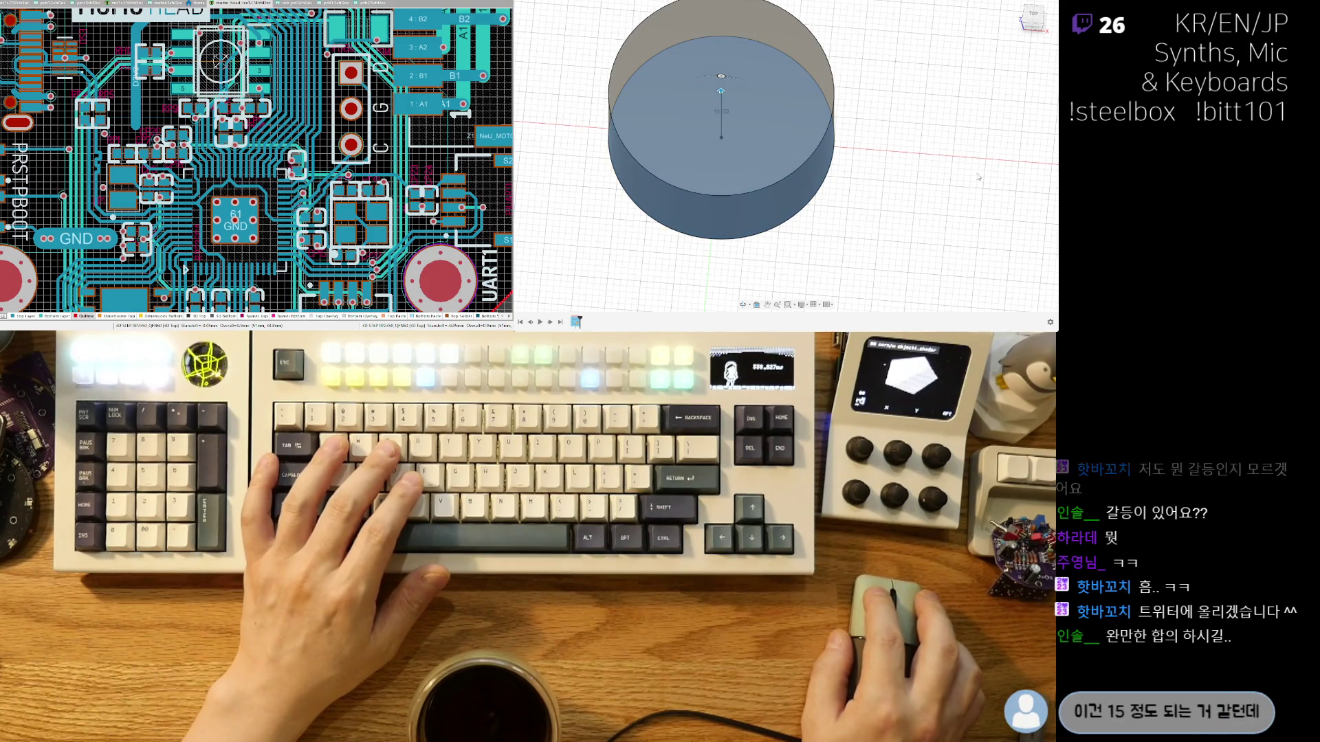
{"action": "key", "text": "Return"}
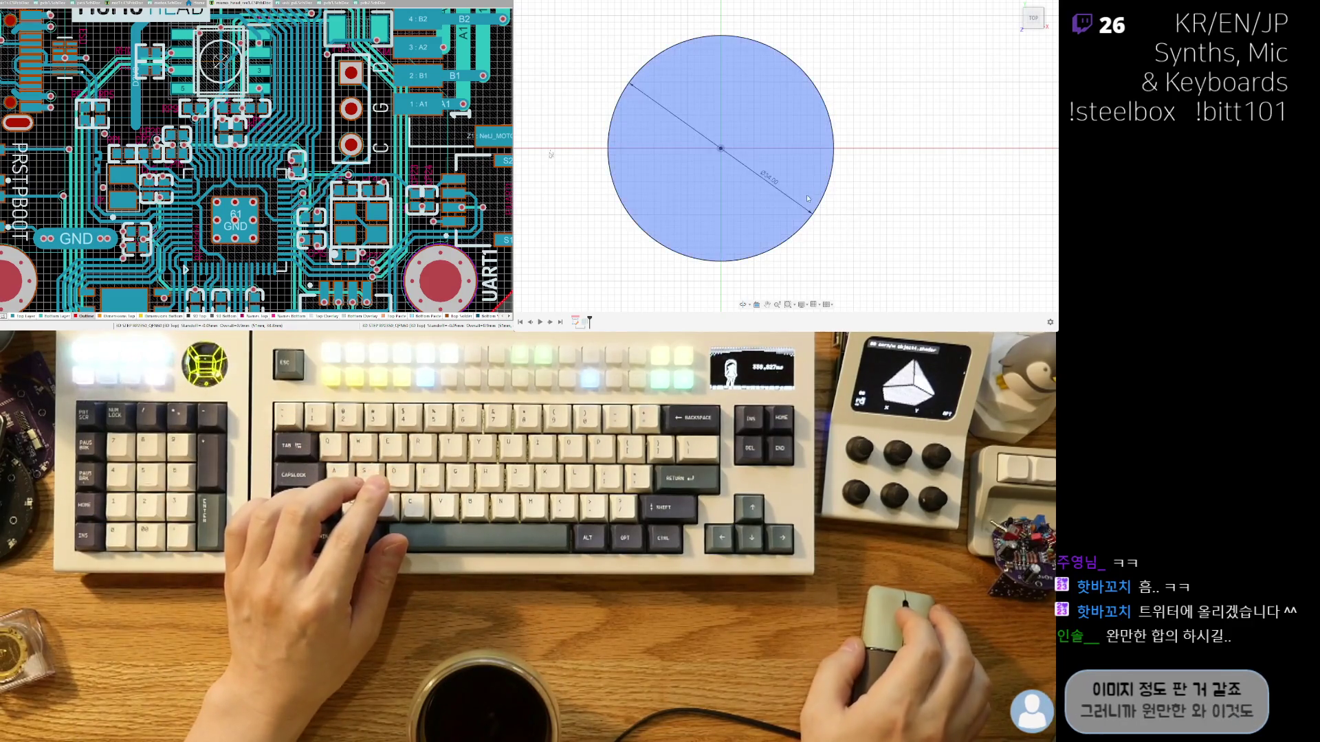
Offset the circle 3 inward to create a concentric Ø28 inner circle and select it.
{"action": "key", "text": "o"}
{"action": "left_click", "coordinate": [805, 209]}
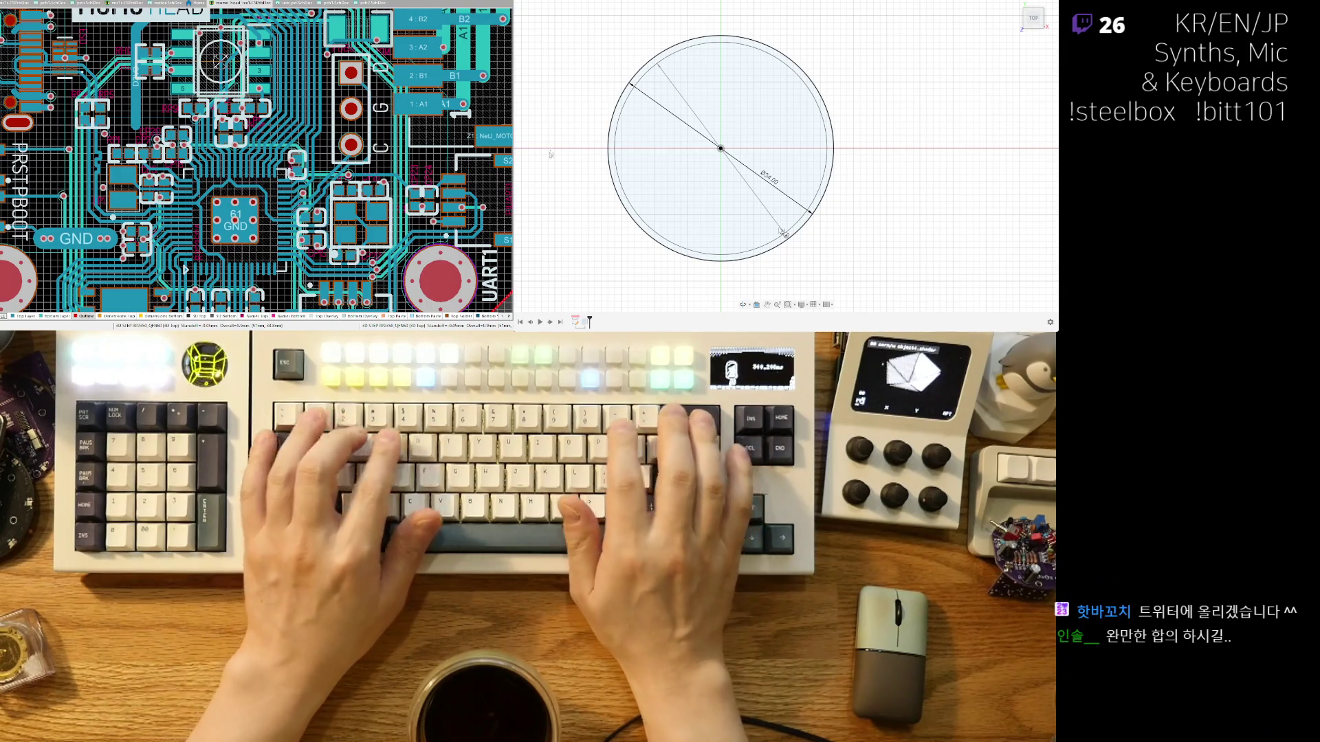
{"action": "type", "text": "1.5"}
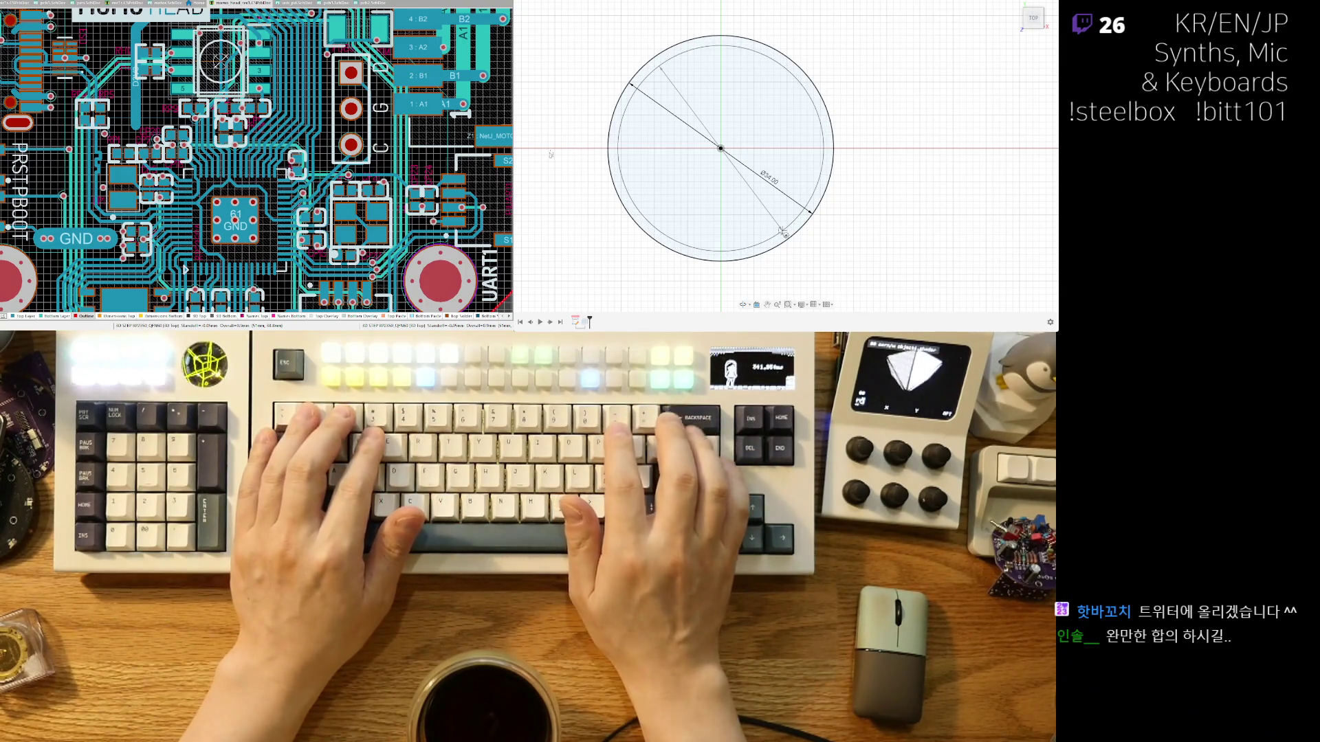
{"action": "key", "text": "BackSpace"}
{"action": "key", "text": "BackSpace"}
{"action": "key", "text": "BackSpace"}
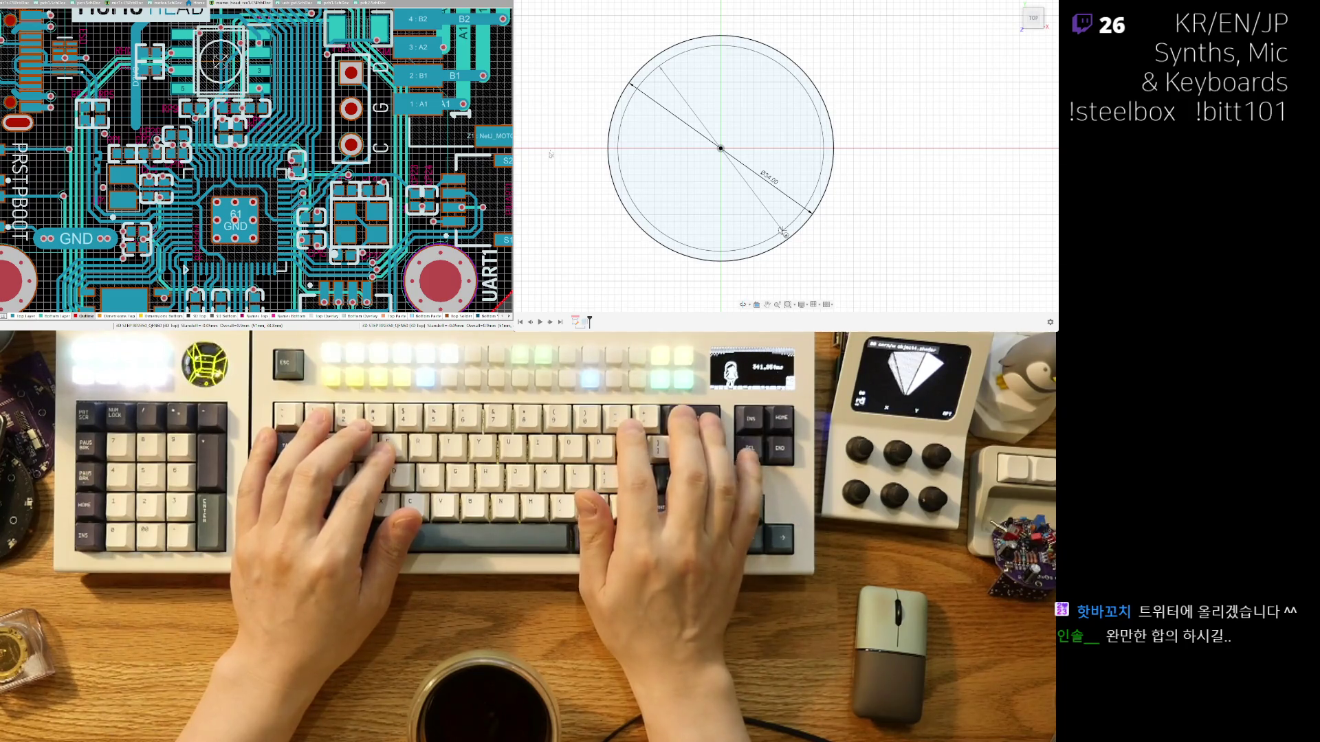
{"action": "type", "text": "3"}
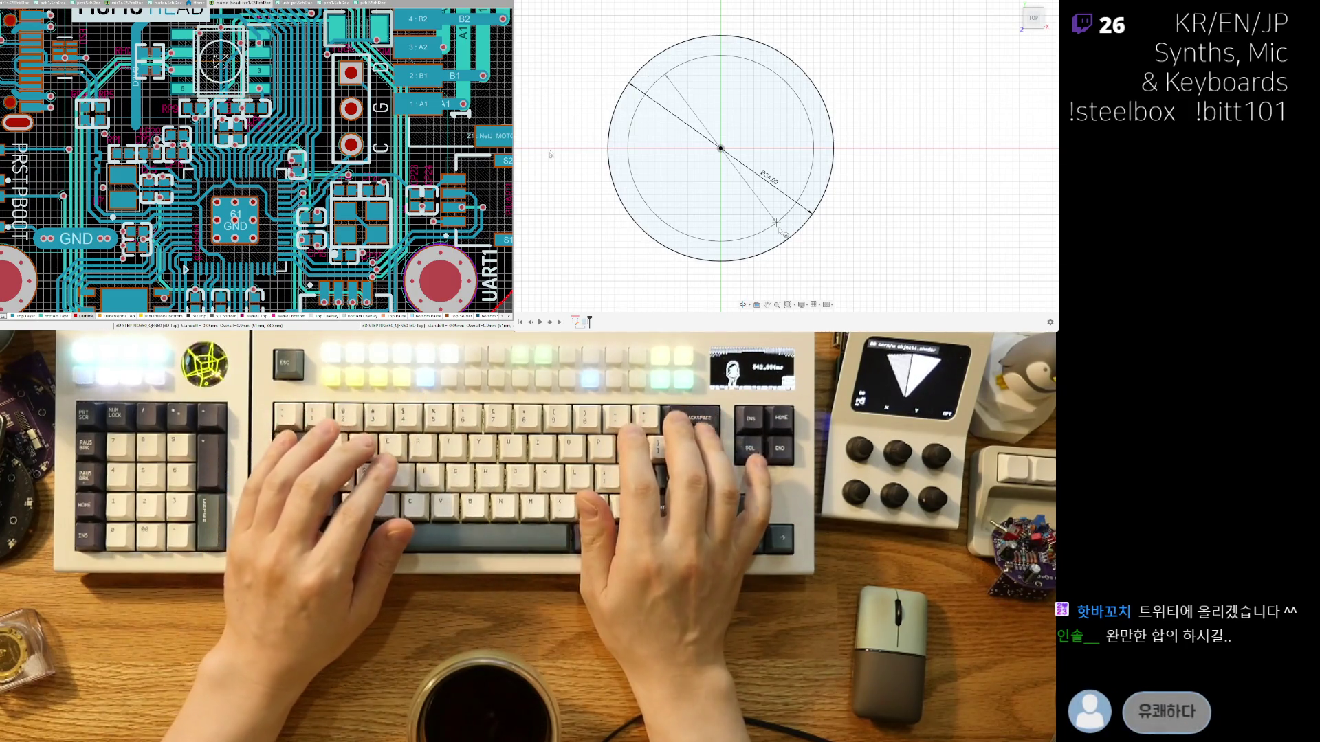
{"action": "key", "text": "Return"}
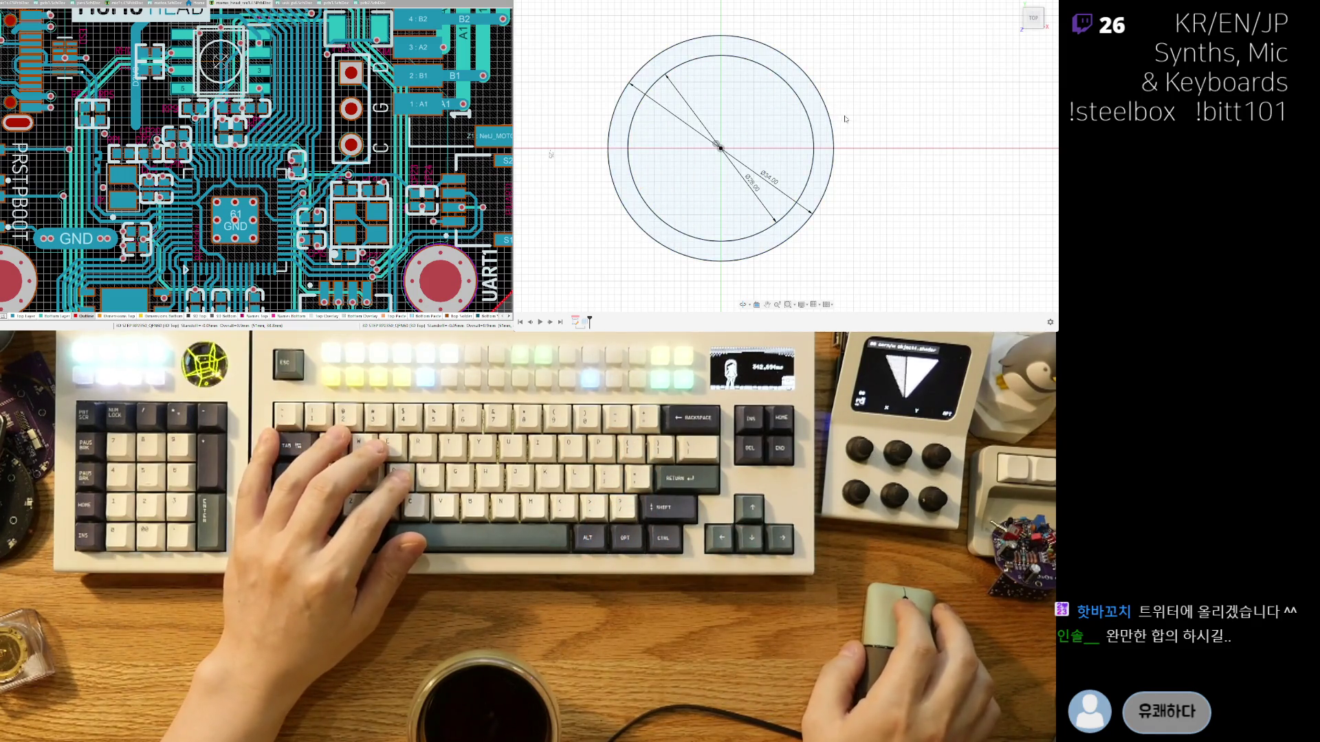
{"action": "left_click", "coordinate": [775, 146]}
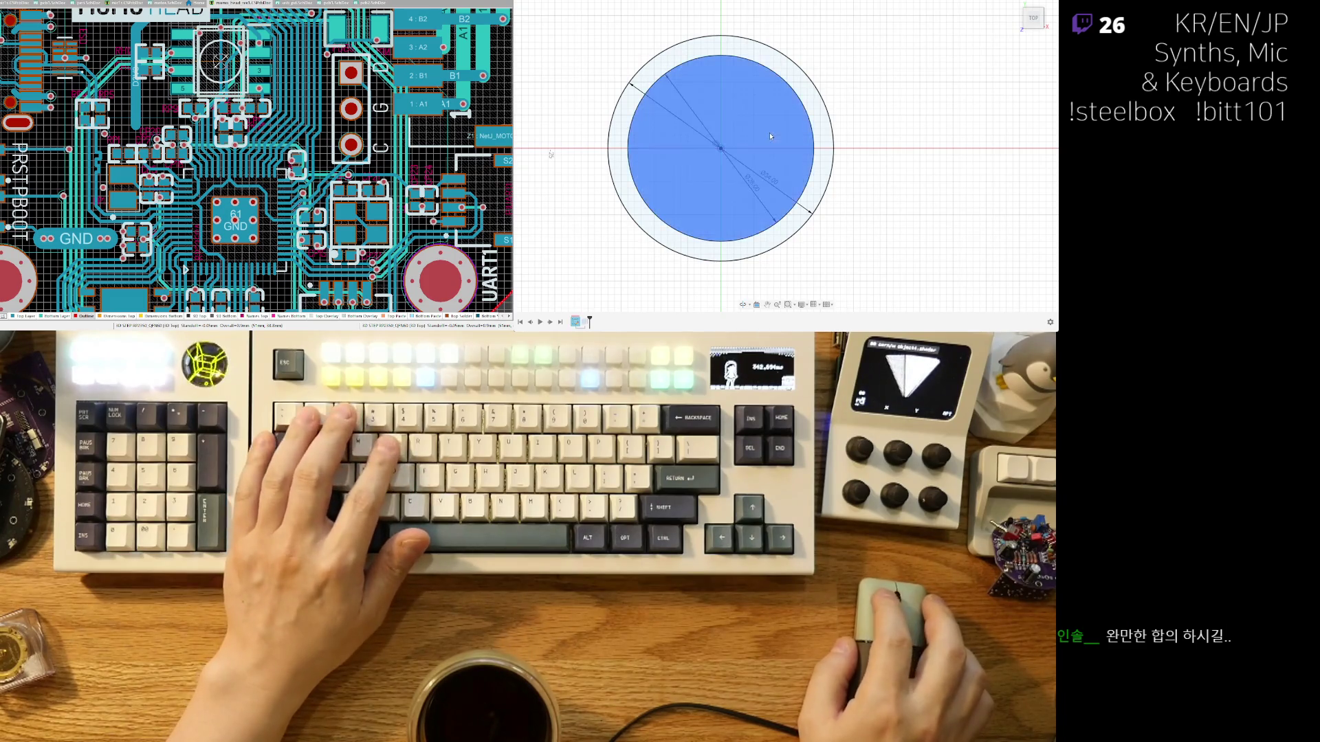
Reselect the inner circle profile in a tilted view after cancelling a first extrude attempt.
{"action": "left_click", "coordinate": [820, 176]}
{"action": "middle_click_drag", "start_coordinate": [825, 246], "coordinate": [790, 158], "text": "shift"}
{"action": "left_click", "coordinate": [784, 146]}
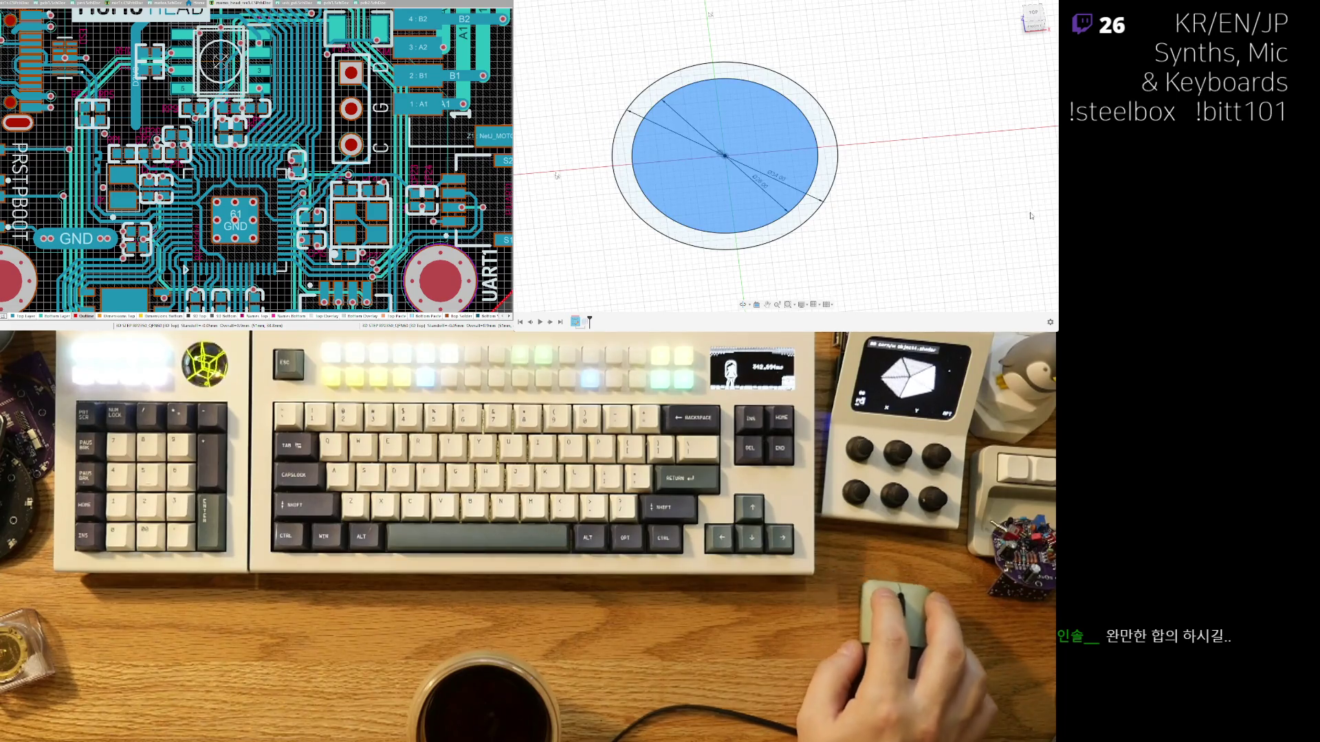
{"action": "key", "text": "e"}
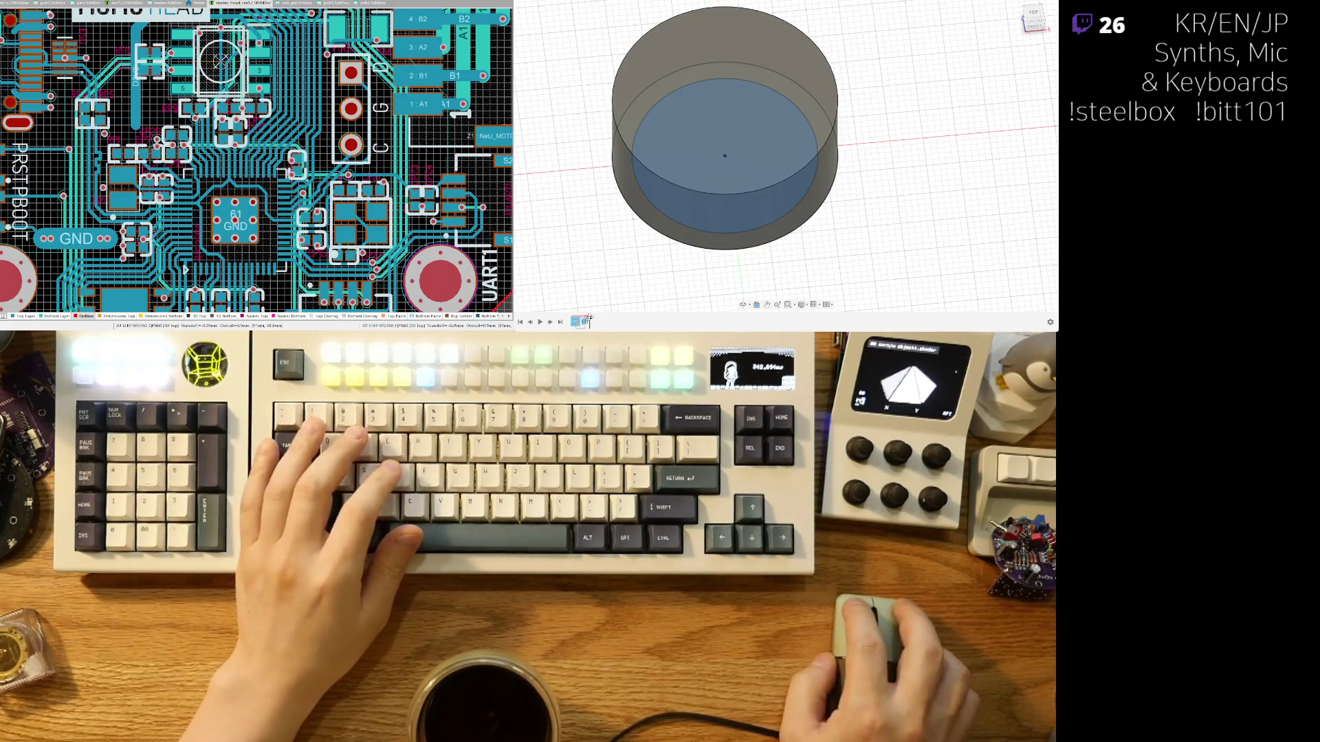
{"action": "key", "text": "Escape"}
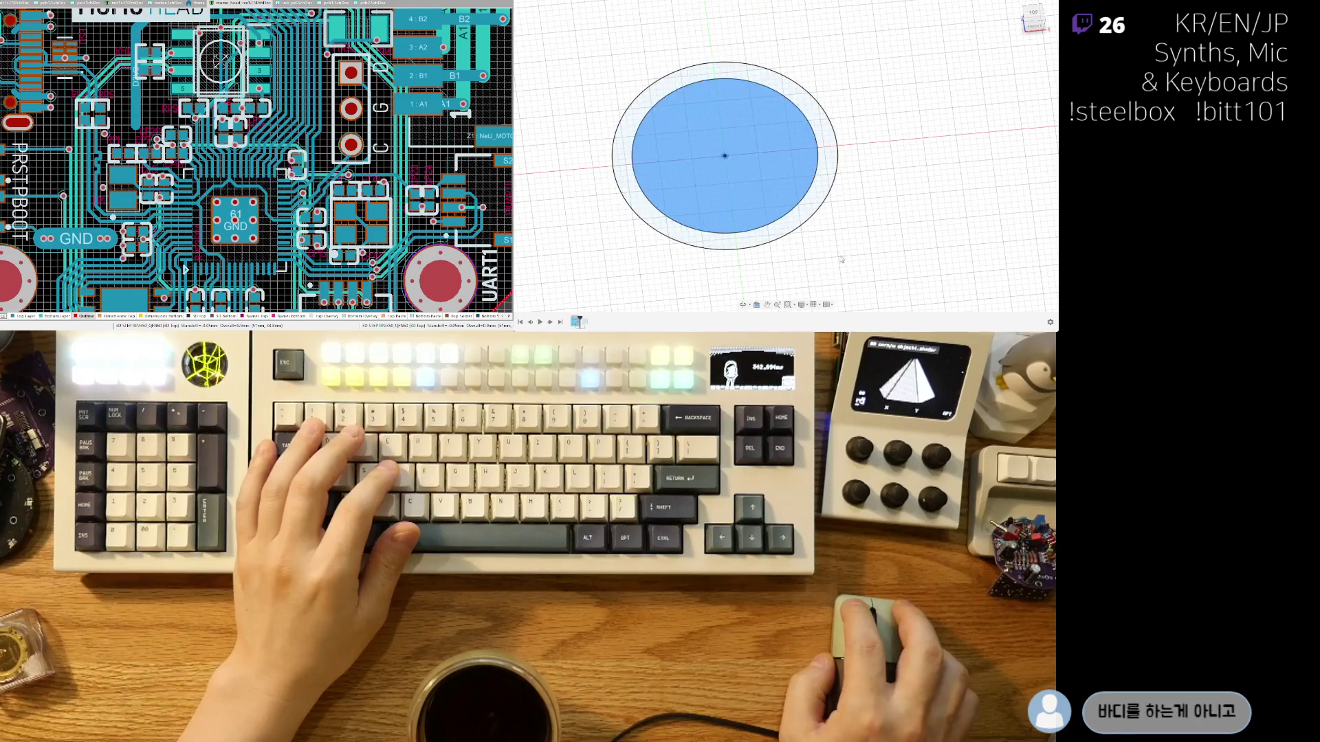
{"action": "scroll", "coordinate": [767, 163], "scroll_direction": "up", "scroll_amount": 2}
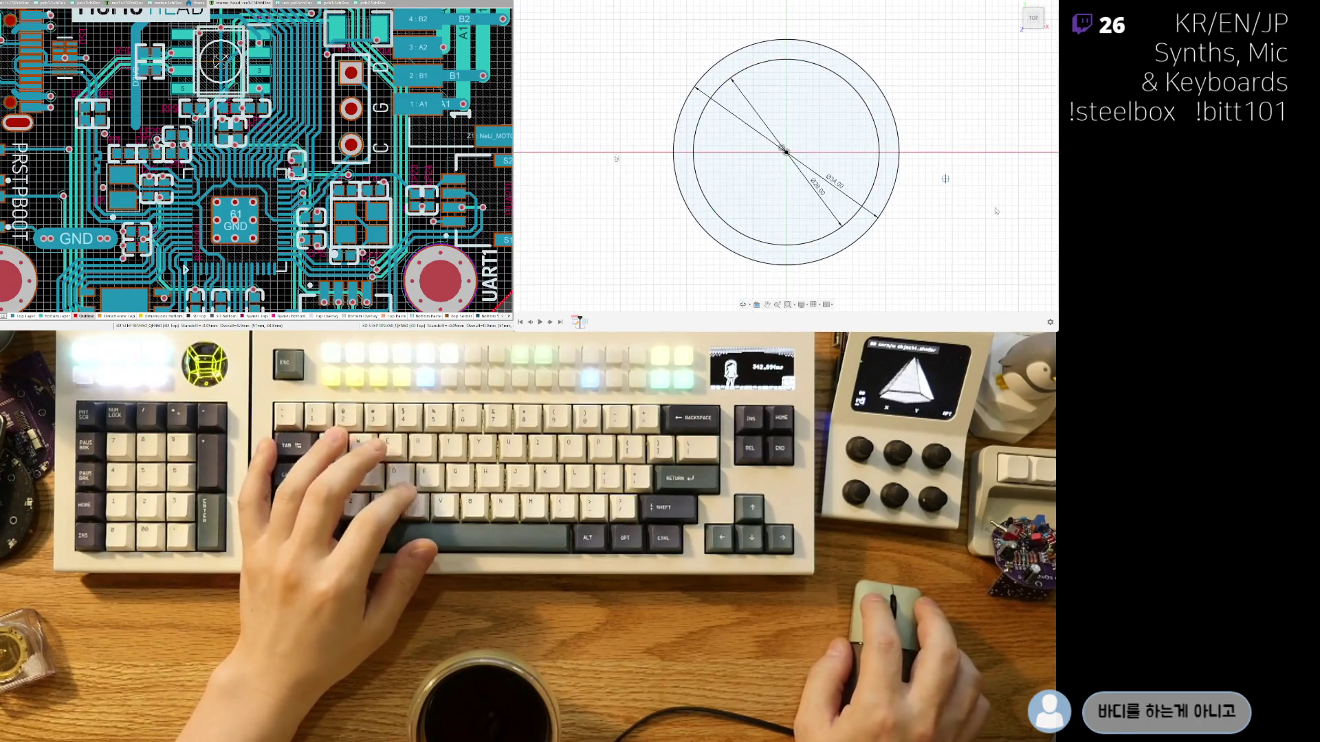
{"action": "middle_click_drag", "start_coordinate": [859, 206], "coordinate": [940, 237], "text": "shift"}
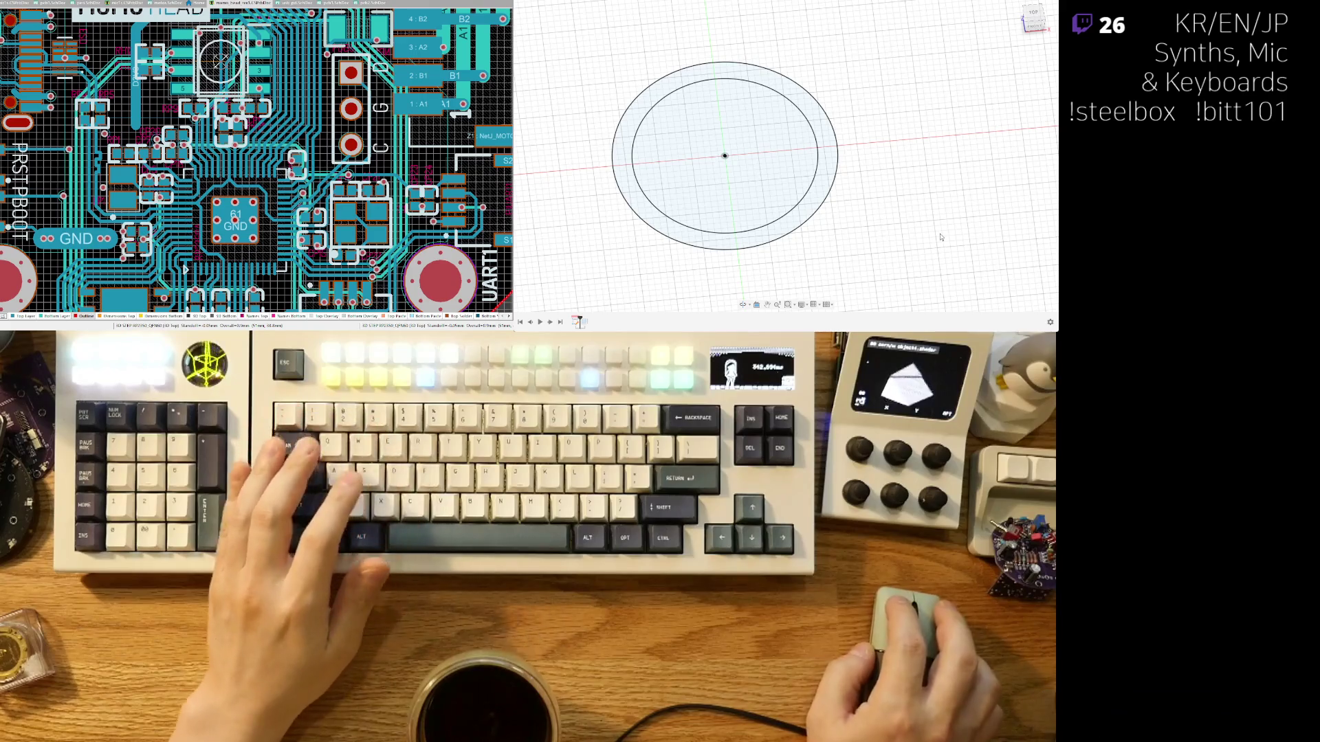
{"action": "middle_click_drag", "start_coordinate": [840, 207], "coordinate": [881, 165]}
{"action": "left_click", "coordinate": [881, 161]}
{"action": "left_click", "coordinate": [858, 159]}
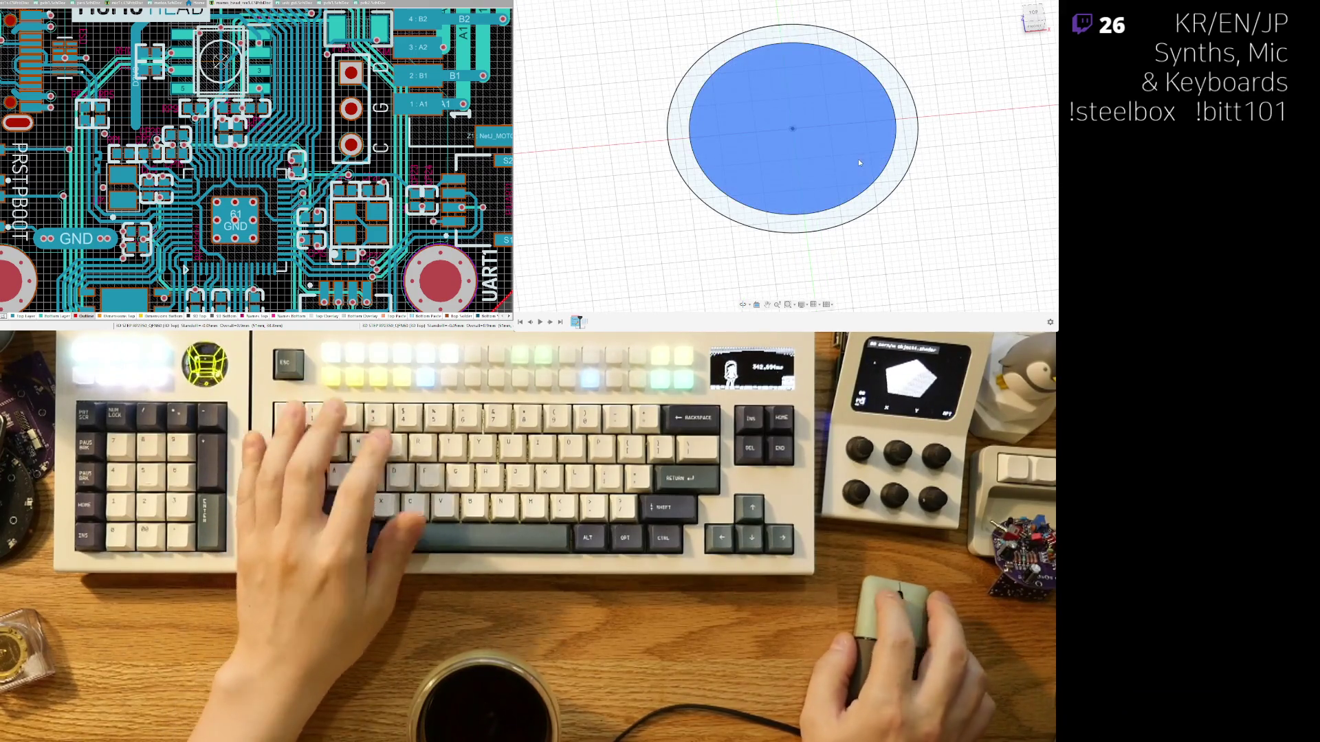
{"action": "middle_click_drag", "start_coordinate": [768, 262], "coordinate": [750, 217], "text": "shift"}
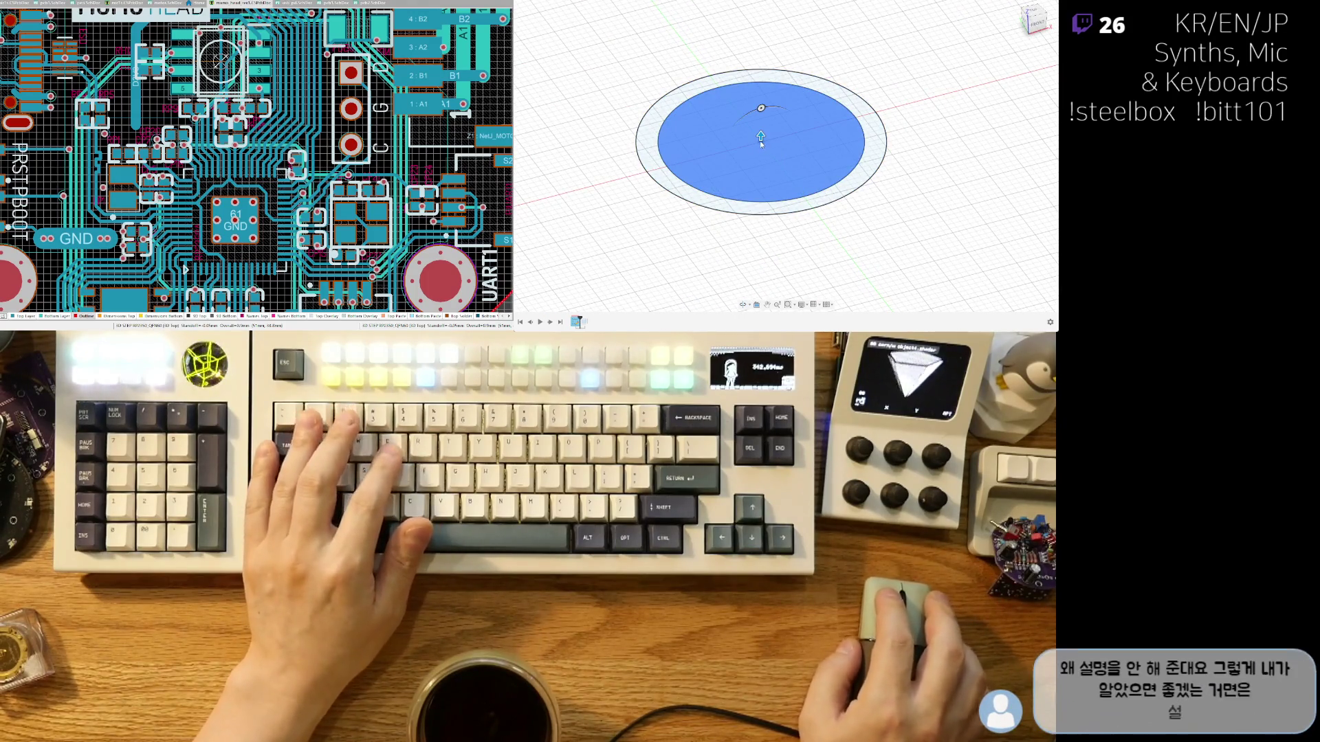
Extrude the inner circle 5 deep into a cylinder and fine-tune its depth.
{"action": "key", "text": "e"}
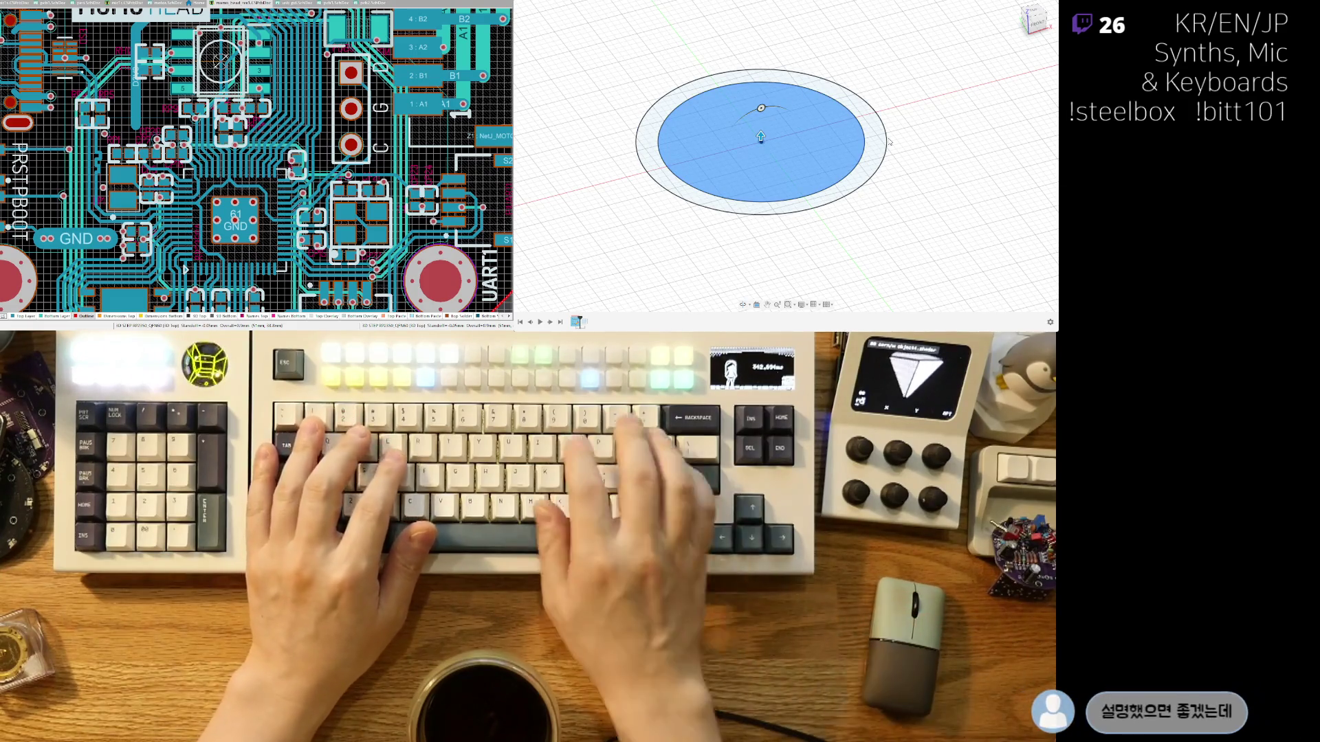
{"action": "type", "text": "10"}
{"action": "key", "text": "BackSpace"}
{"action": "key", "text": "BackSpace"}
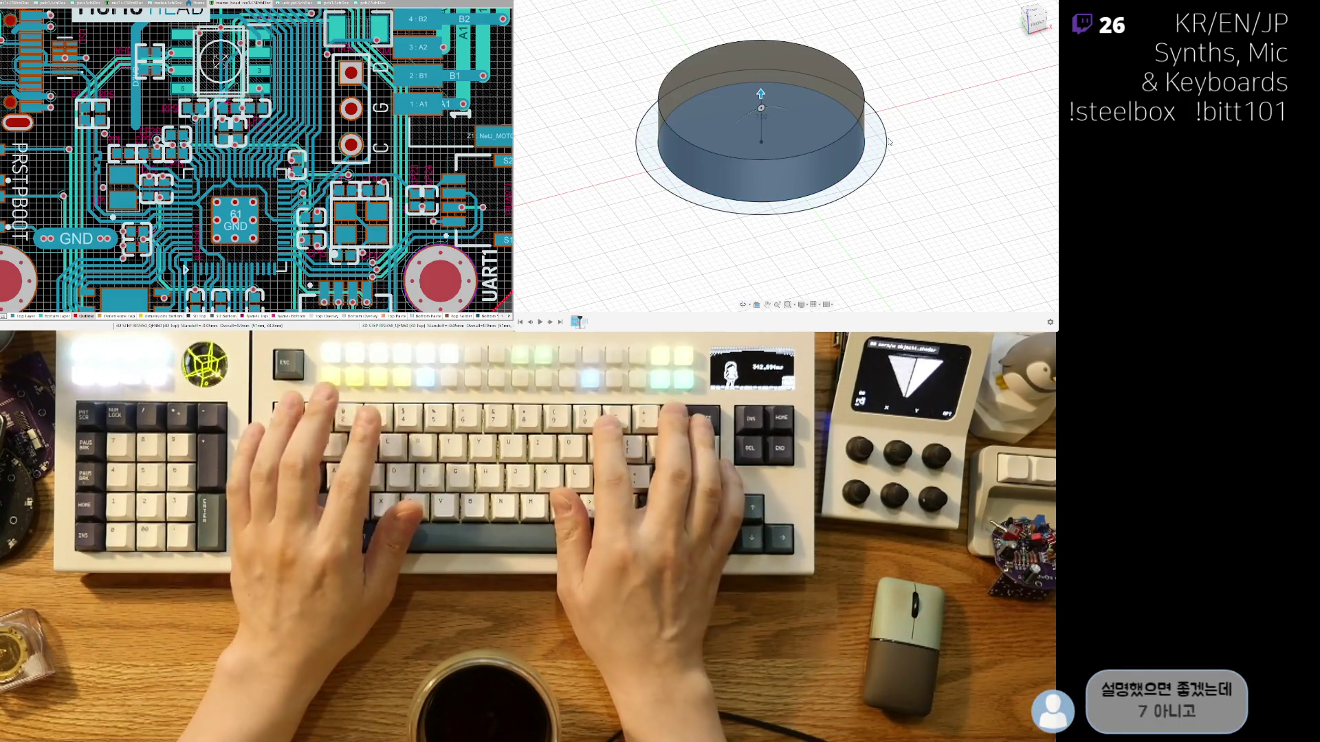
{"action": "type", "text": "5"}
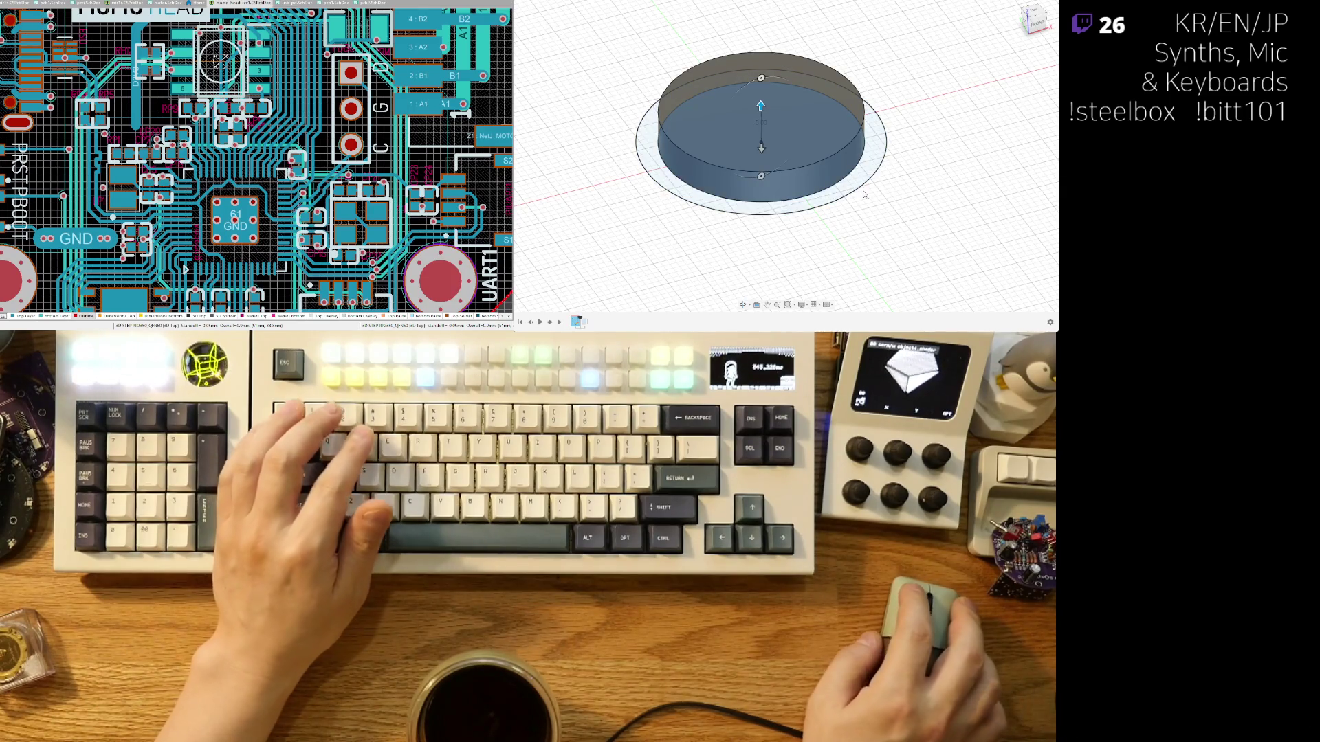
{"action": "left_click_drag", "start_coordinate": [761, 150], "coordinate": [760, 163]}
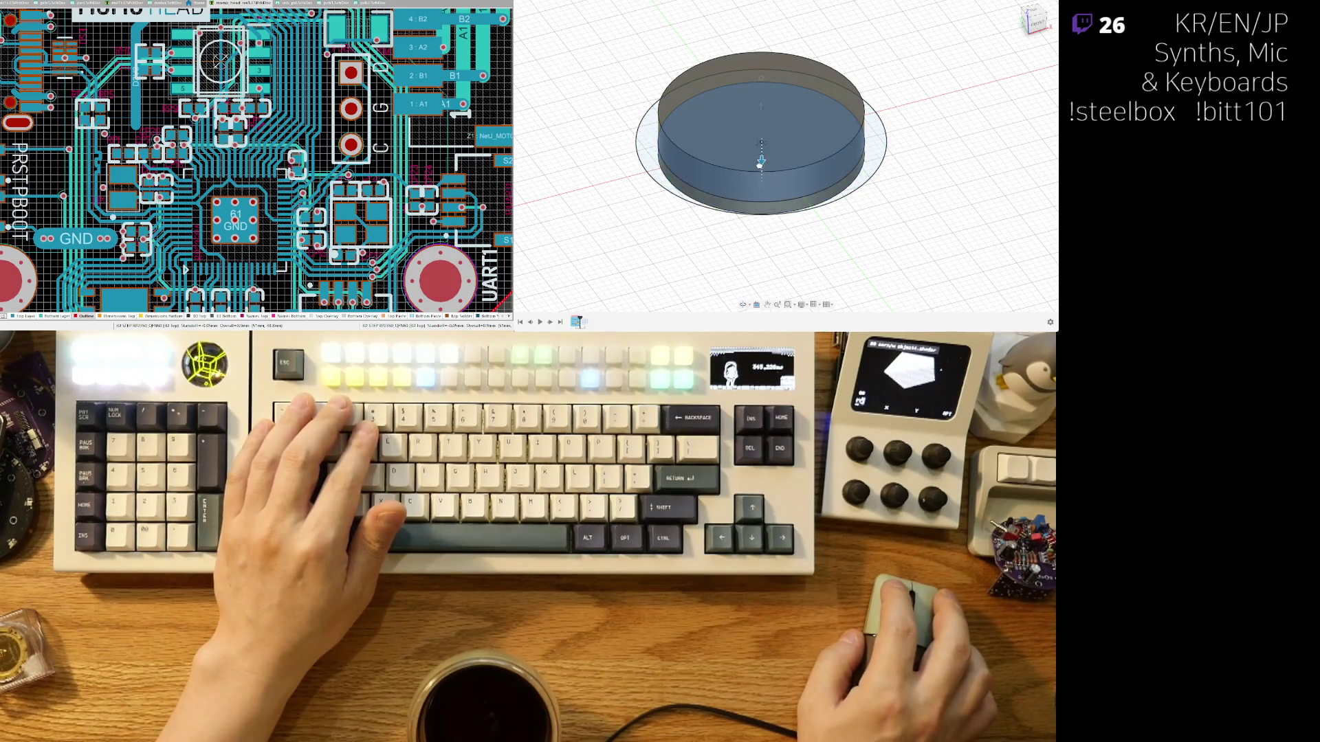
{"action": "mouse_move", "coordinate": [780, 245]}
{"action": "middle_mouse_down", "text": "shift"}
{"action": "mouse_move", "coordinate": [688, 247]}
{"action": "mouse_move", "coordinate": [702, 262]}
{"action": "middle_mouse_up", "text": "shift"}
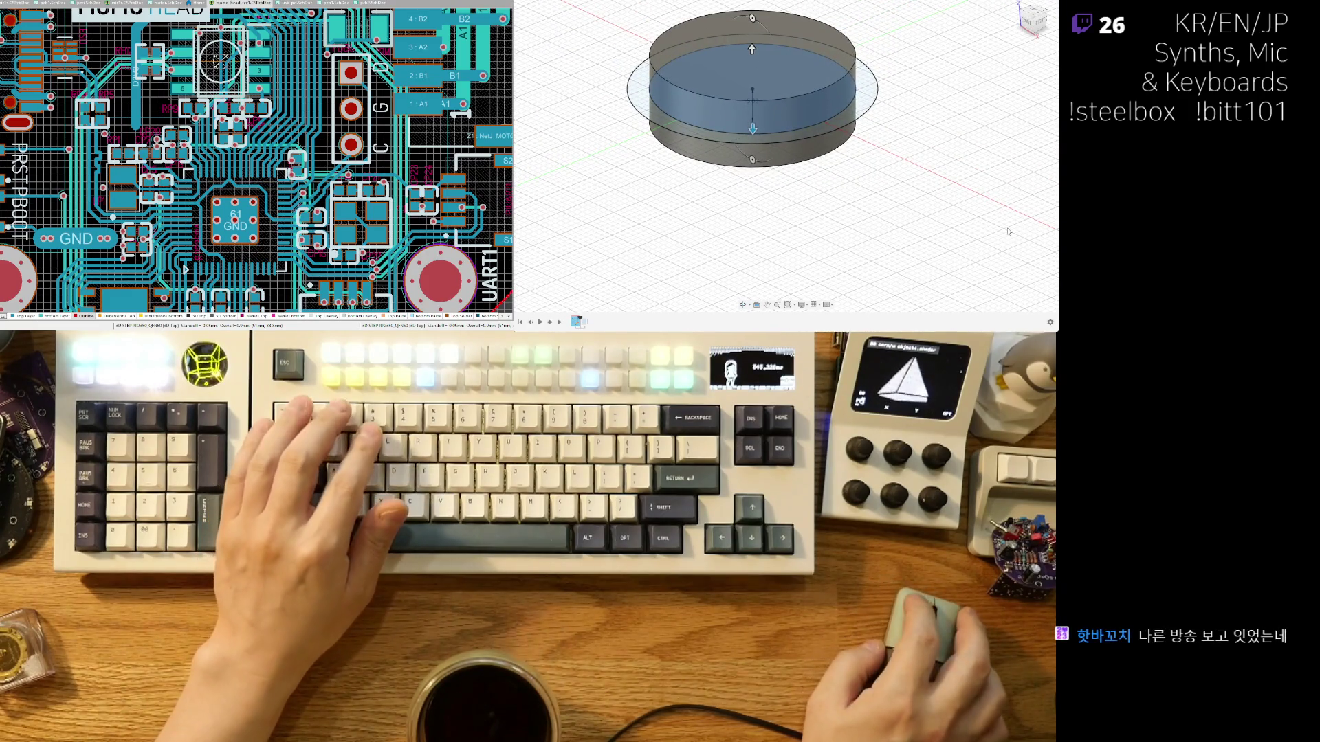
Extrude the outer ring up, then extend it downward to make a taller two-part body.
{"action": "left_click", "coordinate": [864, 108]}
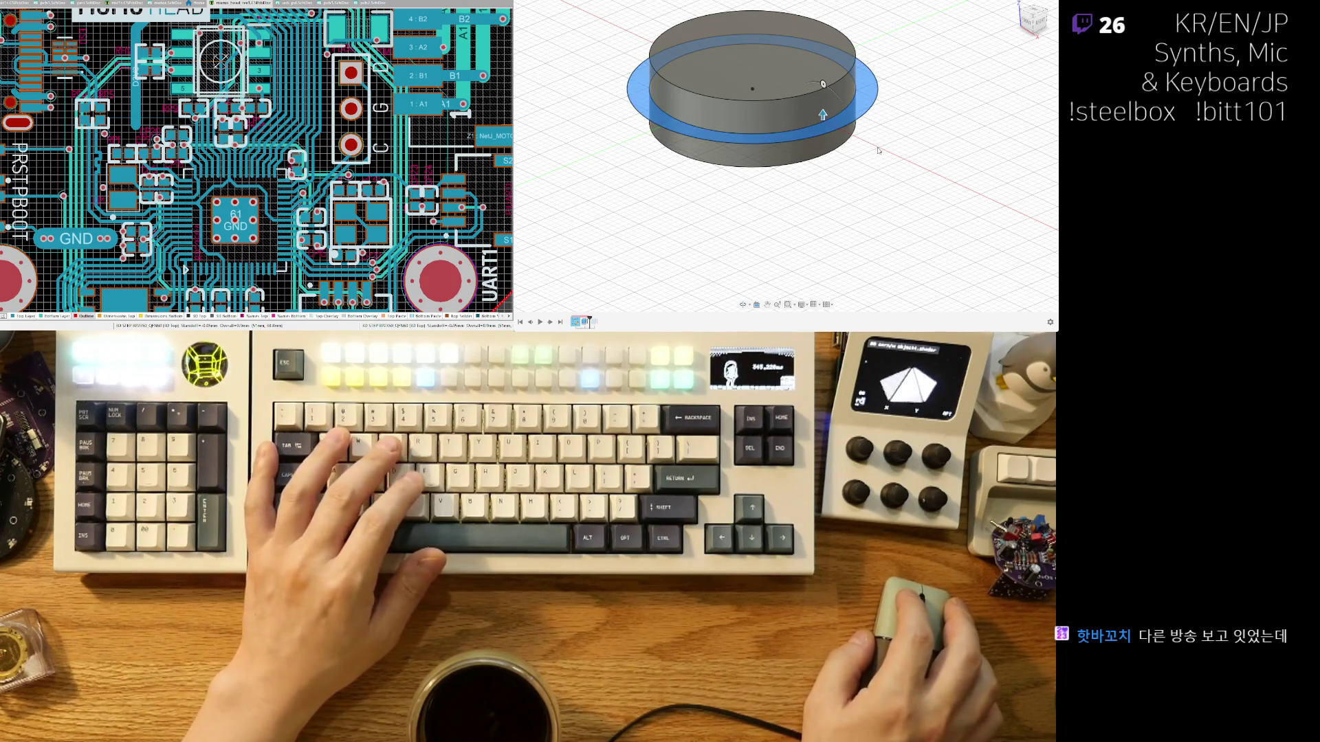
{"action": "left_click_drag", "start_coordinate": [822, 114], "coordinate": [822, 68]}
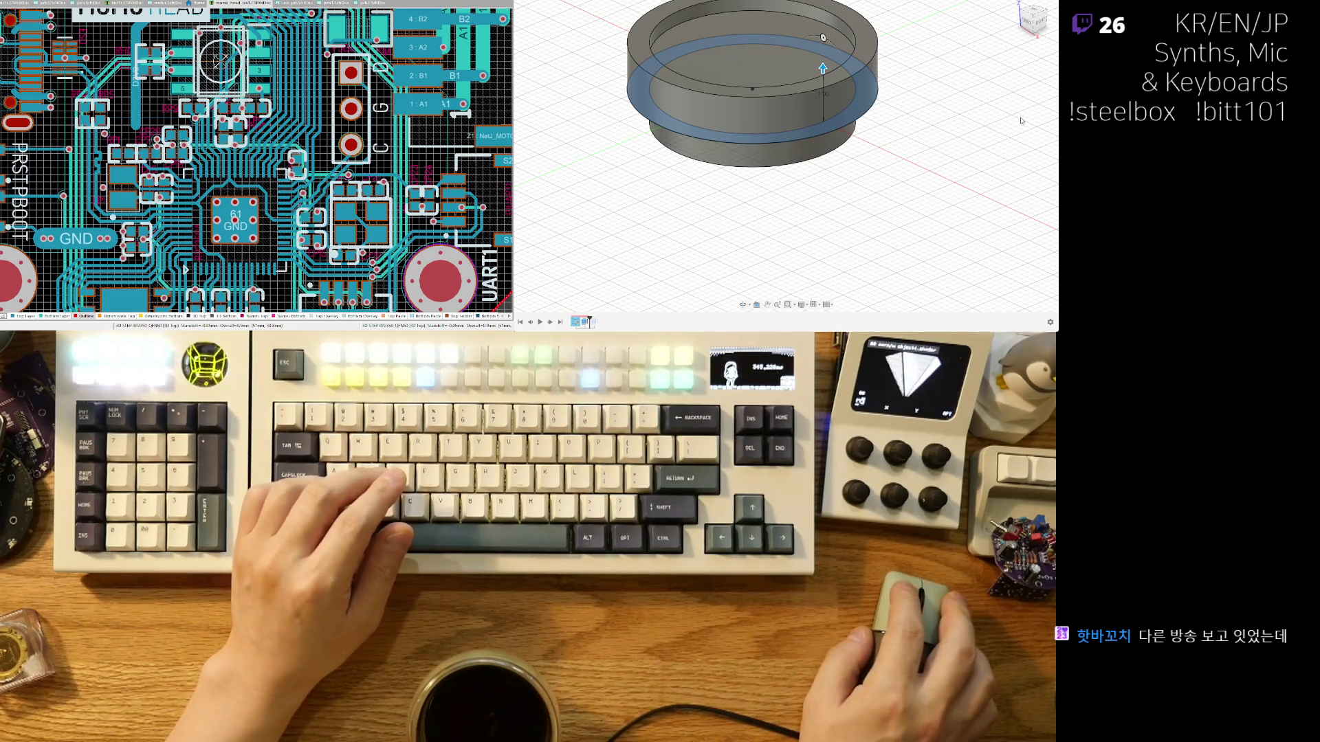
{"action": "left_click_drag", "start_coordinate": [824, 136], "coordinate": [823, 176]}
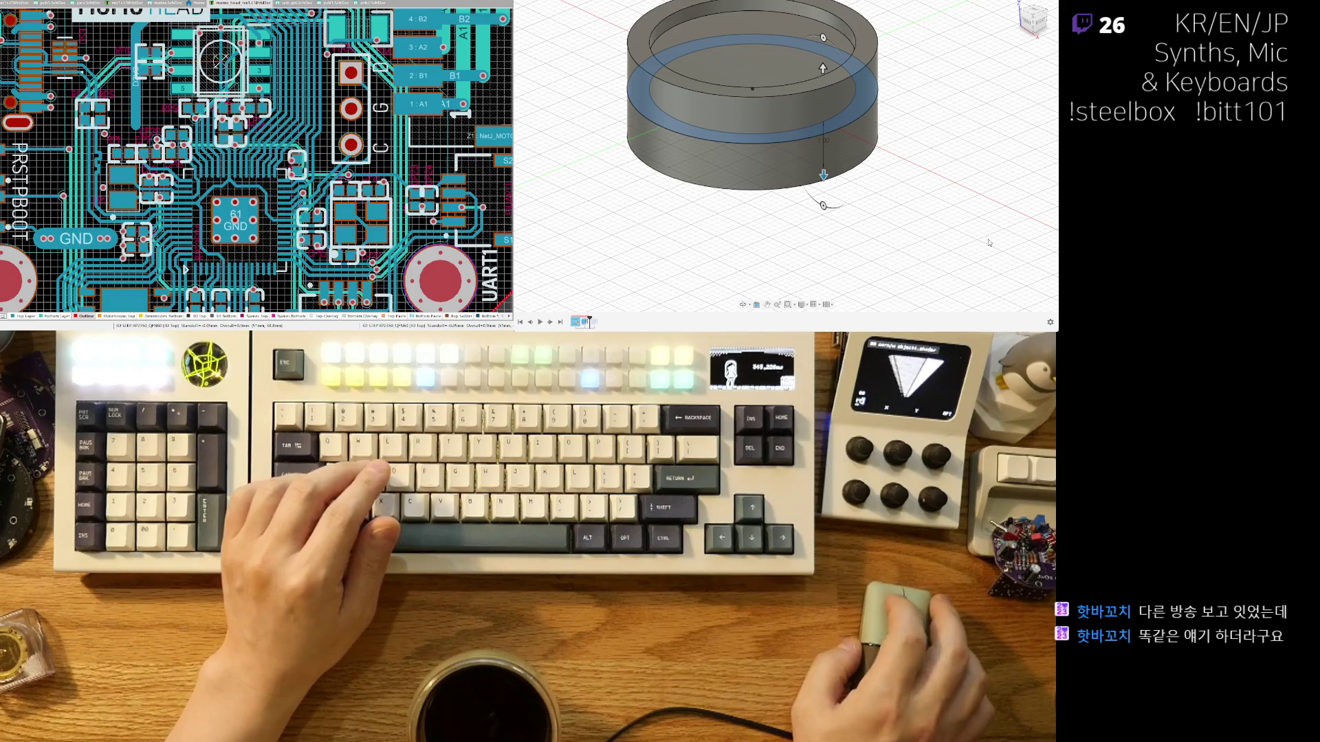
{"action": "mouse_move", "coordinate": [854, 208]}
{"action": "middle_mouse_down", "text": "shift"}
{"action": "mouse_move", "coordinate": [859, 227]}
{"action": "mouse_move", "coordinate": [786, 158]}
{"action": "middle_mouse_up", "text": "shift"}
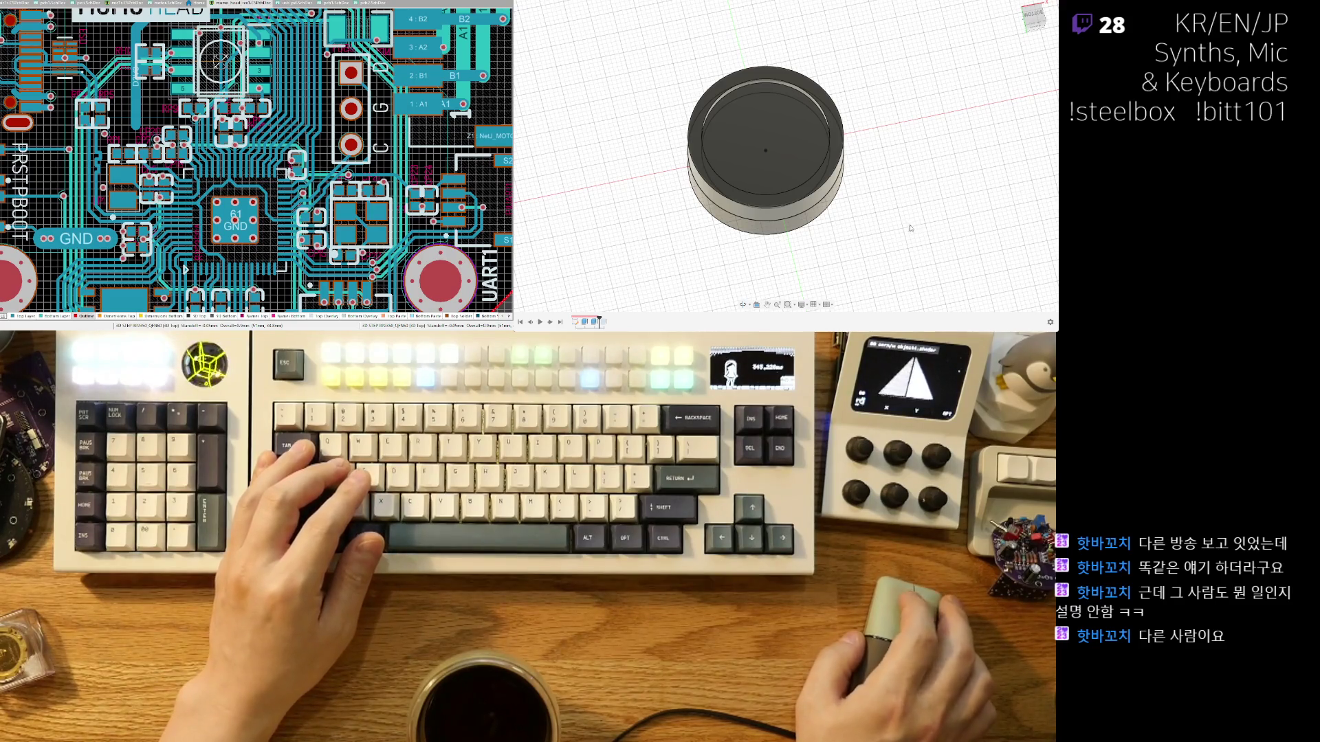
Apply a gold wood-like appearance to the cylinder body.
{"action": "scroll", "coordinate": [834, 220], "scroll_direction": "up", "scroll_amount": 3}
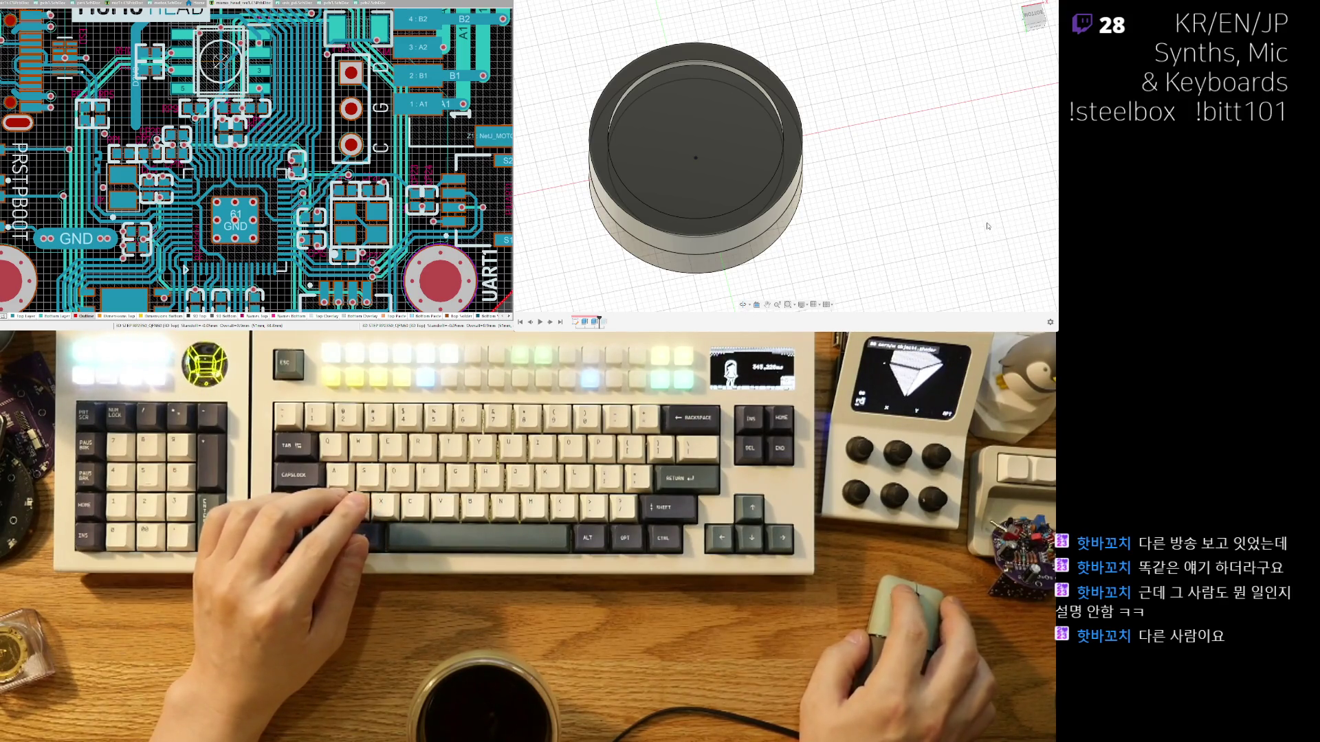
{"action": "middle_click_drag", "start_coordinate": [853, 256], "coordinate": [830, 264], "text": "shift"}
{"action": "left_click_drag", "start_coordinate": [894, 204], "coordinate": [791, 165]}
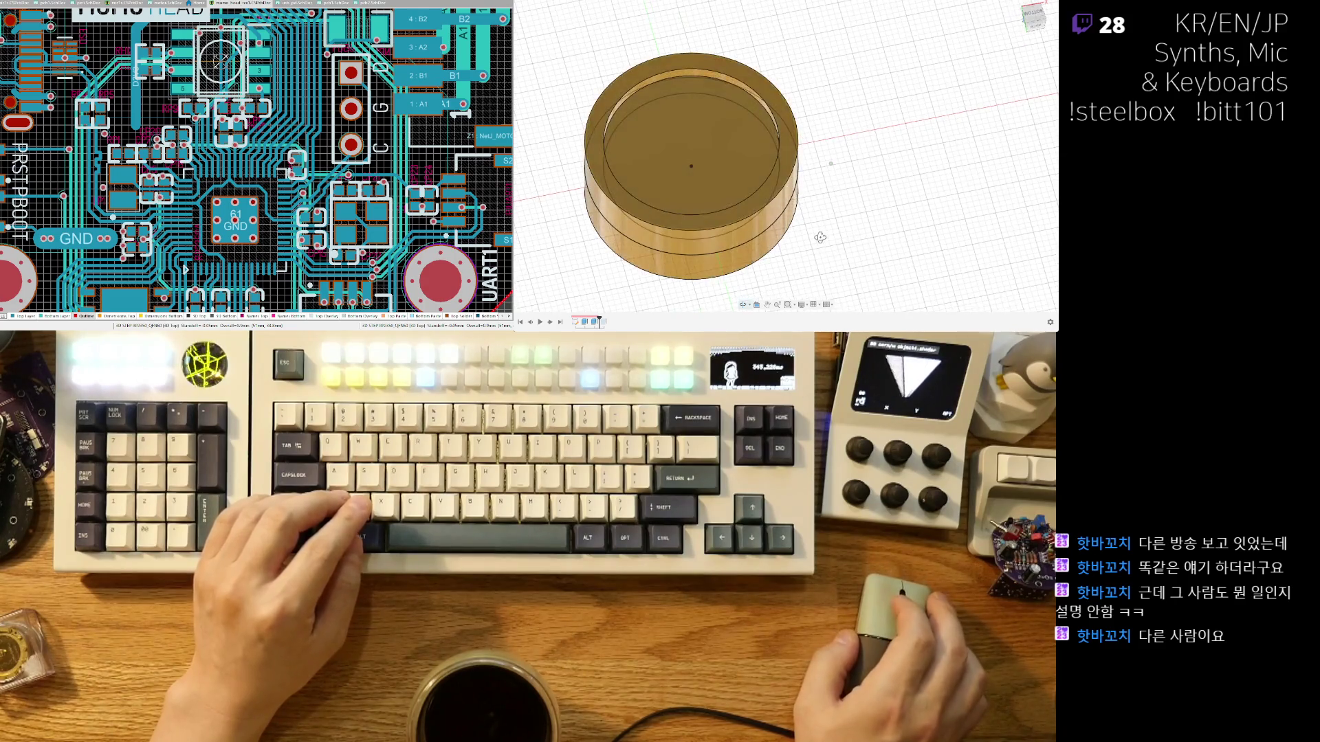
{"action": "middle_click_drag", "start_coordinate": [821, 237], "coordinate": [811, 227], "text": "shift"}
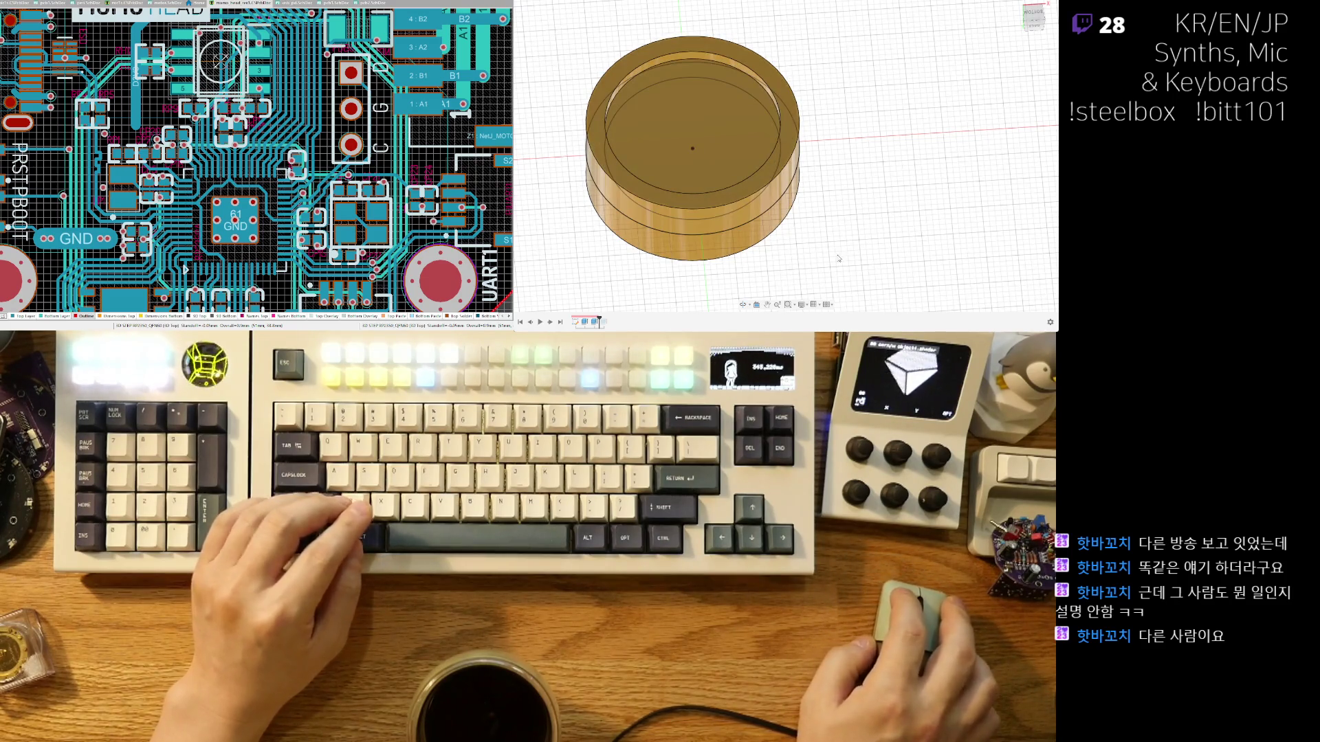
Drop a wood material swatch from the Appearance dialog onto the capsule cylinder body.
{"action": "double_click", "coordinate": [595, 322]}
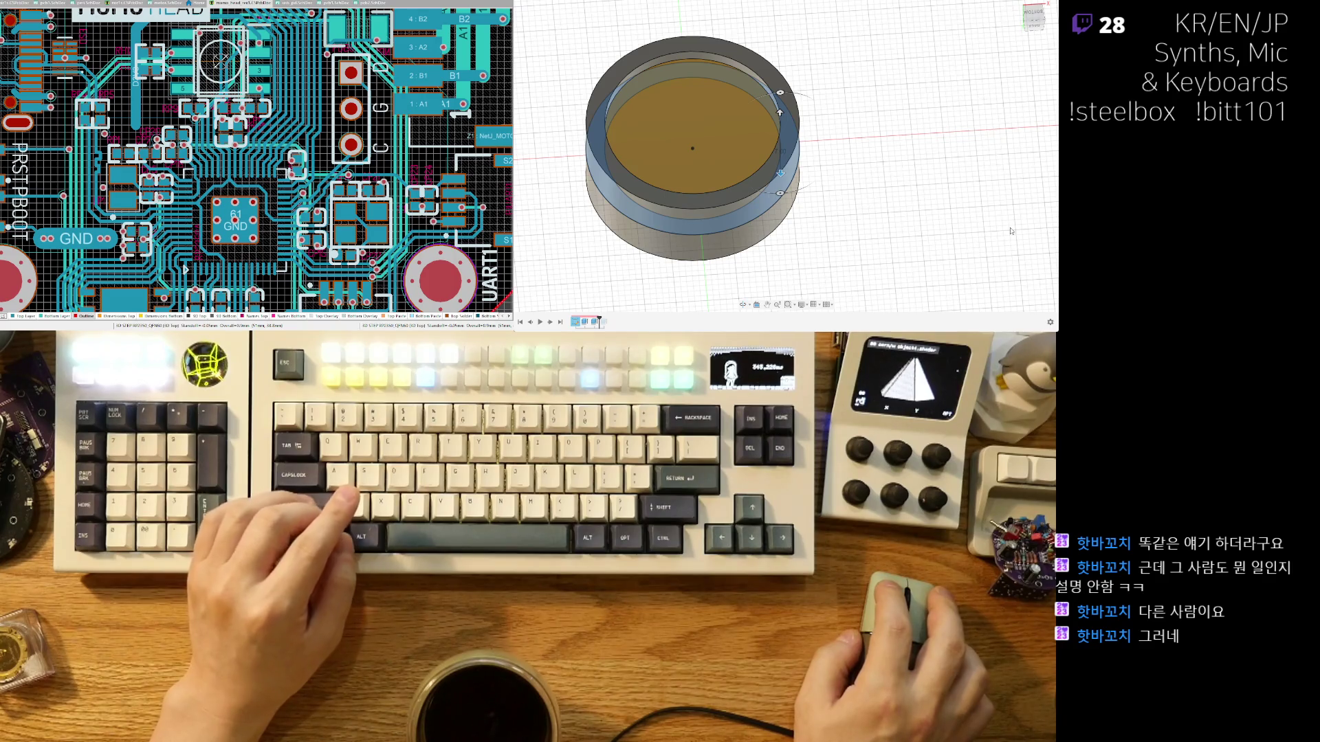
{"action": "left_click", "coordinate": [997, 234]}
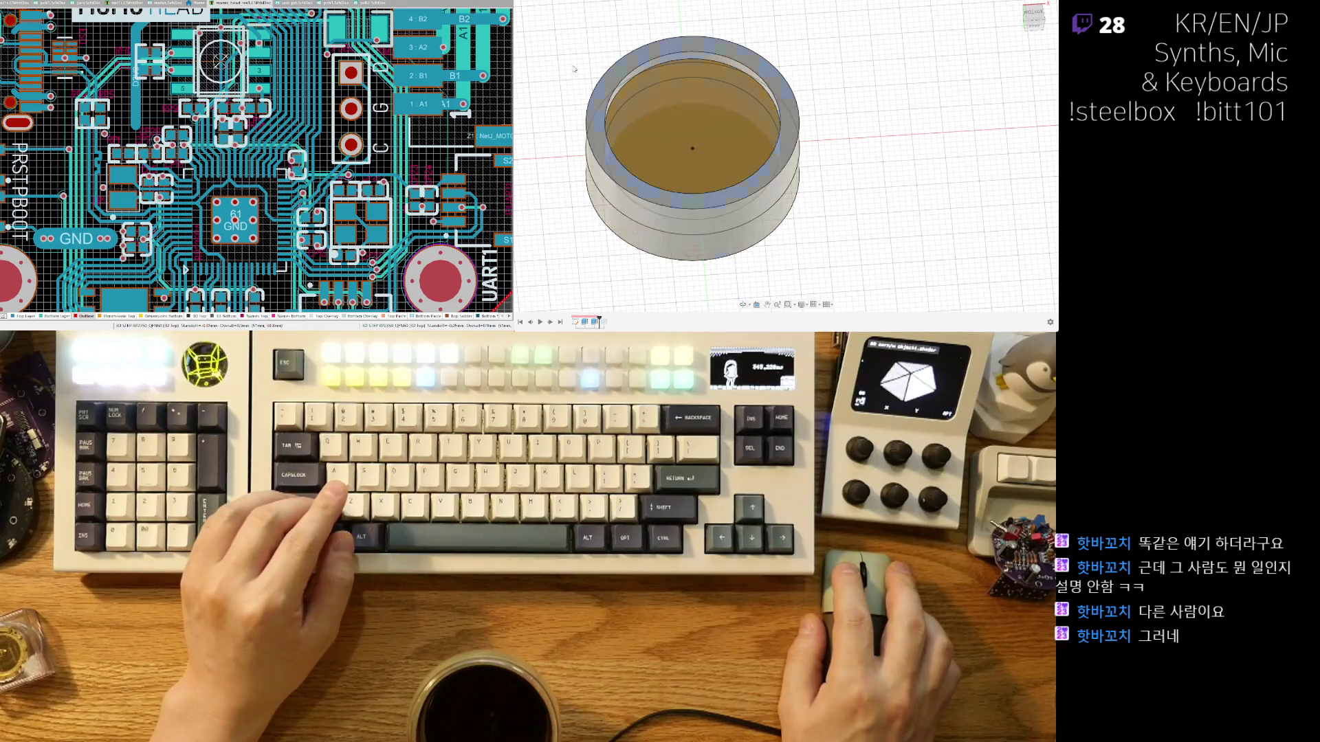
{"action": "middle_click_drag", "start_coordinate": [623, 102], "coordinate": [808, 224], "text": "shift"}
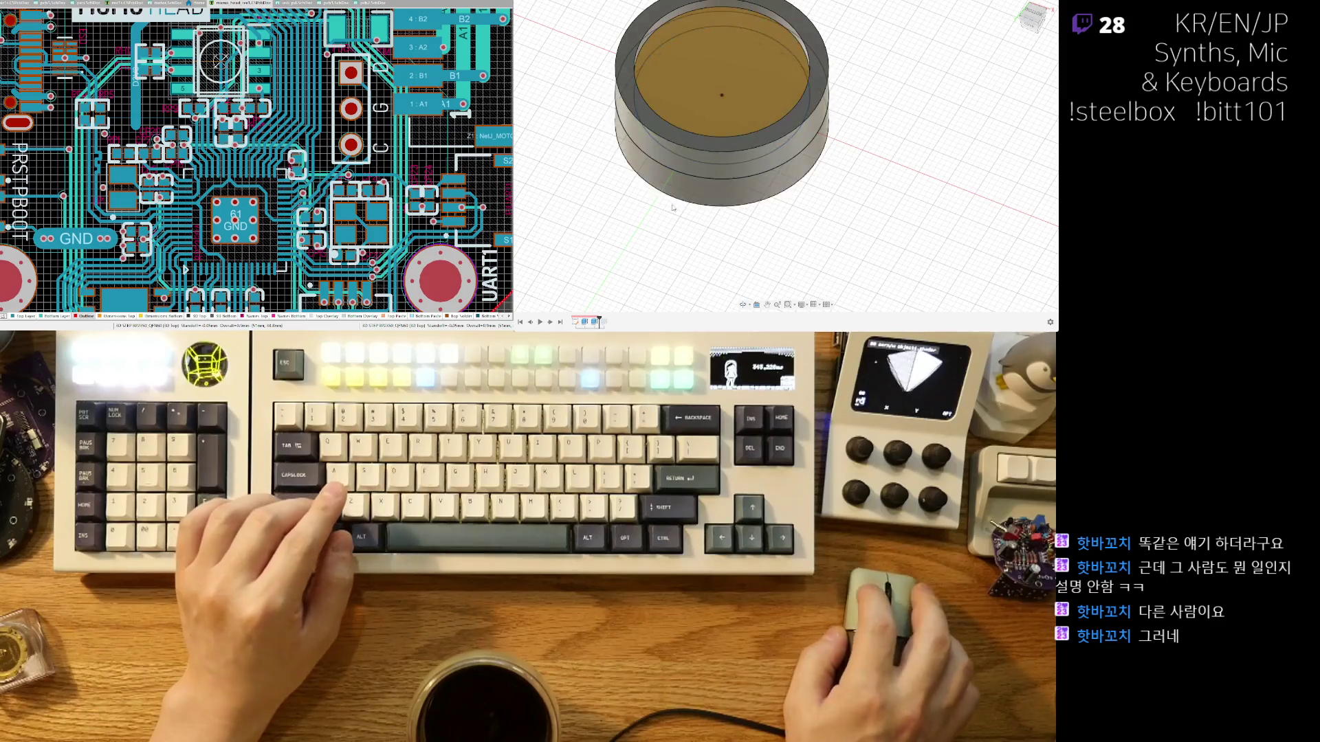
{"action": "middle_click_drag", "start_coordinate": [609, 75], "coordinate": [609, 108]}
{"action": "left_click", "coordinate": [768, 211]}
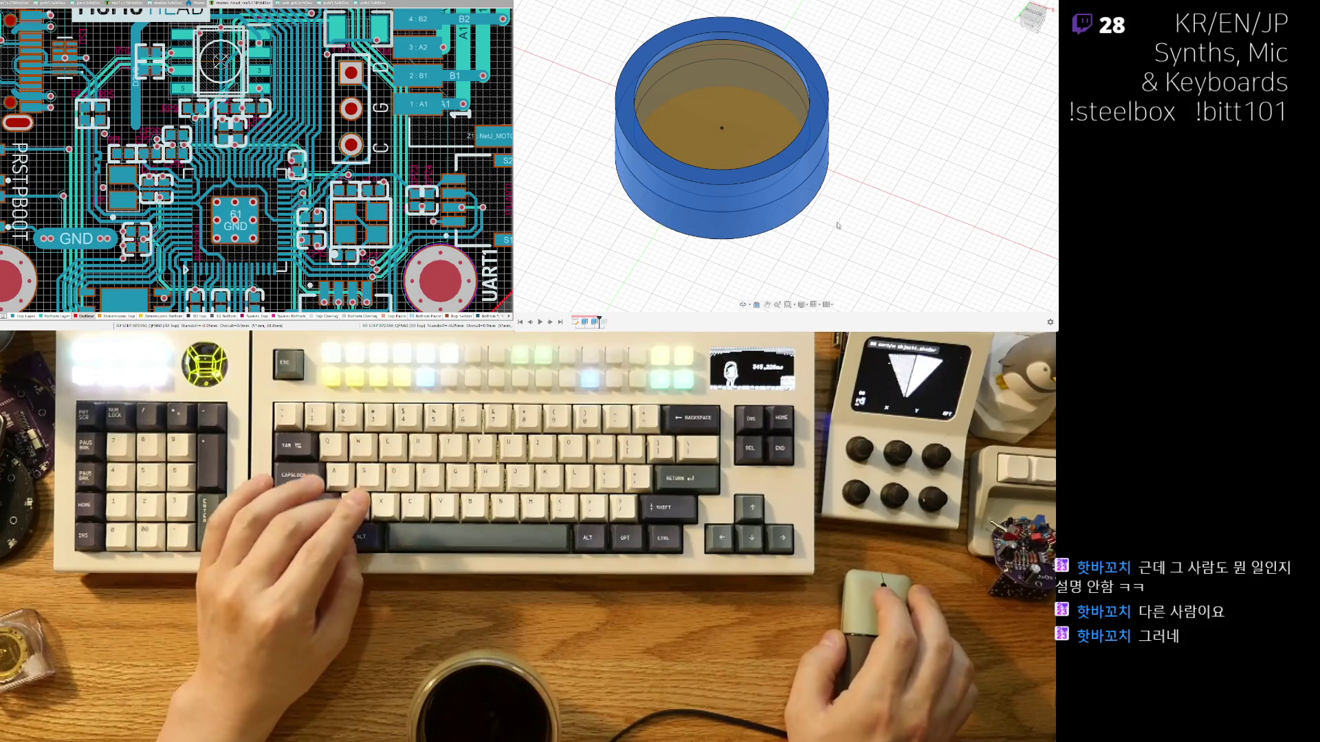
{"action": "left_click", "coordinate": [911, 240]}
{"action": "left_click_drag", "start_coordinate": [814, 174], "coordinate": [815, 191]}
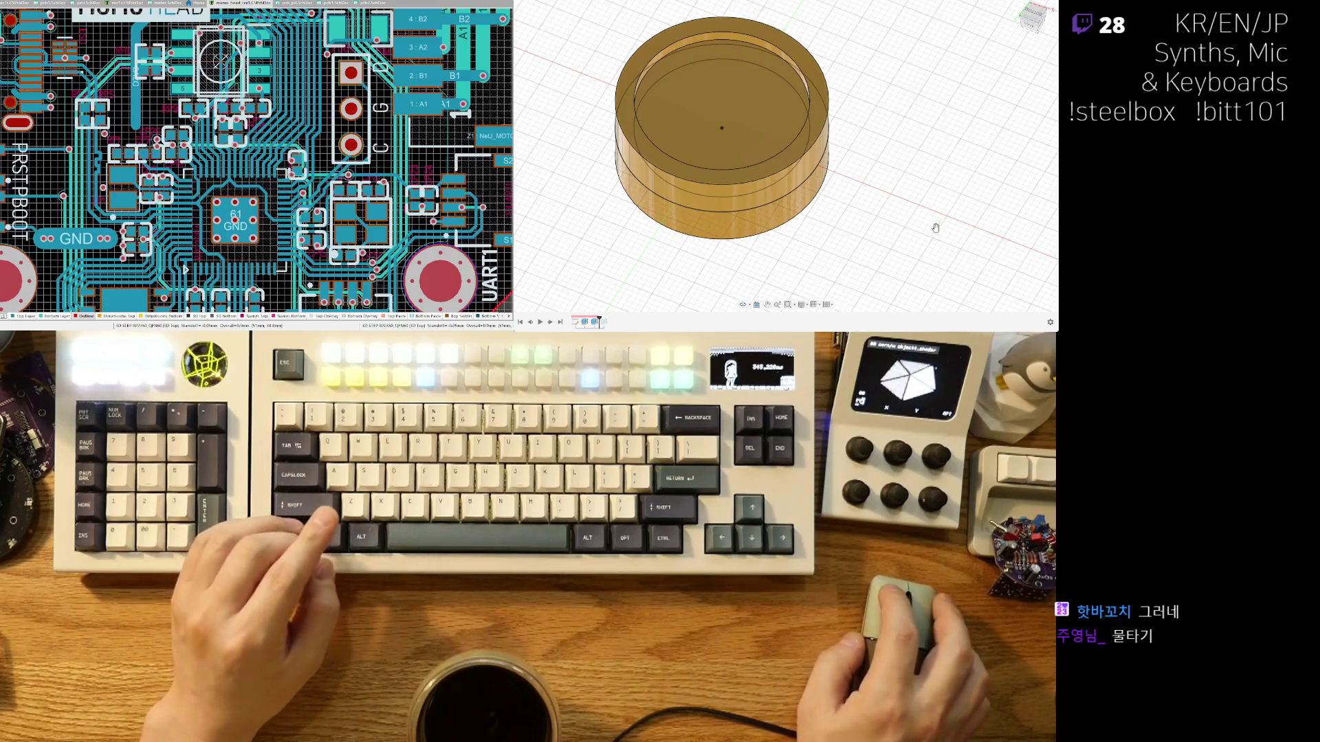
{"action": "left_click", "coordinate": [744, 134]}
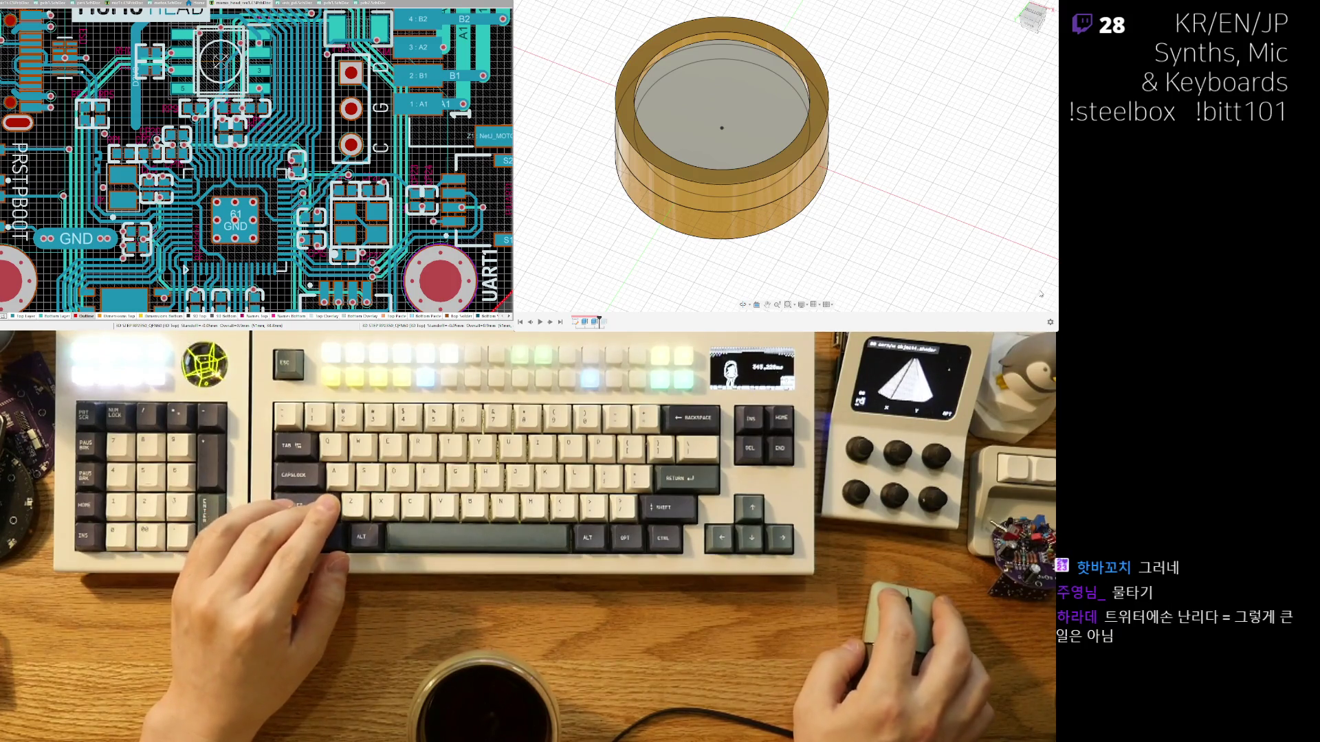
{"action": "mouse_move", "coordinate": [857, 215]}
{"action": "middle_mouse_down", "text": "shift"}
{"action": "mouse_move", "coordinate": [797, 259]}
{"action": "mouse_move", "coordinate": [797, 275]}
{"action": "middle_mouse_up", "text": "shift"}
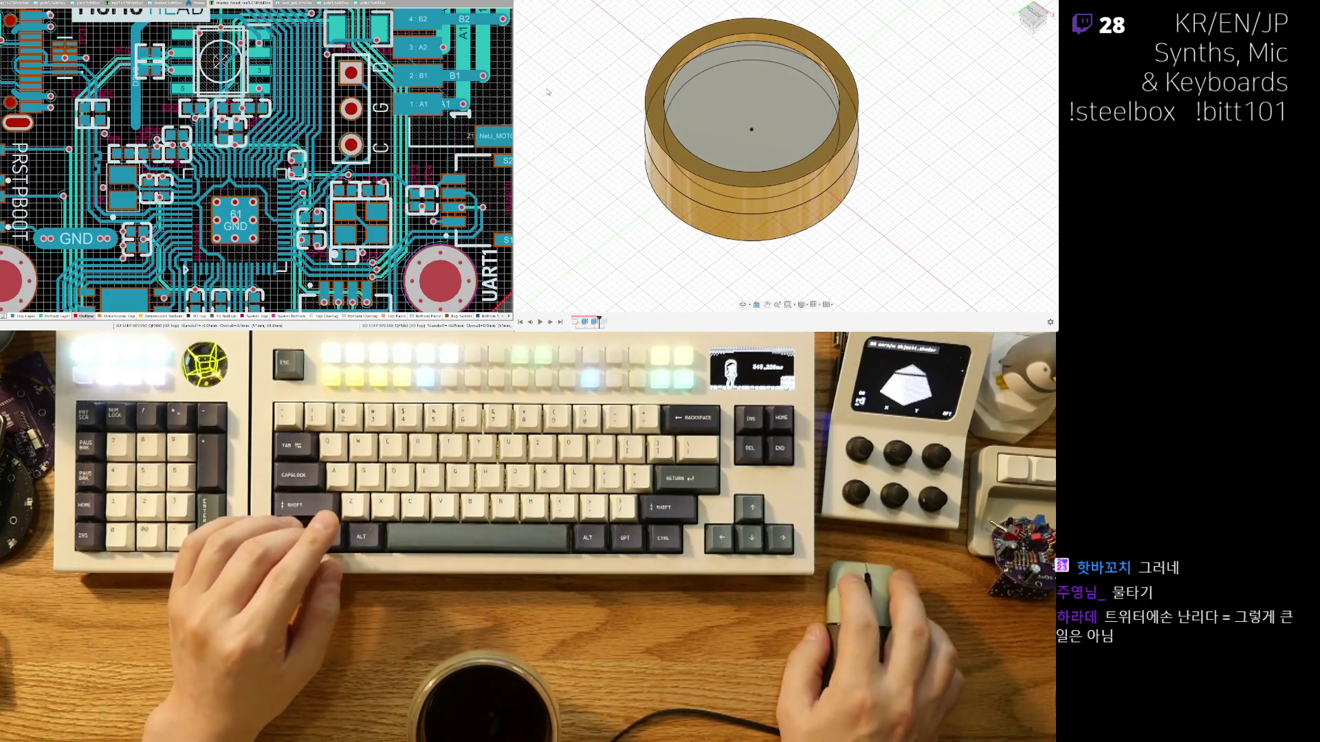
{"action": "scroll", "coordinate": [823, 262], "scroll_direction": "up", "scroll_amount": 3}
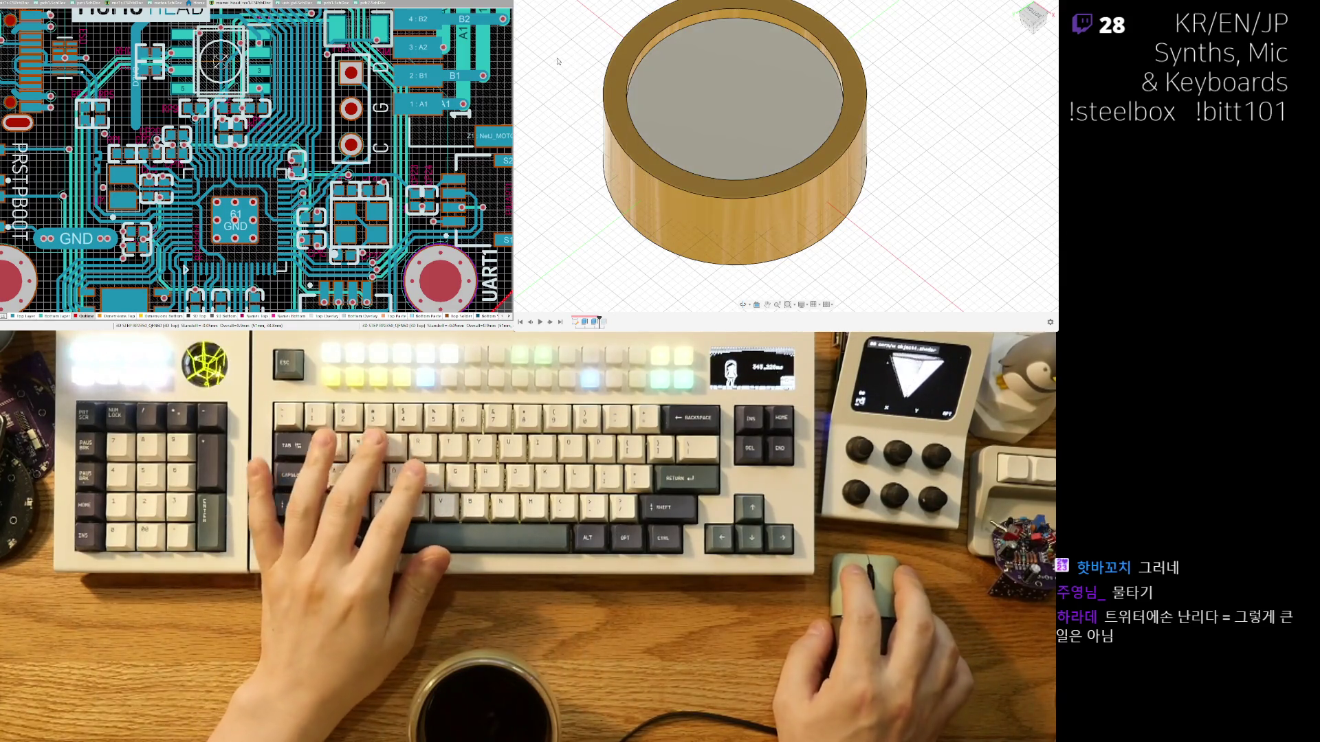
{"action": "scroll", "coordinate": [757, 172], "scroll_direction": "down", "scroll_amount": 3}
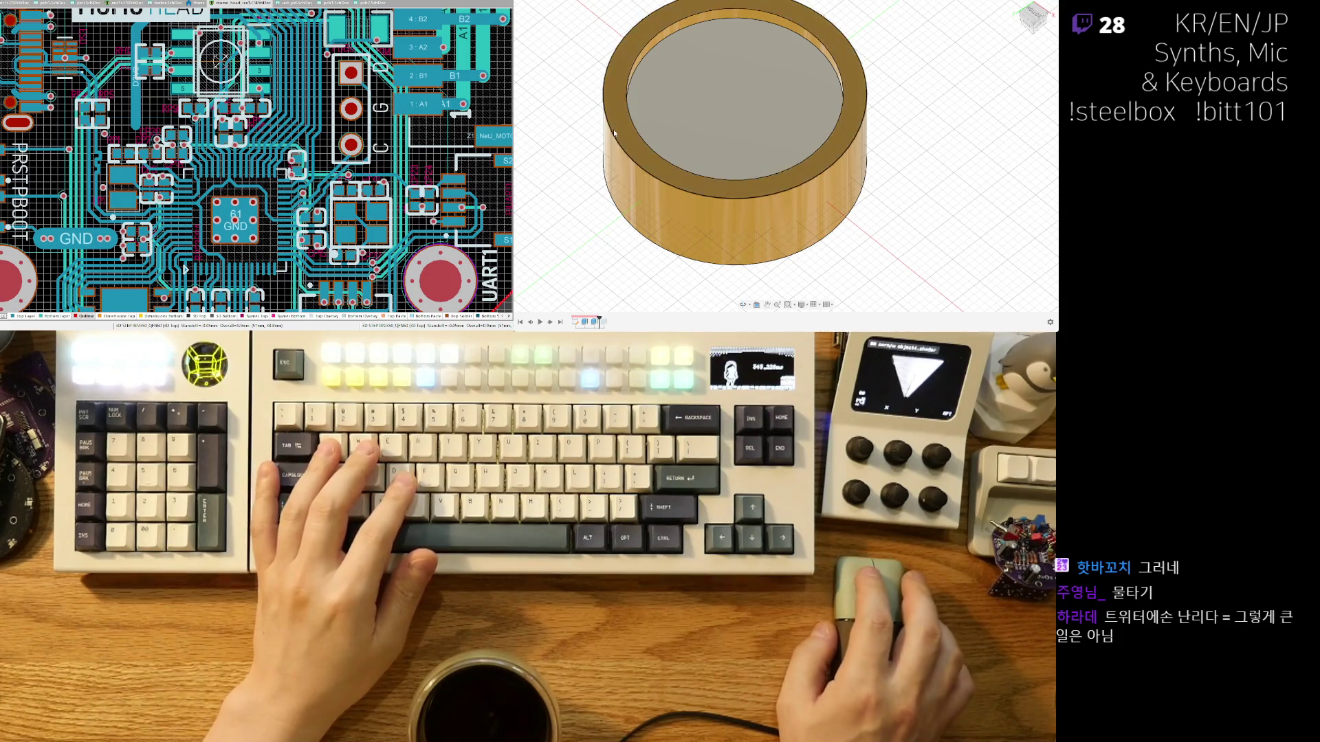
{"action": "middle_click_drag", "start_coordinate": [832, 250], "coordinate": [831, 238], "text": "shift"}
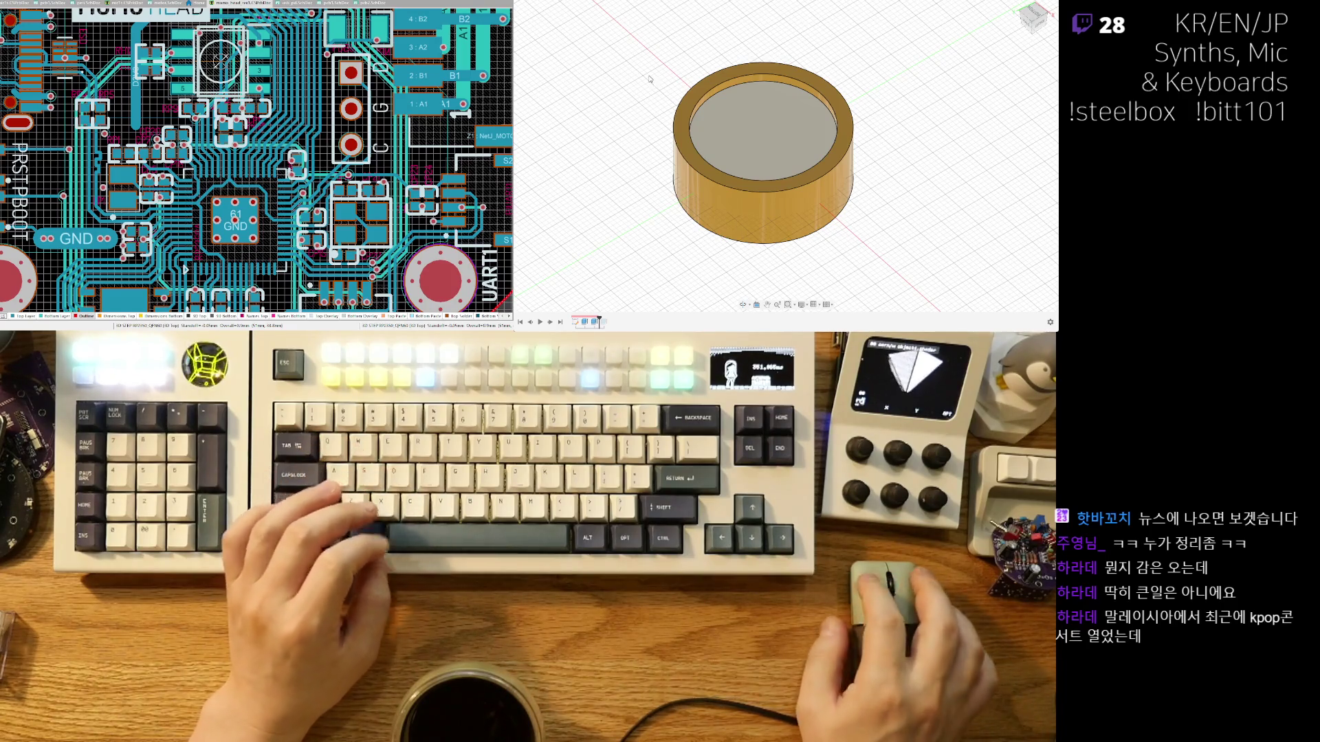
{"action": "scroll", "coordinate": [653, 81], "scroll_direction": "down", "scroll_amount": 2}
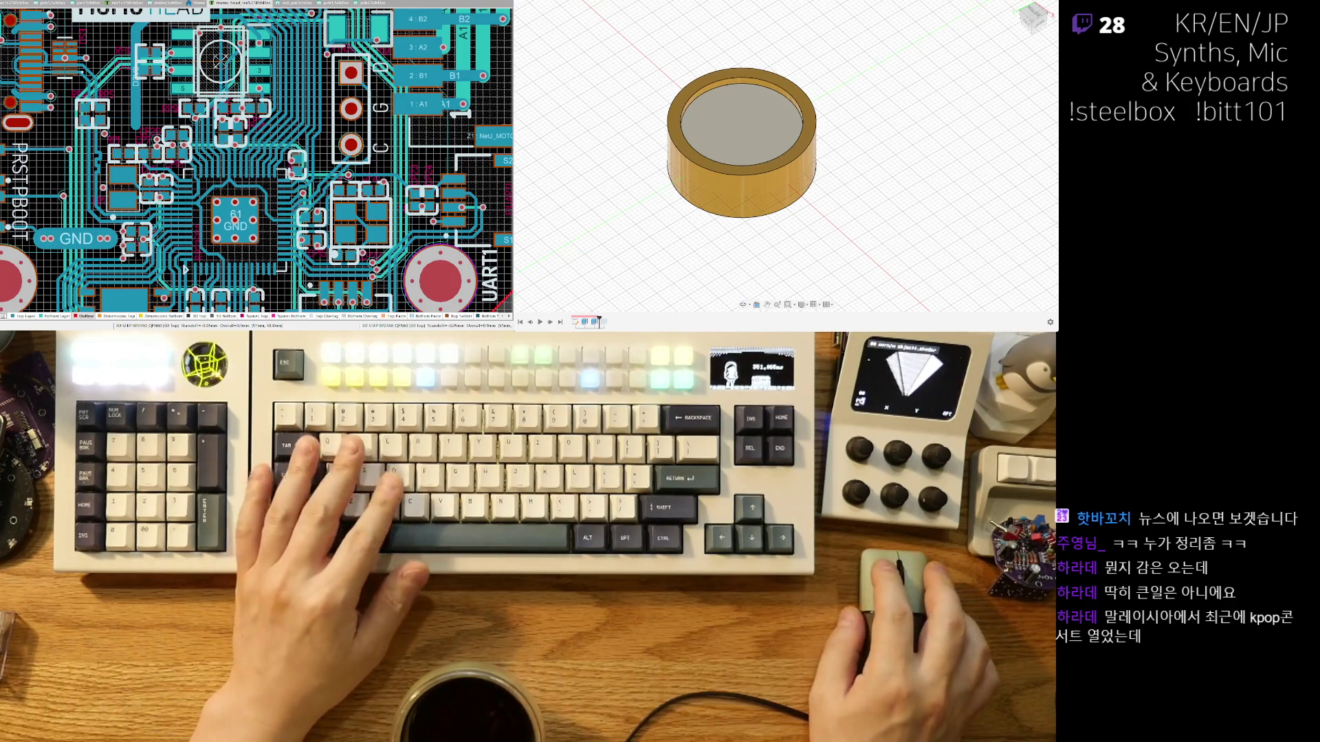
Switch back to the tall two-part enclosure design and show its saved-designs list.
{"action": "key", "text": "ctrl+Tab"}
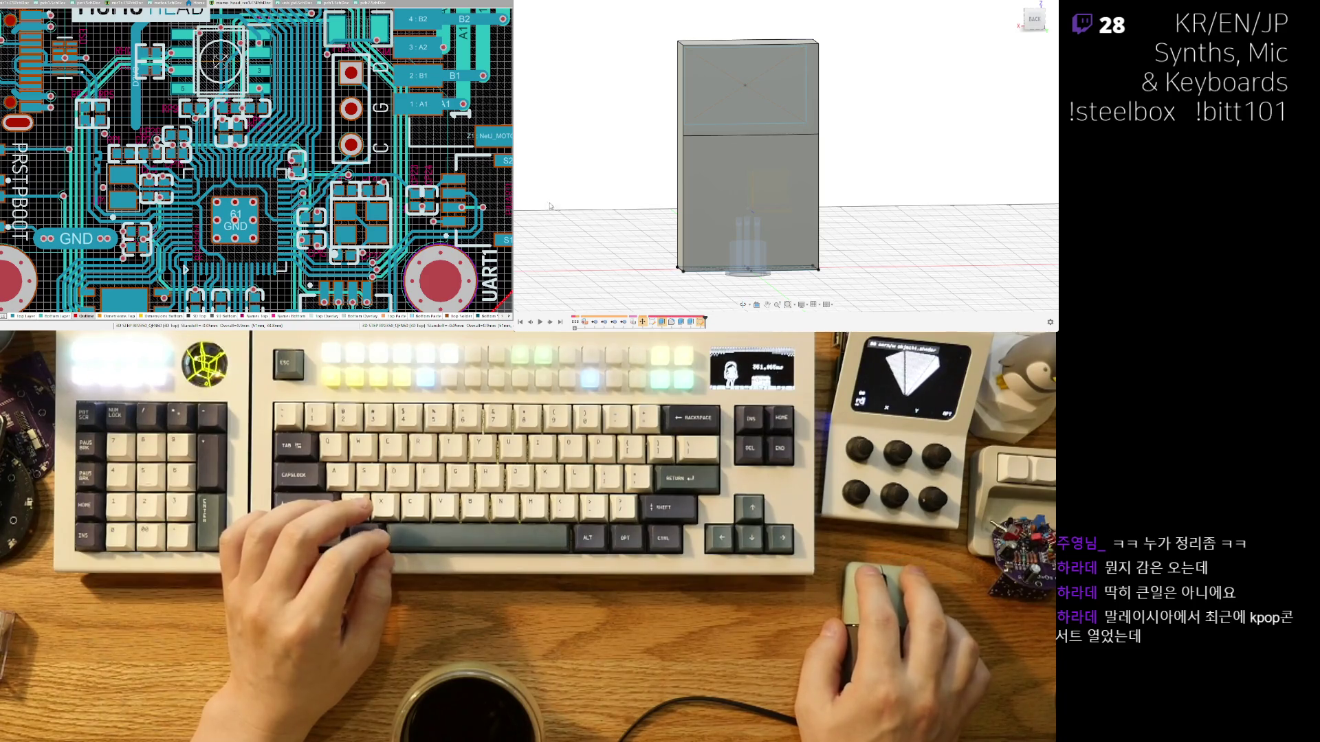
{"action": "left_click", "coordinate": [524, 2]}
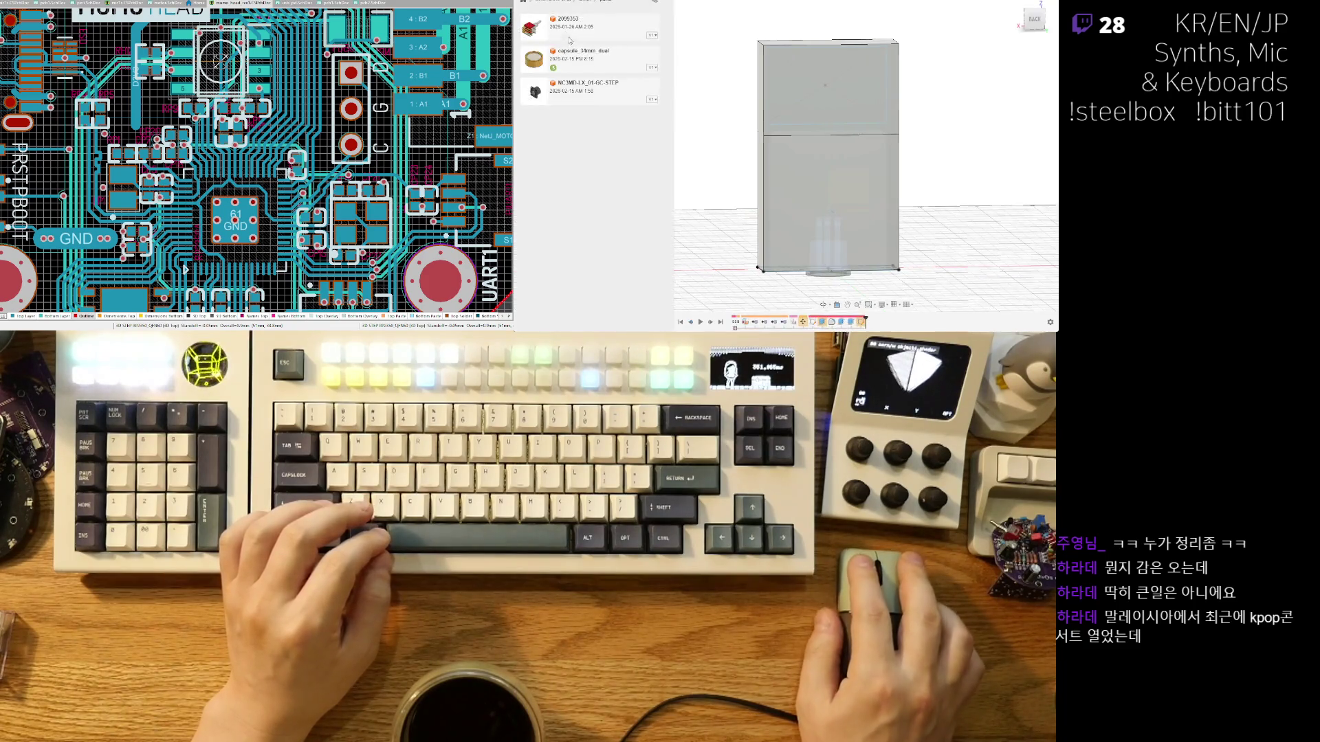
Insert capsule_34mm_dual from the Data Panel into the enclosure design.
{"action": "right_click", "coordinate": [600, 64]}
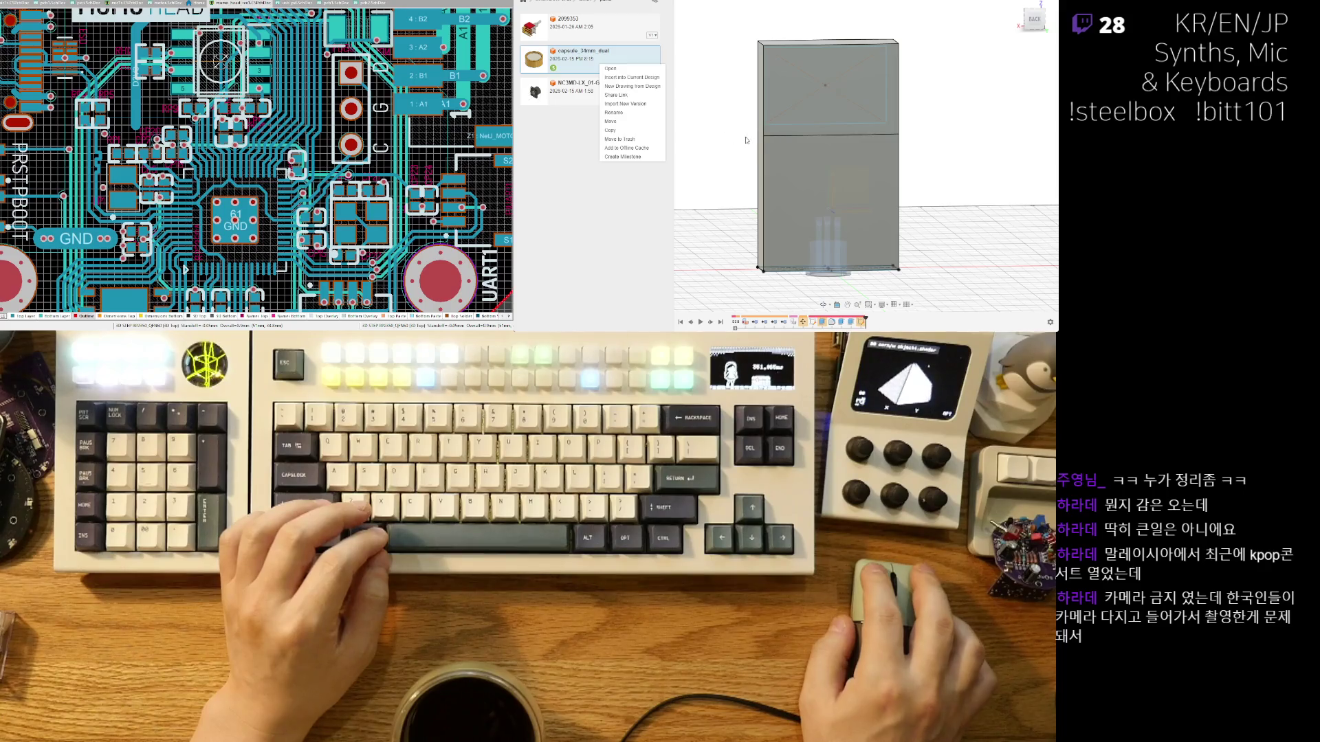
{"action": "key", "text": "ctrl+z"}
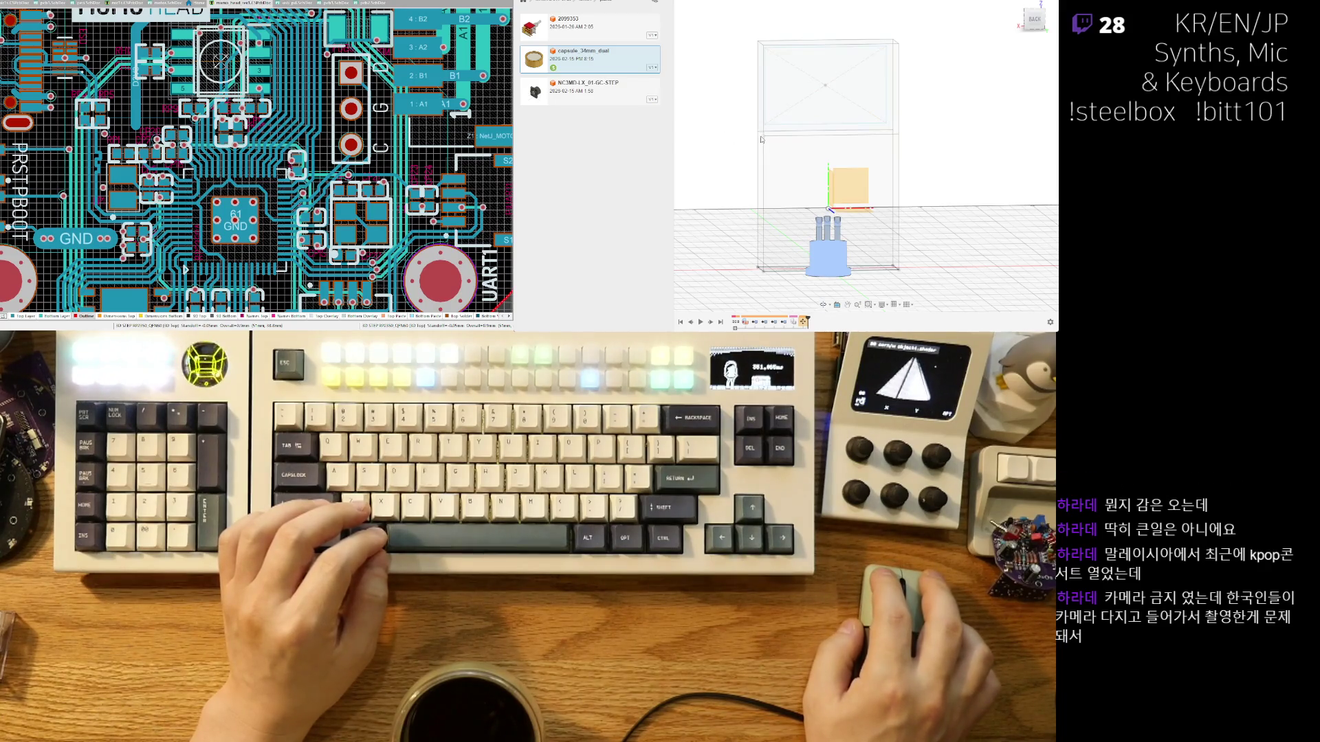
{"action": "left_click", "coordinate": [708, 181]}
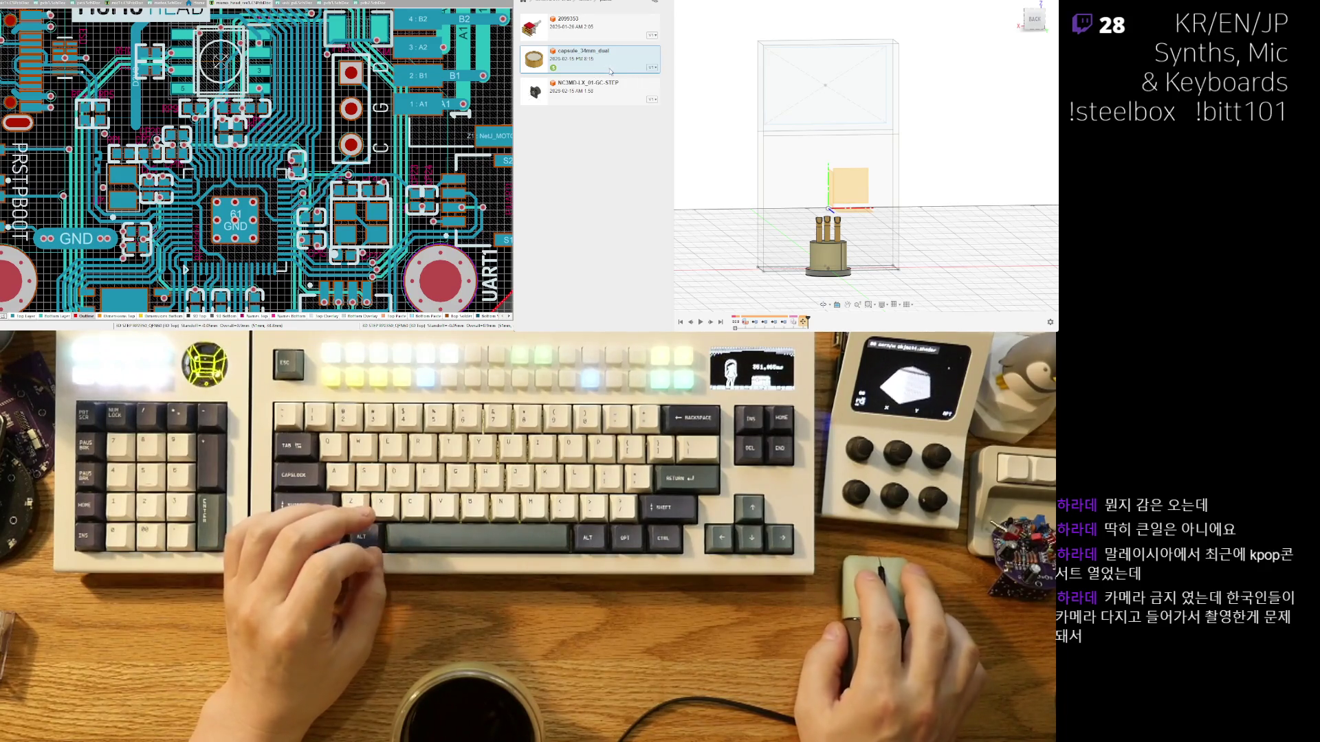
{"action": "right_click", "coordinate": [614, 71]}
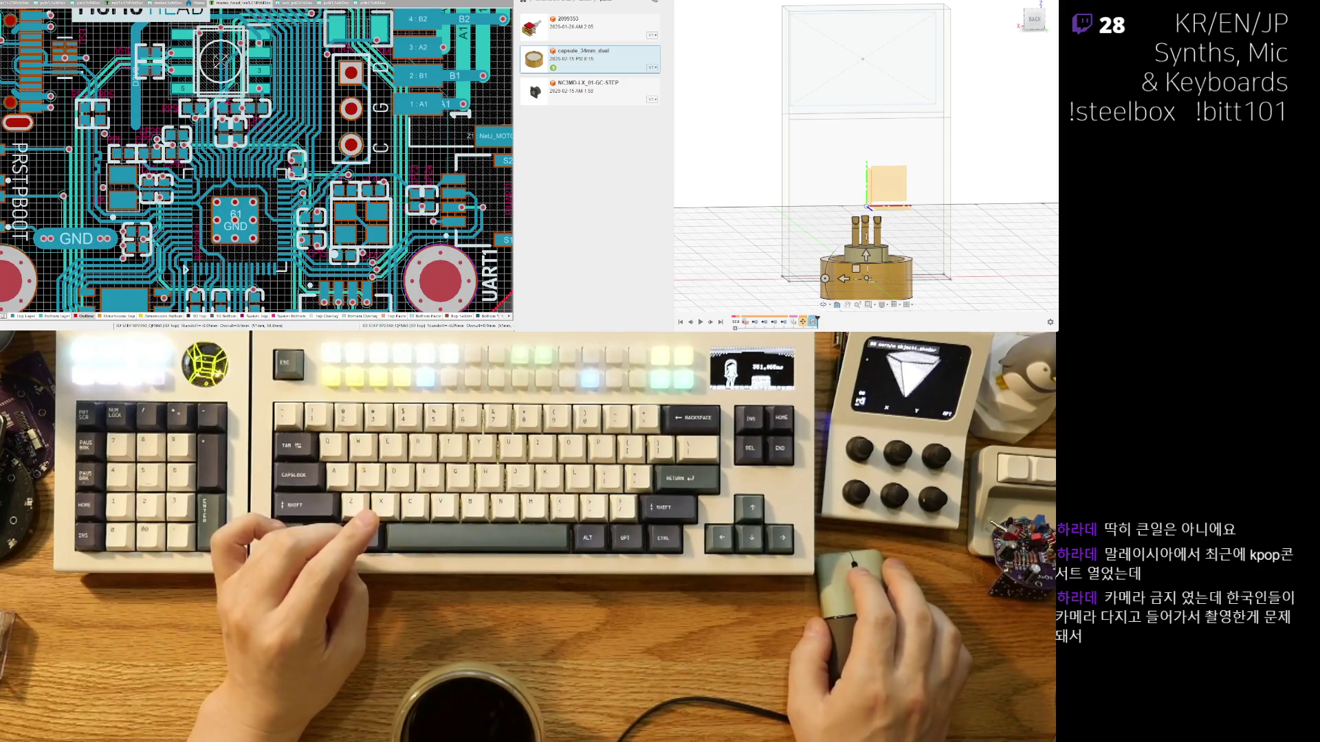
Rotate the capsule 90° to face forward and raise it to 80.00 along Z.
{"action": "middle_click_drag", "start_coordinate": [866, 206], "coordinate": [852, 144]}
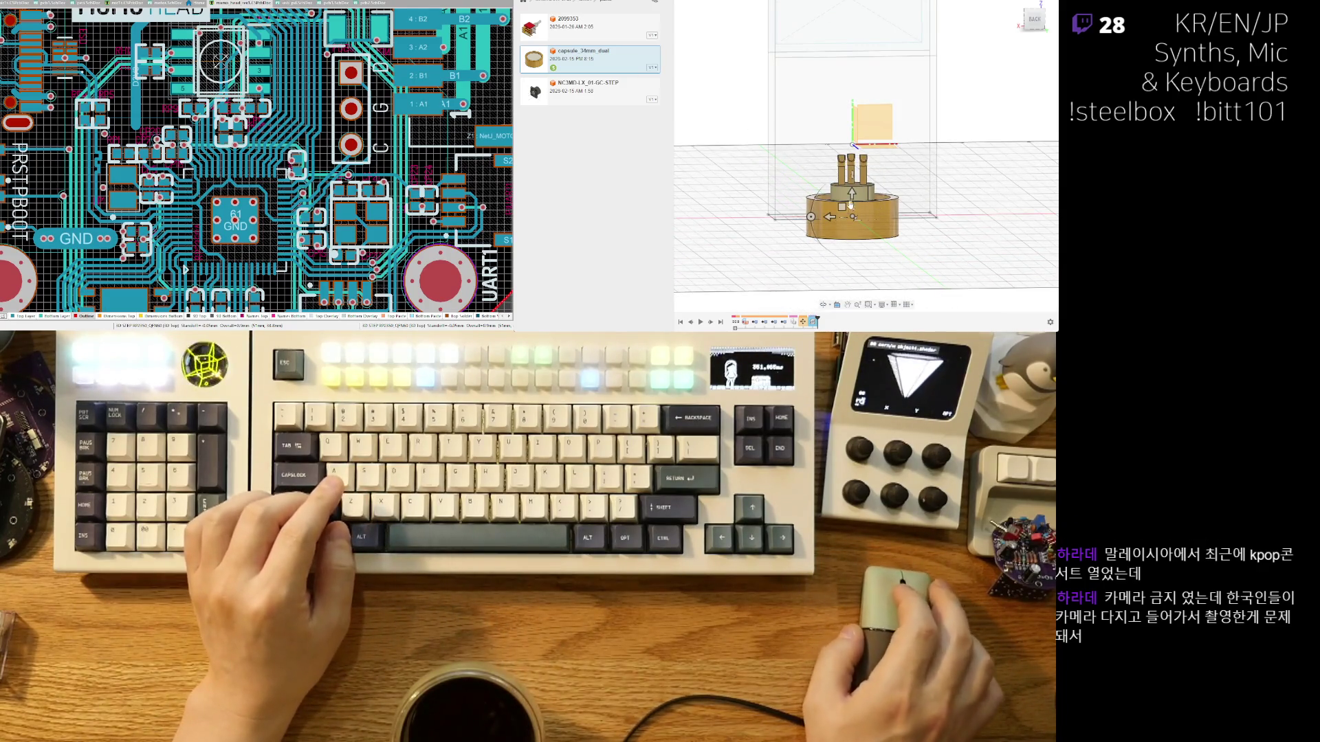
{"action": "middle_click_drag", "start_coordinate": [862, 202], "coordinate": [891, 254], "text": "shift"}
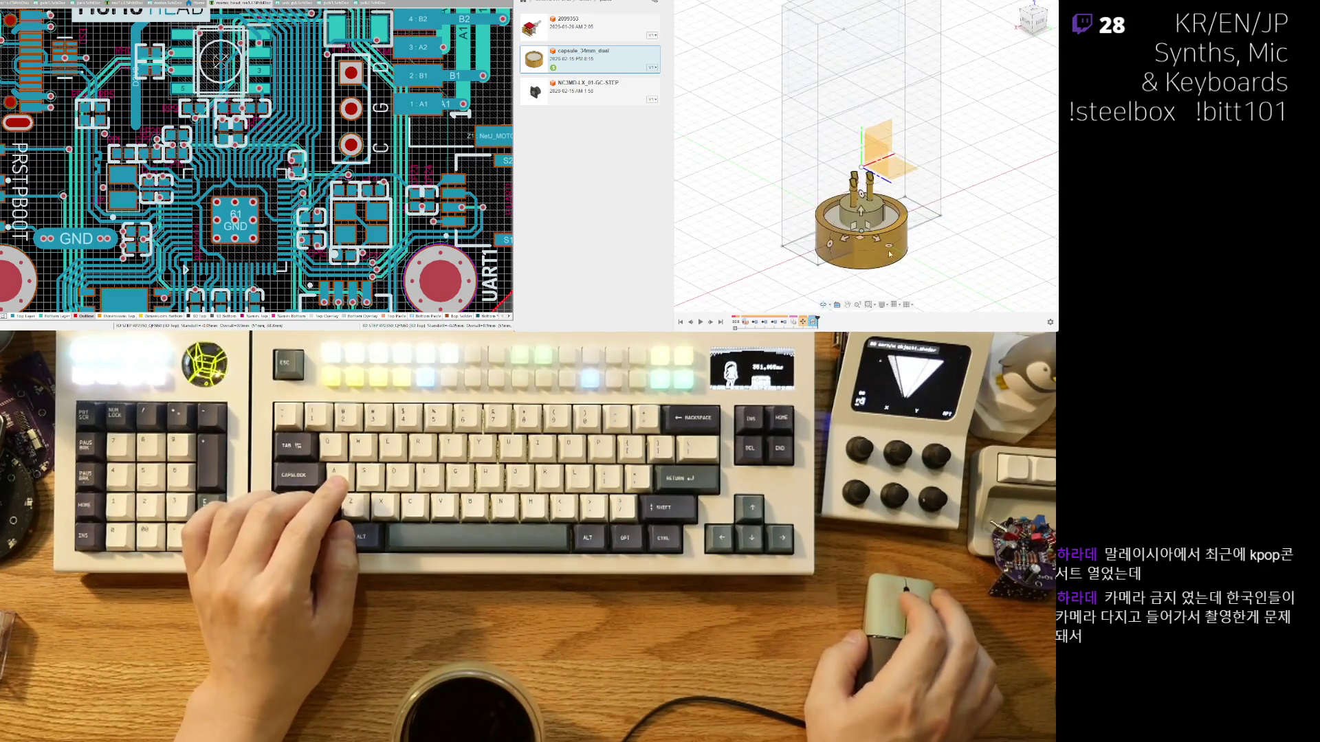
{"action": "left_click_drag", "start_coordinate": [863, 193], "coordinate": [819, 210]}
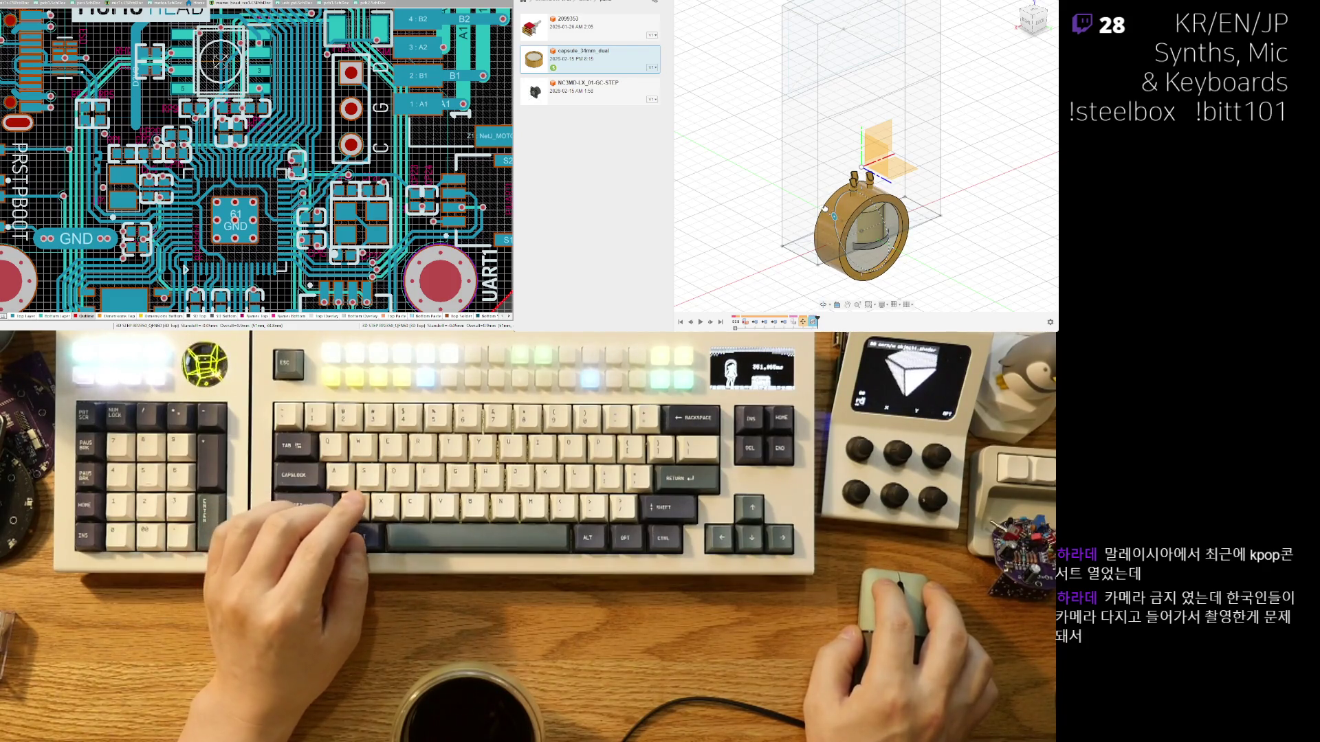
{"action": "left_click_drag", "start_coordinate": [859, 212], "coordinate": [872, 24]}
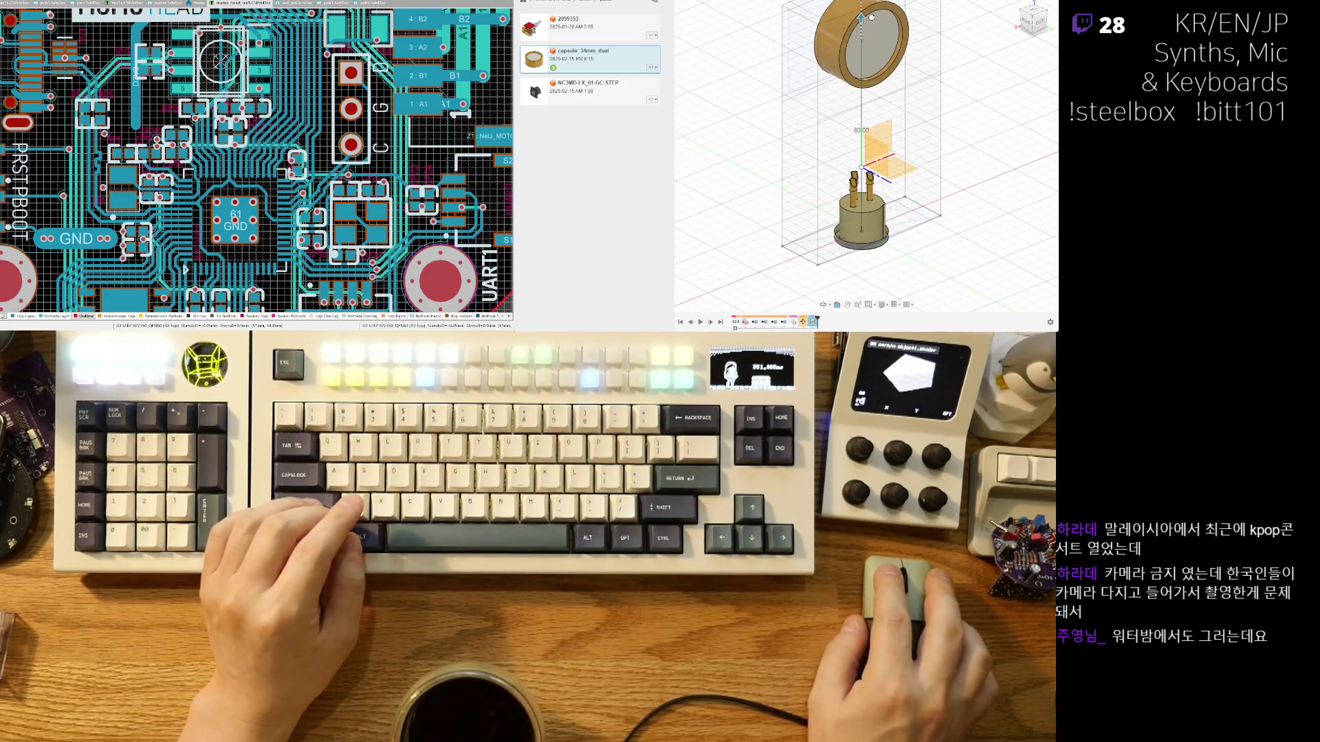
{"action": "mouse_move", "coordinate": [872, 23]}
{"action": "middle_mouse_down", "text": "shift"}
{"action": "mouse_move", "coordinate": [799, 194]}
{"action": "mouse_move", "coordinate": [891, 103]}
{"action": "middle_mouse_up", "text": "shift"}
{"action": "scroll", "coordinate": [891, 104], "scroll_direction": "up", "scroll_amount": 3}
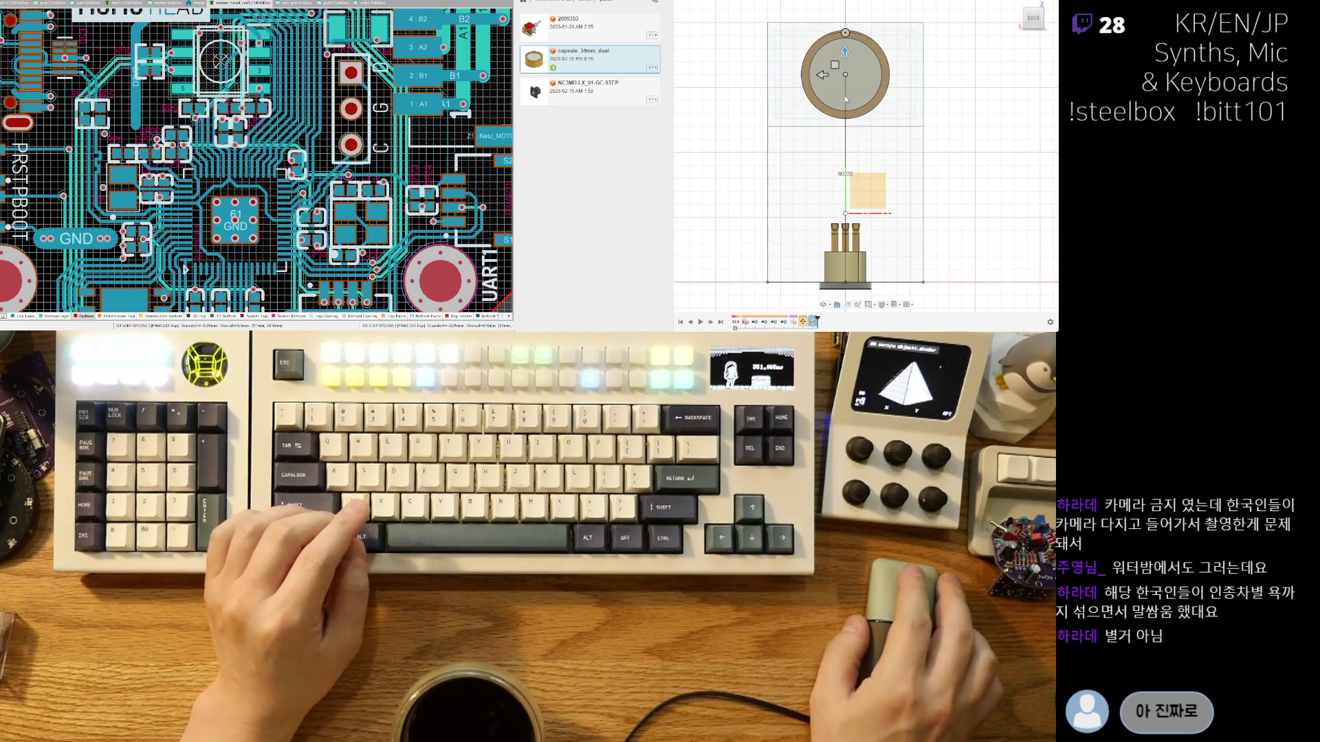
Drop the capsule to 75.00 along Z and check its position from several angles.
{"action": "mouse_move", "coordinate": [846, 52]}
{"action": "left_mouse_down"}
{"action": "mouse_move", "coordinate": [843, 80]}
{"action": "mouse_move", "coordinate": [842, 65]}
{"action": "left_mouse_up"}
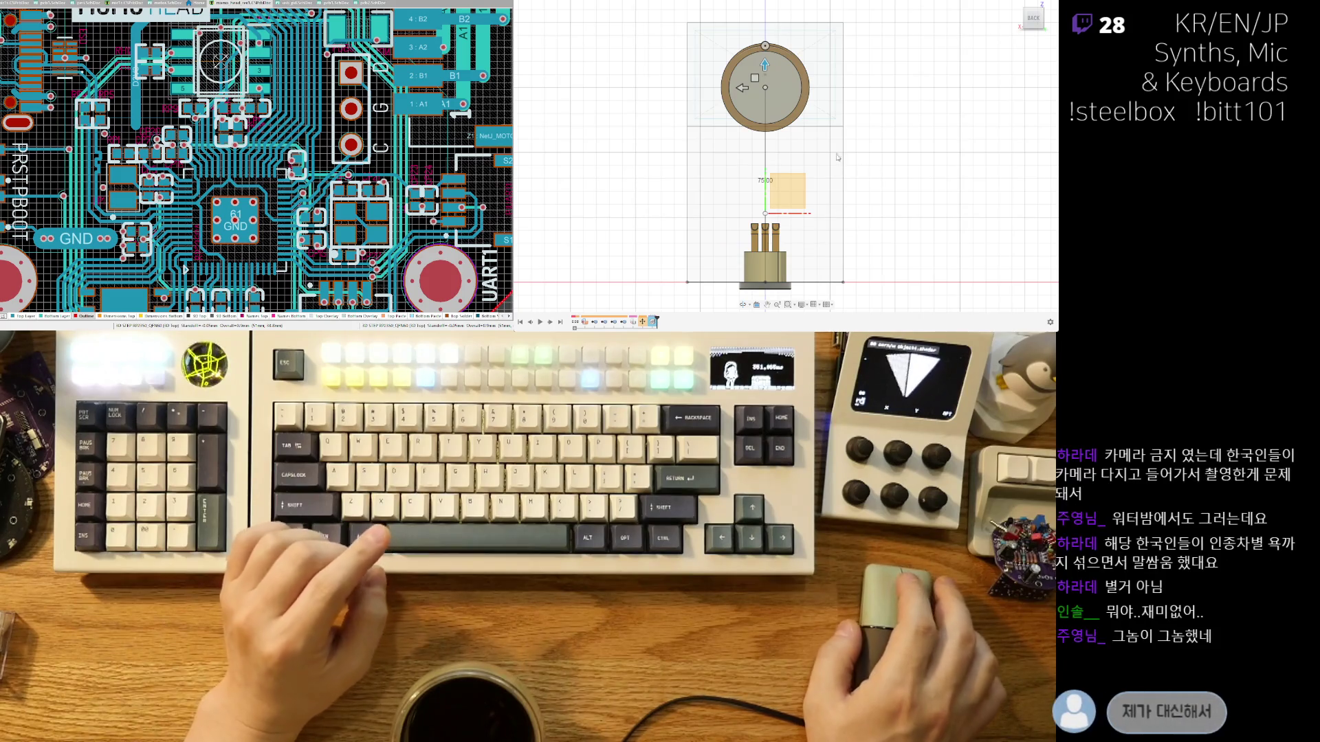
{"action": "scroll", "coordinate": [782, 124], "scroll_direction": "down", "scroll_amount": 2}
{"action": "mouse_move", "coordinate": [782, 124]}
{"action": "middle_mouse_down", "text": "shift"}
{"action": "mouse_move", "coordinate": [738, 143]}
{"action": "mouse_move", "coordinate": [748, 123]}
{"action": "mouse_move", "coordinate": [690, 121]}
{"action": "middle_mouse_up", "text": "shift"}
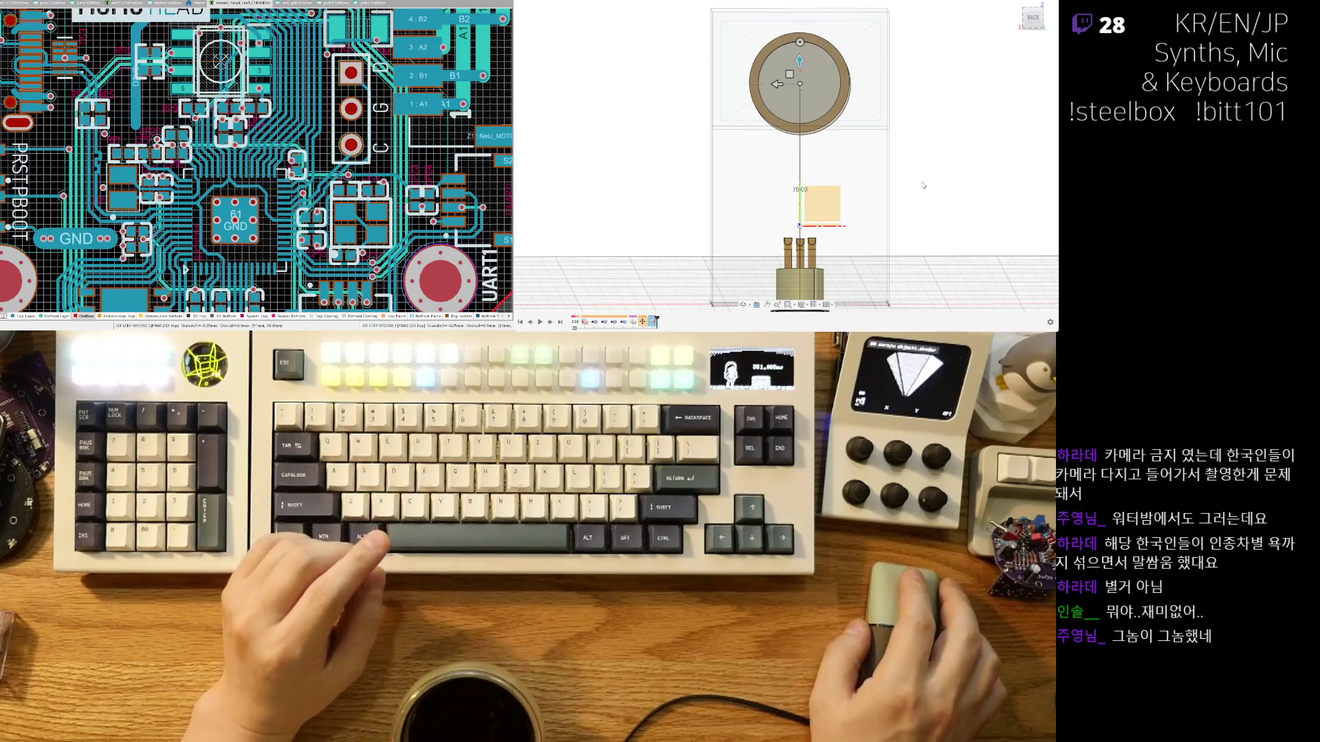
{"action": "middle_click_drag", "start_coordinate": [1012, 219], "coordinate": [778, 150], "text": "shift"}
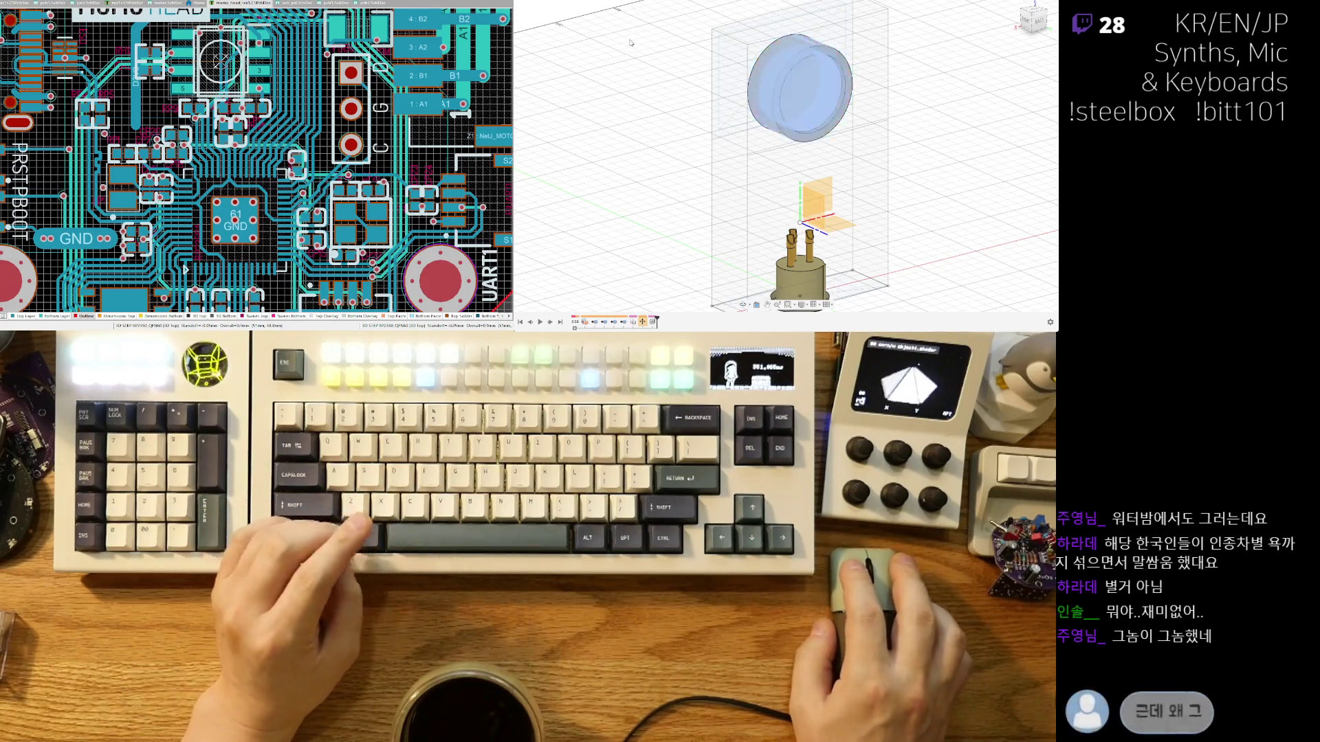
{"action": "mouse_move", "coordinate": [852, 180]}
{"action": "middle_mouse_down", "text": "shift"}
{"action": "mouse_move", "coordinate": [949, 189]}
{"action": "mouse_move", "coordinate": [750, 278]}
{"action": "mouse_move", "coordinate": [728, 196]}
{"action": "middle_mouse_up", "text": "shift"}
{"action": "scroll", "coordinate": [950, 190], "scroll_direction": "down", "scroll_amount": 3}
{"action": "scroll", "coordinate": [728, 192], "scroll_direction": "up", "scroll_amount": 3}
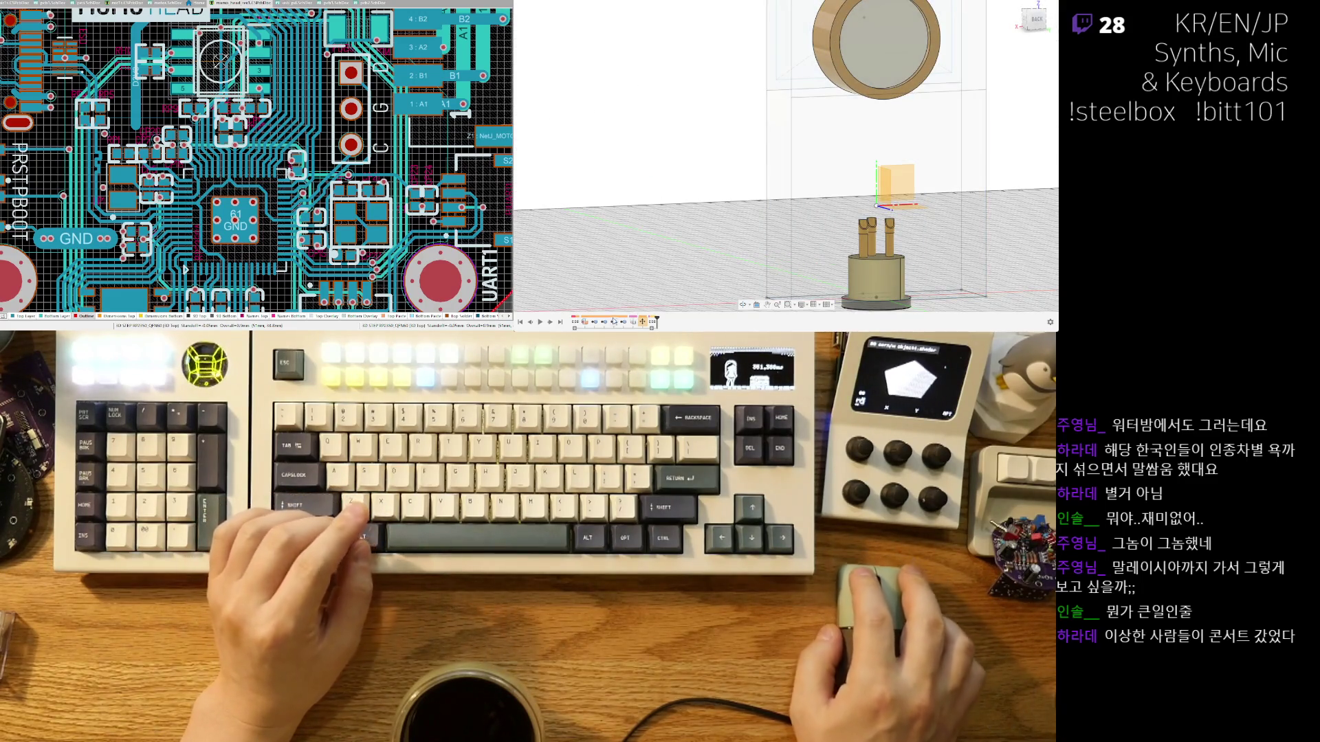
Confirm the capsule move, make the enclosure see-through, and view its front face.
{"action": "key", "text": "ctrl+shift+z"}
{"action": "key", "text": "ctrl+shift+z"}
{"action": "key", "text": "ctrl+shift+z"}
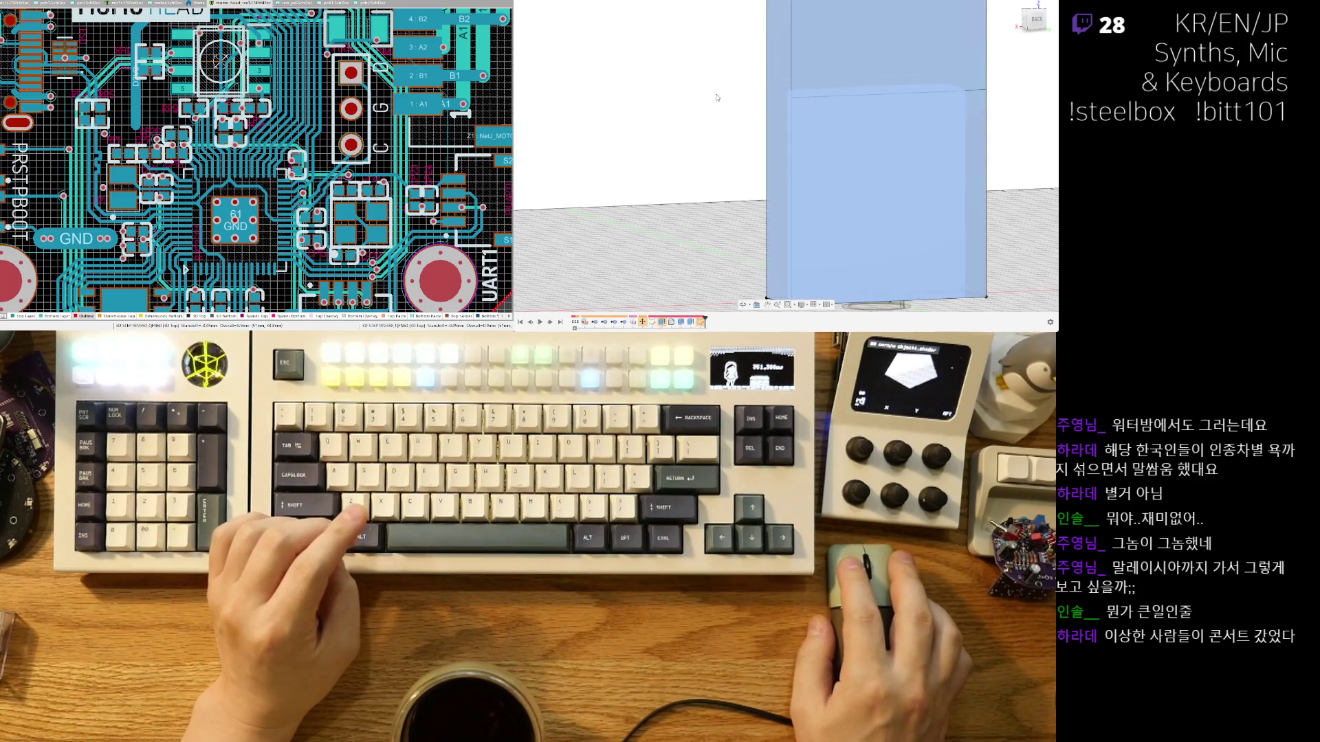
{"action": "key", "text": "ctrl+shift+z"}
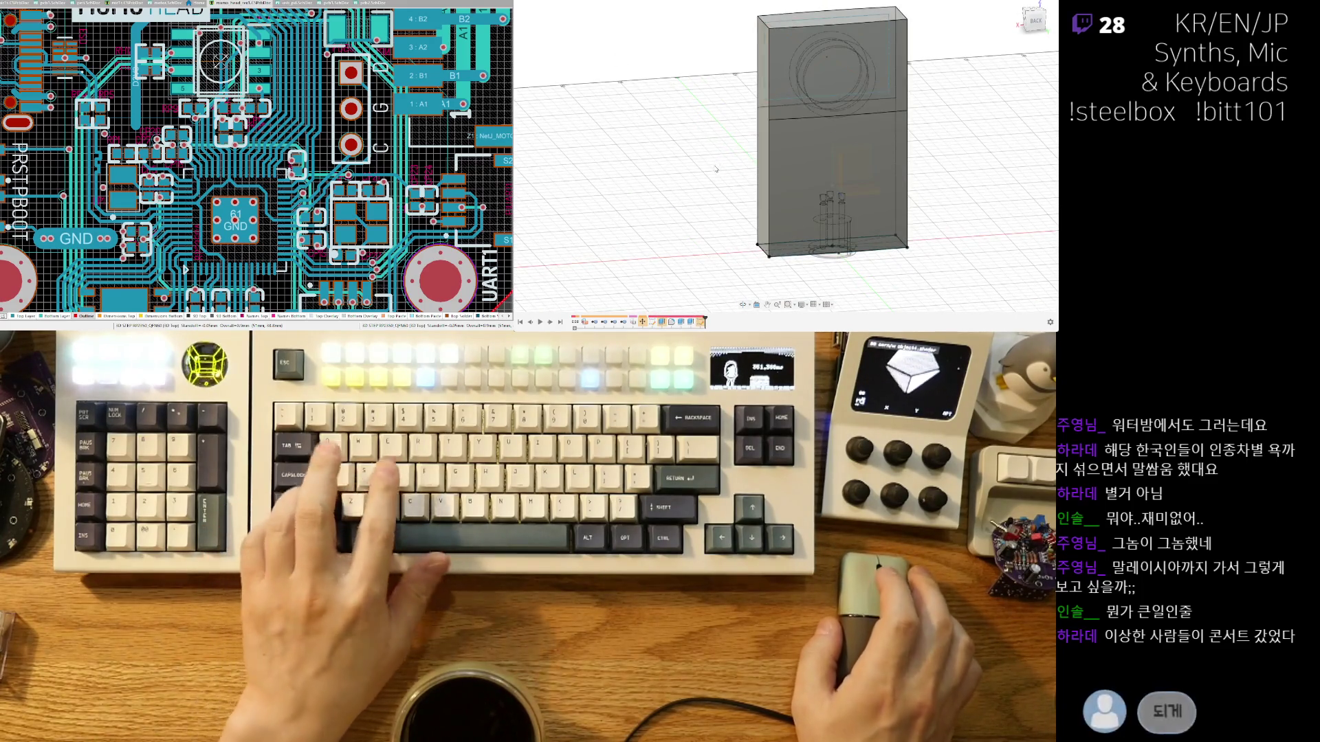
{"action": "mouse_move", "coordinate": [777, 192]}
{"action": "middle_mouse_down", "text": "shift"}
{"action": "mouse_move", "coordinate": [739, 235]}
{"action": "mouse_move", "coordinate": [770, 213]}
{"action": "mouse_move", "coordinate": [917, 239]}
{"action": "mouse_move", "coordinate": [799, 137]}
{"action": "middle_mouse_up", "text": "shift"}
{"action": "scroll", "coordinate": [799, 136], "scroll_direction": "up", "scroll_amount": 3}
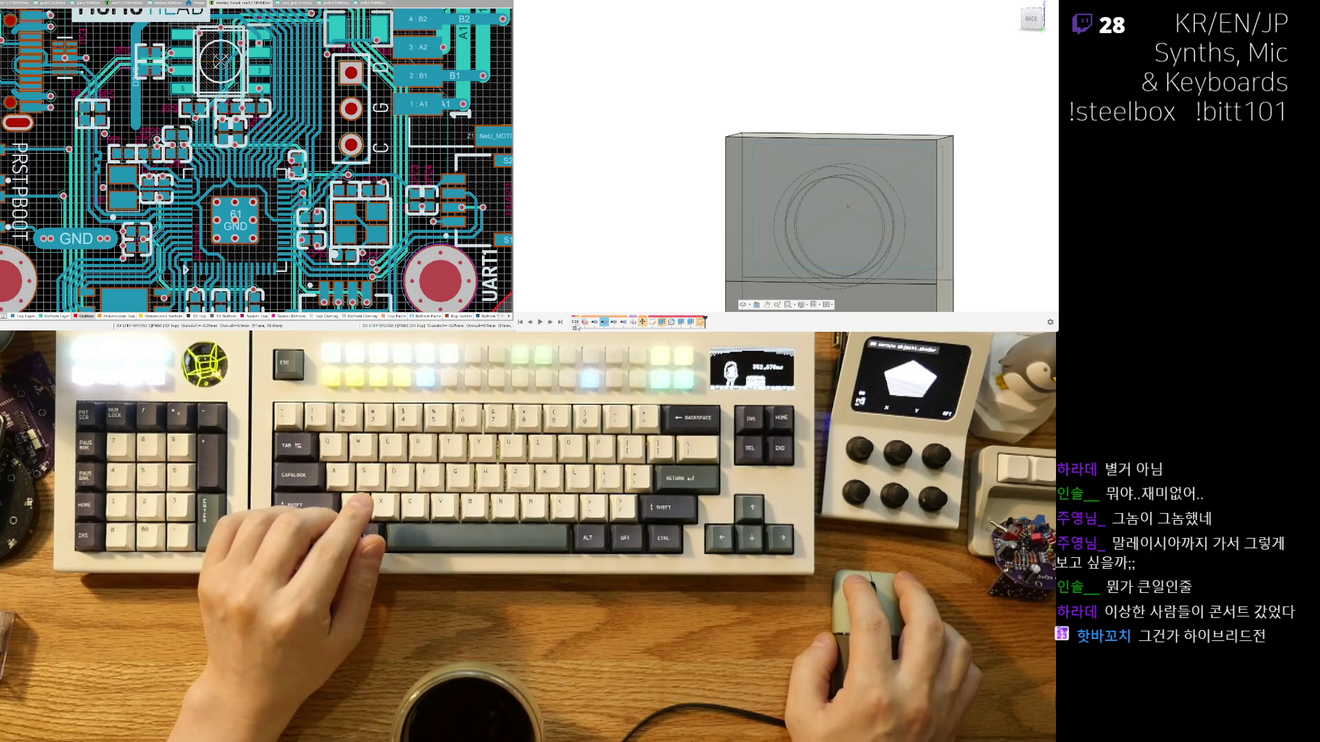
{"action": "middle_click_drag", "start_coordinate": [666, 297], "coordinate": [671, 204], "text": "shift"}
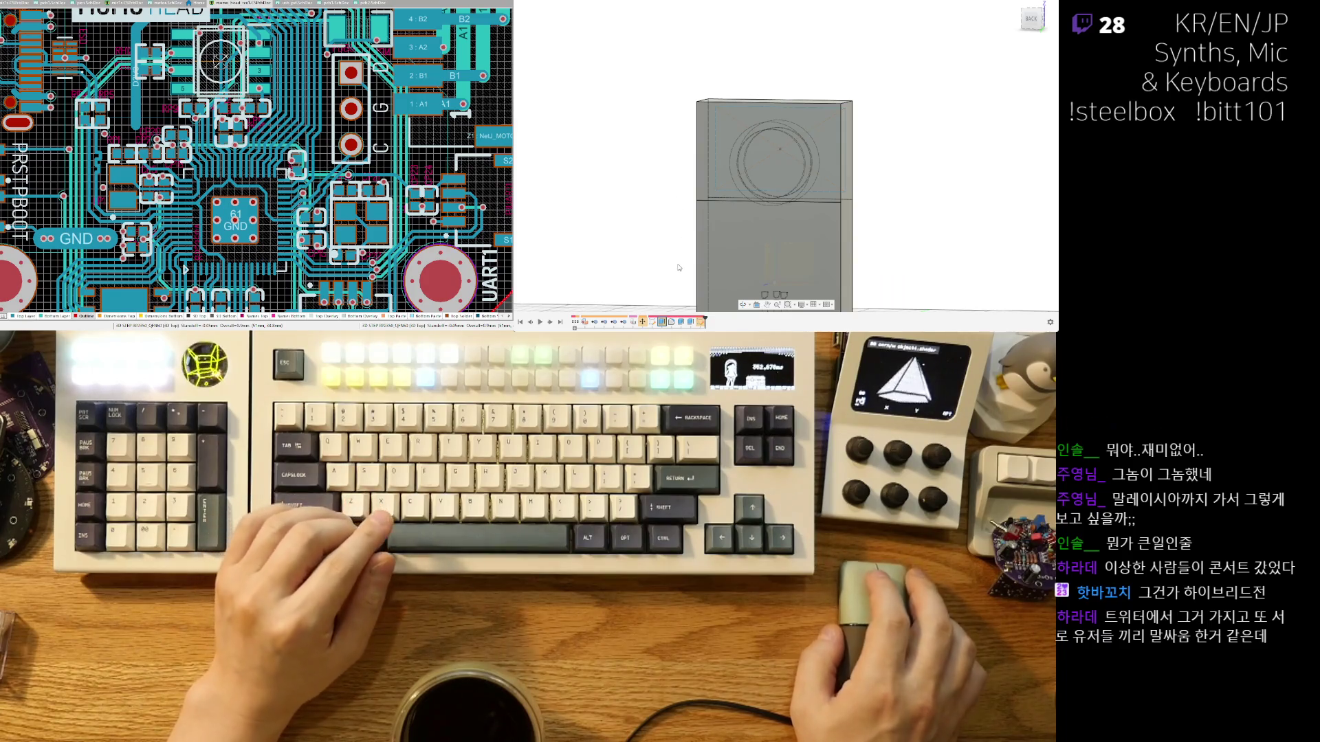
Edit the lower section's extrude, raising its distance from 40.00 to 50.00.
{"action": "left_click", "coordinate": [681, 323]}
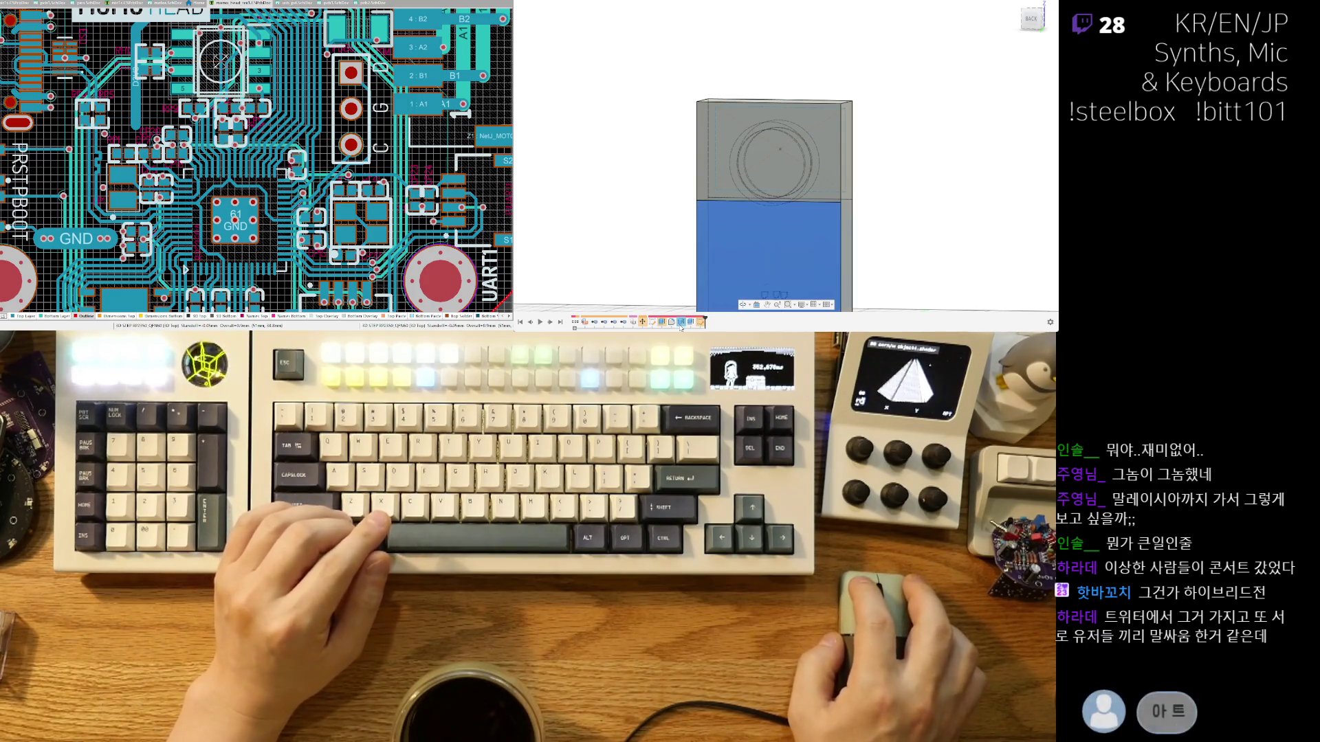
{"action": "middle_click_drag", "start_coordinate": [691, 325], "coordinate": [696, 308], "text": "shift"}
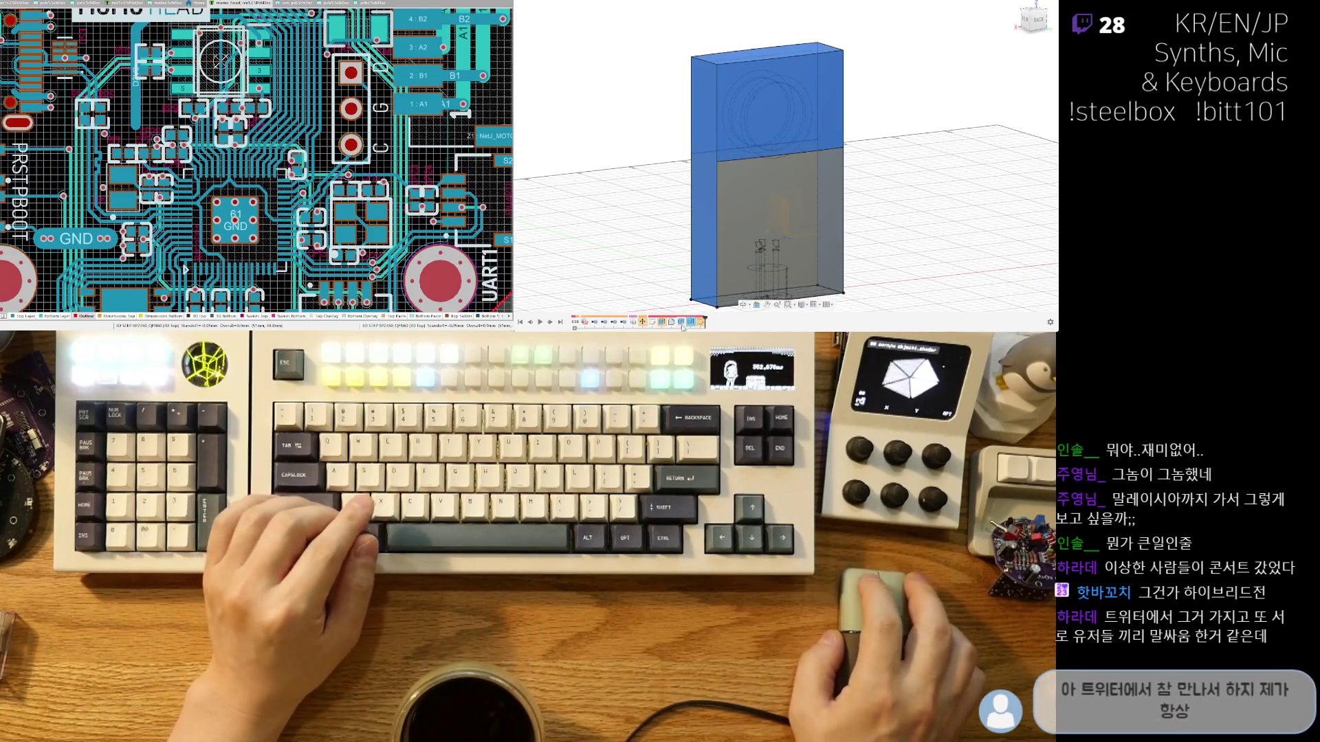
{"action": "key", "text": "ctrl+z"}
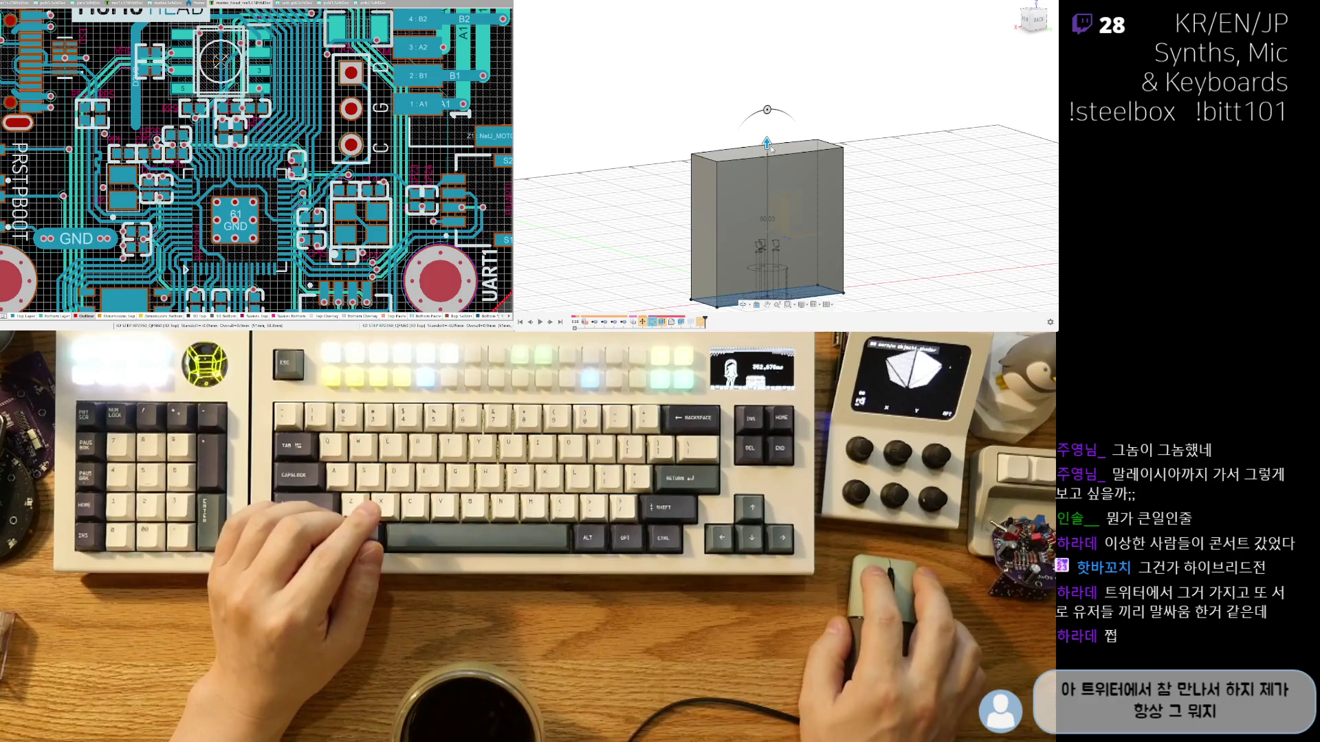
{"action": "left_click_drag", "start_coordinate": [768, 158], "coordinate": [768, 165]}
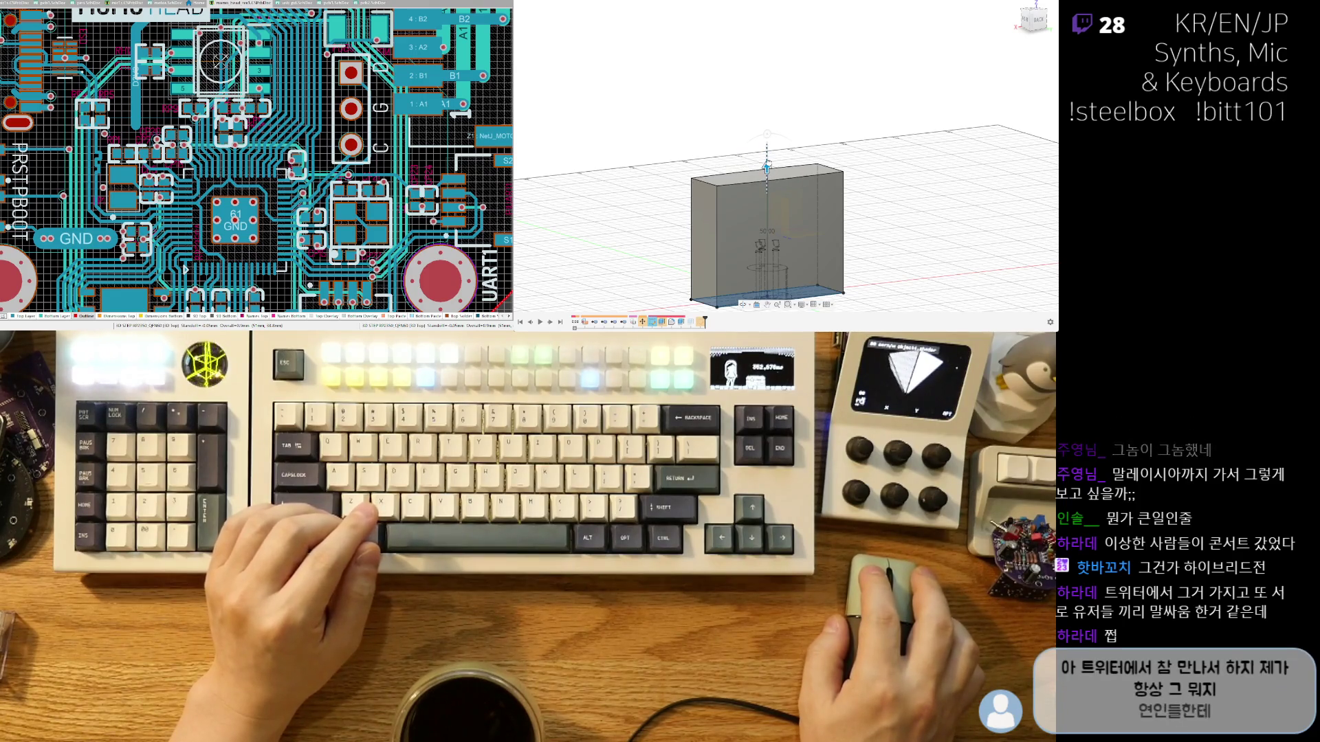
{"action": "key", "text": "ctrl+z"}
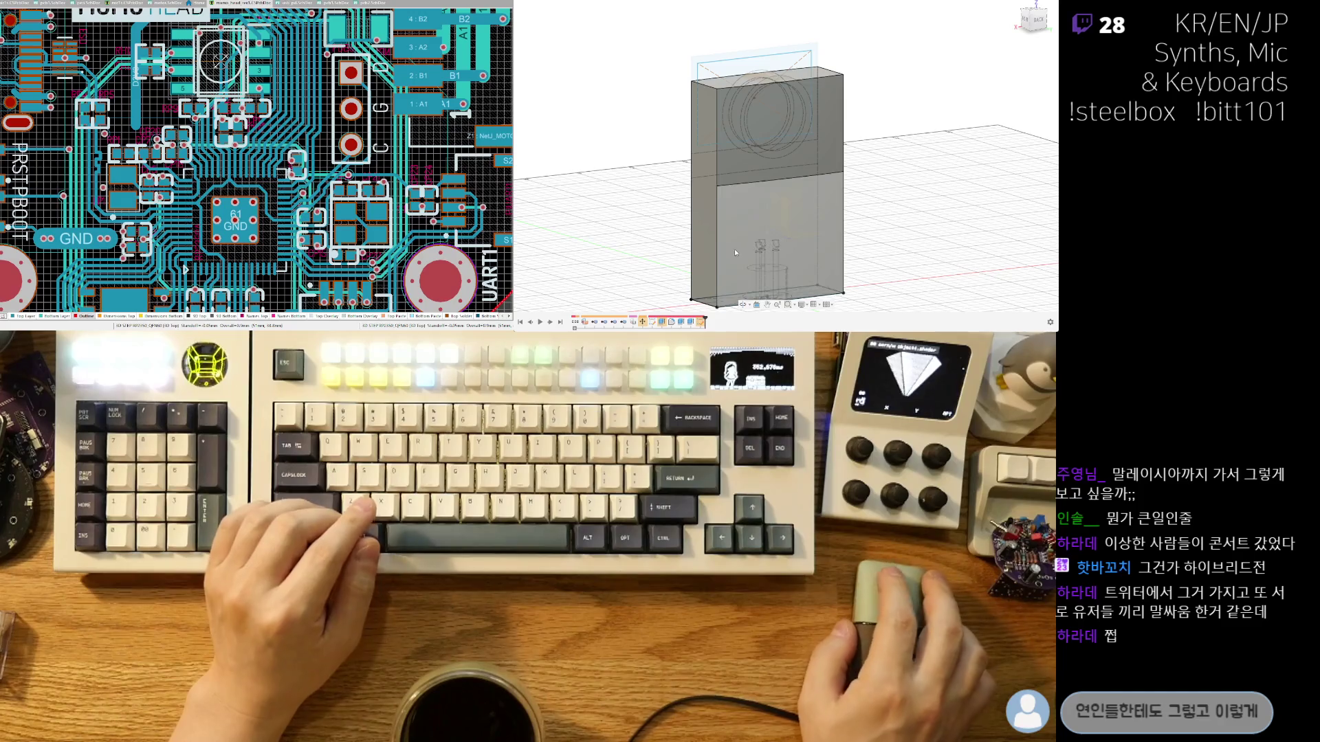
{"action": "key", "text": "ctrl+z"}
{"action": "key", "text": "ctrl+z"}
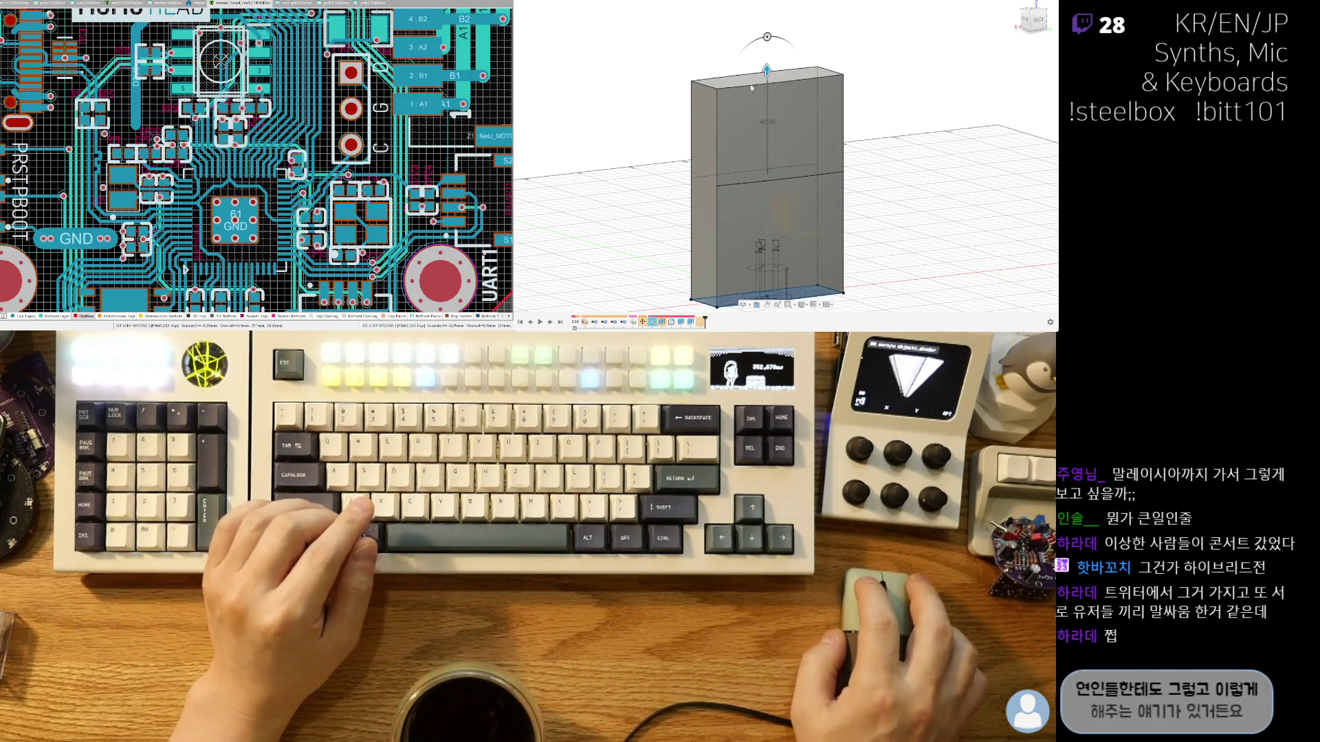
{"action": "left_click_drag", "start_coordinate": [767, 70], "coordinate": [769, 49]}
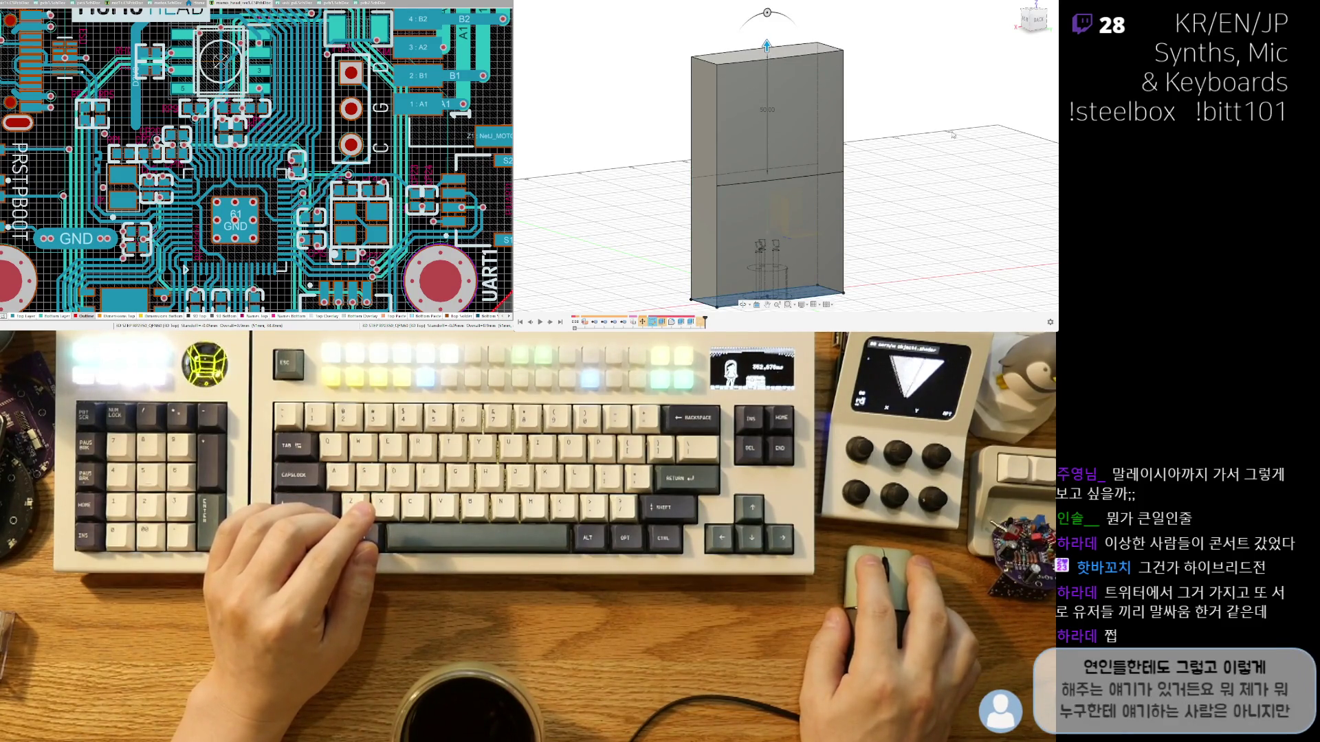
{"action": "middle_click_drag", "start_coordinate": [890, 211], "coordinate": [860, 192], "text": "shift"}
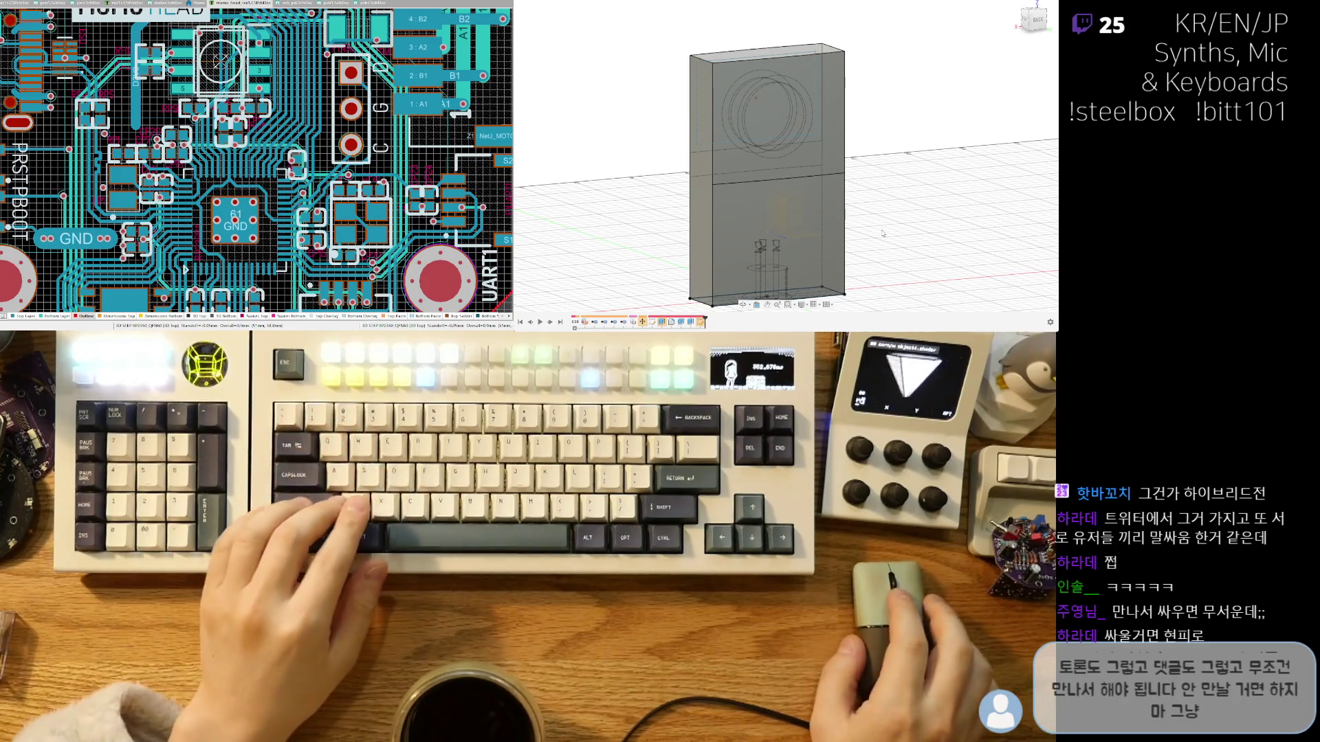
Snap to the BACK ViewCube face and pan to centre the enclosure.
{"action": "middle_click_drag", "start_coordinate": [883, 233], "coordinate": [875, 210], "text": "shift"}
{"action": "left_click", "coordinate": [1036, 22]}
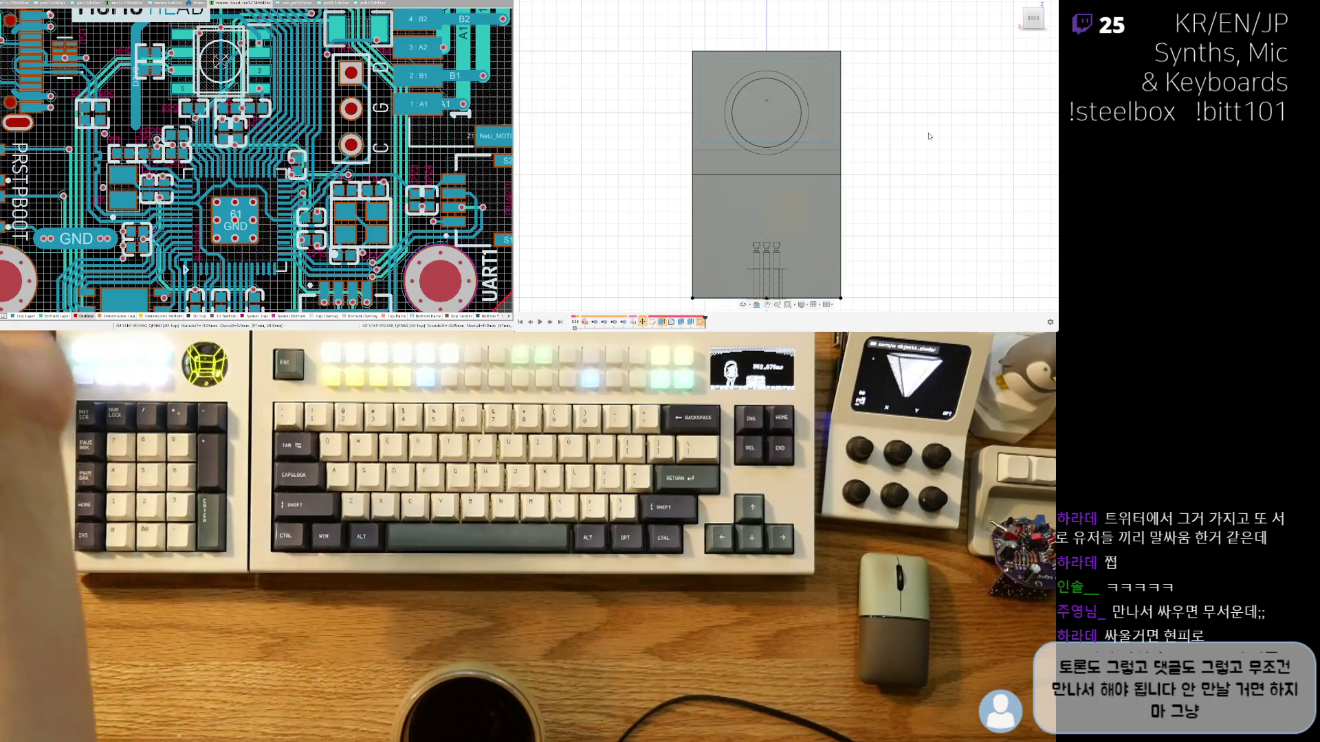
{"action": "middle_click_drag", "start_coordinate": [876, 184], "coordinate": [872, 162]}
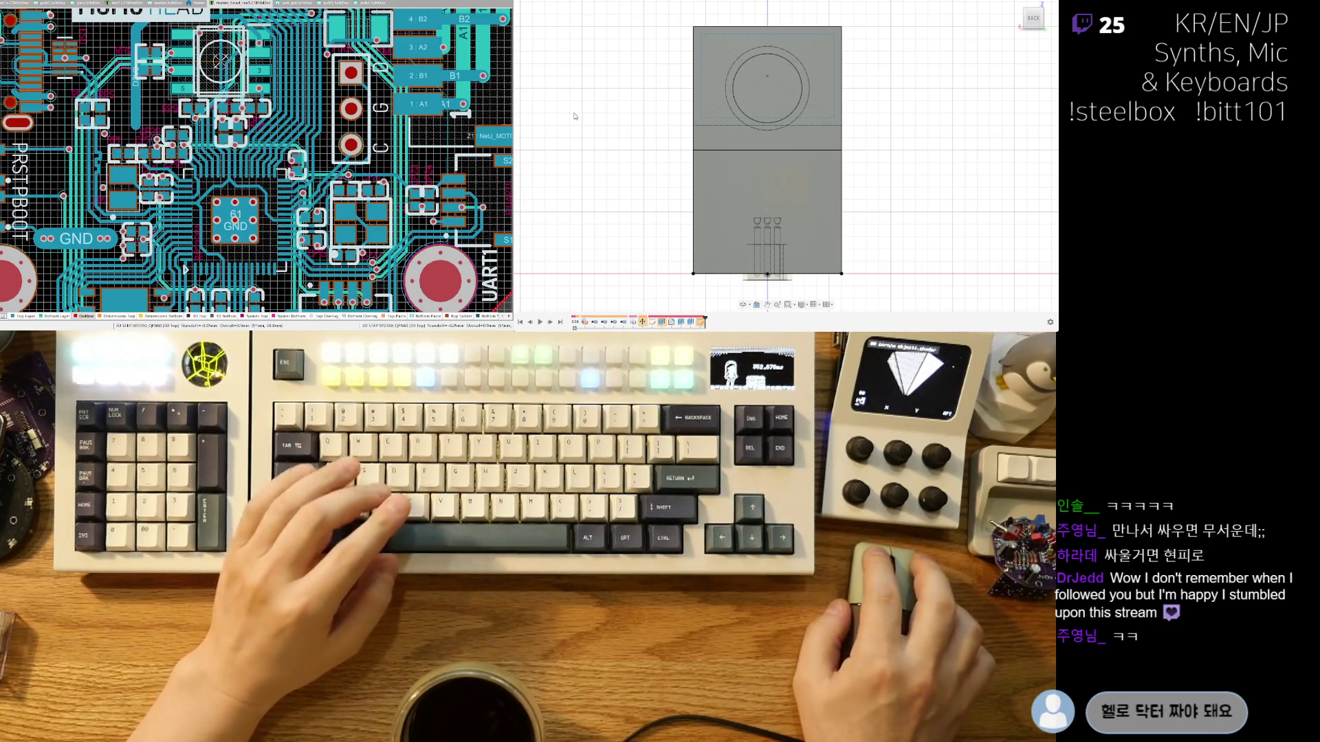
{"action": "mouse_move", "coordinate": [885, 163]}
{"action": "middle_mouse_down"}
{"action": "mouse_move", "coordinate": [911, 169]}
{"action": "mouse_move", "coordinate": [712, 194]}
{"action": "mouse_move", "coordinate": [882, 174]}
{"action": "mouse_move", "coordinate": [954, 183]}
{"action": "middle_mouse_up"}
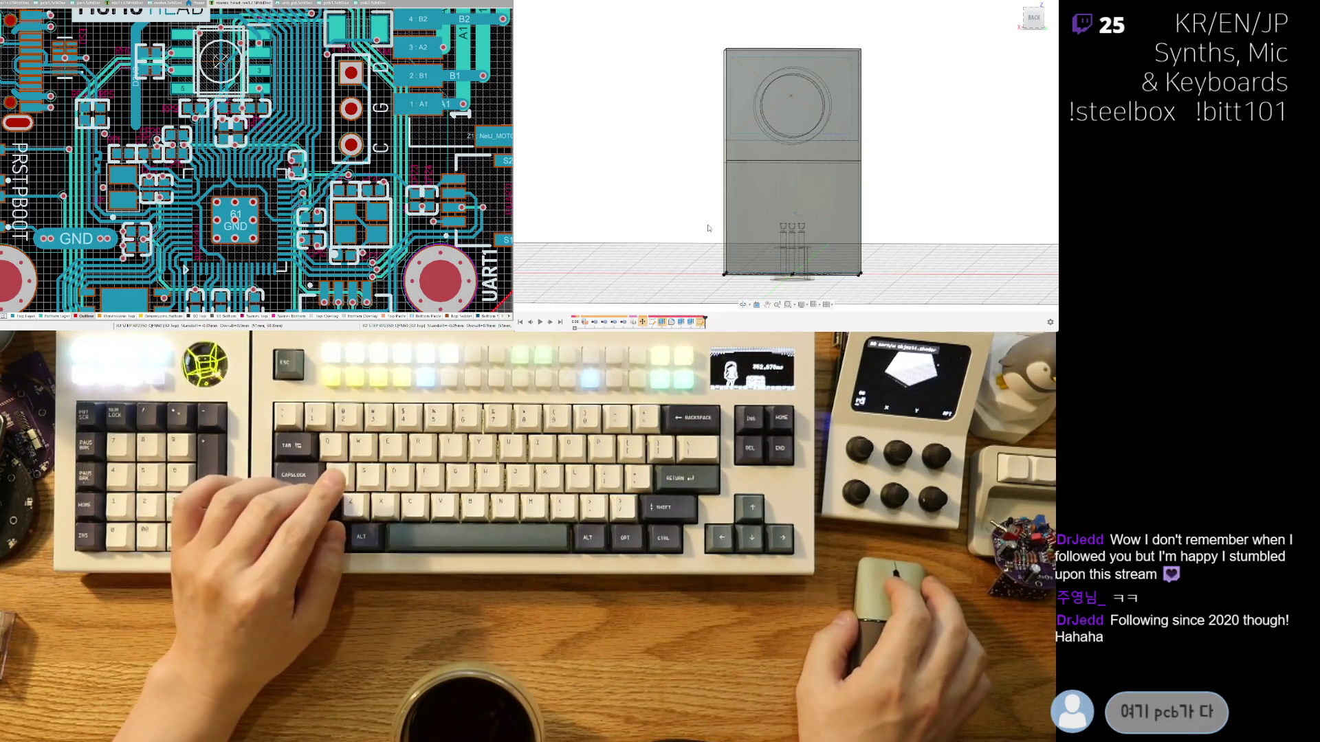
Toggle the enclosure body's visibility to check the sketches beneath it.
{"action": "middle_click_drag", "start_coordinate": [709, 228], "coordinate": [674, 226]}
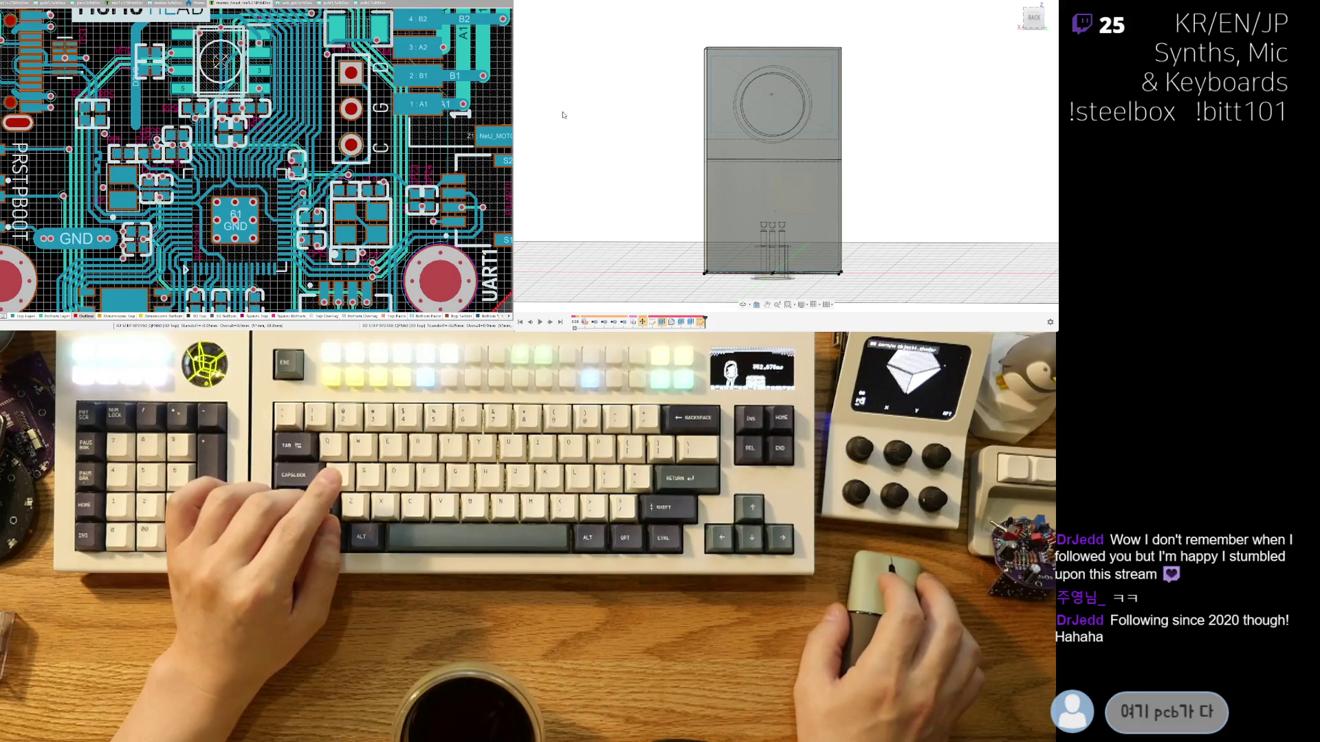
{"action": "key", "text": "ctrl+z"}
{"action": "key", "text": "ctrl+y"}
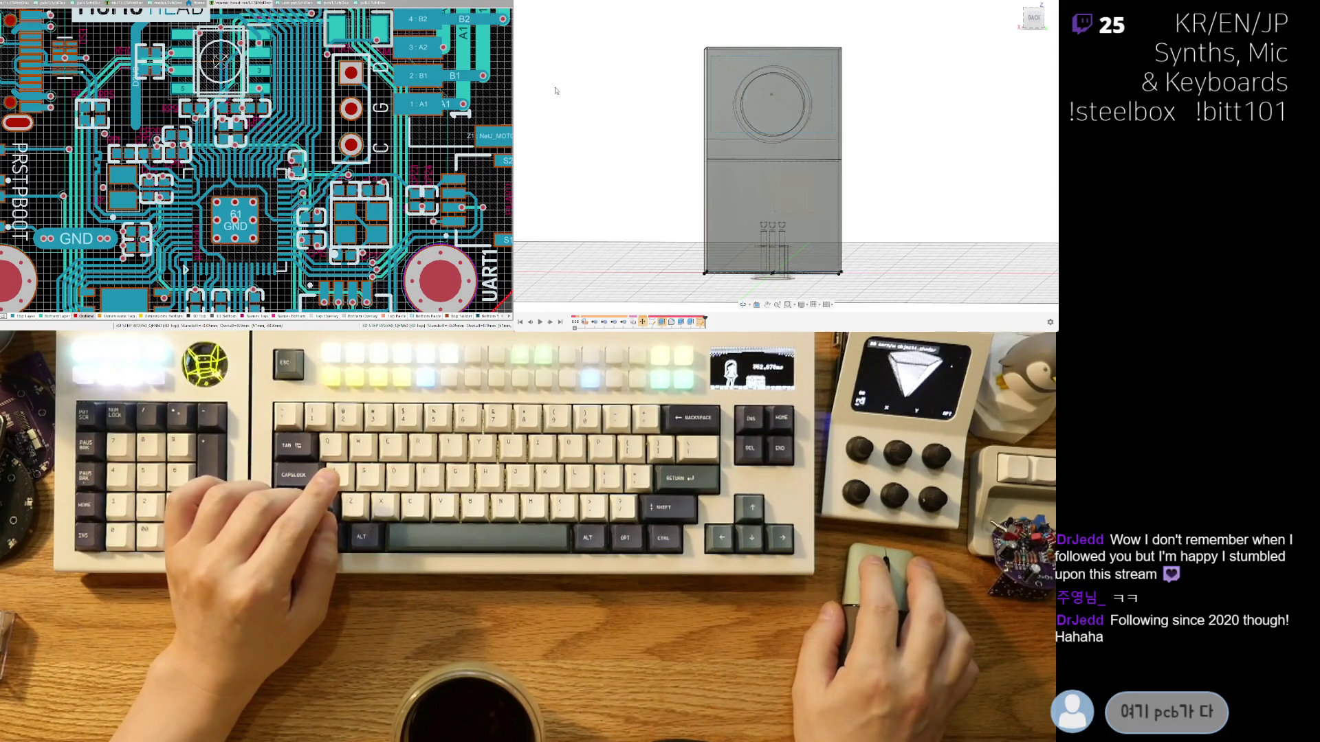
{"action": "left_click", "coordinate": [804, 116]}
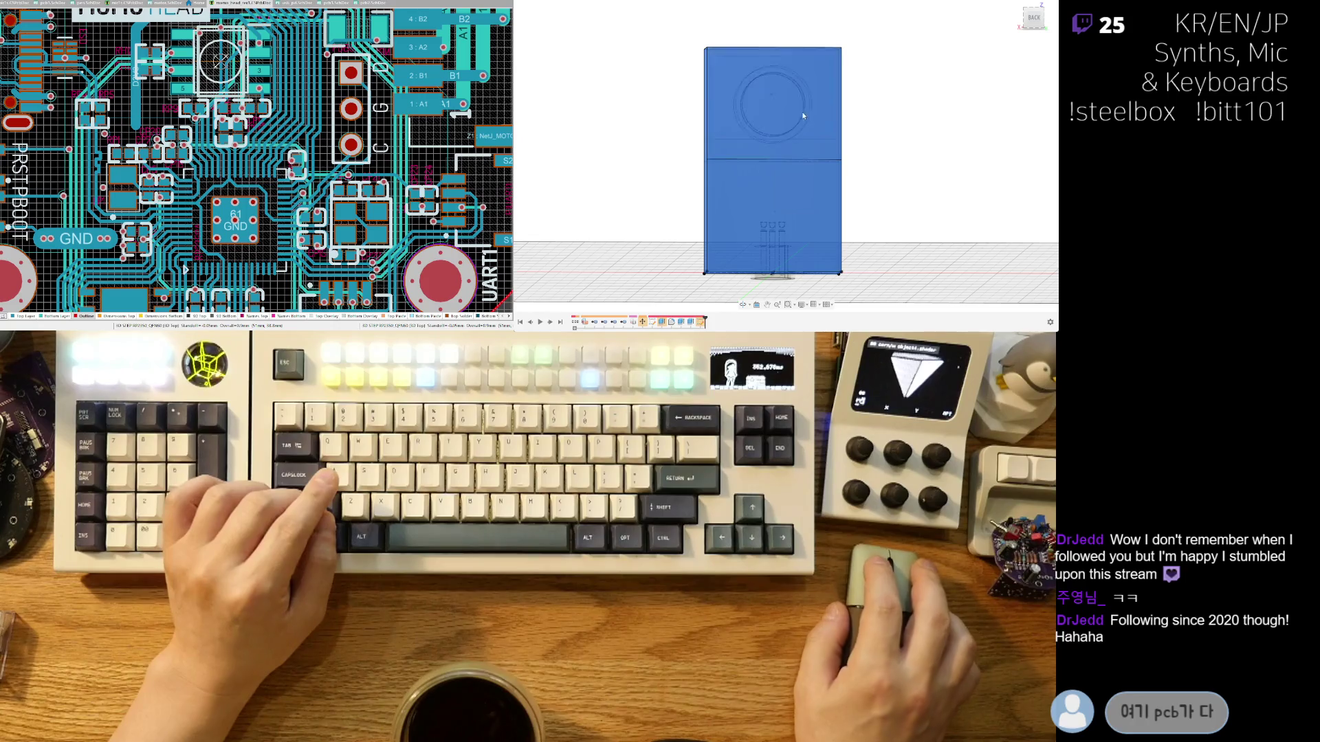
{"action": "left_click", "coordinate": [569, 120]}
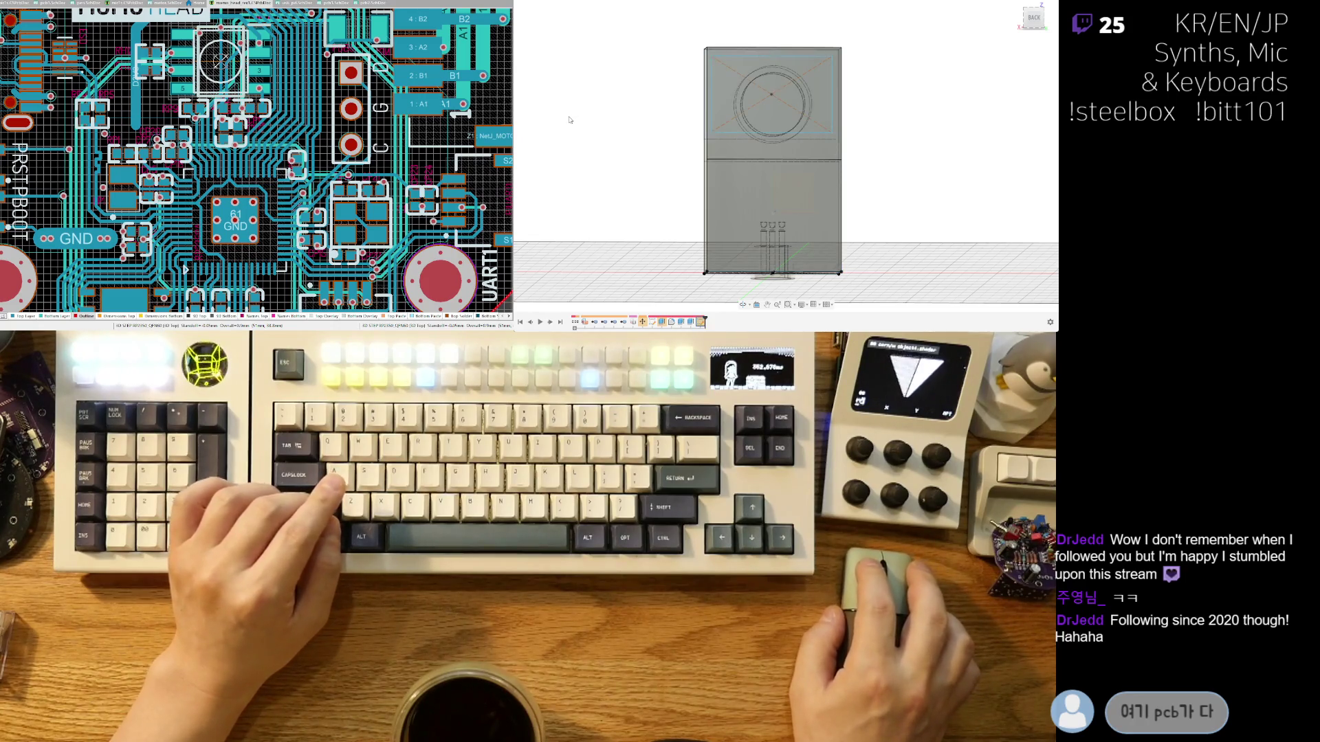
Edit the sketch face-on, window-select the upper rectangle, and delete it.
{"action": "key", "text": "ctrl+z"}
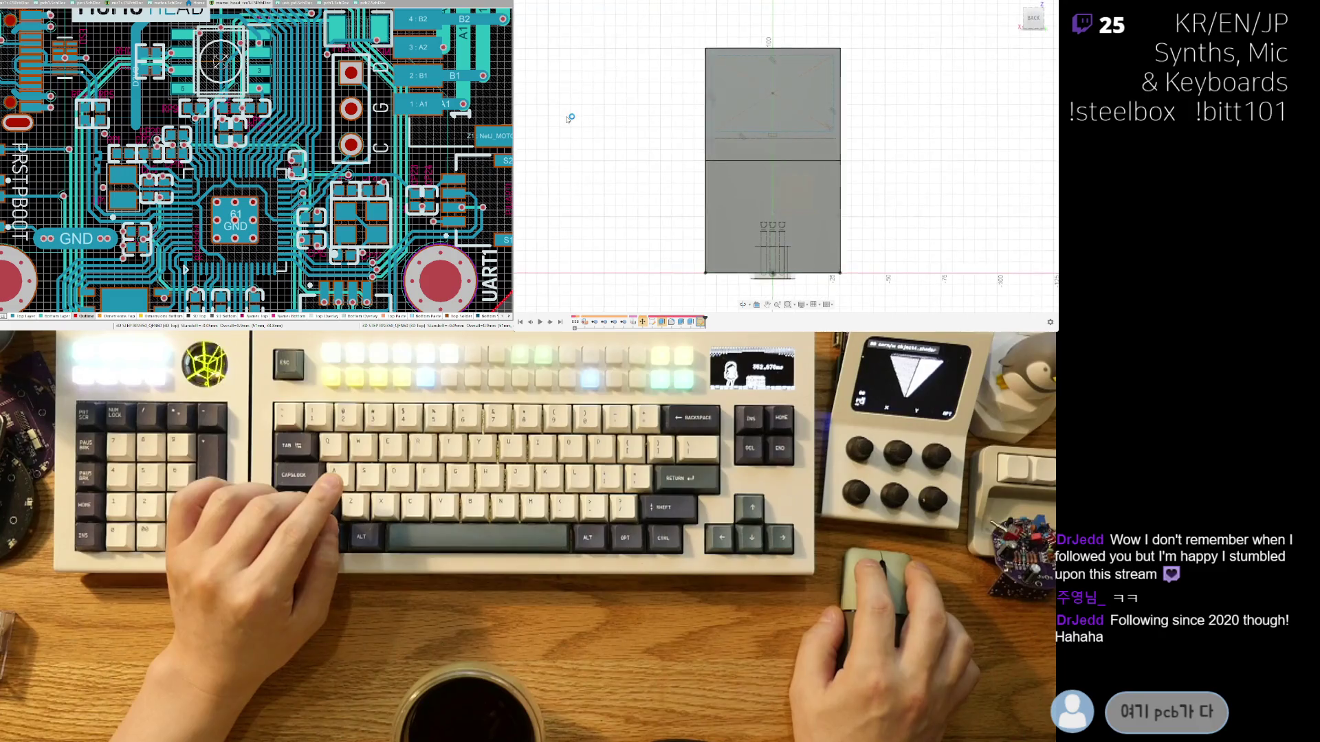
{"action": "scroll", "coordinate": [743, 118], "scroll_direction": "up", "scroll_amount": 3}
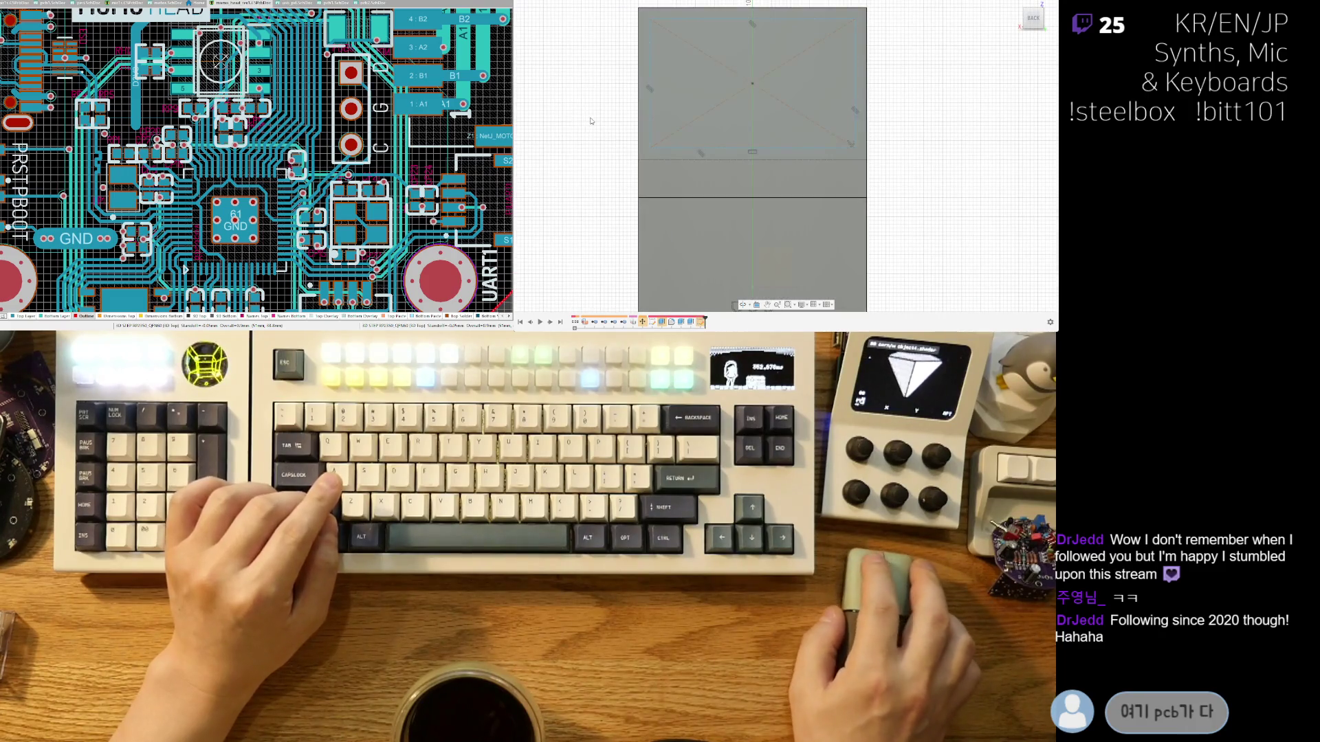
{"action": "key", "text": "ctrl+z"}
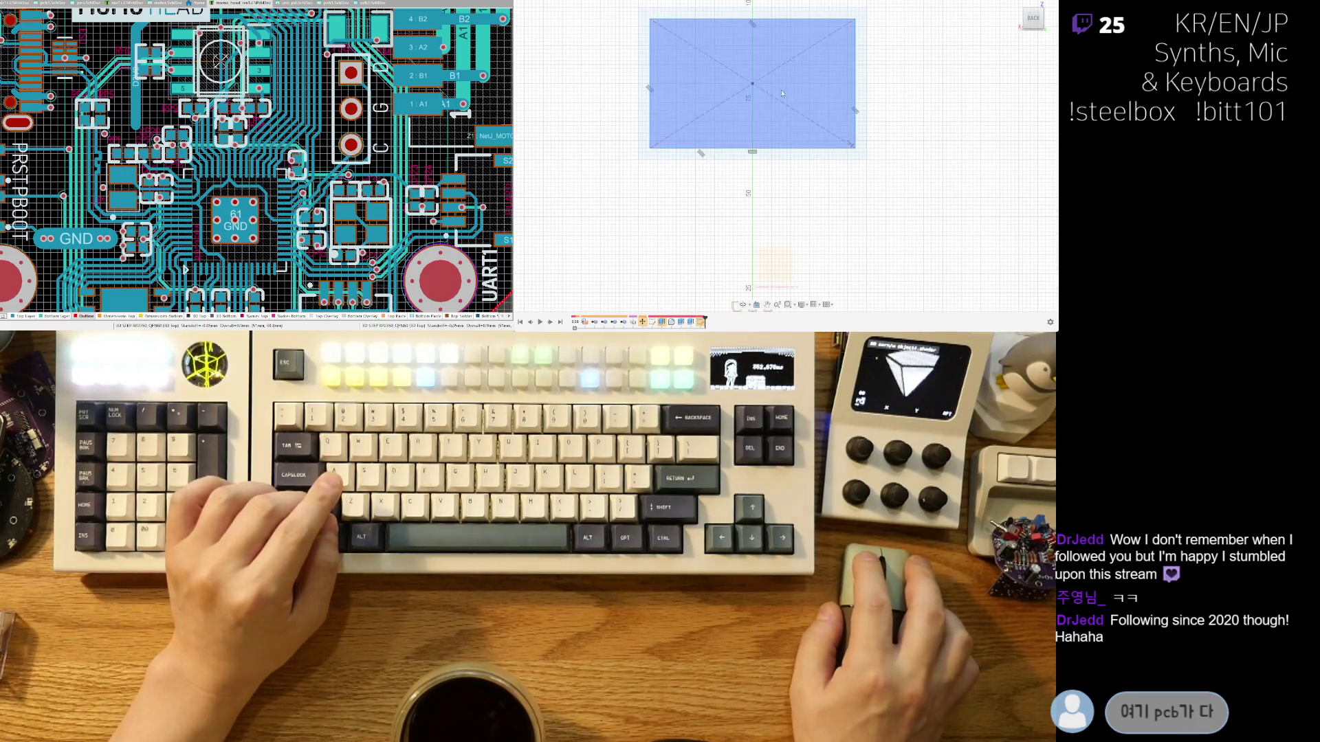
{"action": "left_click", "coordinate": [836, 145]}
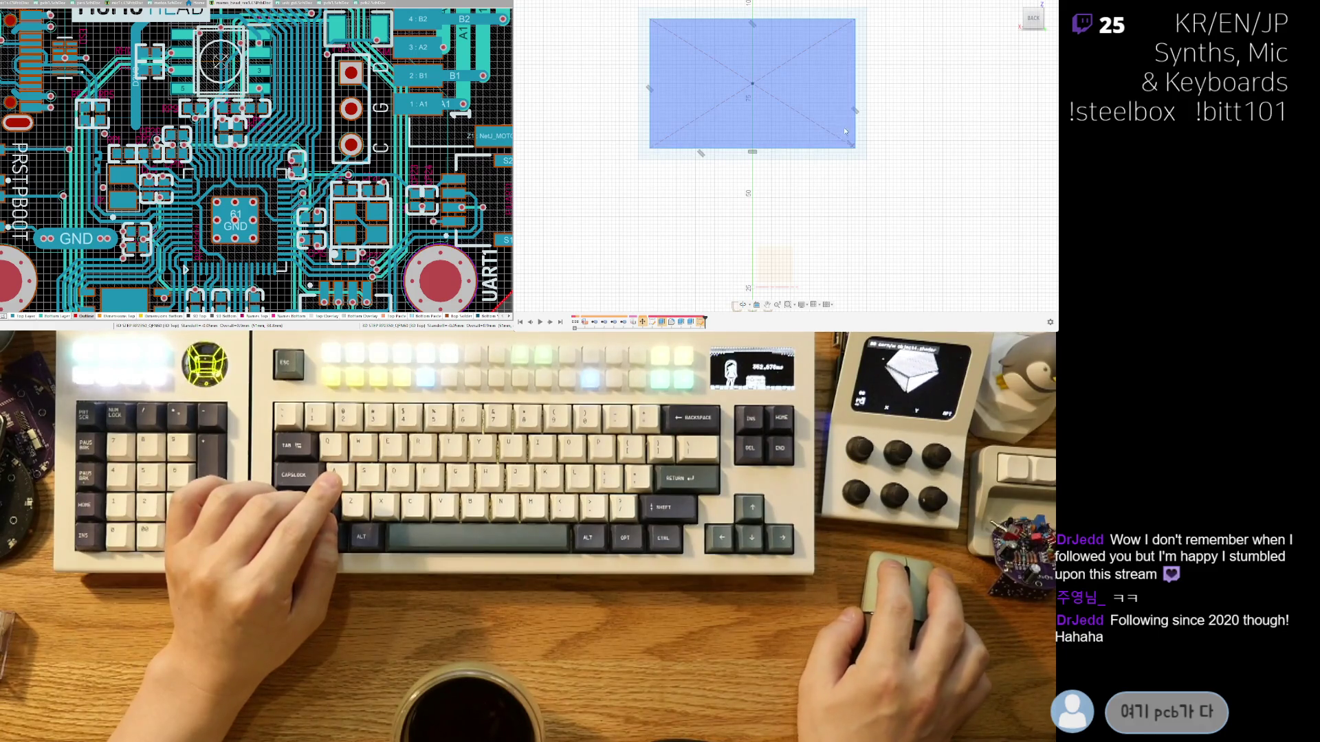
{"action": "left_click", "coordinate": [845, 131]}
{"action": "scroll", "coordinate": [809, 145], "scroll_direction": "down", "scroll_amount": 2}
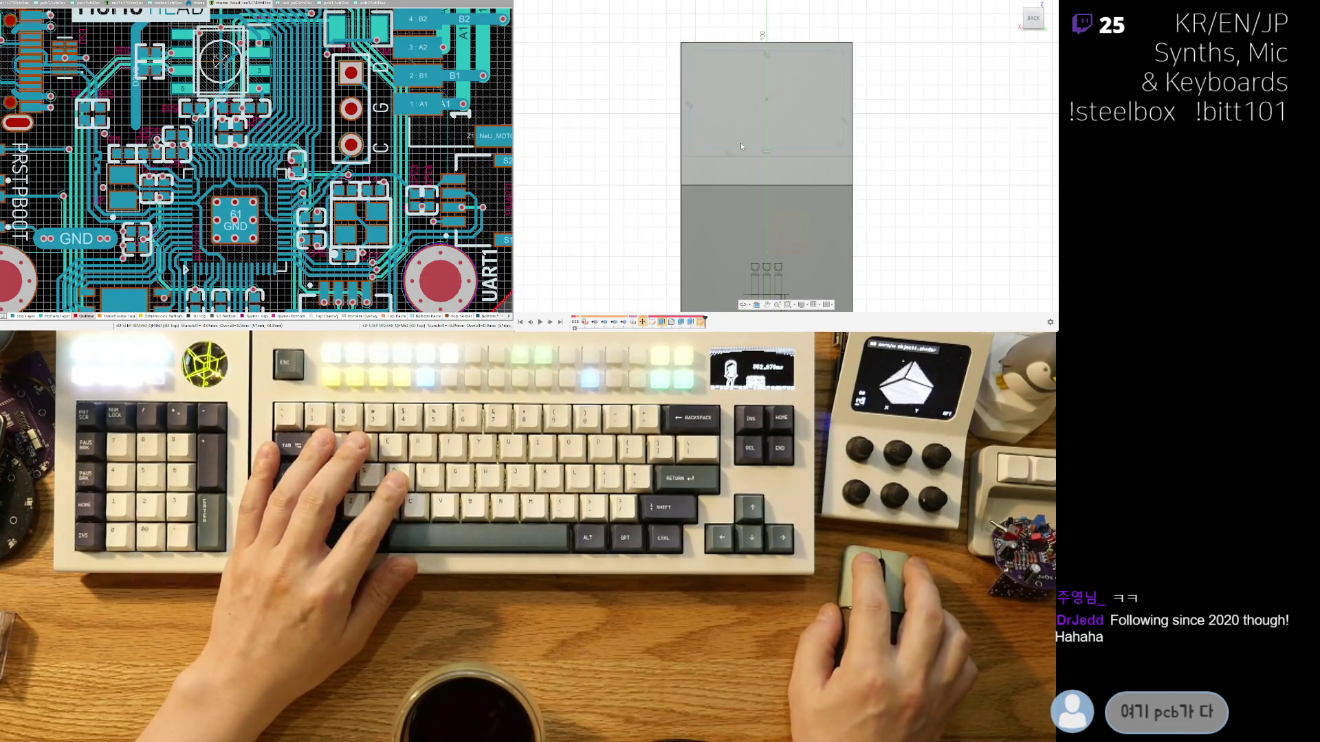
{"action": "left_click_drag", "start_coordinate": [884, 169], "coordinate": [660, 40]}
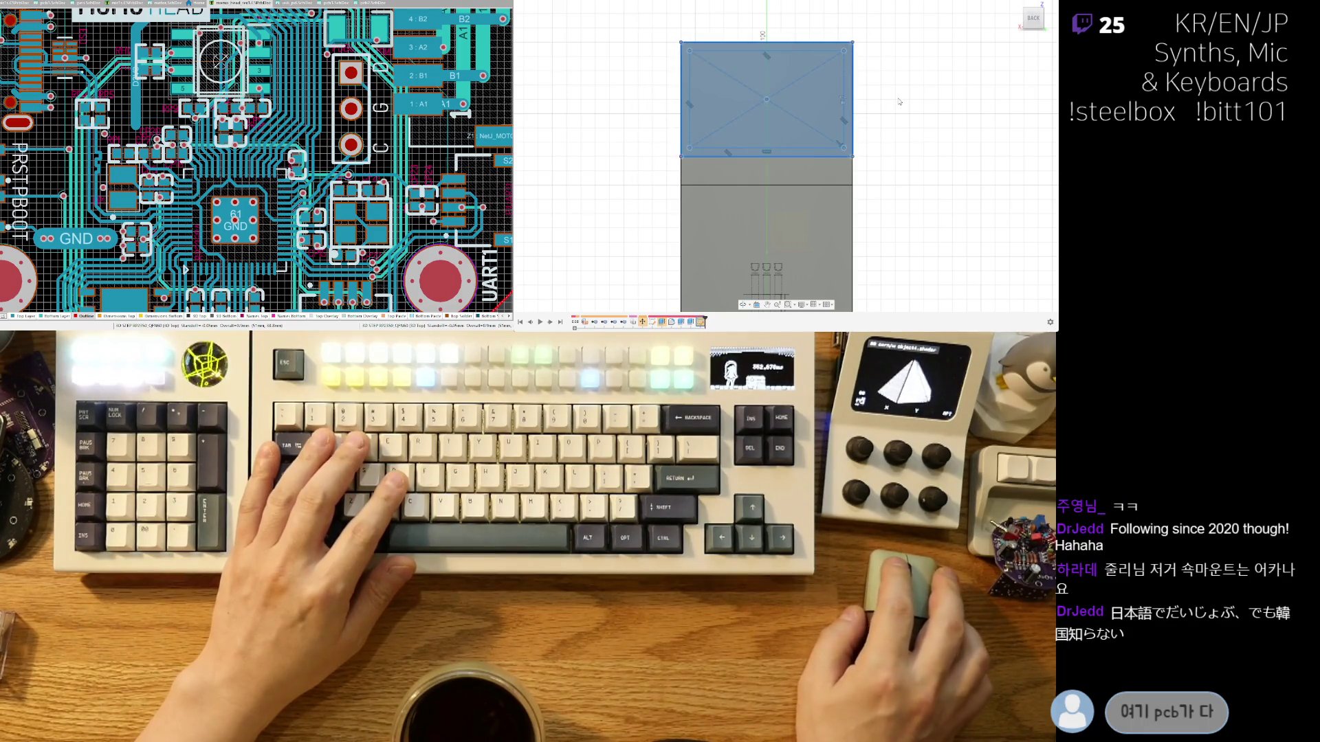
{"action": "key", "text": "Delete"}
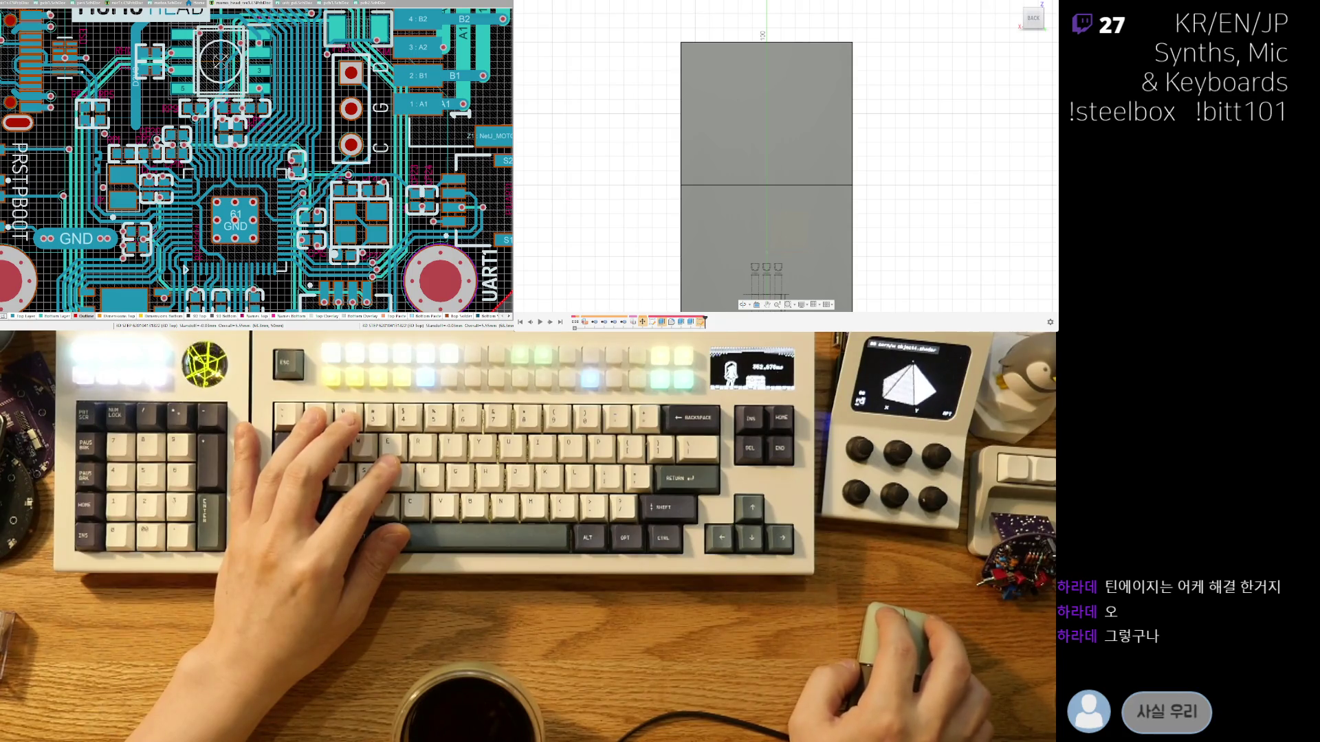
{"action": "scroll", "coordinate": [268, 248], "scroll_direction": "up", "scroll_amount": 5, "text": "ctrl"}
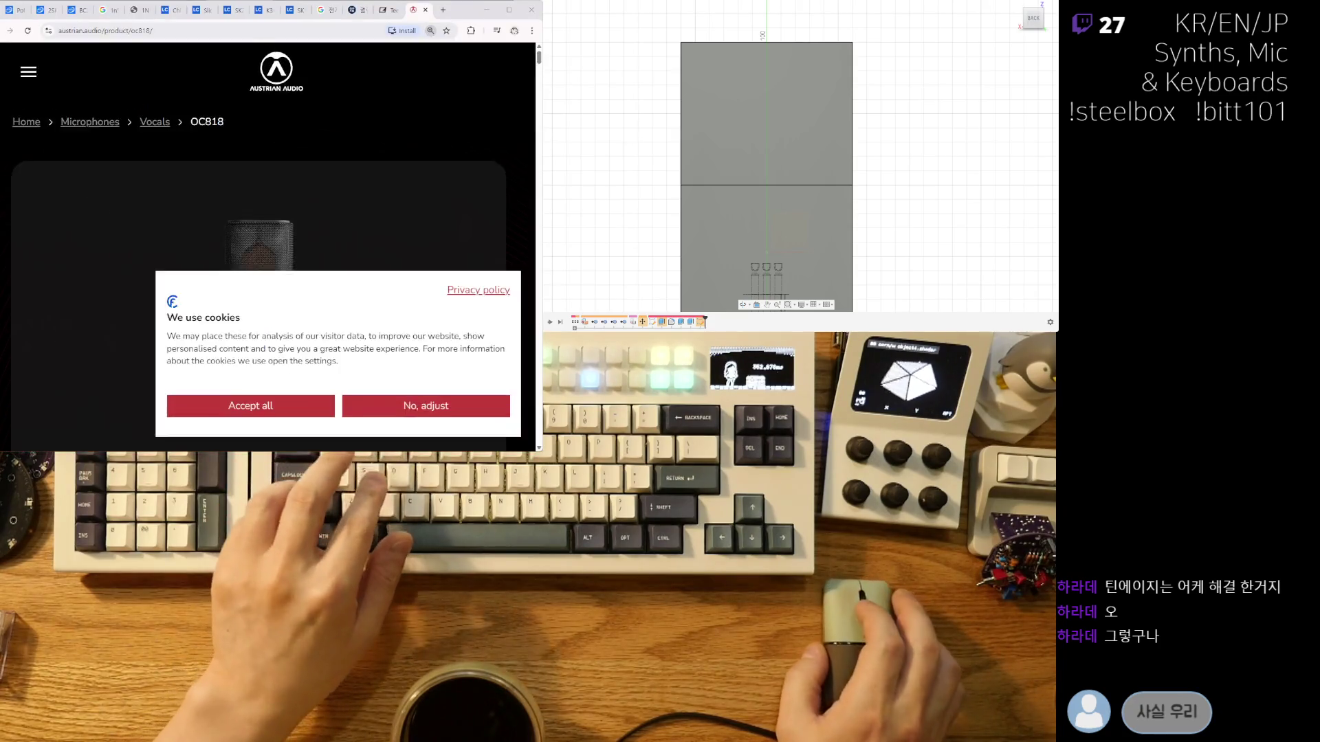
Deny optional cookies in the OC818 page's privacy settings and zoom the page in.
{"action": "left_click", "coordinate": [337, 415]}
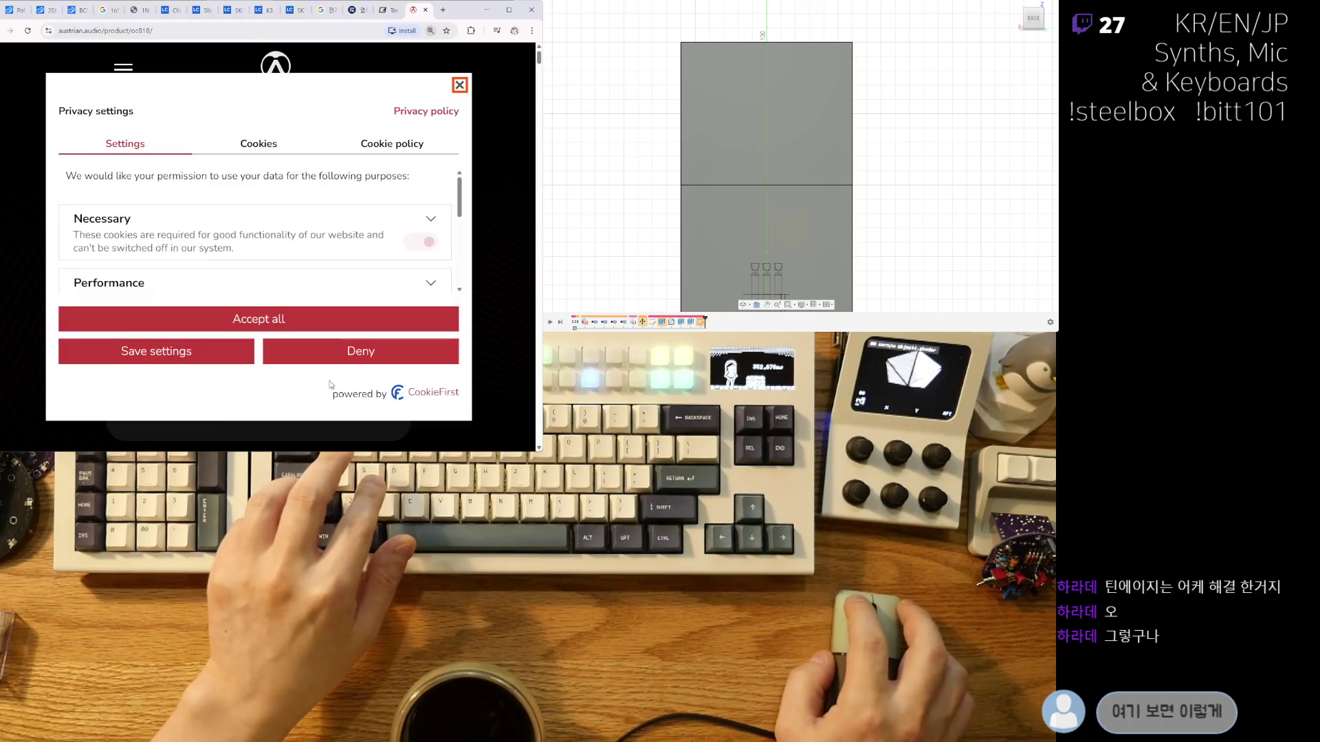
{"action": "left_click", "coordinate": [289, 352]}
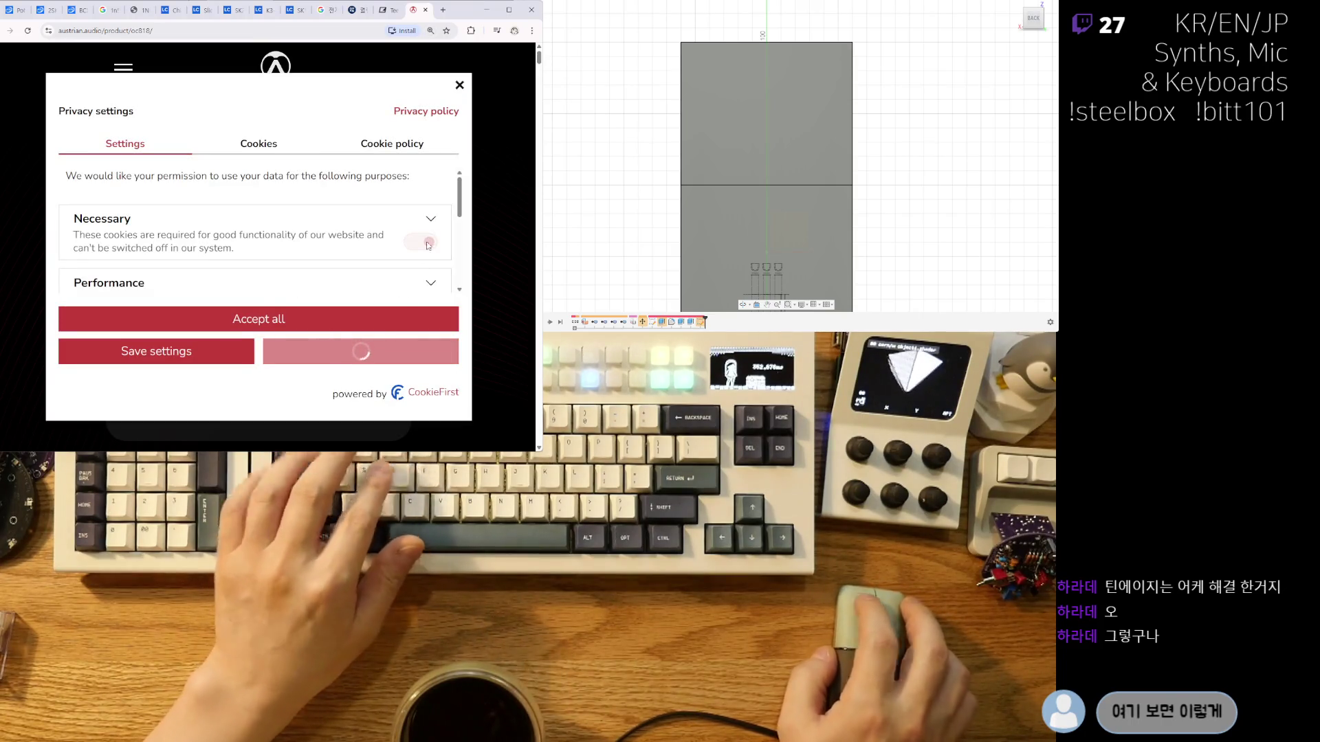
{"action": "scroll", "coordinate": [299, 211], "scroll_direction": "up", "scroll_amount": 4, "text": "ctrl"}
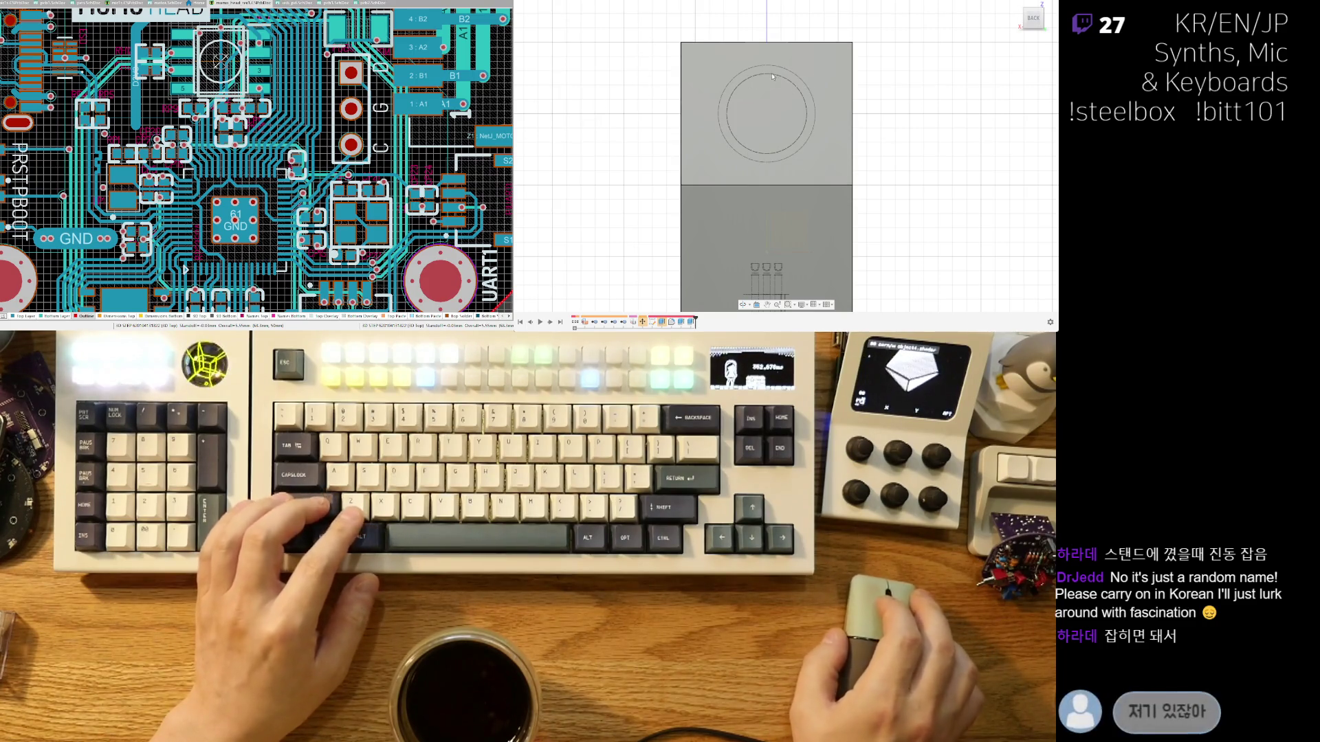
Fit the whole enclosure in view and orbit to a zoomed-in isometric 3D angle.
{"action": "key", "text": "F6"}
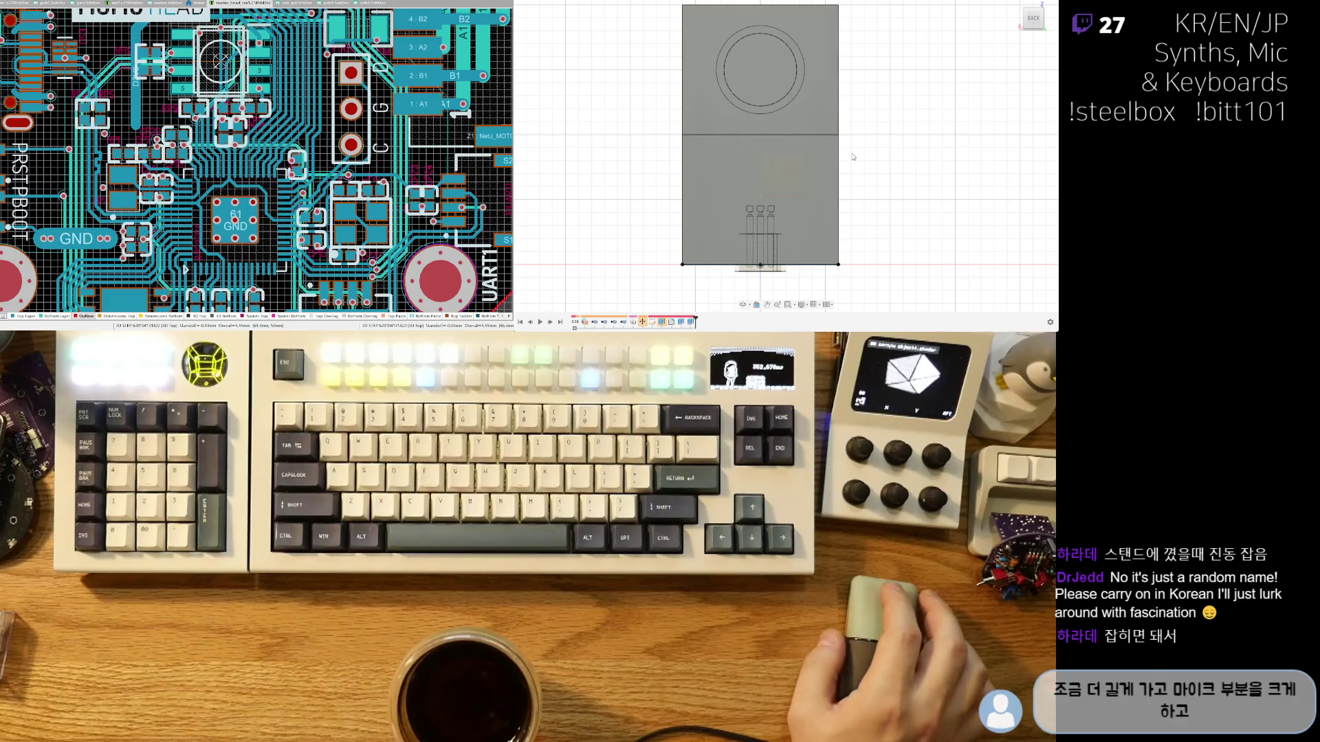
{"action": "mouse_move", "coordinate": [673, 150]}
{"action": "middle_mouse_down", "text": "shift"}
{"action": "mouse_move", "coordinate": [789, 180]}
{"action": "mouse_move", "coordinate": [770, 177]}
{"action": "mouse_move", "coordinate": [874, 165]}
{"action": "middle_mouse_up", "text": "shift"}
{"action": "scroll", "coordinate": [771, 180], "scroll_direction": "up", "scroll_amount": 2}
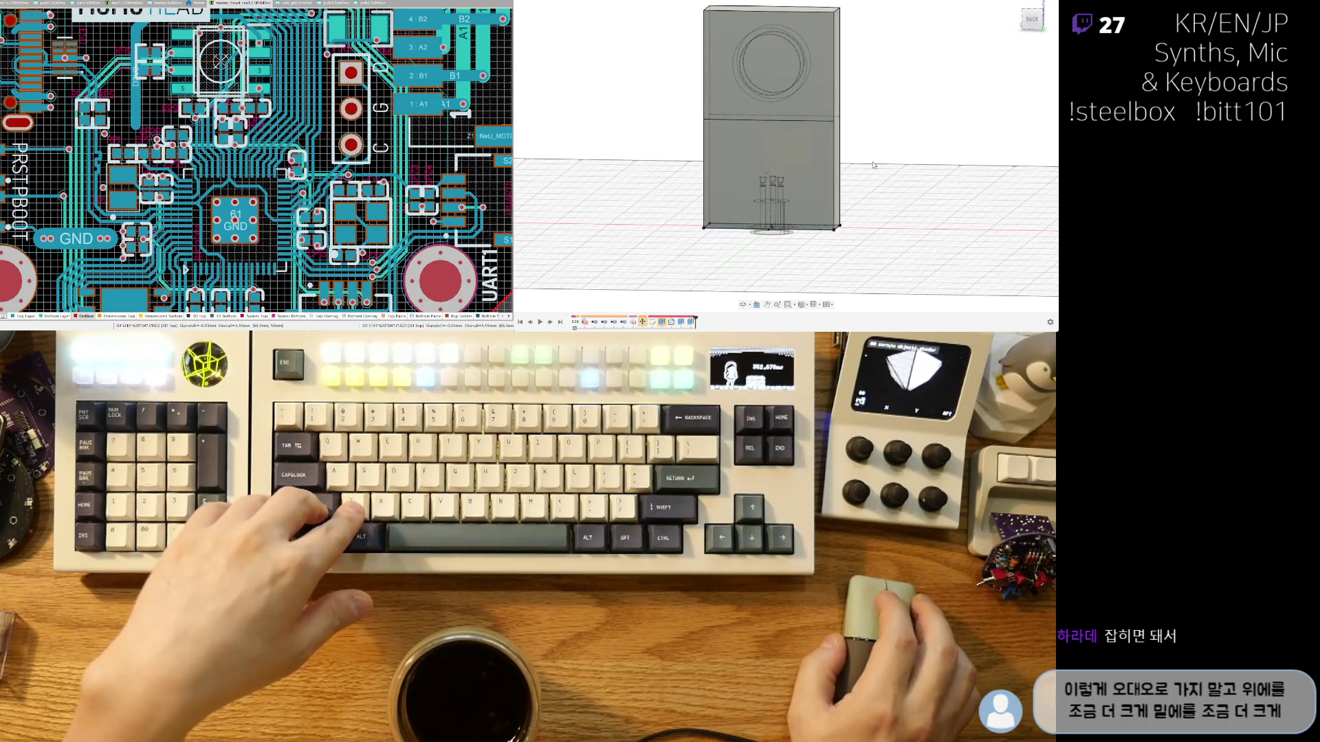
Undo the stray face selection and orbit to a frontal 3D view of the body.
{"action": "left_click", "coordinate": [769, 159]}
{"action": "middle_click_drag", "start_coordinate": [776, 154], "coordinate": [879, 151], "text": "shift"}
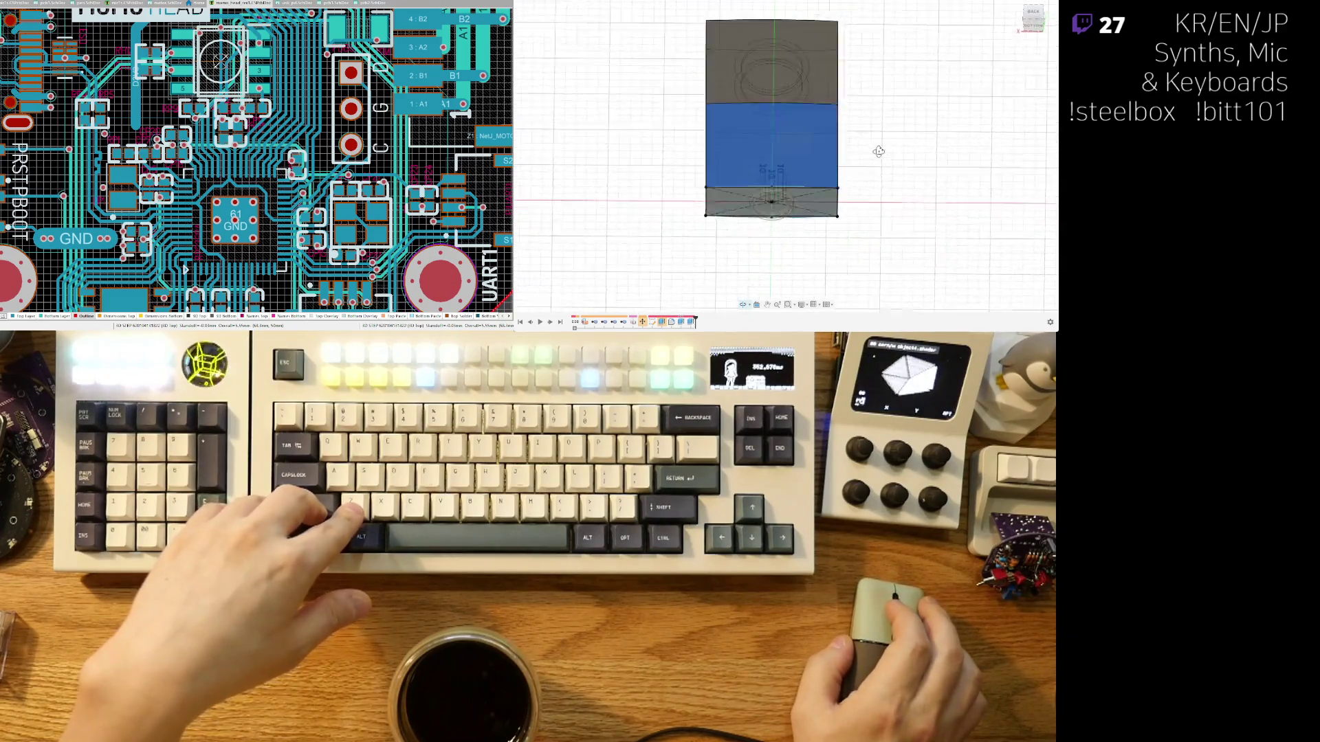
{"action": "key", "text": "ctrl+z"}
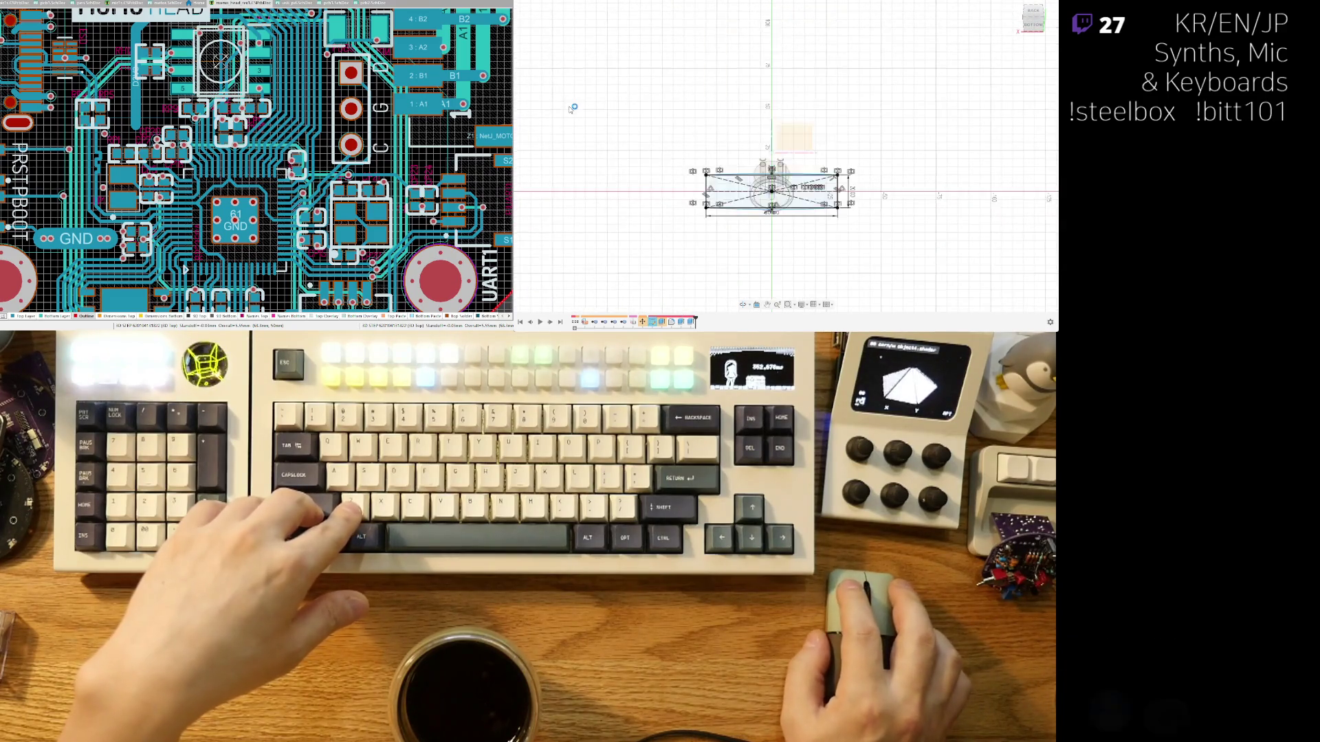
{"action": "scroll", "coordinate": [808, 220], "scroll_direction": "up", "scroll_amount": 3}
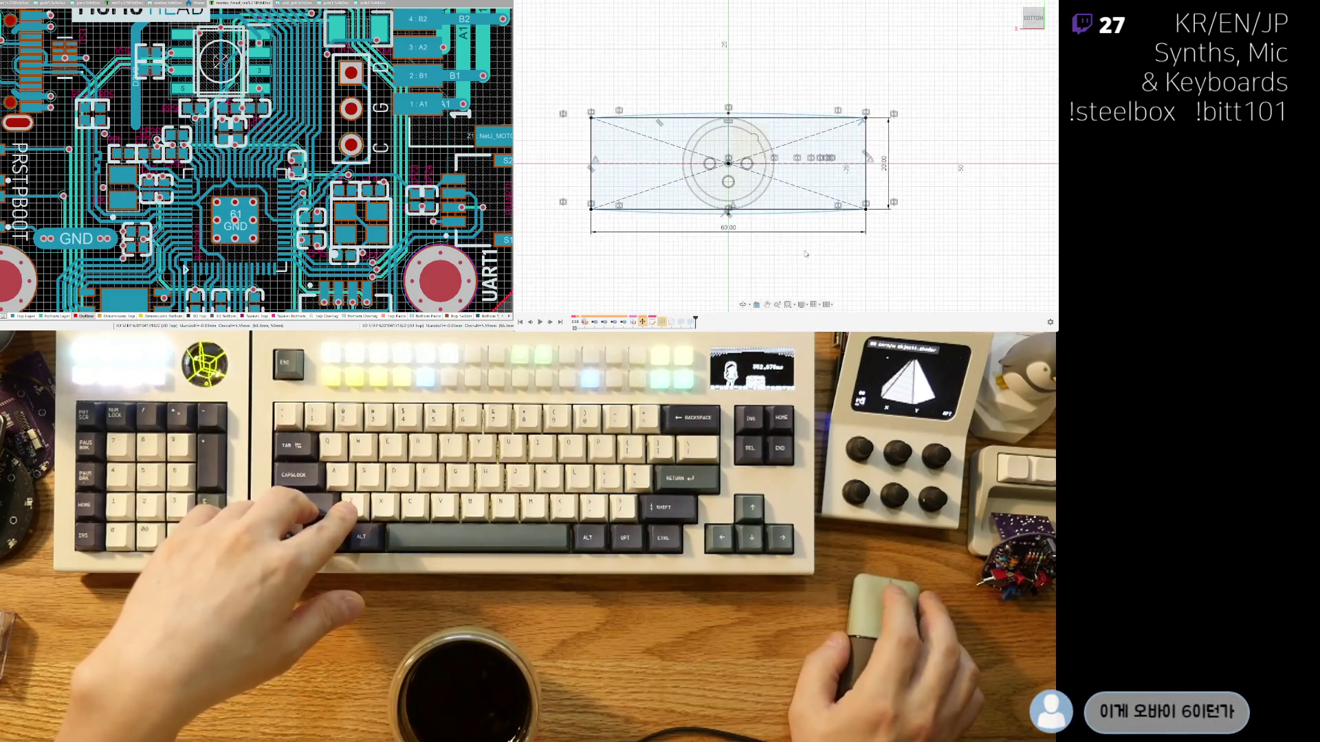
{"action": "scroll", "coordinate": [735, 198], "scroll_direction": "down", "scroll_amount": 2}
{"action": "middle_click_drag", "start_coordinate": [864, 79], "coordinate": [1039, 219], "text": "shift"}
{"action": "middle_click_drag", "start_coordinate": [839, 143], "coordinate": [837, 202], "text": "shift"}
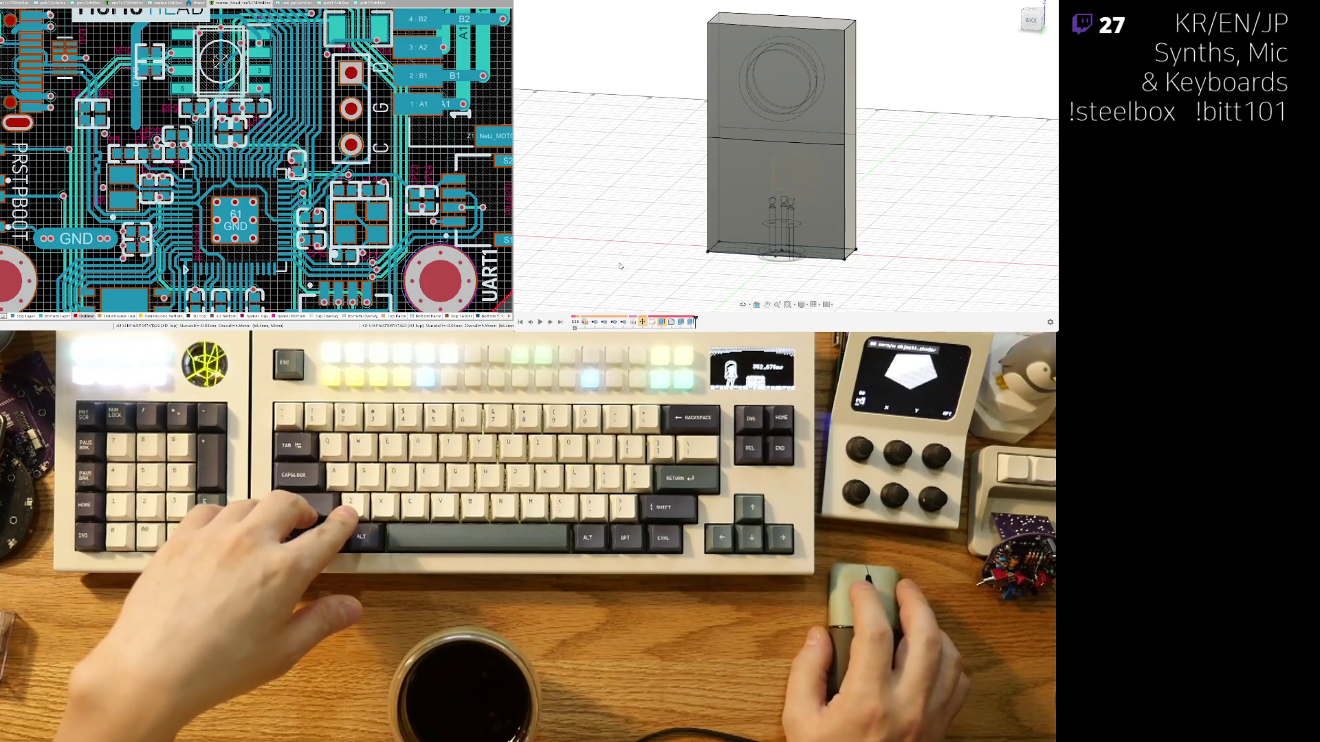
Change the lower body's extrusion distance from 50 to 100.
{"action": "double_click", "coordinate": [680, 323]}
{"action": "type", "text": "100"}
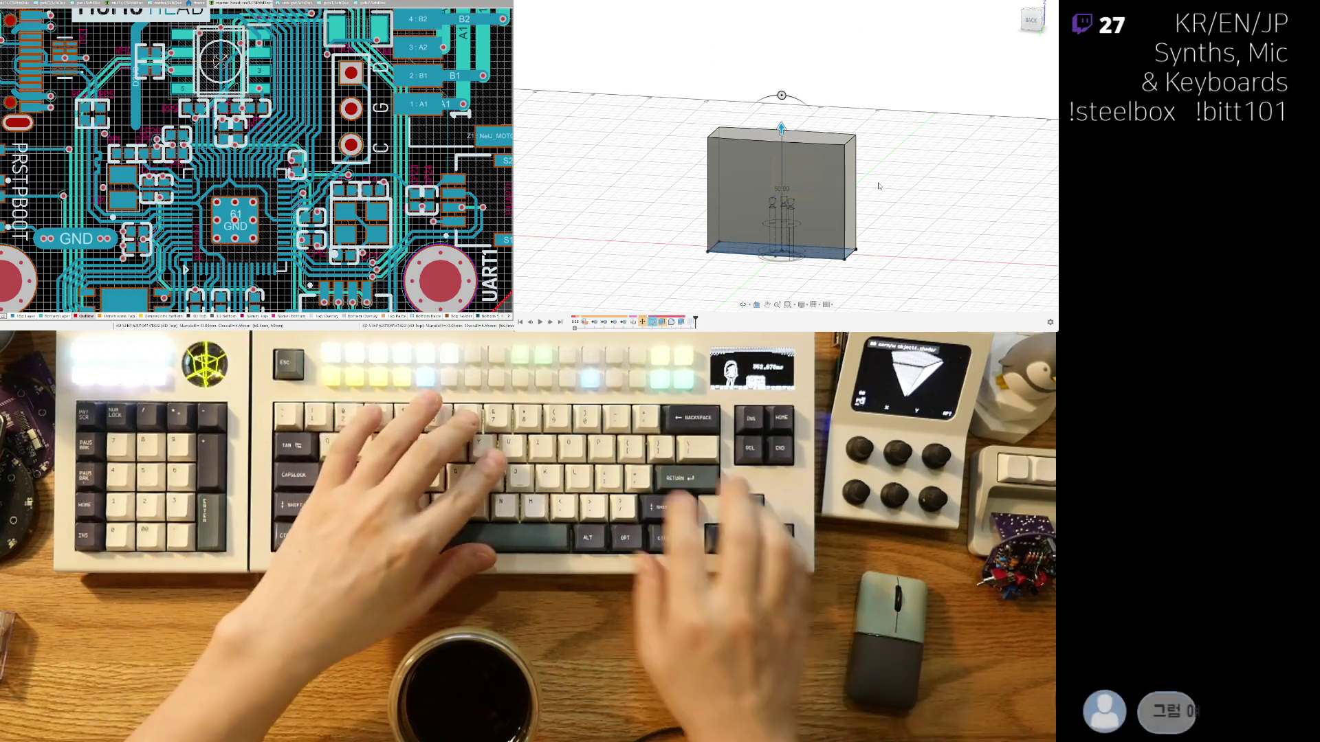
{"action": "key", "text": "Return"}
{"action": "mouse_move", "coordinate": [883, 149]}
{"action": "middle_mouse_down", "text": "shift"}
{"action": "mouse_move", "coordinate": [881, 171]}
{"action": "mouse_move", "coordinate": [913, 162]}
{"action": "mouse_move", "coordinate": [862, 139]}
{"action": "middle_mouse_up", "text": "shift"}
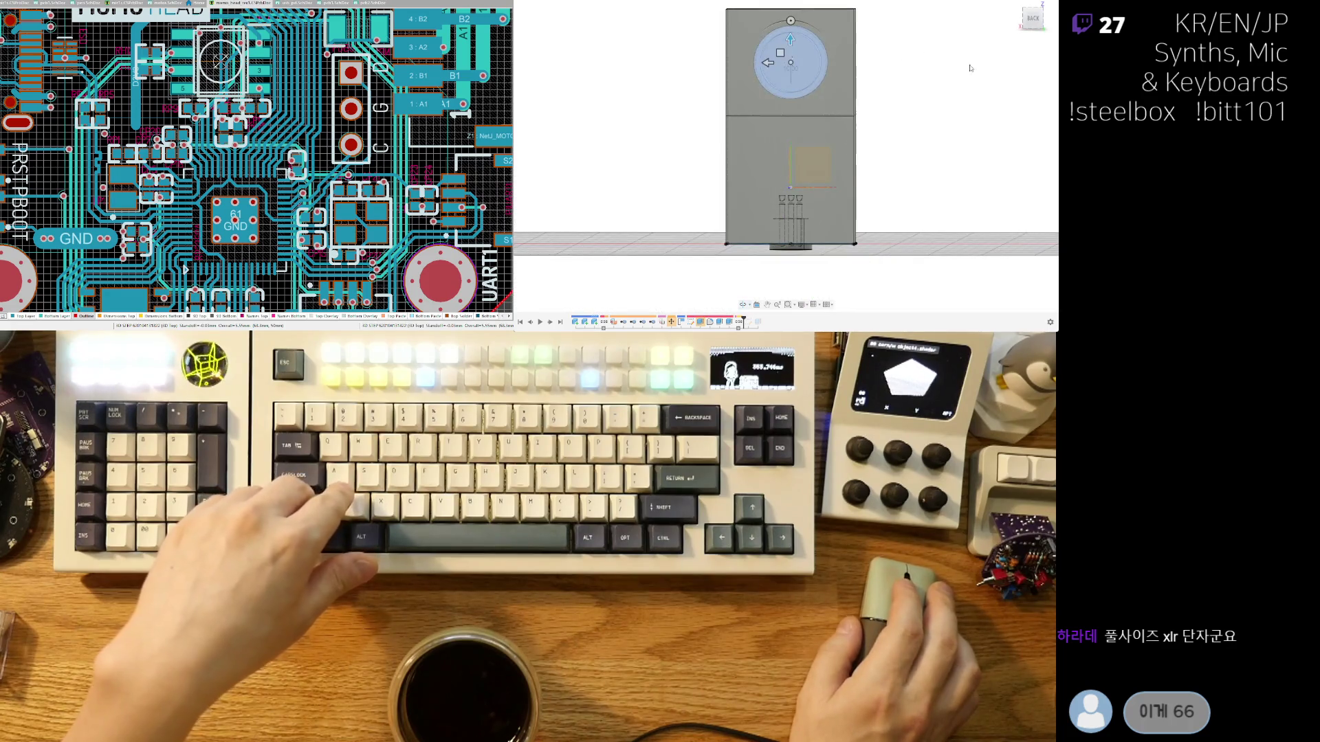
Raise the upper body's extrusion height from 40 to 45.
{"action": "scroll", "coordinate": [818, 59], "scroll_direction": "up", "scroll_amount": 2}
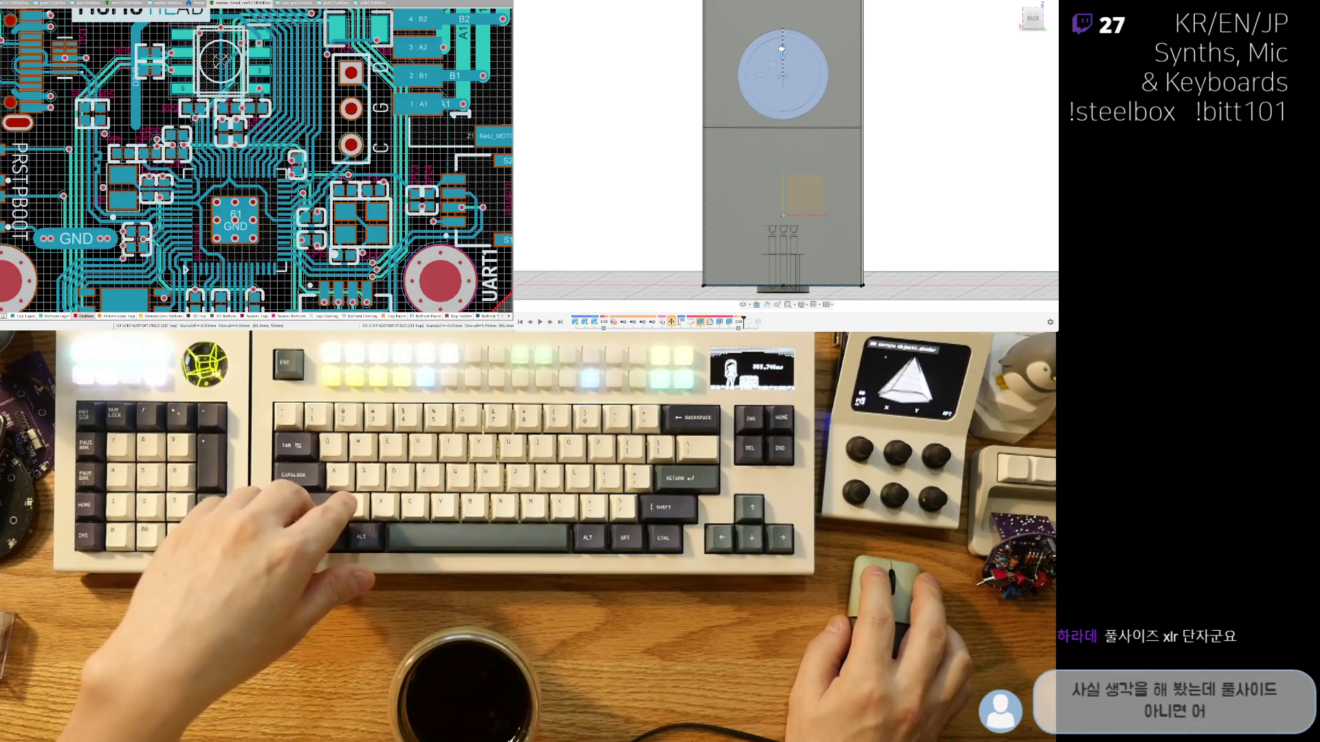
{"action": "left_click", "coordinate": [1010, 214]}
{"action": "middle_click_drag", "start_coordinate": [1009, 214], "coordinate": [905, 143], "text": "shift"}
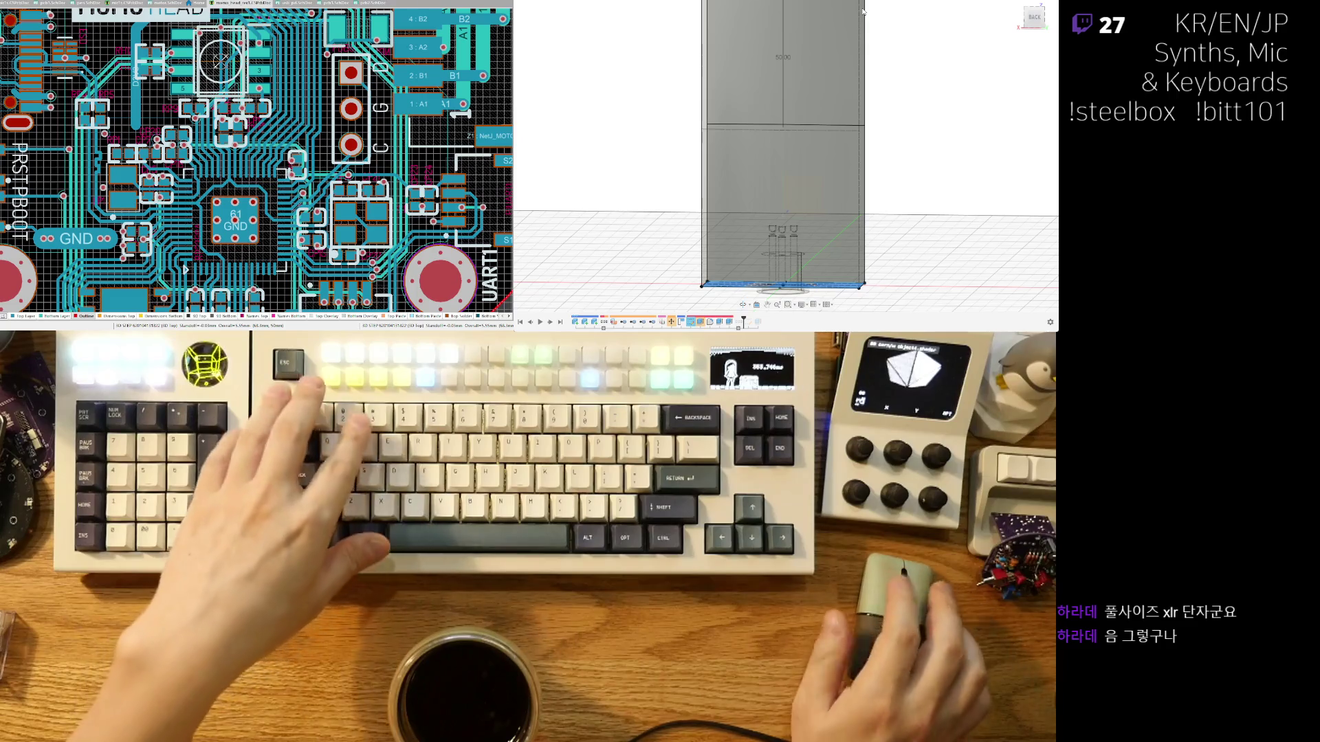
{"action": "key", "text": "Return"}
{"action": "middle_click_drag", "start_coordinate": [771, 135], "coordinate": [750, 146], "text": "shift"}
{"action": "double_click", "coordinate": [748, 322]}
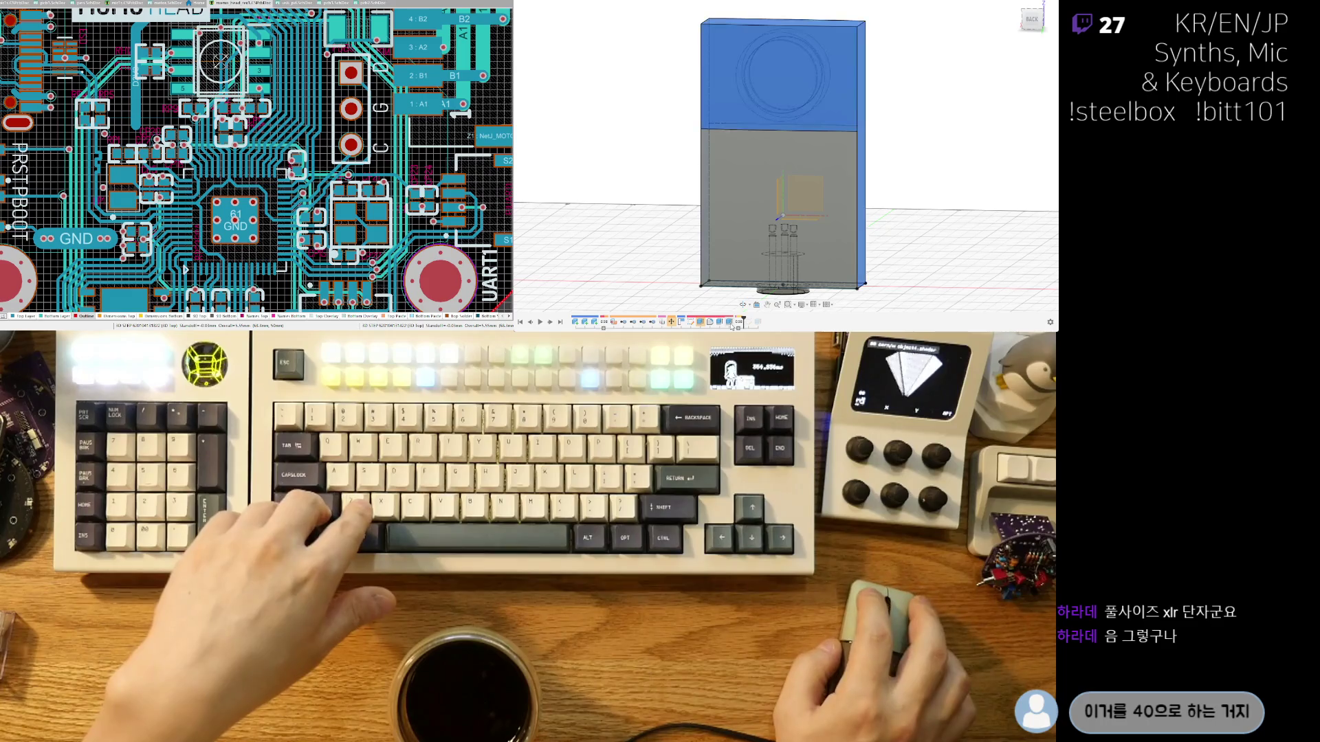
{"action": "type", "text": "아니면 45 정도"}
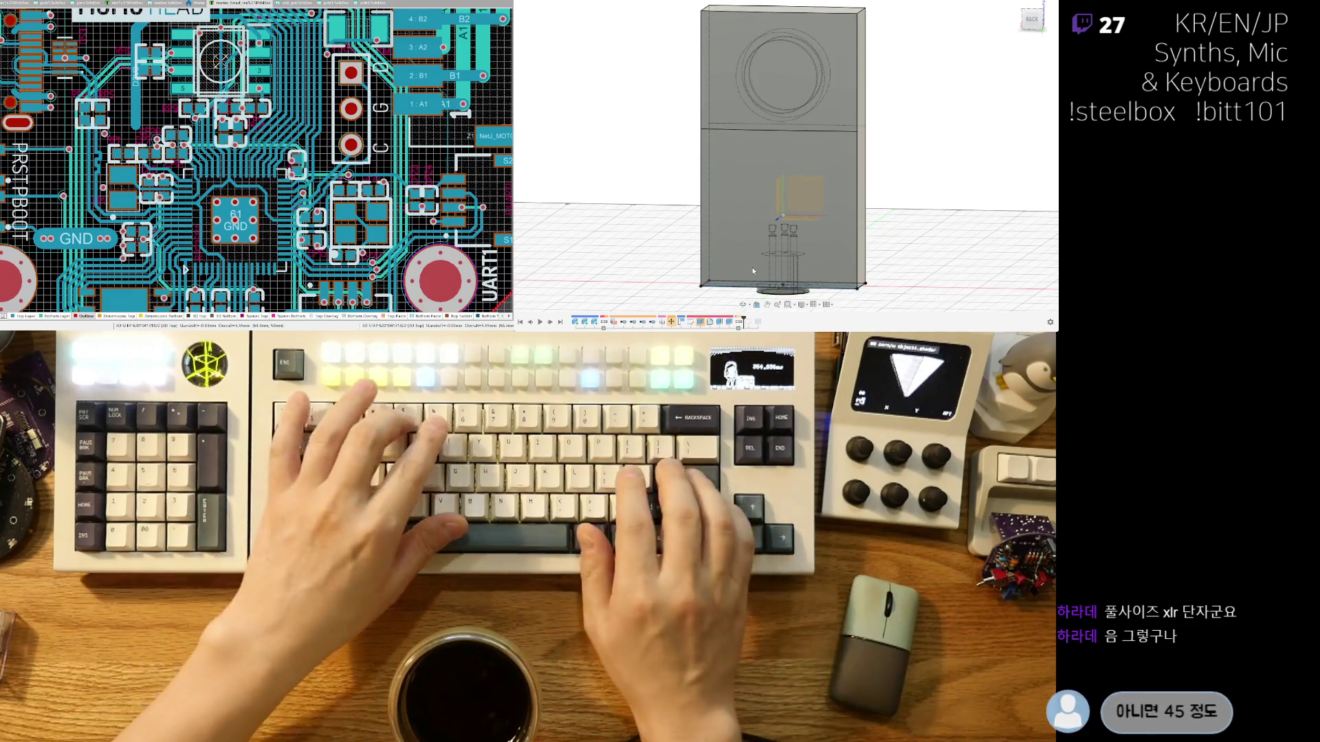
{"action": "key", "text": "Return"}
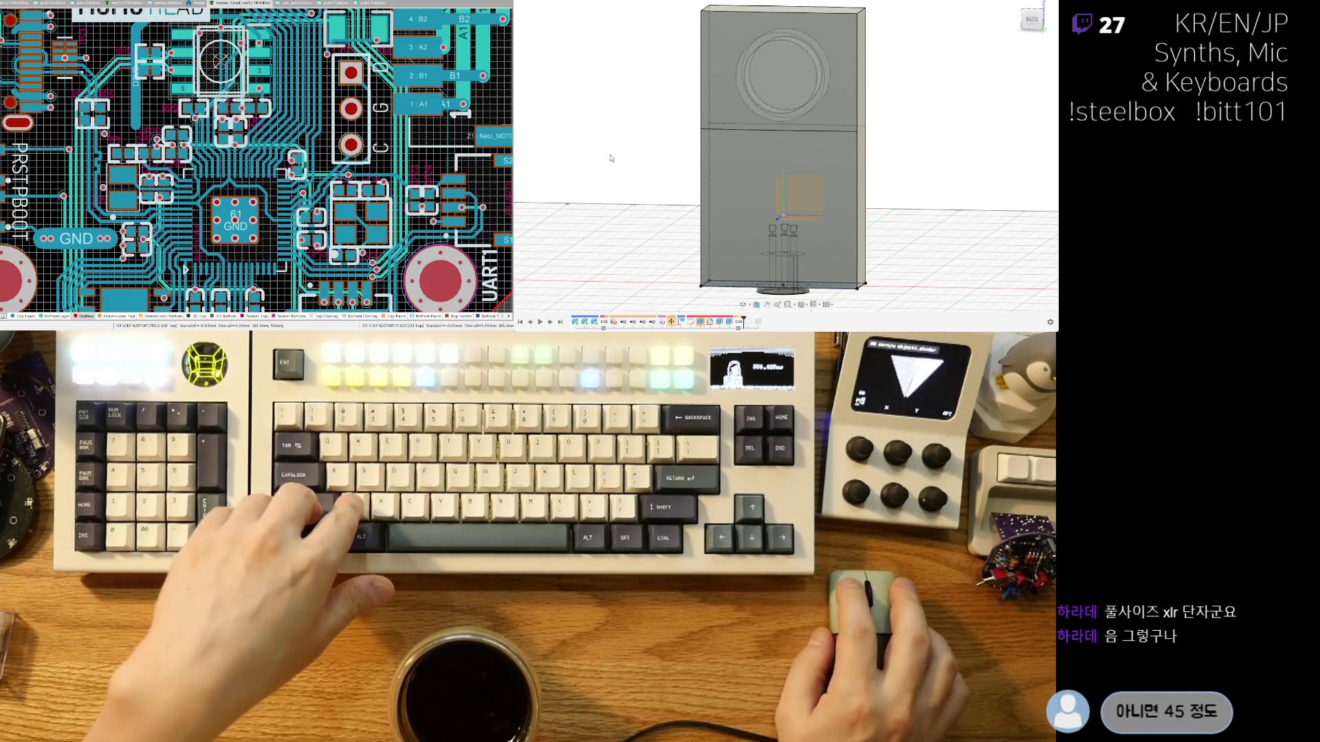
Move the capsule circle face 5 upward on the front face.
{"action": "left_click", "coordinate": [784, 76]}
{"action": "key", "text": "m"}
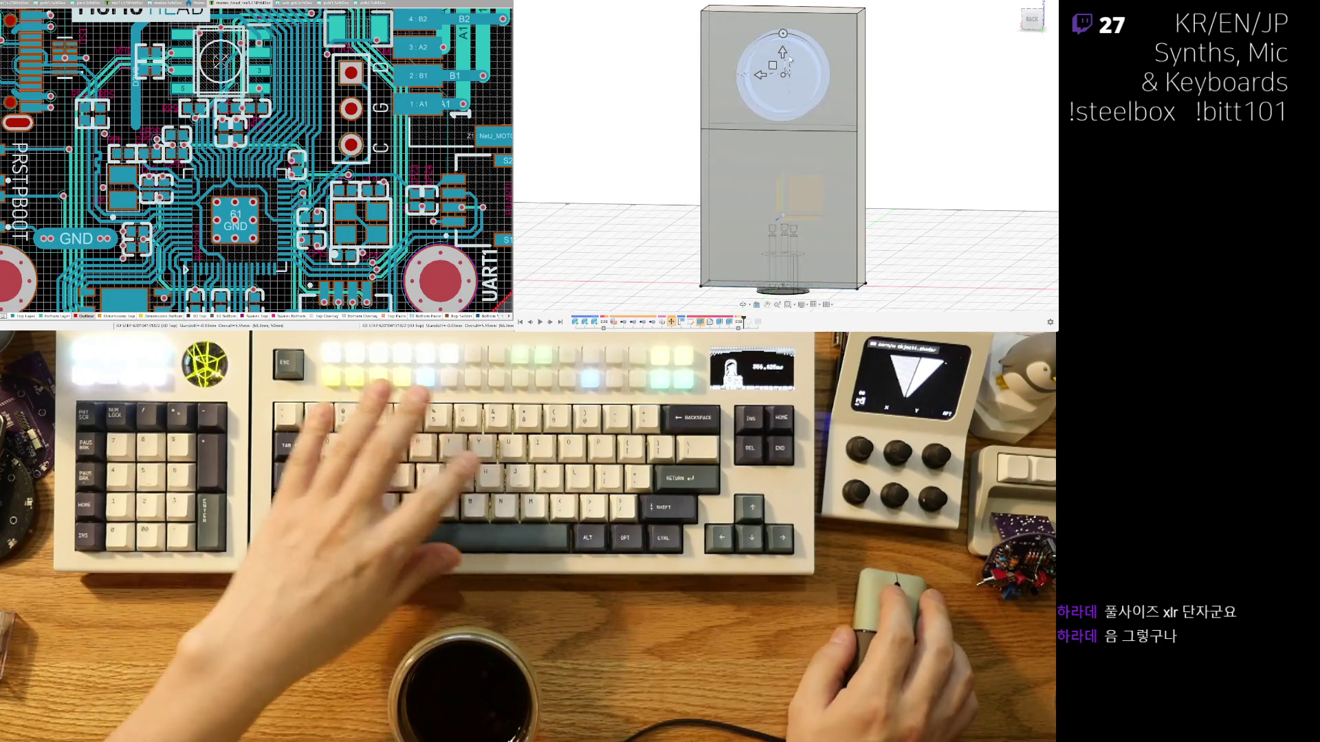
{"action": "left_click_drag", "start_coordinate": [781, 48], "coordinate": [782, 34]}
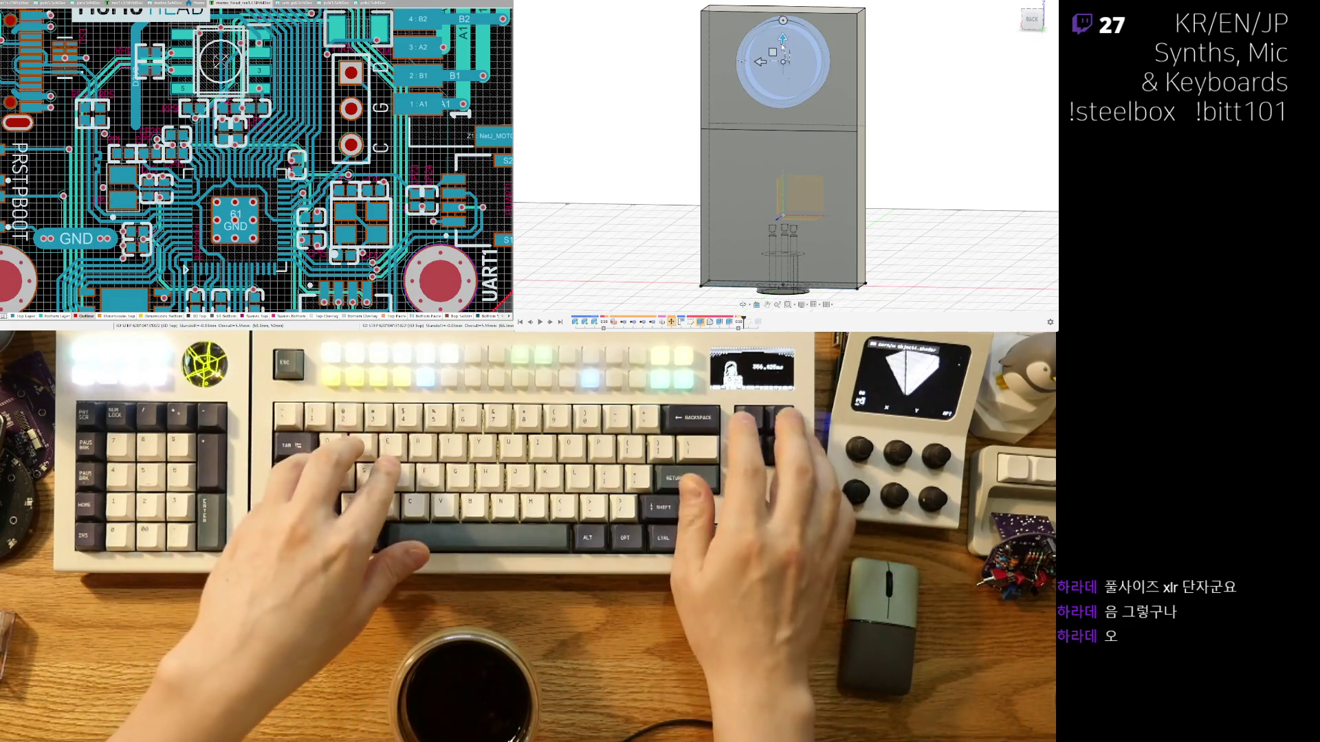
{"action": "type", "text": "5"}
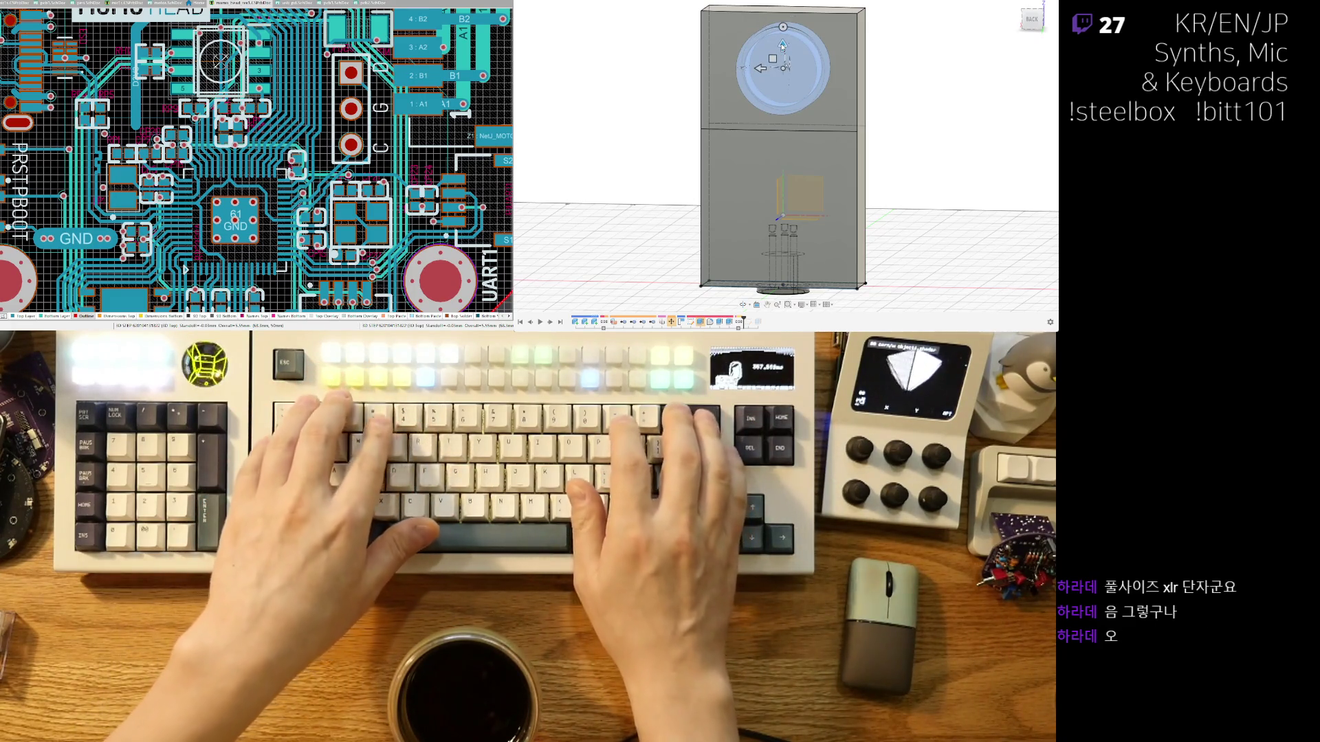
{"action": "key", "text": "Return"}
{"action": "scroll", "coordinate": [752, 100], "scroll_direction": "down", "scroll_amount": 2}
{"action": "middle_click_drag", "start_coordinate": [752, 100], "coordinate": [835, 115], "text": "shift"}
{"action": "middle_click_drag", "start_coordinate": [797, 199], "coordinate": [755, 160], "text": "shift"}
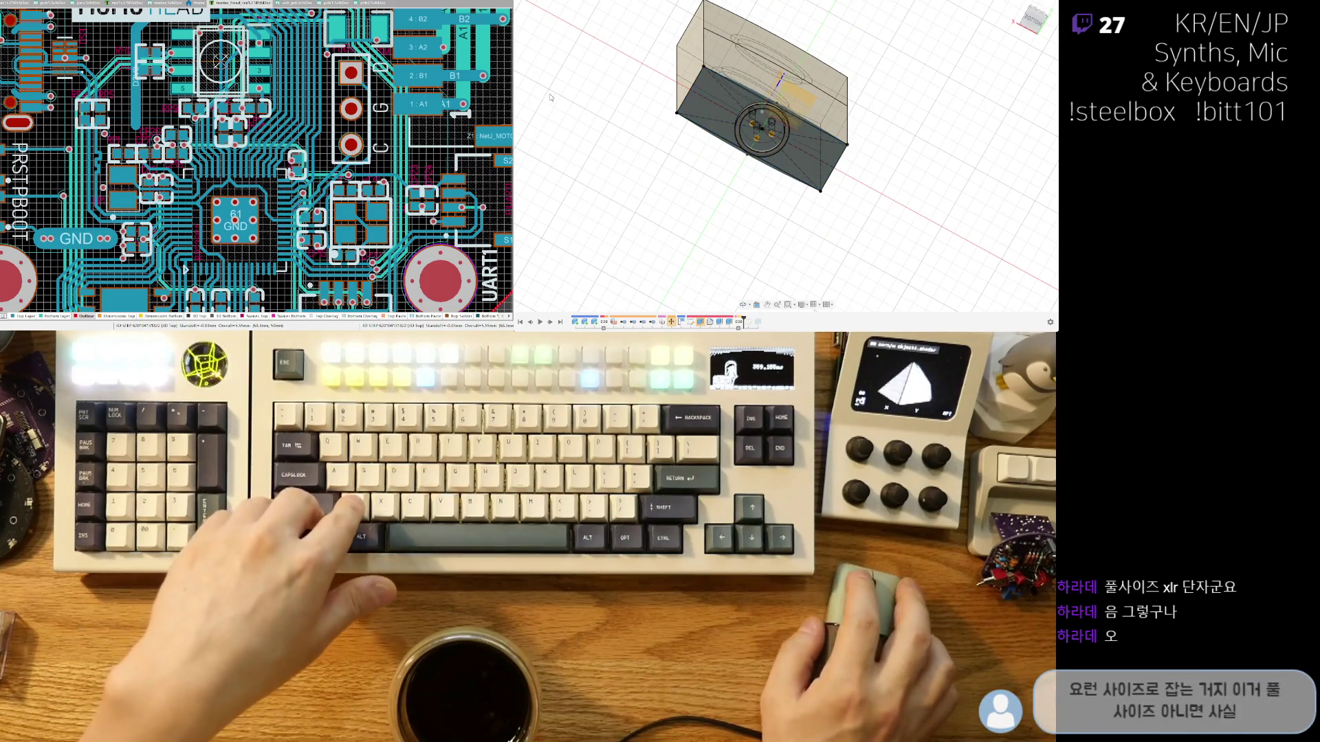
Move the XLR connector upward so it seats into the enclosure's base.
{"action": "scroll", "coordinate": [779, 144], "scroll_direction": "up", "scroll_amount": 4}
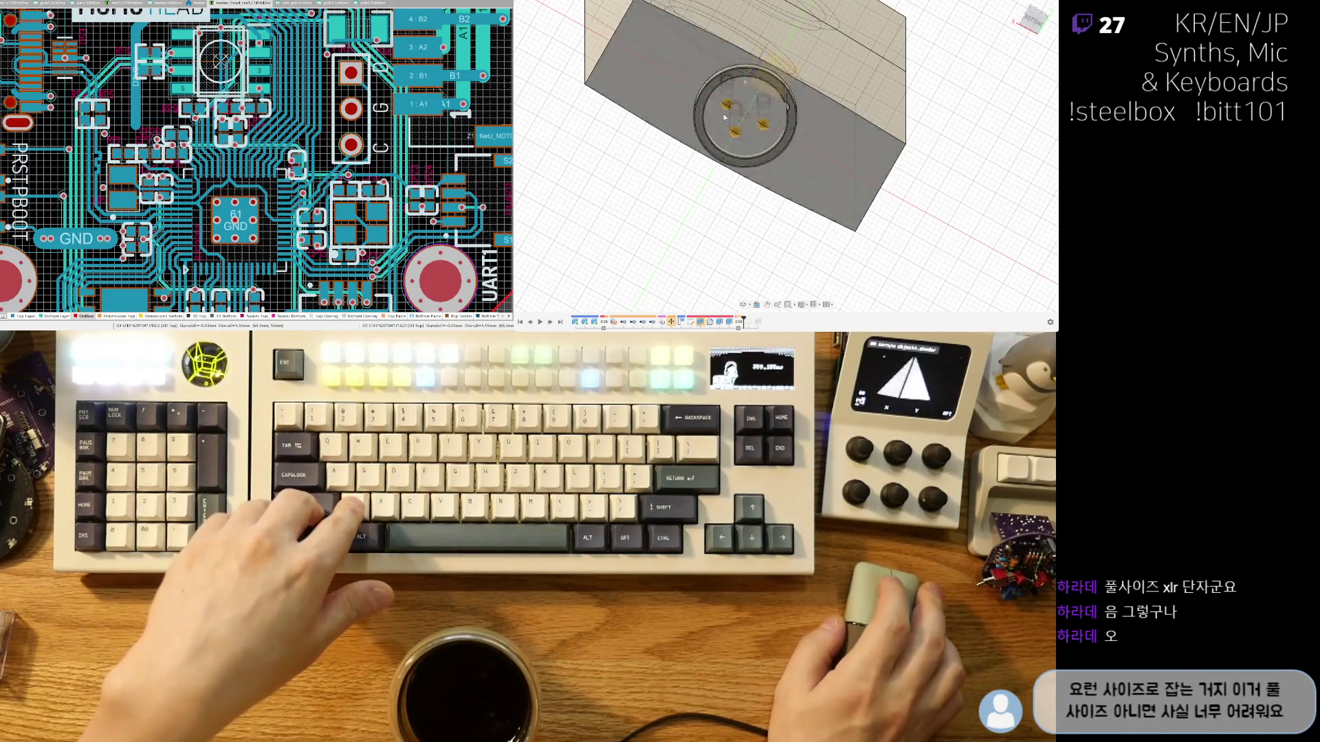
{"action": "mouse_move", "coordinate": [744, 176]}
{"action": "middle_mouse_down", "text": "shift"}
{"action": "mouse_move", "coordinate": [720, 230]}
{"action": "mouse_move", "coordinate": [790, 190]}
{"action": "mouse_move", "coordinate": [866, 110]}
{"action": "mouse_move", "coordinate": [833, 243]}
{"action": "mouse_move", "coordinate": [805, 241]}
{"action": "middle_mouse_up", "text": "shift"}
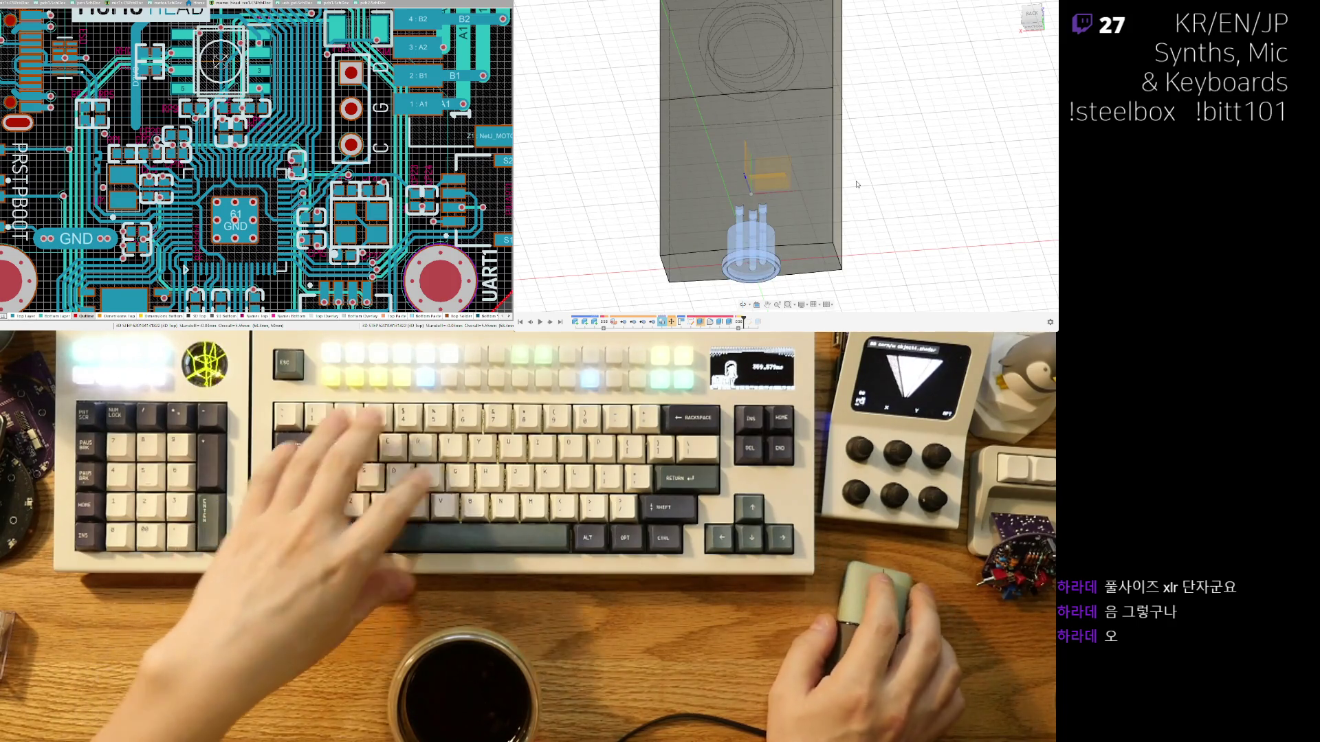
{"action": "key", "text": "m"}
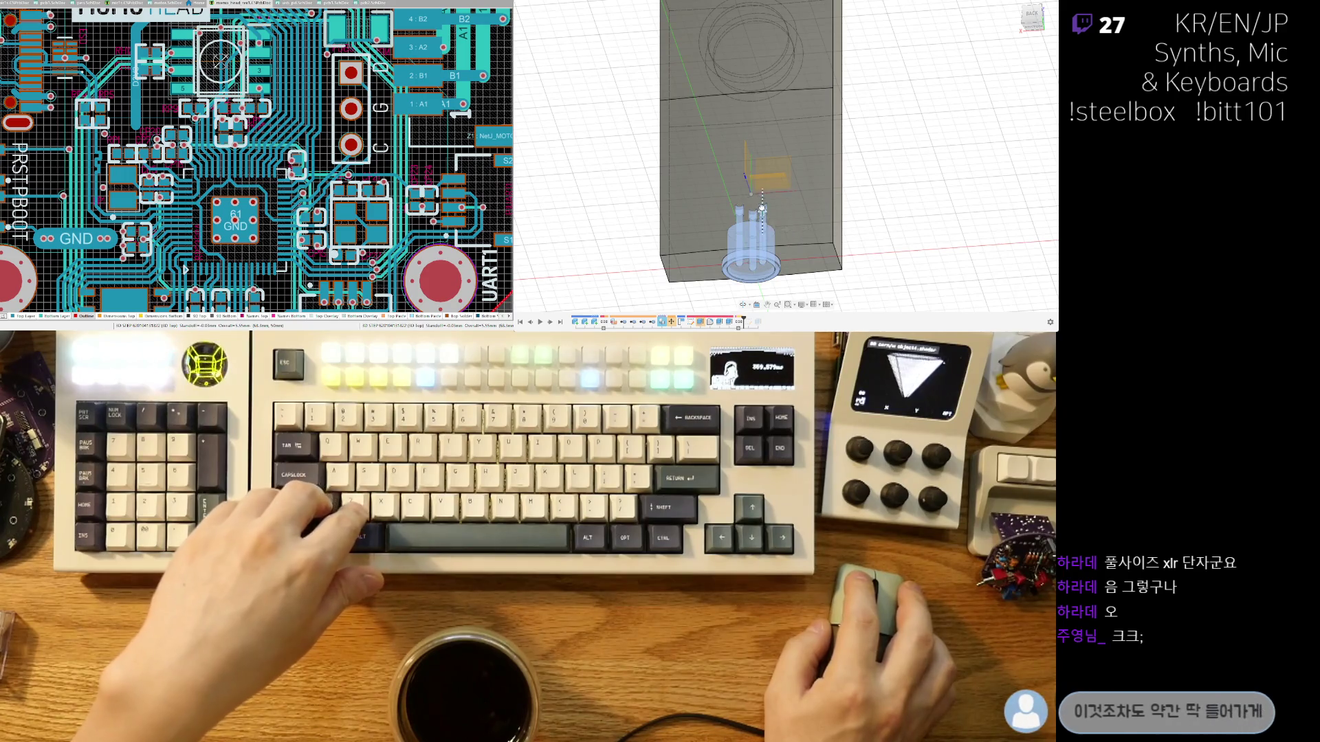
{"action": "scroll", "coordinate": [760, 213], "scroll_direction": "up", "scroll_amount": 5}
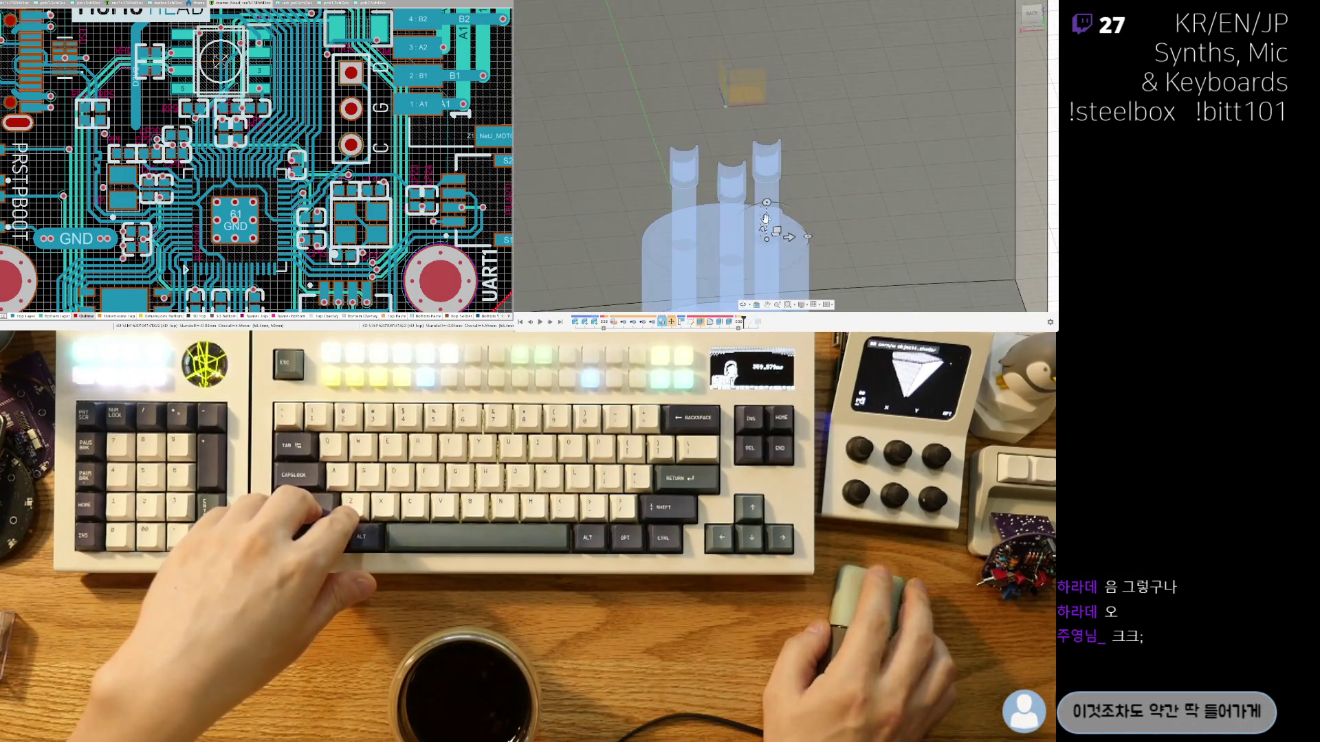
{"action": "middle_click_drag", "start_coordinate": [761, 220], "coordinate": [773, 89]}
{"action": "scroll", "coordinate": [775, 88], "scroll_direction": "up", "scroll_amount": 3}
{"action": "left_click_drag", "start_coordinate": [776, 88], "coordinate": [775, 70]}
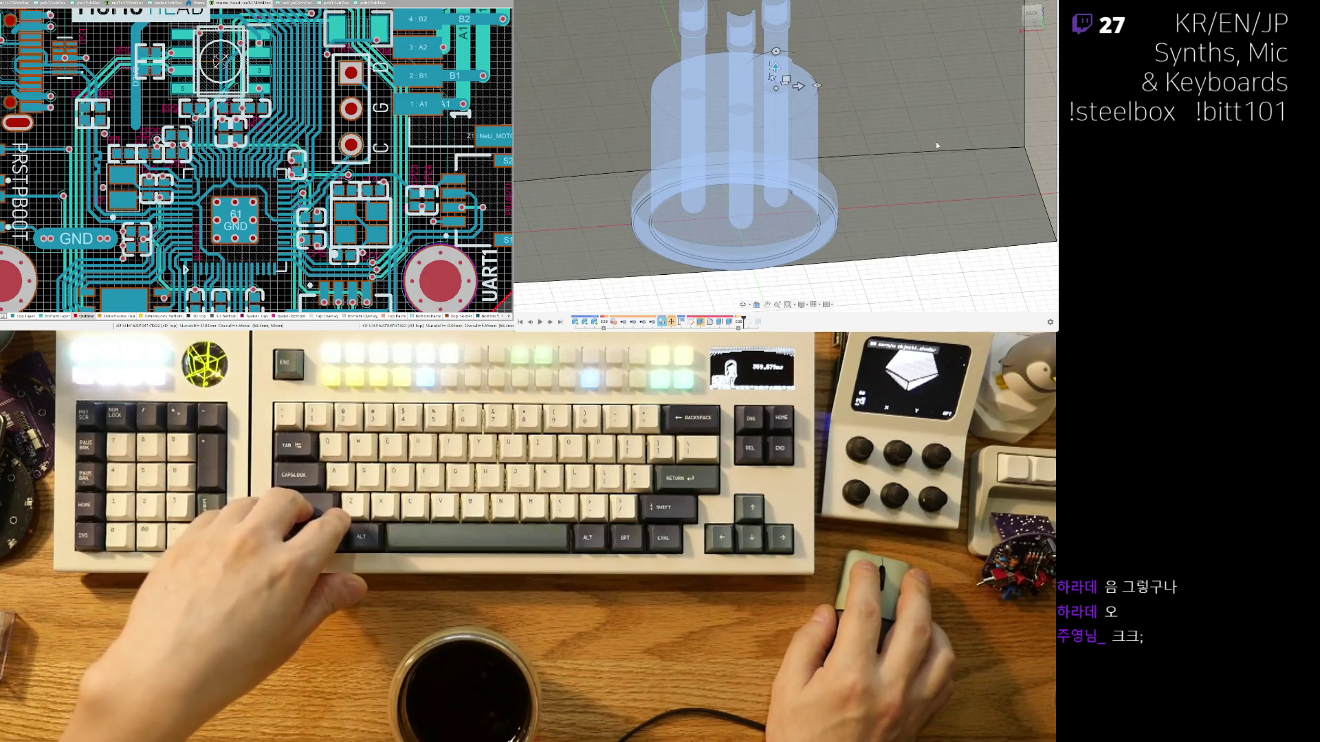
{"action": "scroll", "coordinate": [869, 209], "scroll_direction": "down", "scroll_amount": 5}
{"action": "mouse_move", "coordinate": [868, 209]}
{"action": "middle_mouse_down", "text": "shift"}
{"action": "mouse_move", "coordinate": [853, 250]}
{"action": "mouse_move", "coordinate": [816, 271]}
{"action": "mouse_move", "coordinate": [797, 231]}
{"action": "mouse_move", "coordinate": [877, 216]}
{"action": "mouse_move", "coordinate": [976, 135]}
{"action": "middle_mouse_up", "text": "shift"}
Snap to a straight-on view, centre the body, and select the front face holding the capsule circle.
{"action": "scroll", "coordinate": [874, 205], "scroll_direction": "up", "scroll_amount": 3}
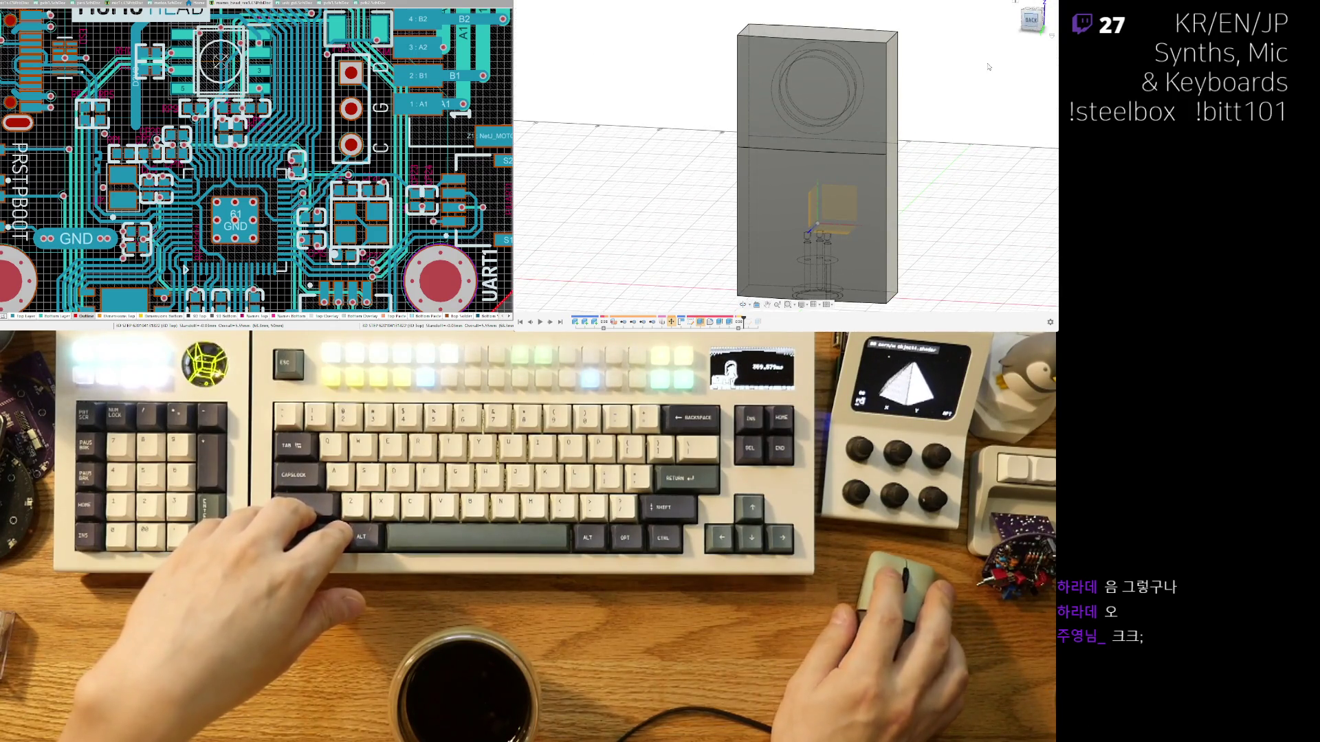
{"action": "left_click", "coordinate": [1032, 11]}
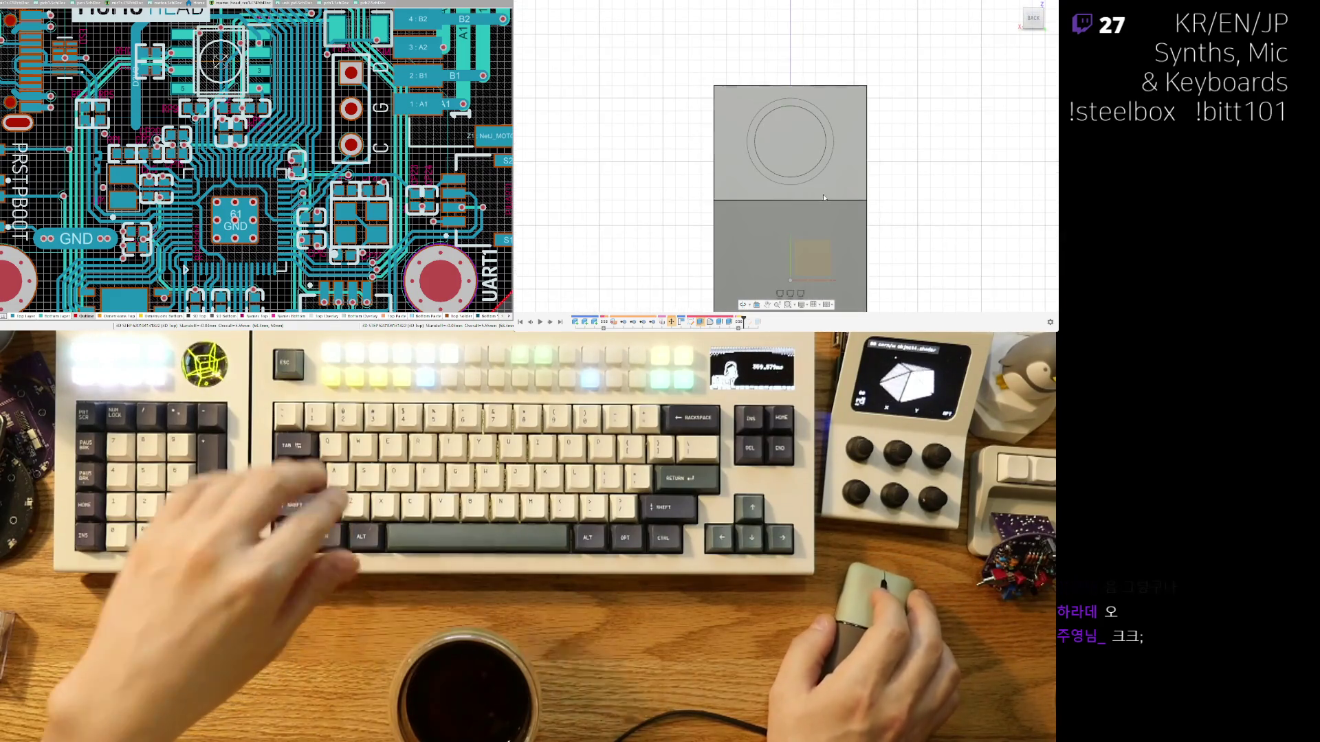
{"action": "middle_click_drag", "start_coordinate": [802, 177], "coordinate": [759, 169]}
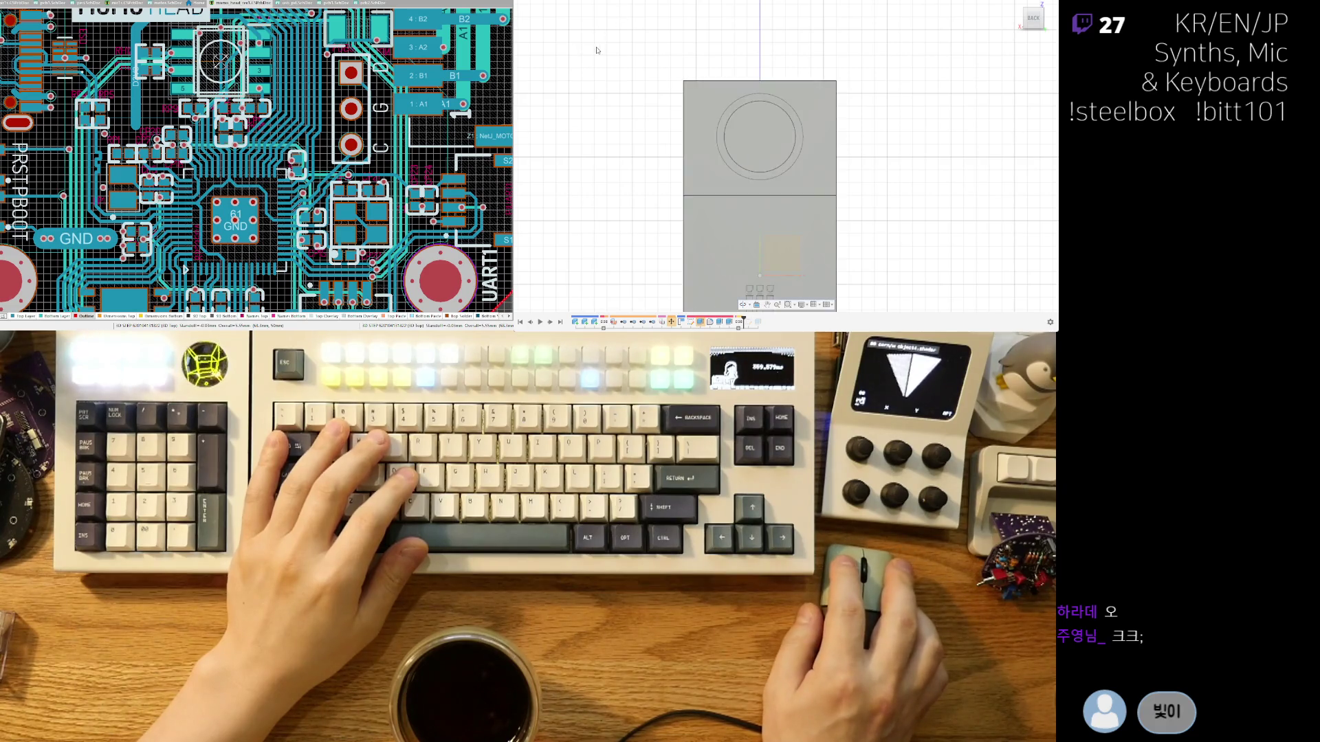
{"action": "left_click", "coordinate": [627, 77]}
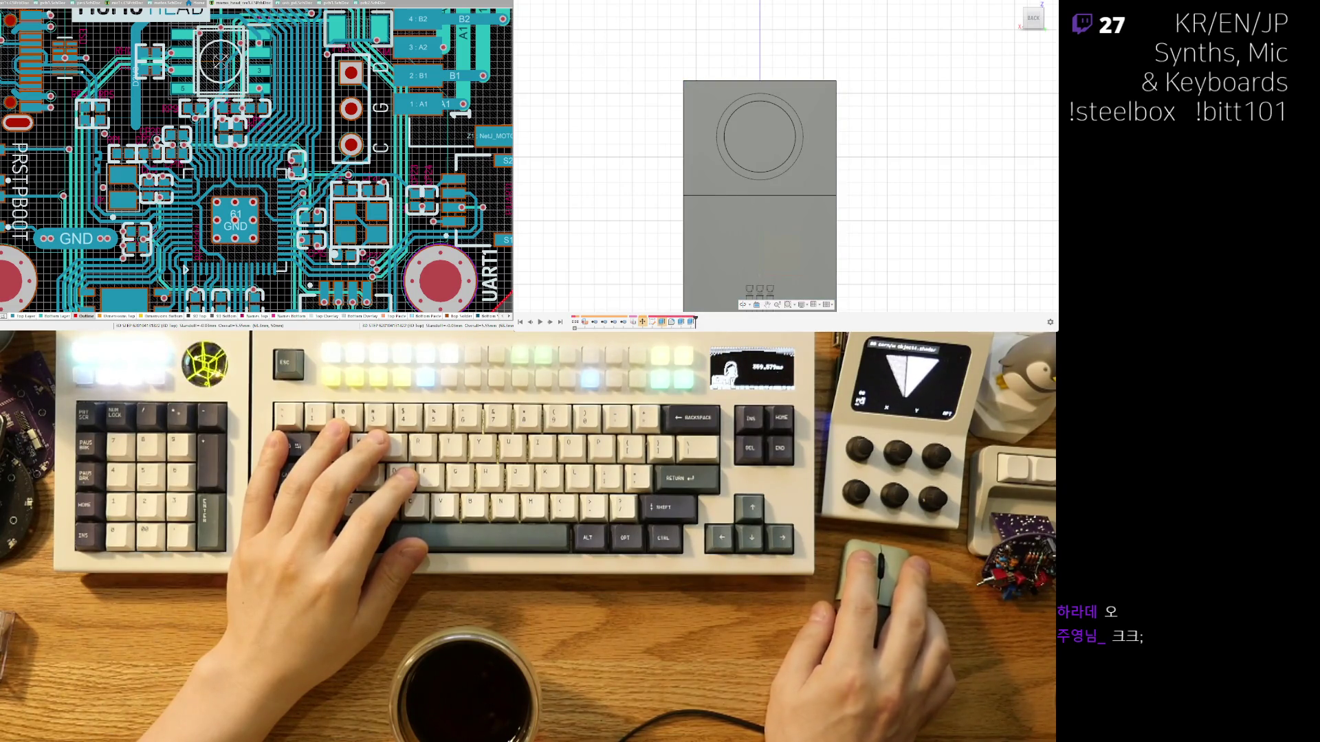
{"action": "left_click", "coordinate": [705, 148]}
{"action": "left_click", "coordinate": [703, 146]}
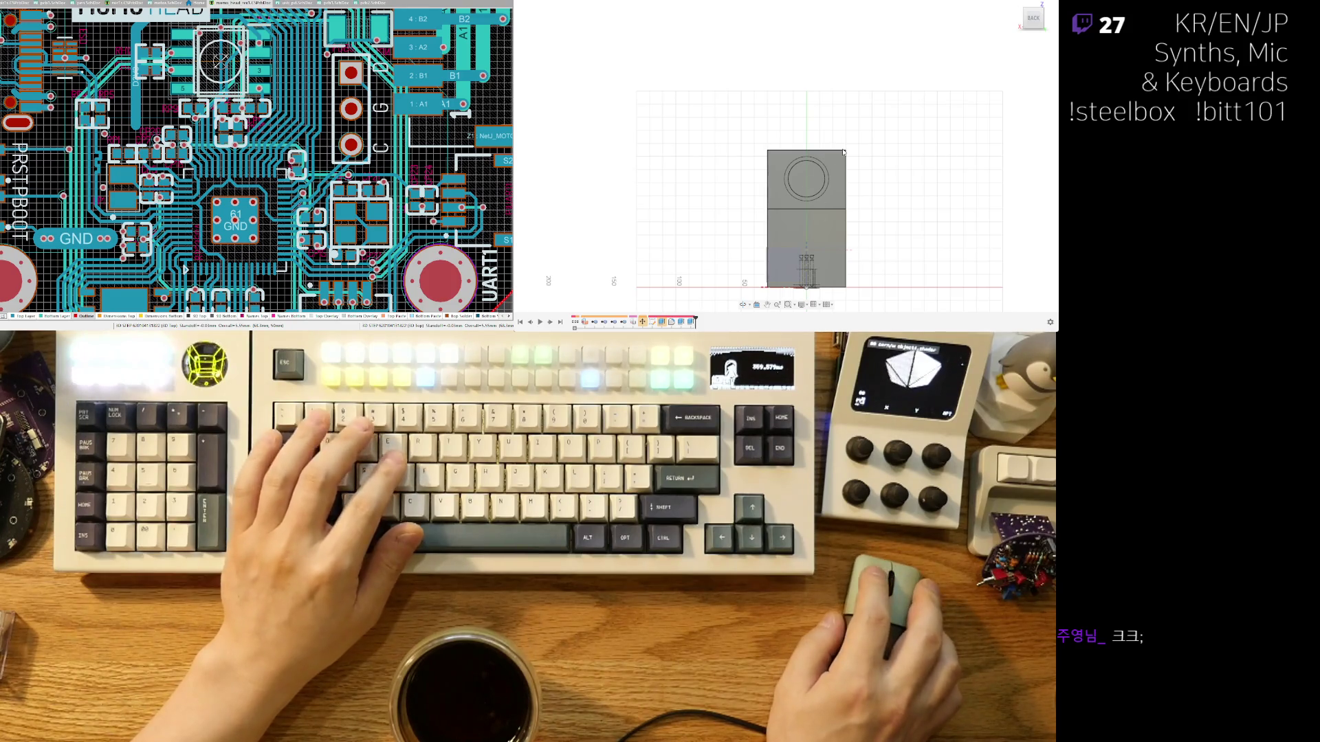
{"action": "scroll", "coordinate": [814, 76], "scroll_direction": "up", "scroll_amount": 3}
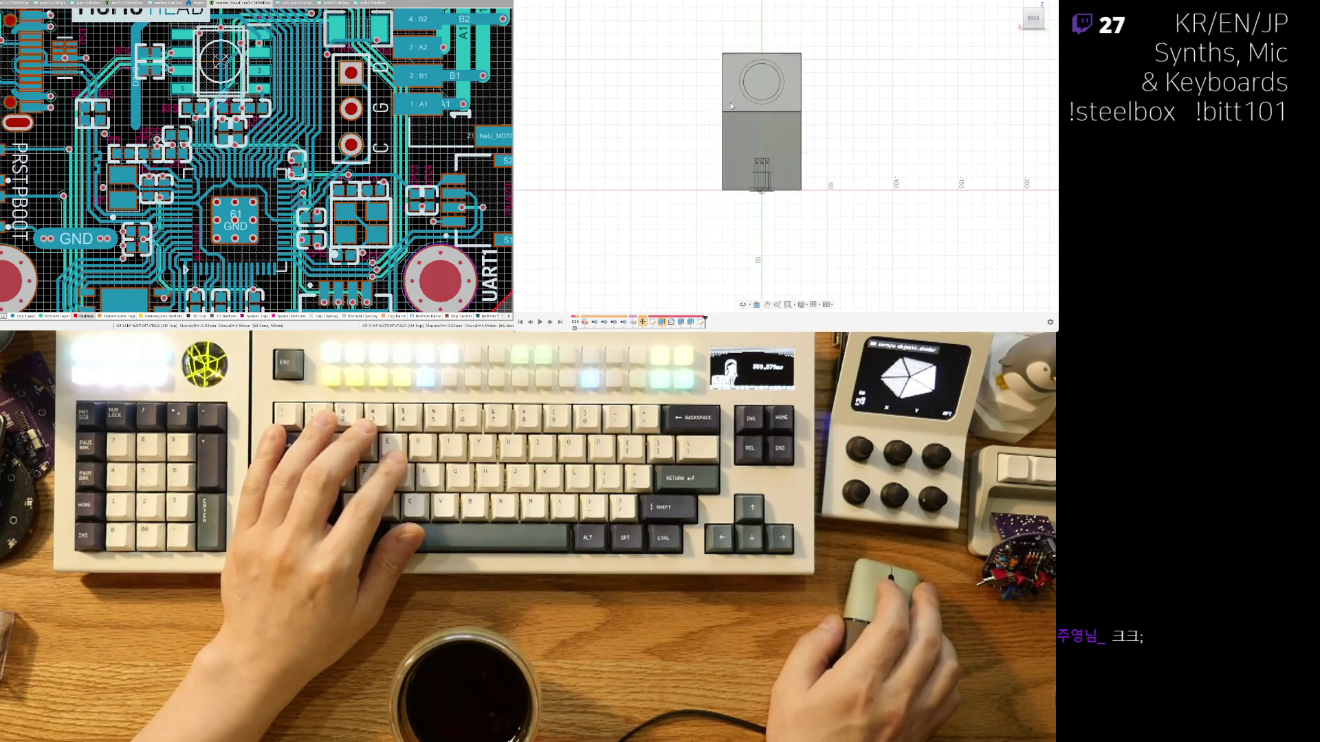
{"action": "left_click", "coordinate": [815, 74]}
{"action": "scroll", "coordinate": [755, 141], "scroll_direction": "up", "scroll_amount": 2}
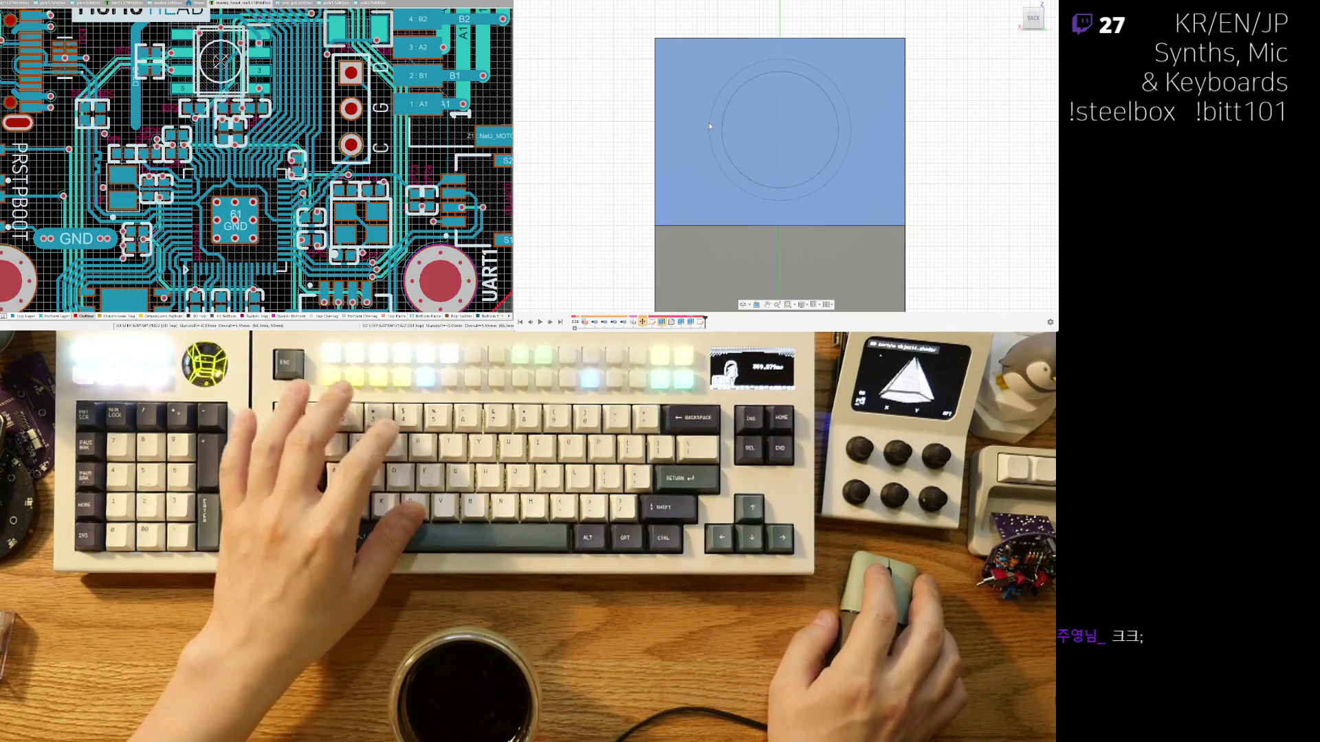
Create a sketch on the selected front face containing the capsule circles.
{"action": "key", "text": "c"}
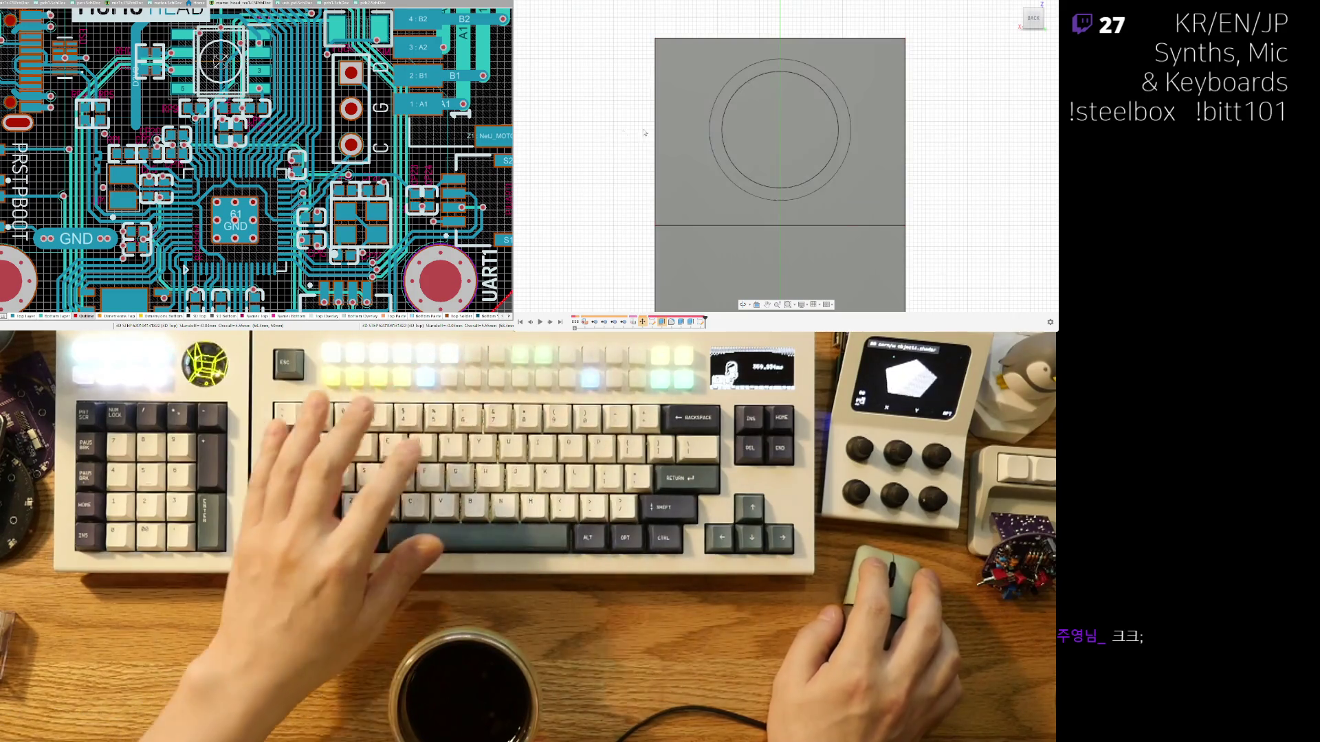
{"action": "key", "text": "ctrl+z"}
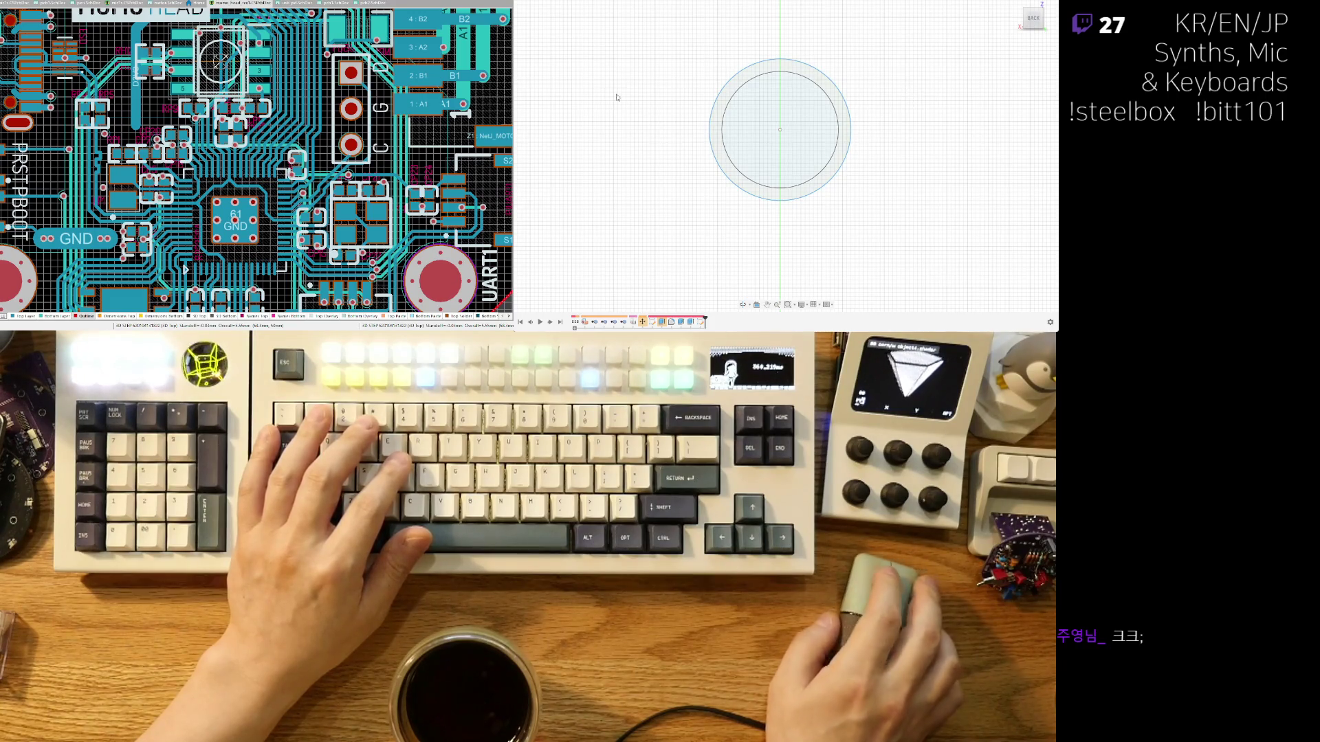
{"action": "key", "text": "ctrl+y"}
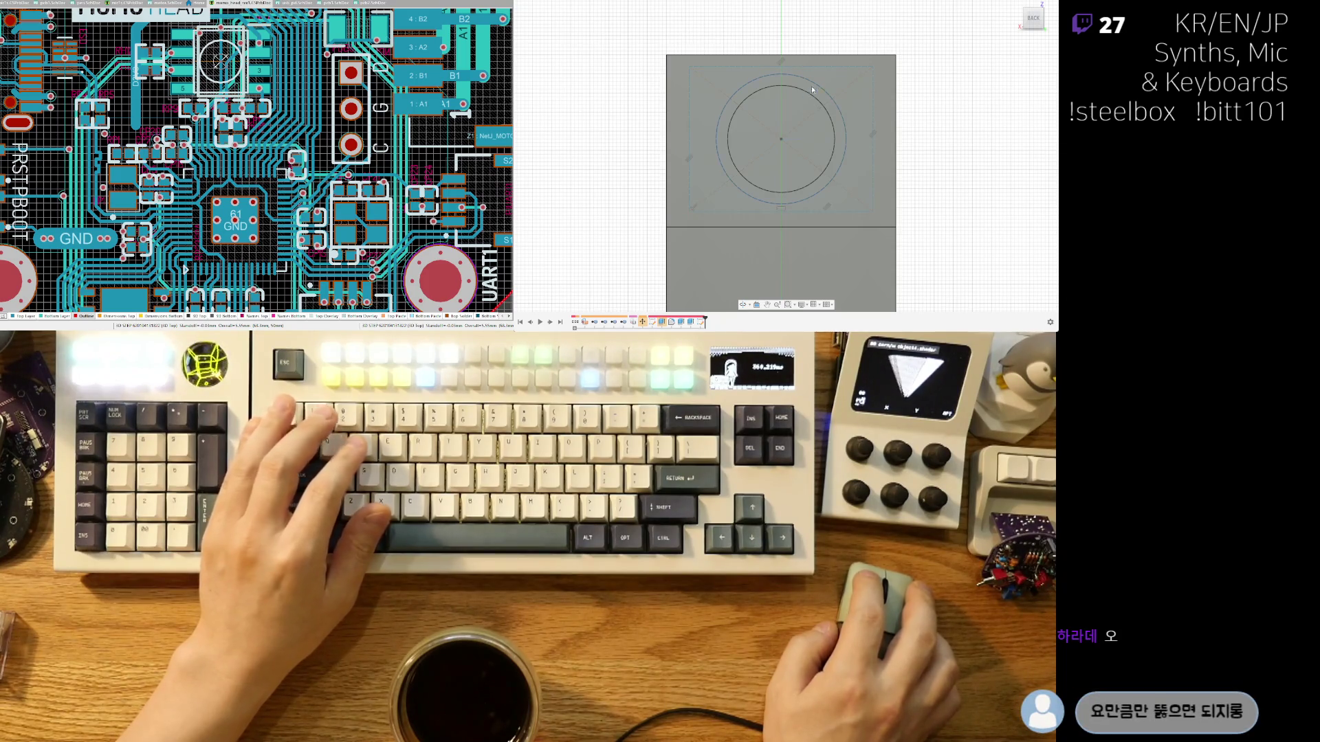
Draw the second diagonal across the rectangle to form an X, cancelling the extra line.
{"action": "left_click", "coordinate": [818, 66]}
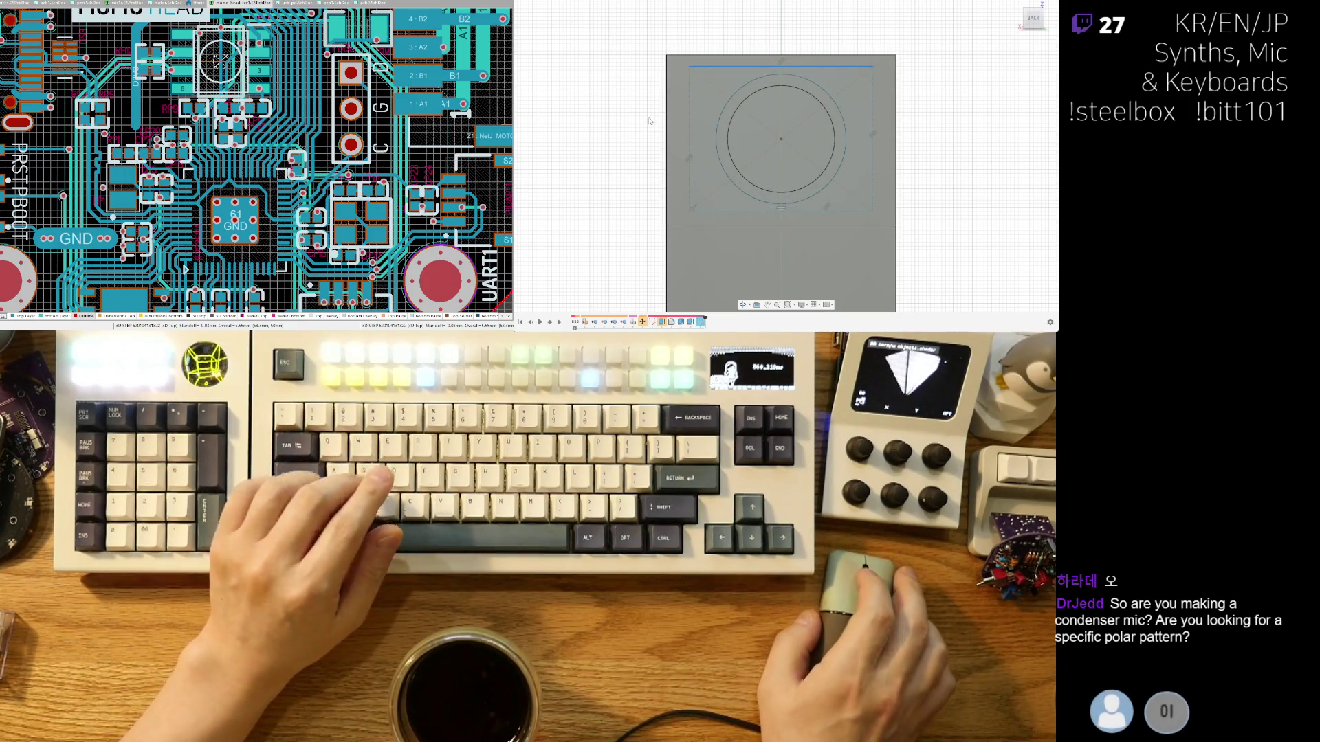
{"action": "scroll", "coordinate": [655, 192], "scroll_direction": "up", "scroll_amount": 2}
{"action": "middle_click_drag", "start_coordinate": [655, 193], "coordinate": [632, 204]}
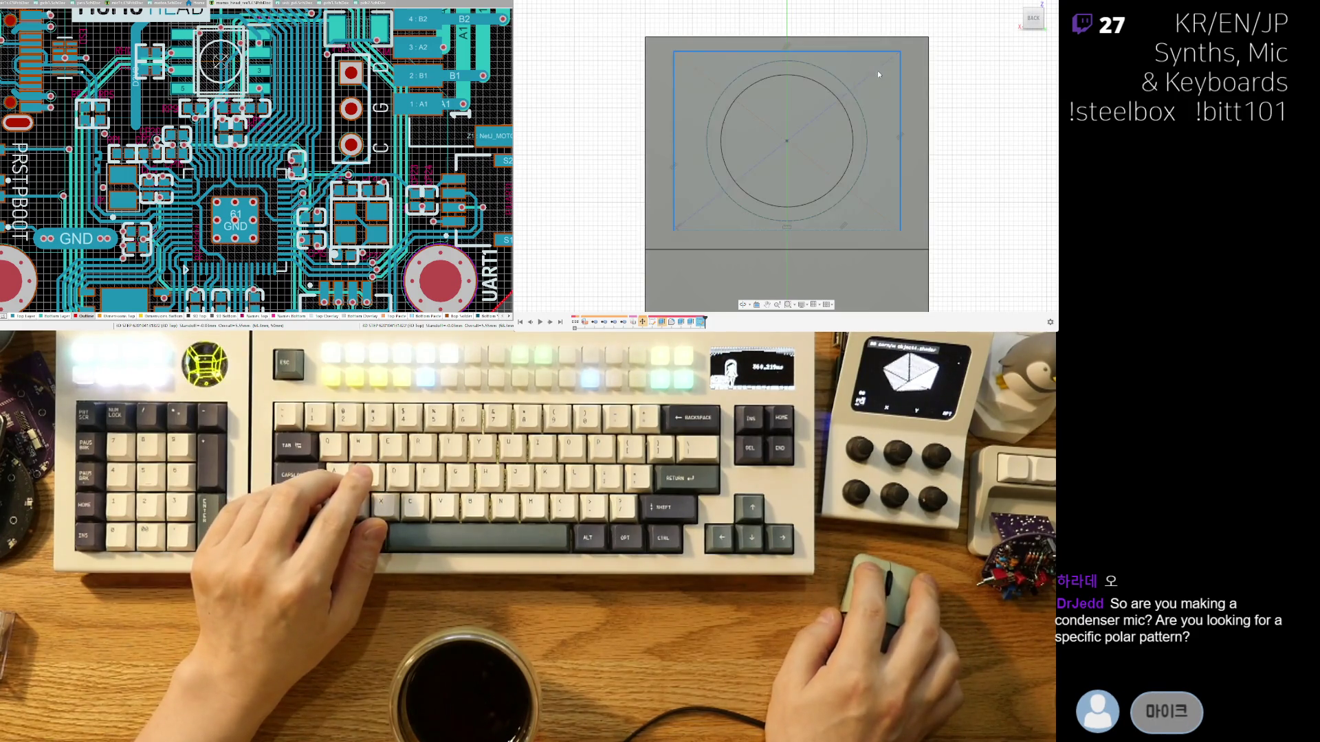
{"action": "left_click", "coordinate": [694, 74]}
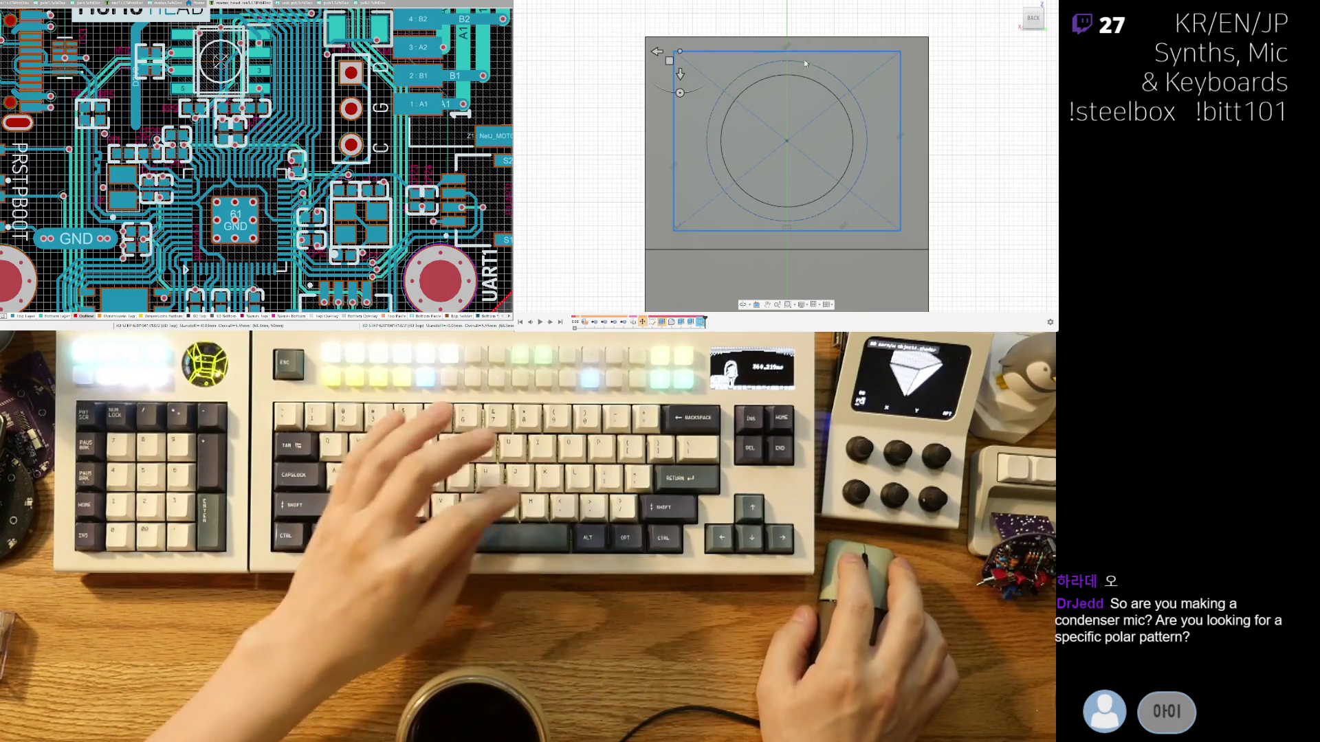
{"action": "key", "text": "l"}
{"action": "left_click", "coordinate": [680, 51]}
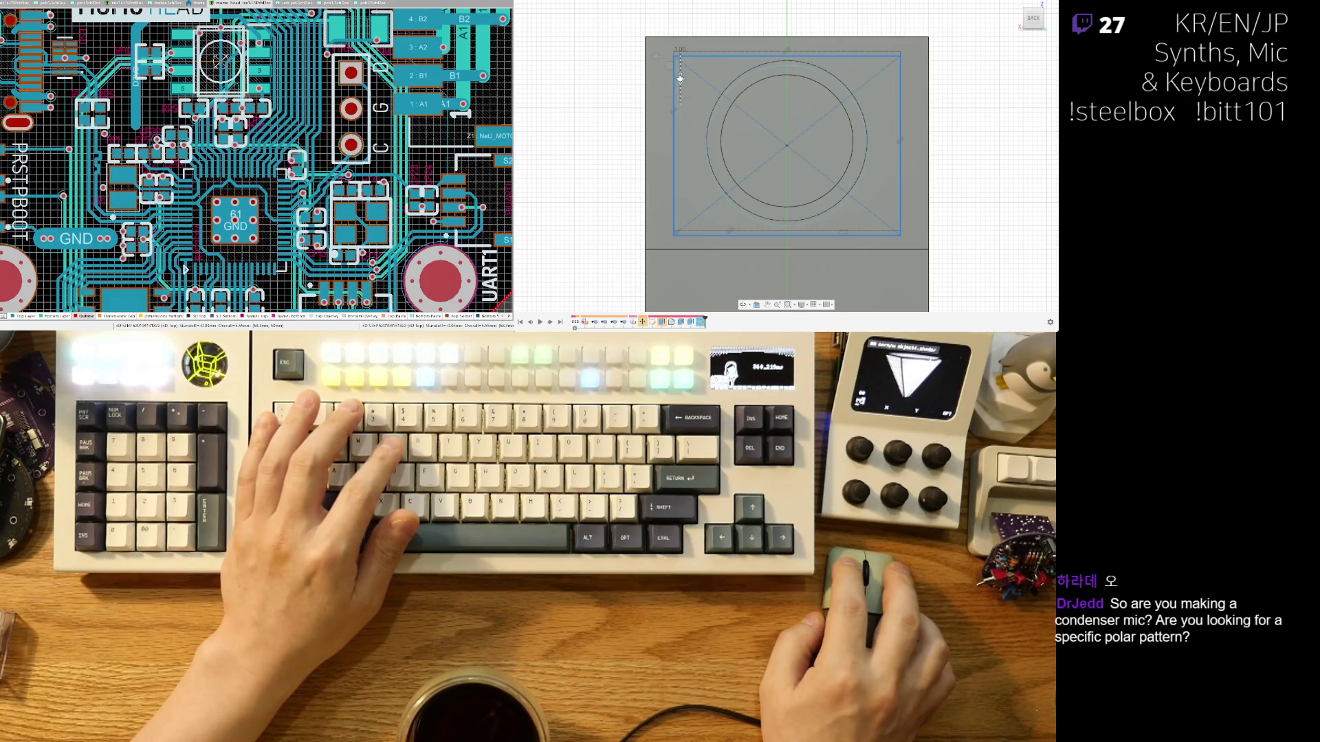
{"action": "key", "text": "Escape"}
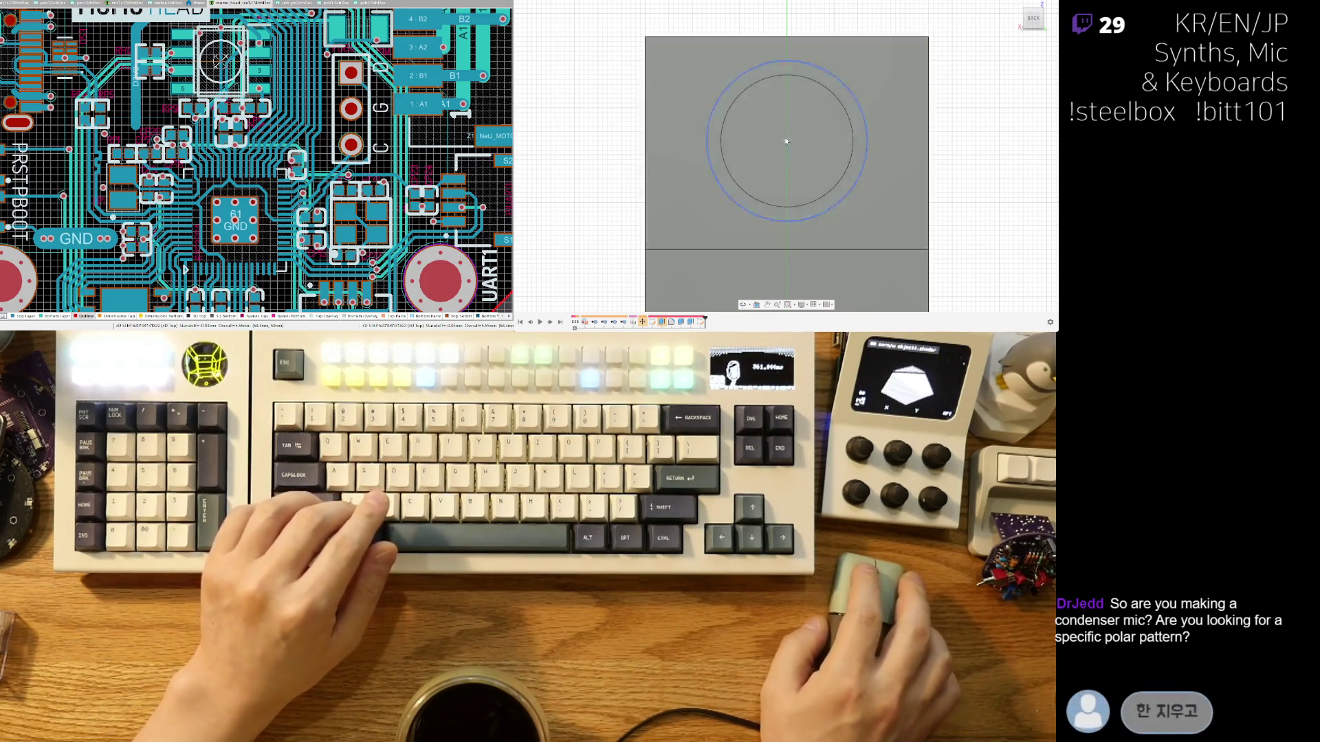
{"action": "key", "text": "l"}
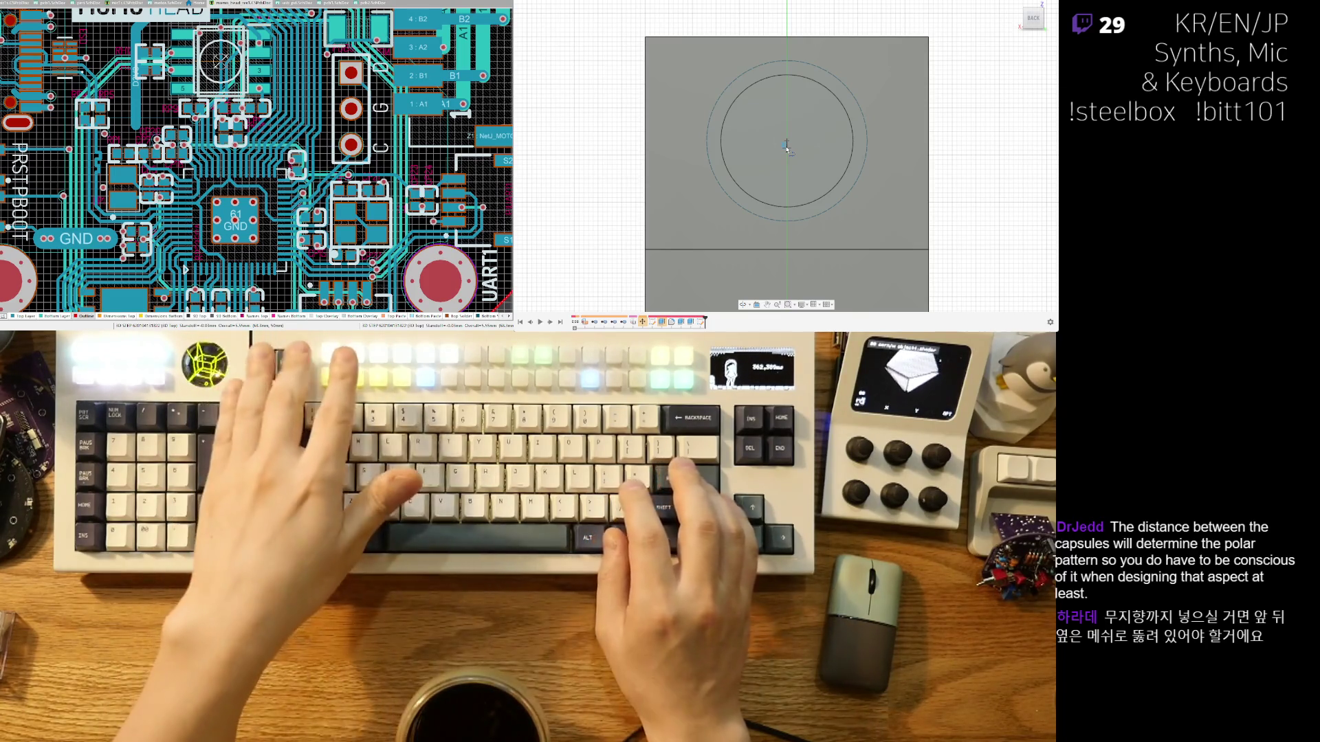
{"action": "key", "text": "Escape"}
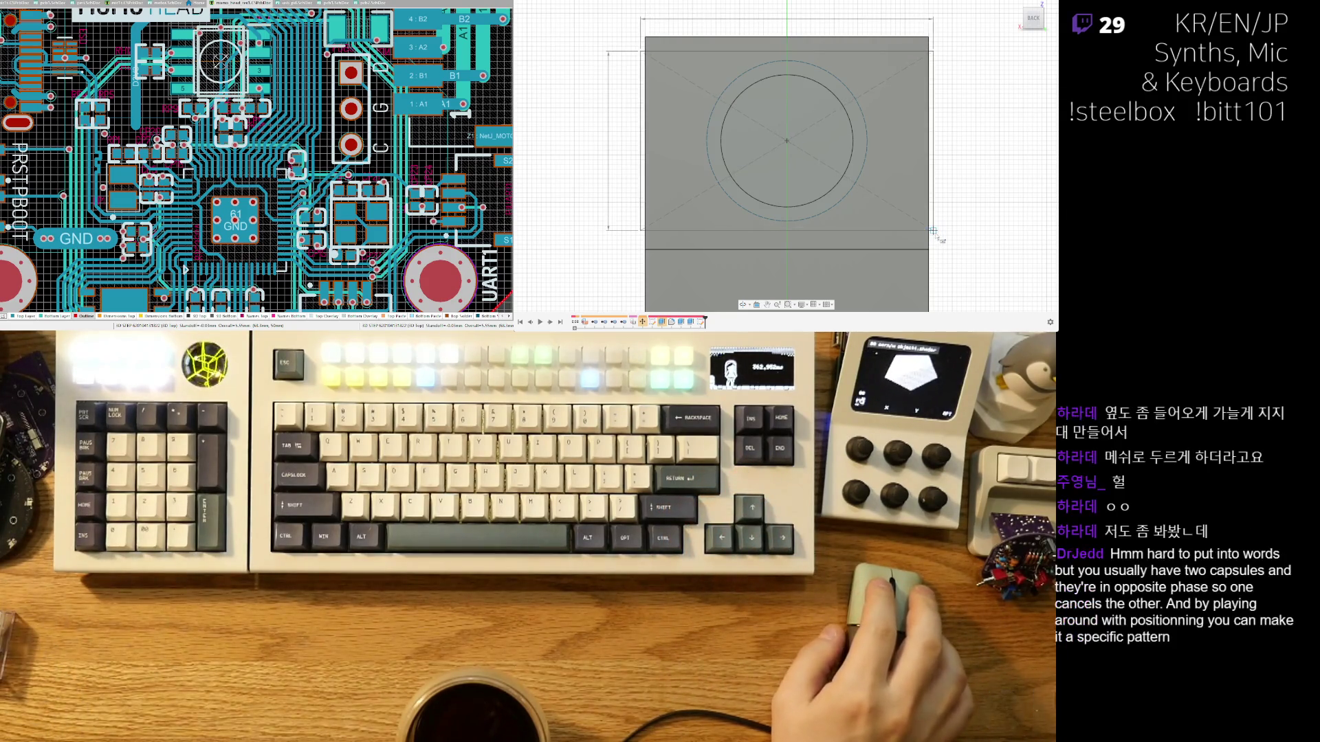
Cancel the pending dimension and orbit to a zoomed-out 3D view of the enclosure.
{"action": "key", "text": "Escape"}
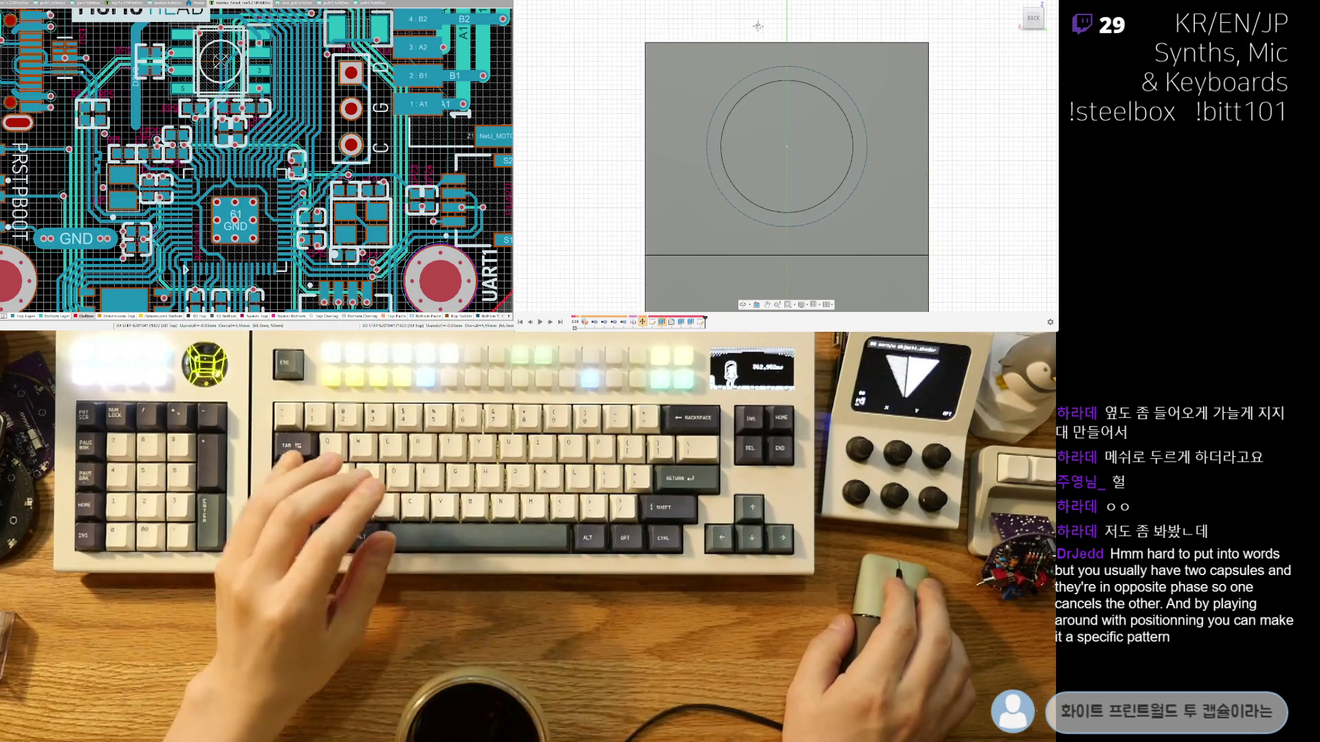
{"action": "mouse_move", "coordinate": [769, 42]}
{"action": "middle_mouse_down", "text": "shift"}
{"action": "mouse_move", "coordinate": [805, 63]}
{"action": "mouse_move", "coordinate": [813, 120]}
{"action": "mouse_move", "coordinate": [737, 92]}
{"action": "mouse_move", "coordinate": [866, 139]}
{"action": "middle_mouse_up", "text": "shift"}
{"action": "scroll", "coordinate": [866, 138], "scroll_direction": "down", "scroll_amount": 3}
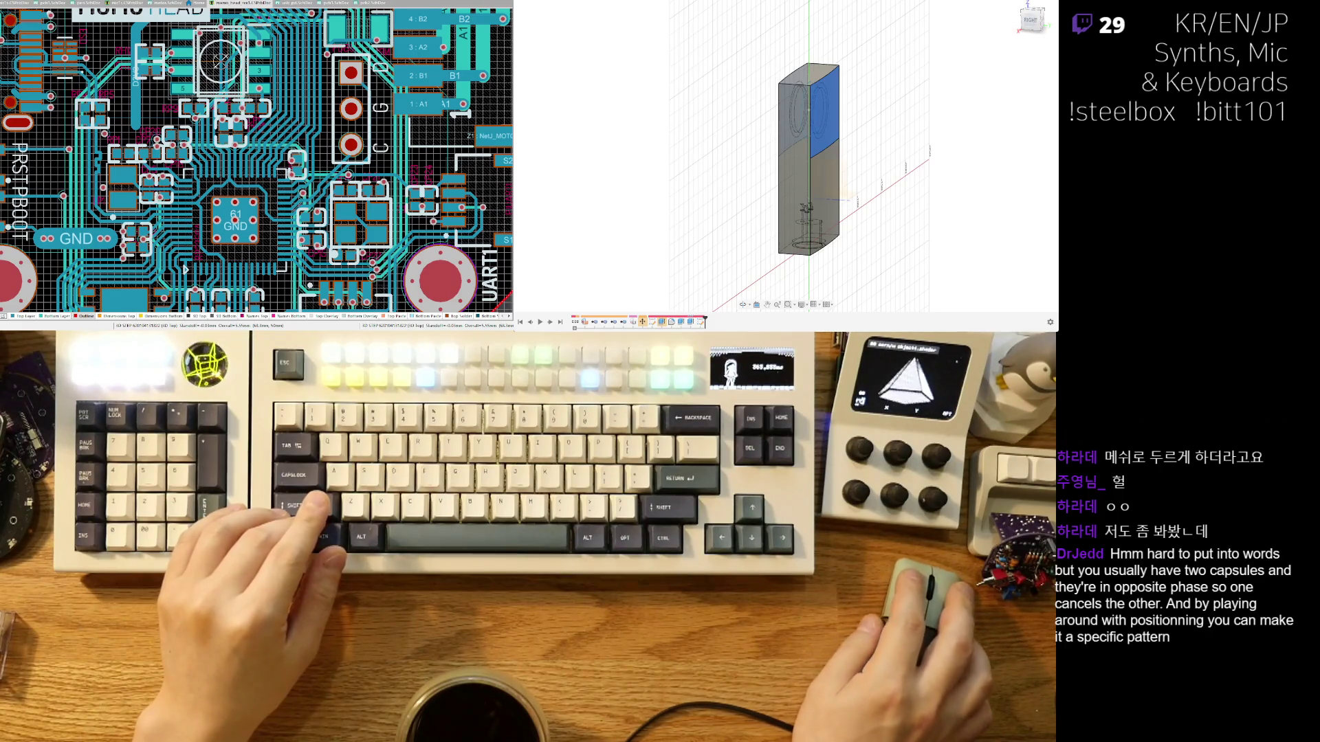
Orbit around the enclosure and select its upper front face with the capsule circle.
{"action": "mouse_move", "coordinate": [847, 118]}
{"action": "middle_mouse_down", "text": "shift"}
{"action": "mouse_move", "coordinate": [772, 123]}
{"action": "mouse_move", "coordinate": [756, 185]}
{"action": "middle_mouse_up", "text": "shift"}
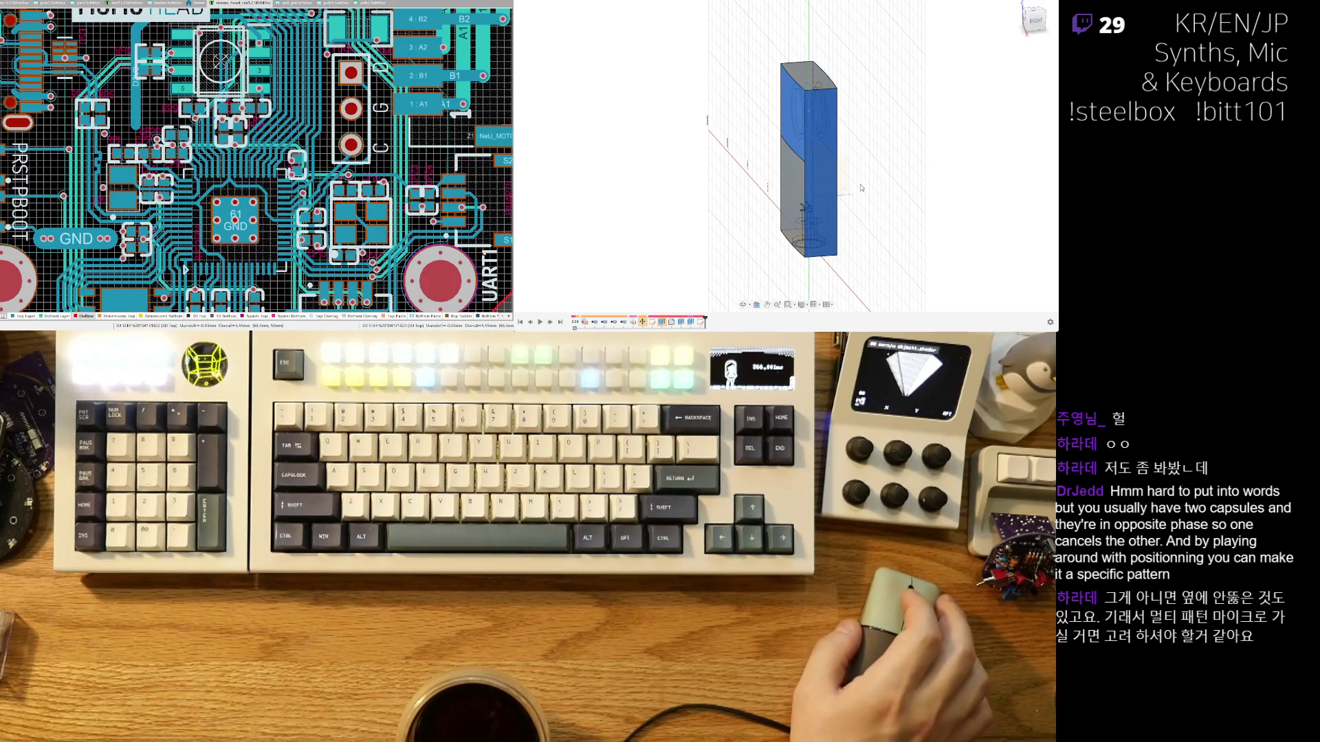
{"action": "middle_click_drag", "start_coordinate": [809, 200], "coordinate": [844, 129], "text": "shift"}
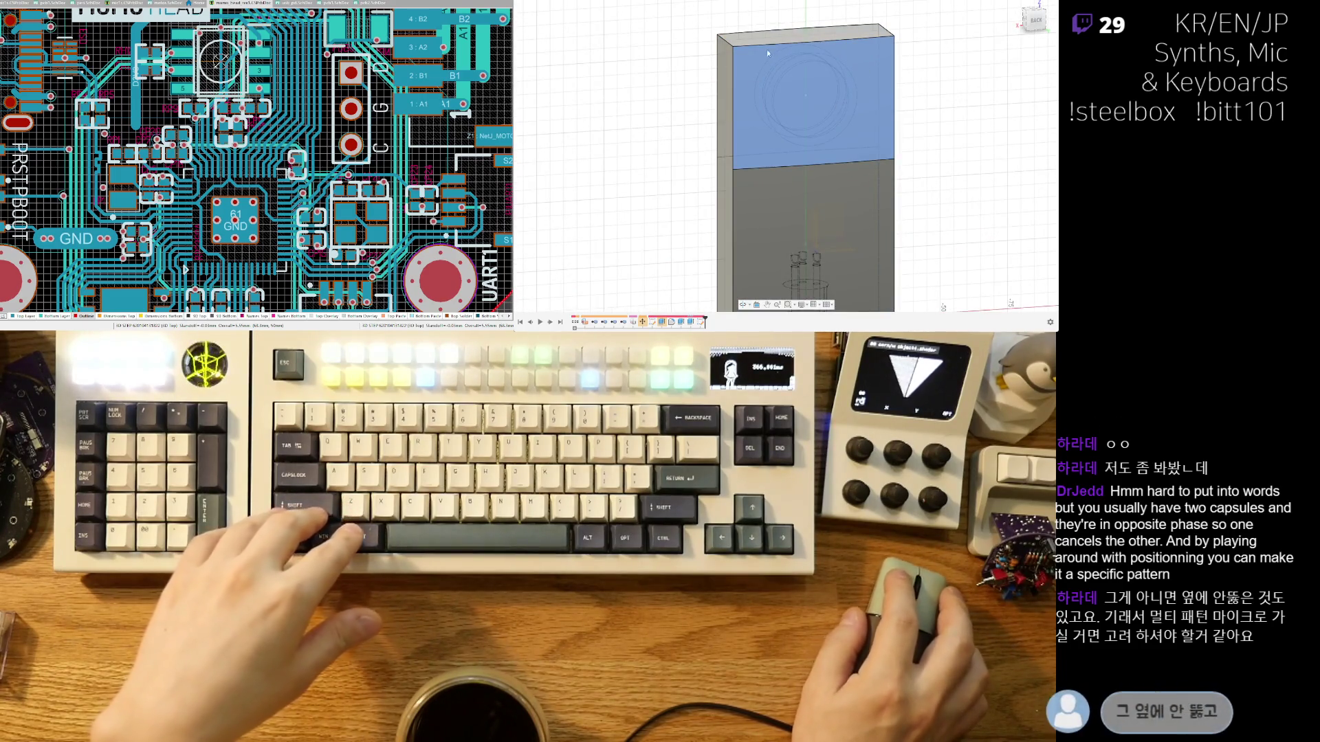
{"action": "left_click", "coordinate": [748, 75]}
{"action": "mouse_move", "coordinate": [880, 95]}
{"action": "middle_mouse_down", "text": "shift"}
{"action": "mouse_move", "coordinate": [906, 169]}
{"action": "mouse_move", "coordinate": [906, 147]}
{"action": "middle_mouse_up", "text": "shift"}
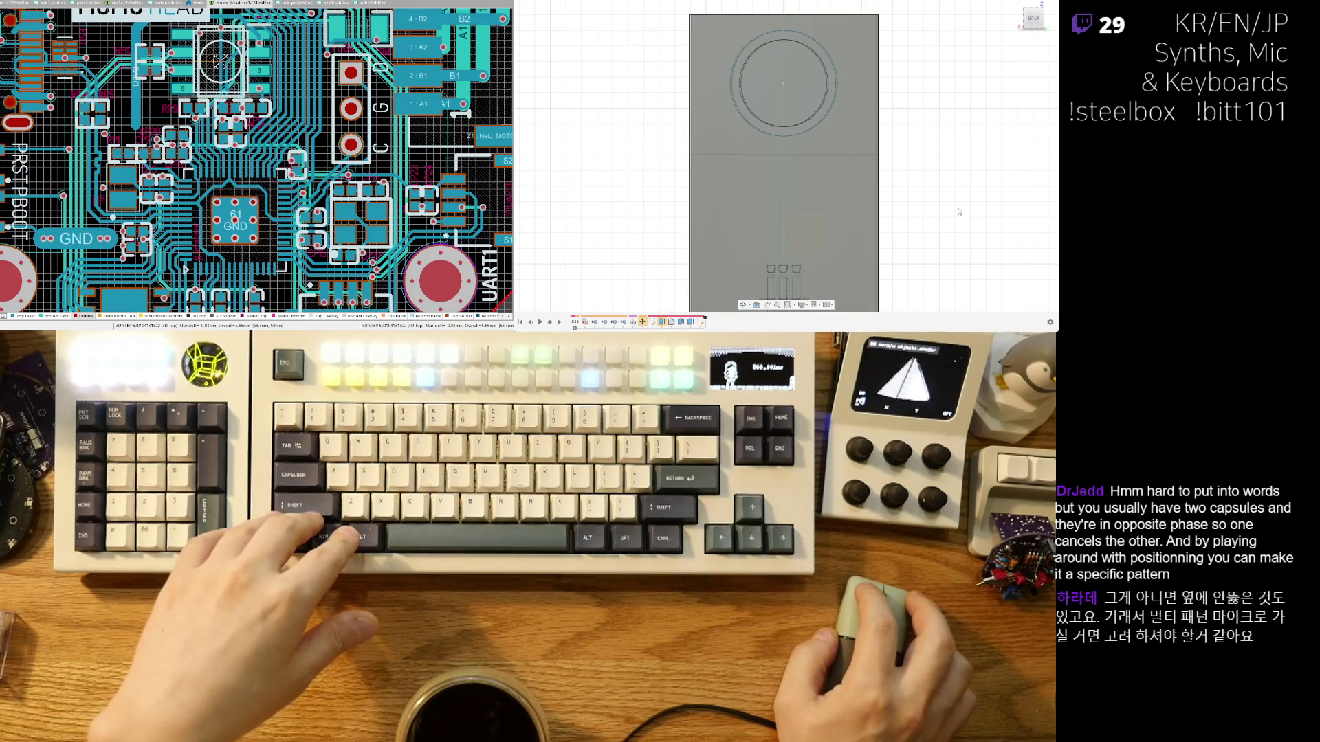
Inspect the enclosure from standard and angled views, ending with the front face picked.
{"action": "middle_click_drag", "start_coordinate": [885, 114], "coordinate": [872, 125], "text": "shift"}
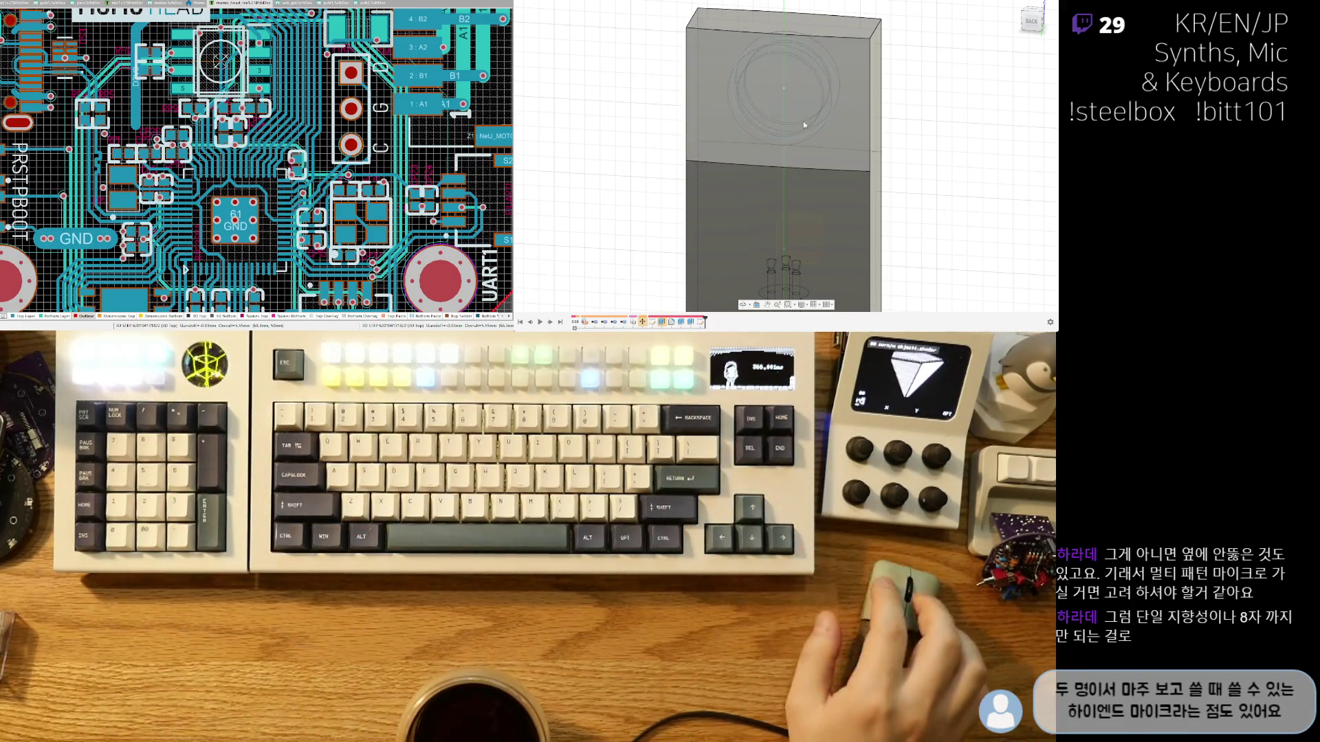
{"action": "scroll", "coordinate": [872, 125], "scroll_direction": "down", "scroll_amount": 3}
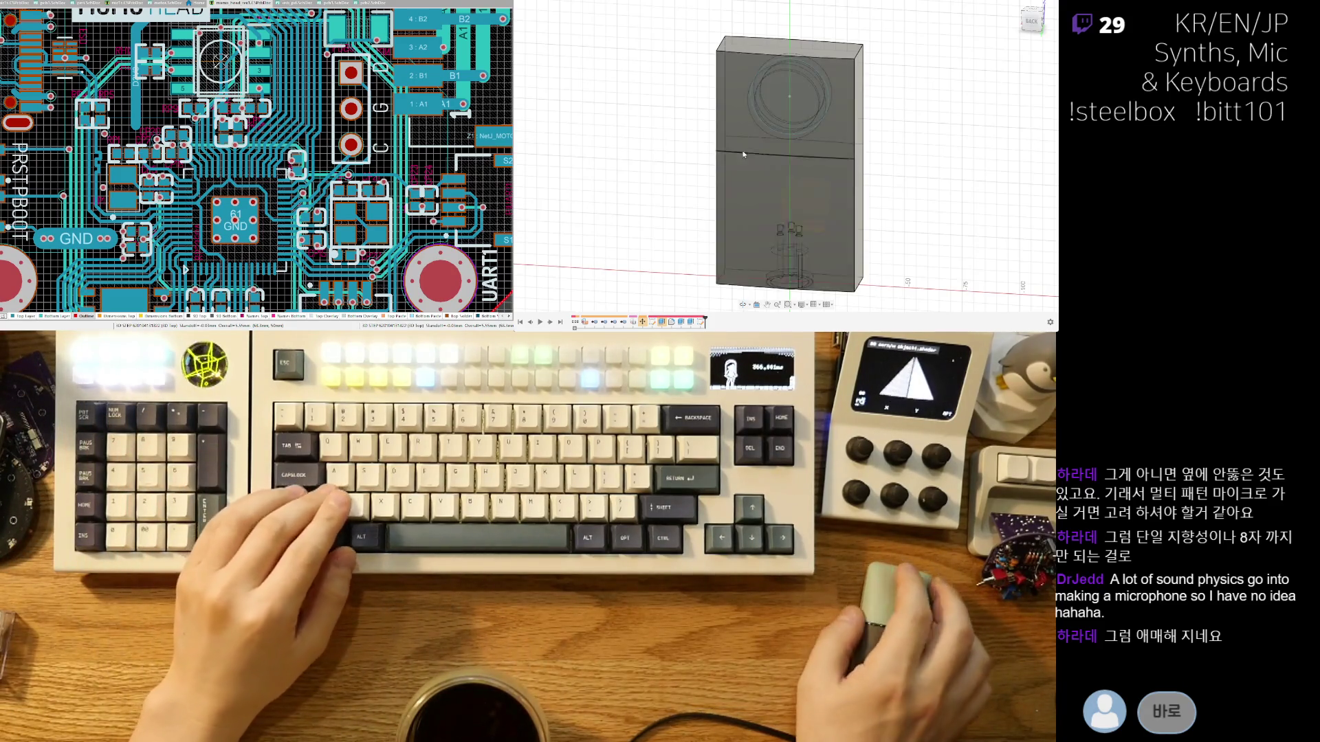
{"action": "left_click", "coordinate": [1032, 15]}
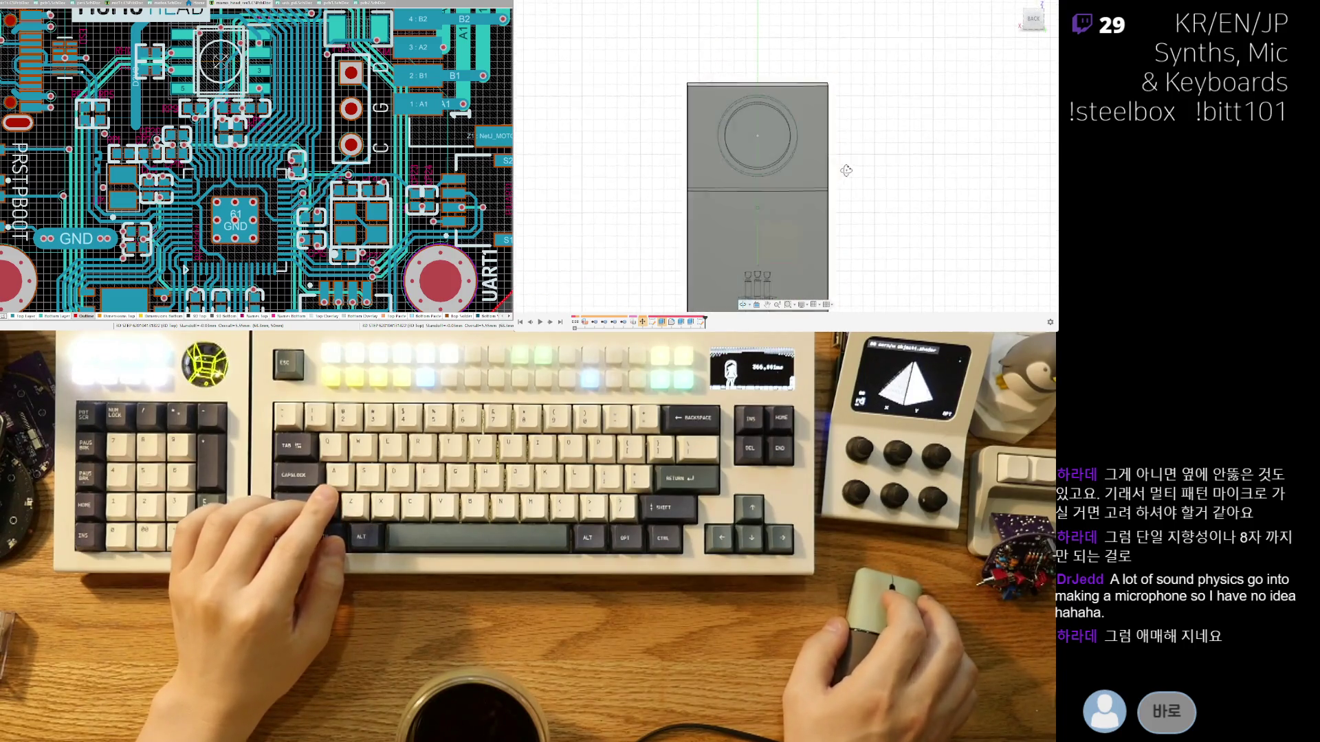
{"action": "left_click", "coordinate": [809, 101]}
{"action": "mouse_move", "coordinate": [808, 101]}
{"action": "middle_mouse_down", "text": "shift"}
{"action": "mouse_move", "coordinate": [701, 150]}
{"action": "mouse_move", "coordinate": [759, 169]}
{"action": "mouse_move", "coordinate": [719, 180]}
{"action": "mouse_move", "coordinate": [719, 163]}
{"action": "middle_mouse_up", "text": "shift"}
{"action": "left_click", "coordinate": [688, 166]}
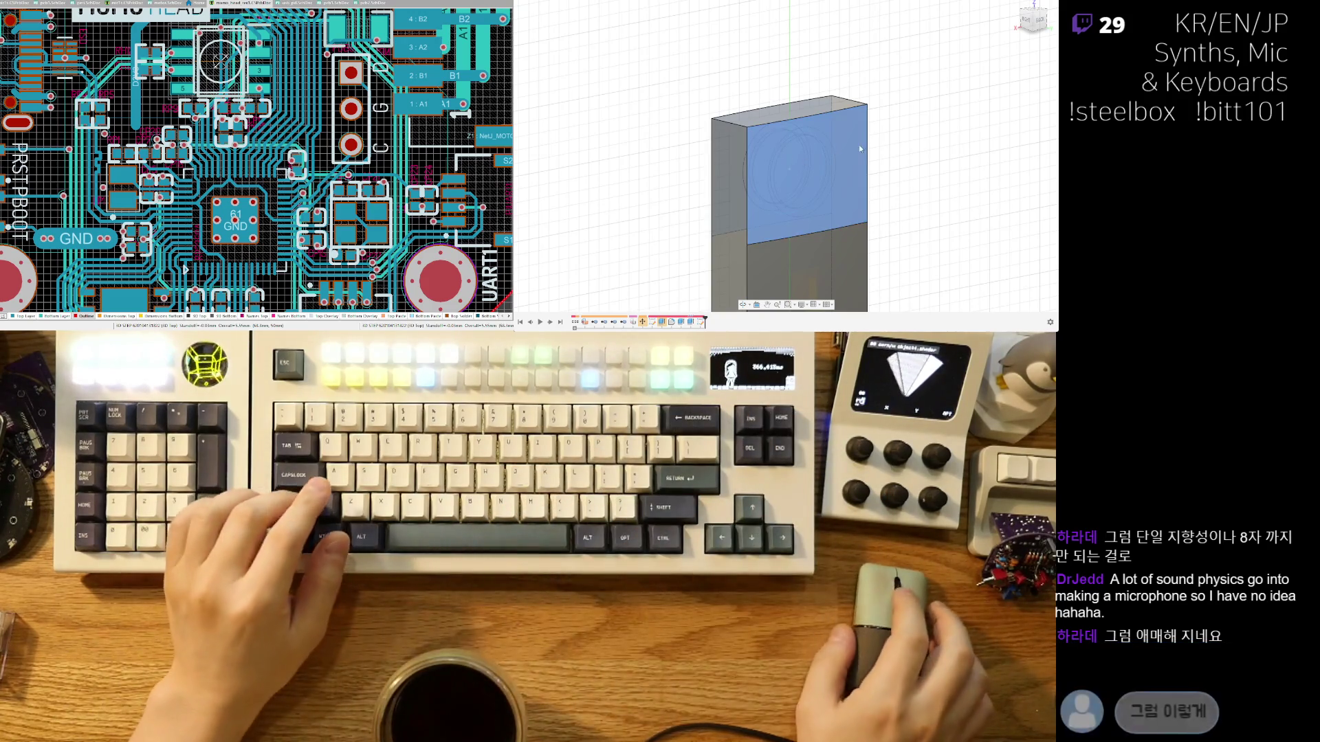
Inspect the enclosure from the side, front and above, selecting its left and upper front faces, then clear the selection.
{"action": "scroll", "coordinate": [860, 144], "scroll_direction": "down", "scroll_amount": 3}
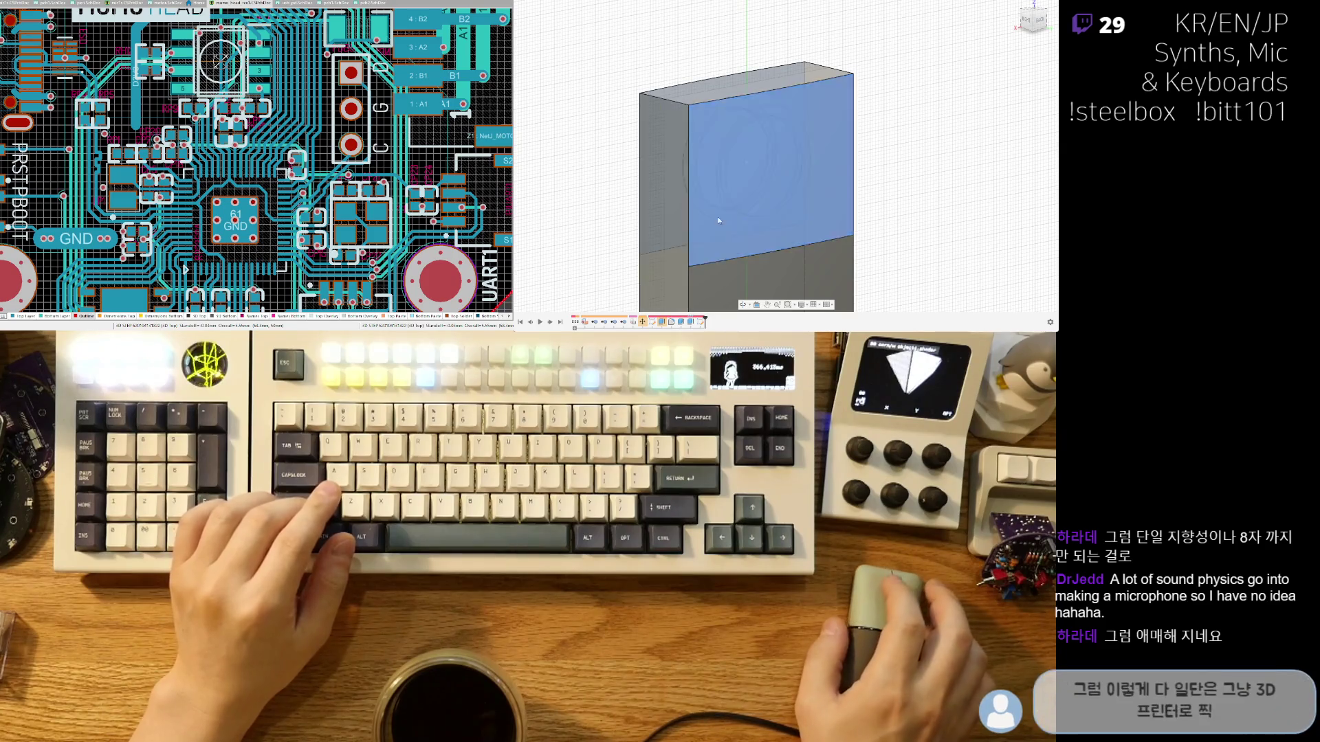
{"action": "middle_click_drag", "start_coordinate": [721, 222], "coordinate": [757, 210]}
{"action": "left_click", "coordinate": [702, 206]}
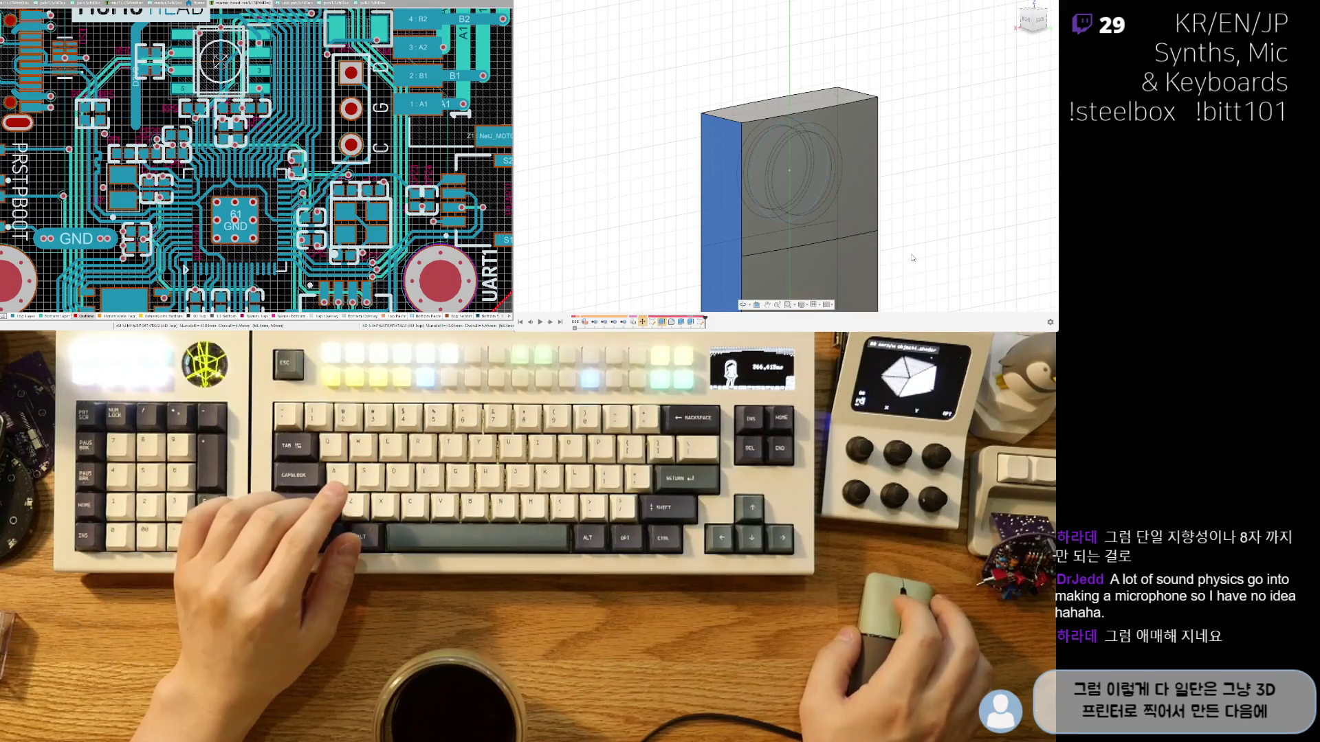
{"action": "mouse_move", "coordinate": [853, 258]}
{"action": "middle_mouse_down", "text": "shift"}
{"action": "mouse_move", "coordinate": [921, 261]}
{"action": "mouse_move", "coordinate": [860, 266]}
{"action": "middle_mouse_up", "text": "shift"}
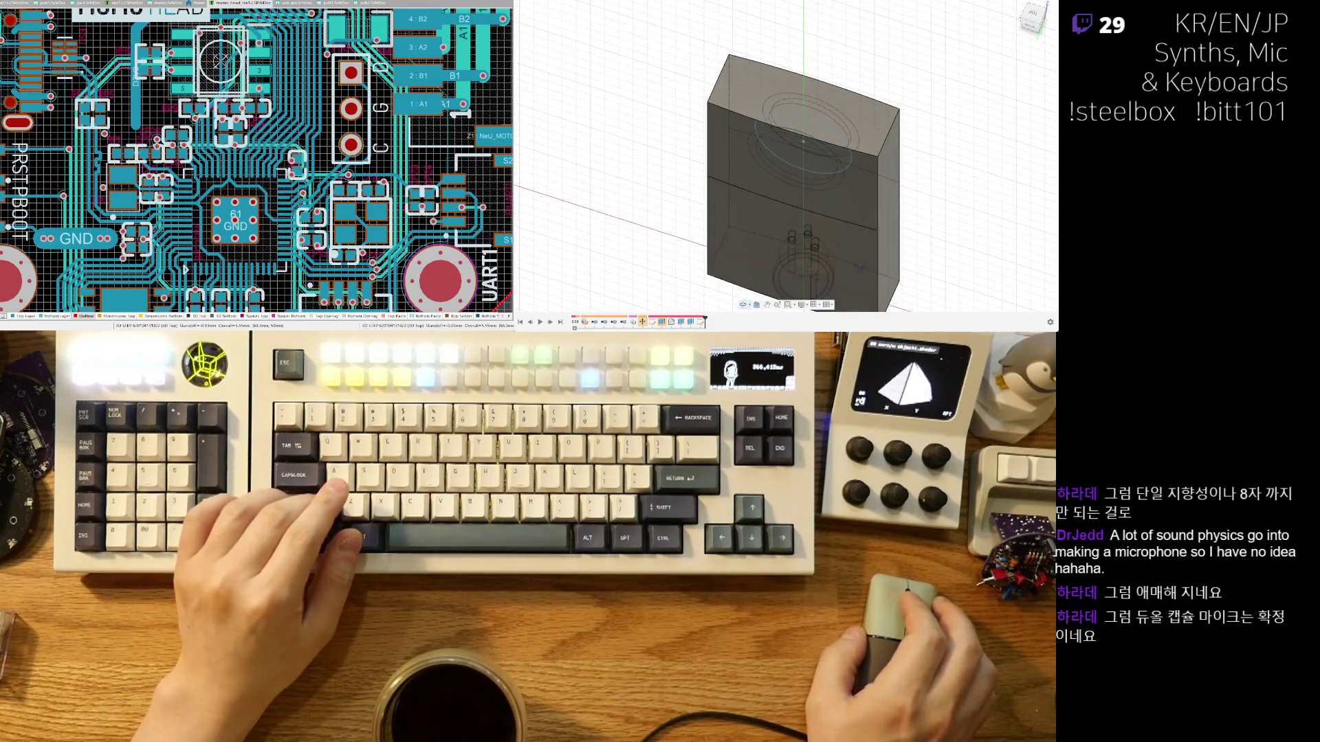
{"action": "left_click", "coordinate": [849, 173]}
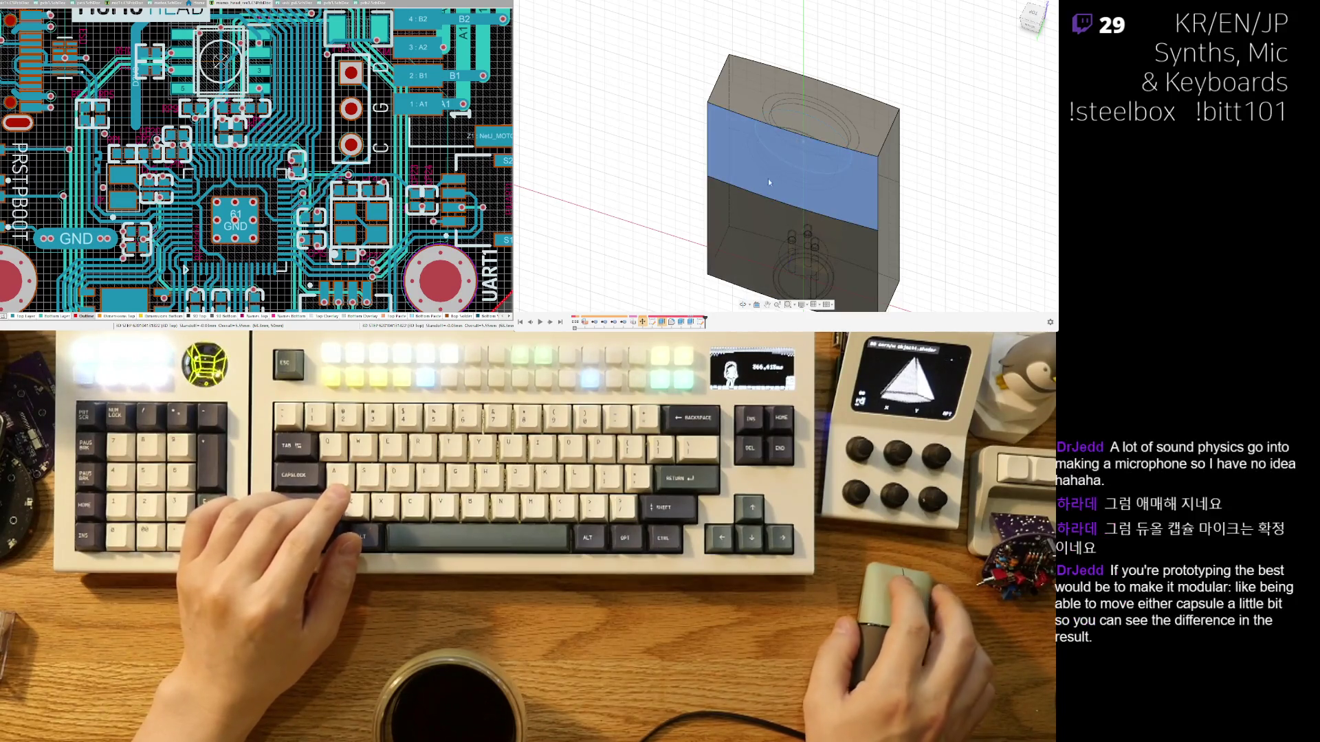
{"action": "middle_click_drag", "start_coordinate": [825, 110], "coordinate": [831, 150], "text": "shift"}
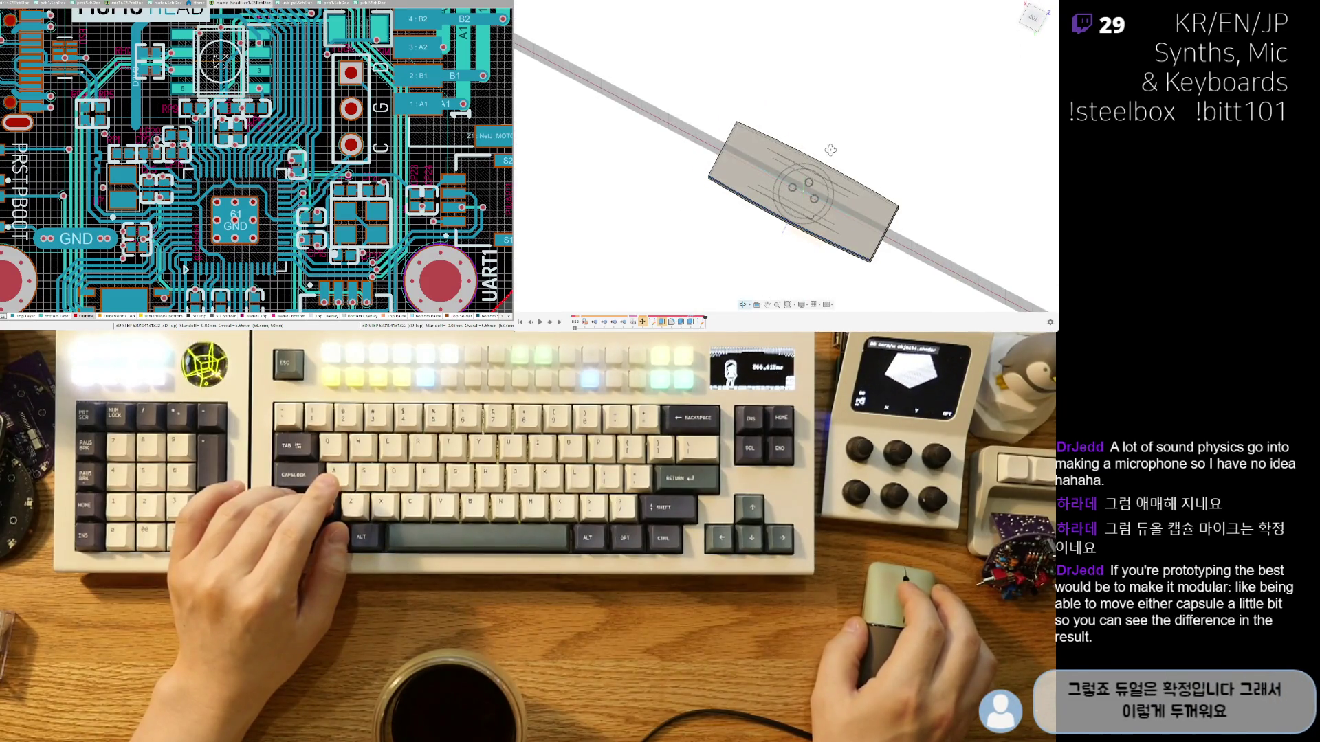
{"action": "mouse_move", "coordinate": [830, 150]}
{"action": "middle_mouse_down", "text": "shift"}
{"action": "mouse_move", "coordinate": [854, 129]}
{"action": "mouse_move", "coordinate": [878, 156]}
{"action": "middle_mouse_up", "text": "shift"}
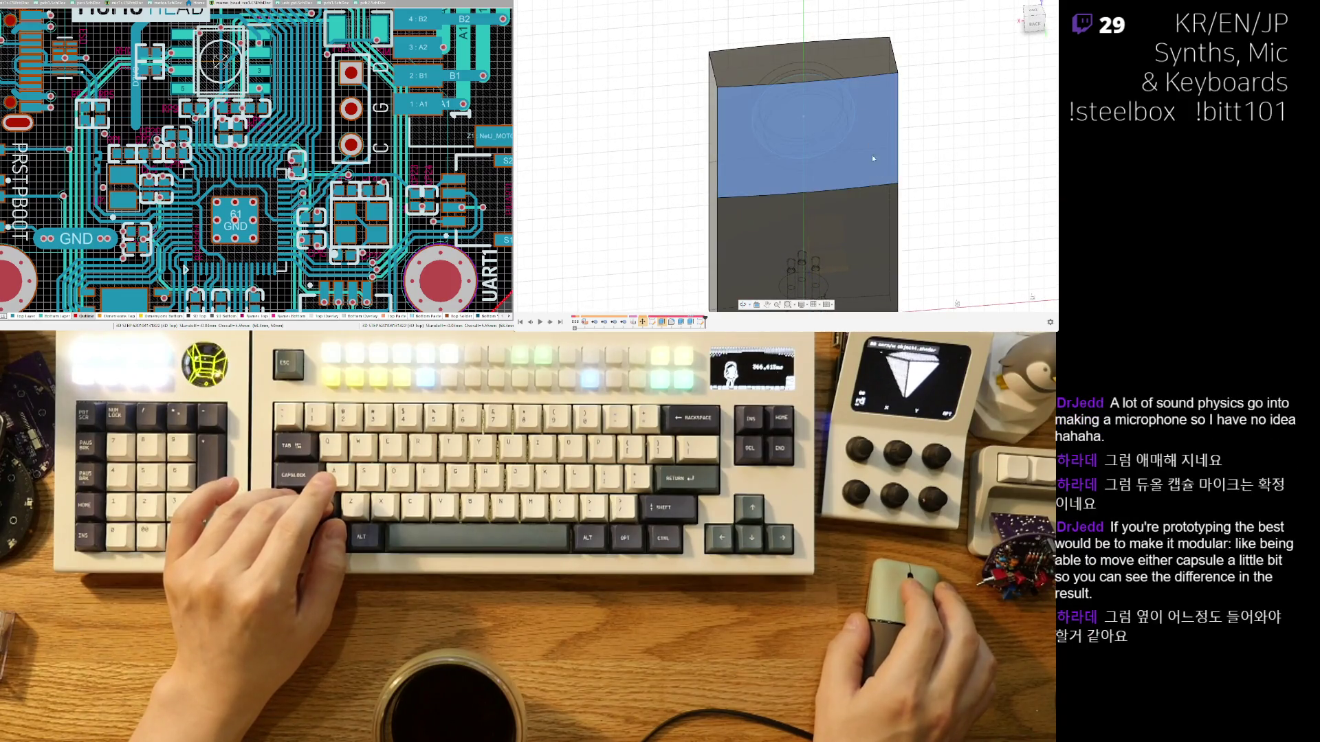
{"action": "left_click", "coordinate": [900, 225]}
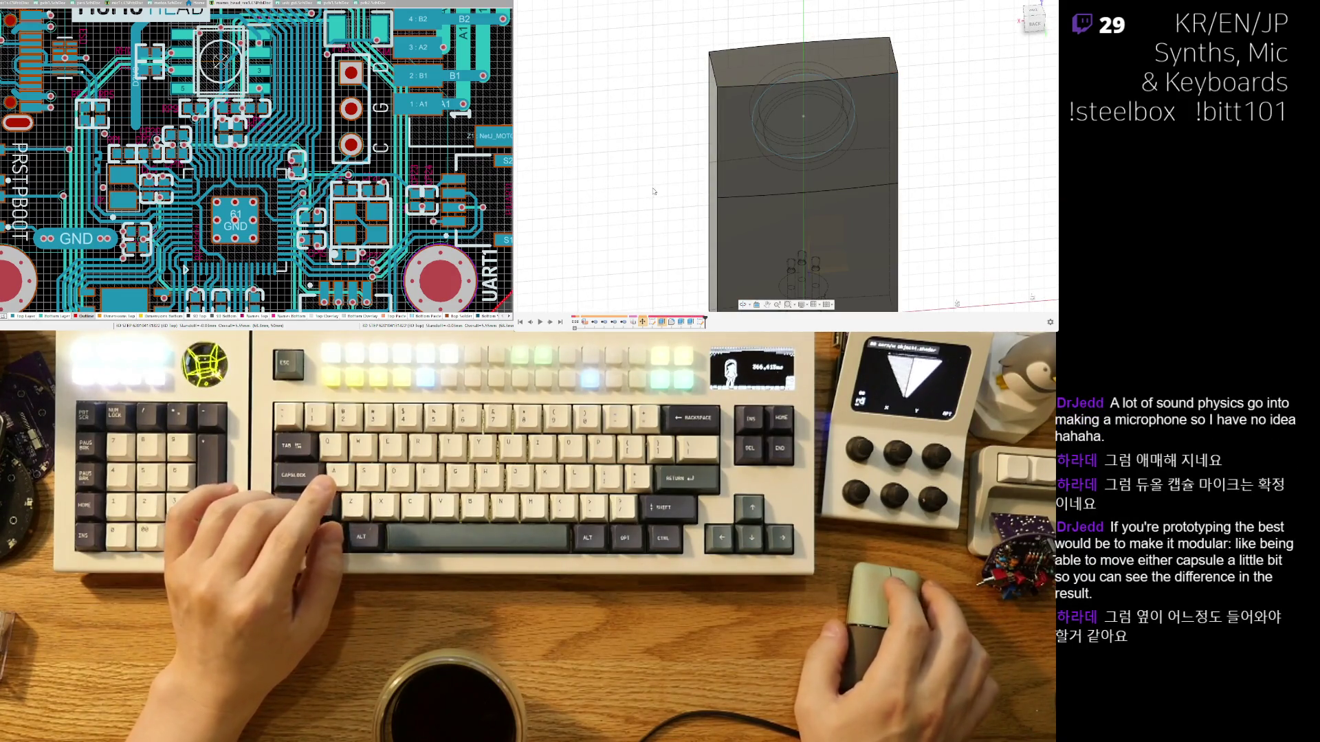
Orbit to show the left side and select the upper section's front face to look squarely at it.
{"action": "scroll", "coordinate": [718, 163], "scroll_direction": "up", "scroll_amount": 2}
{"action": "mouse_move", "coordinate": [720, 159]}
{"action": "middle_mouse_down", "text": "shift"}
{"action": "mouse_move", "coordinate": [733, 196]}
{"action": "mouse_move", "coordinate": [808, 196]}
{"action": "middle_mouse_up", "text": "shift"}
{"action": "left_click", "coordinate": [816, 211]}
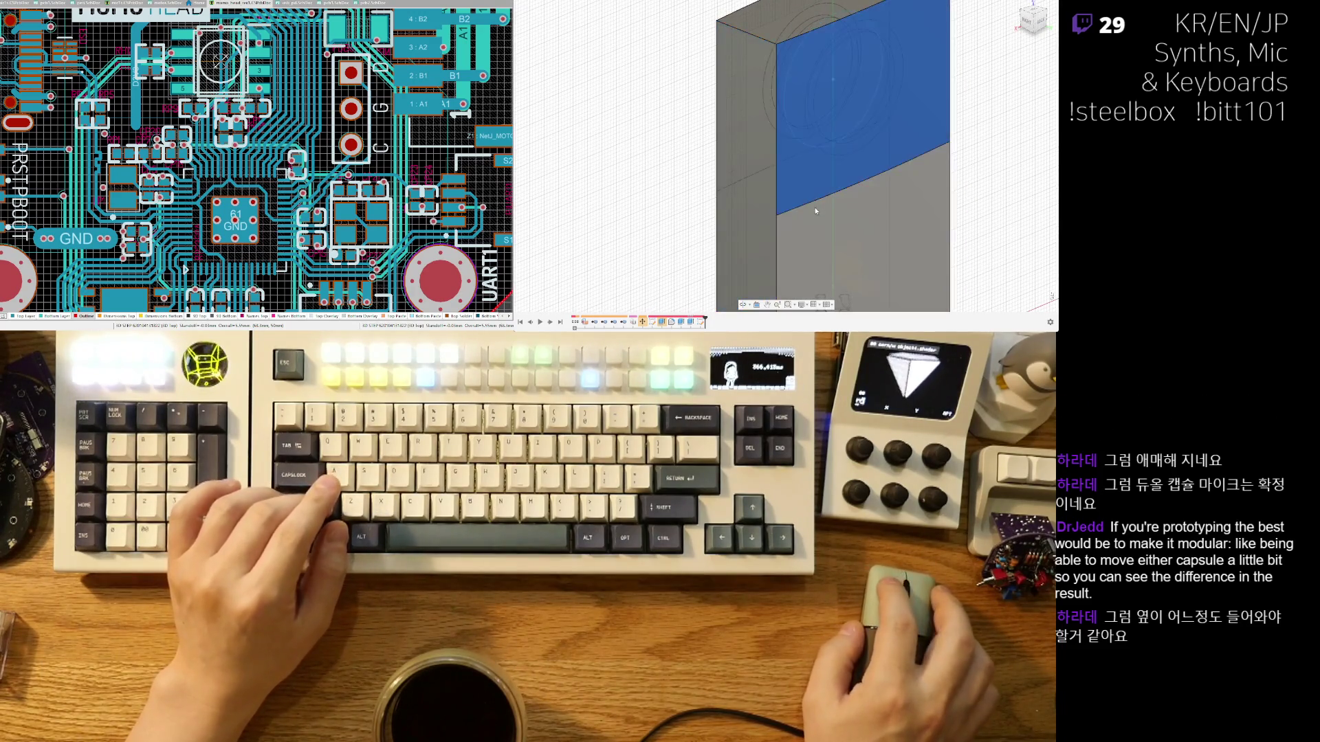
{"action": "scroll", "coordinate": [815, 212], "scroll_direction": "down", "scroll_amount": 2}
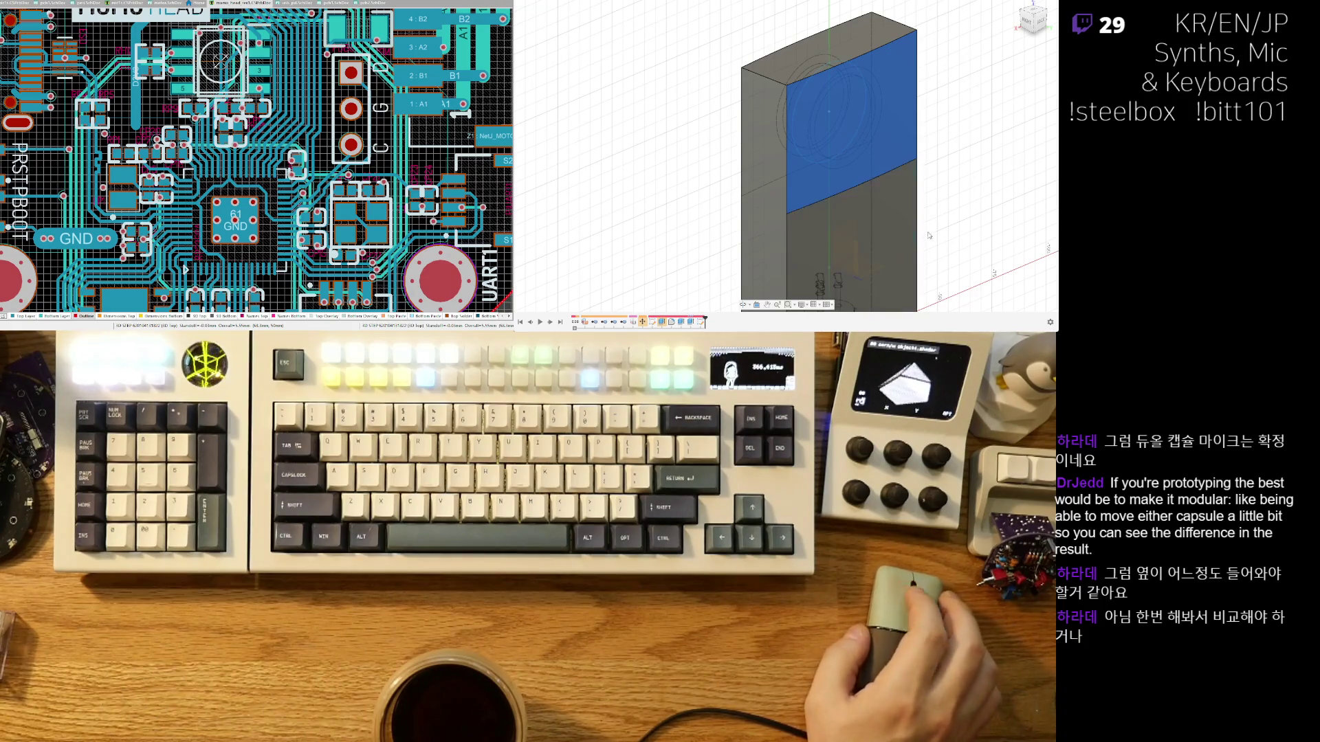
{"action": "key", "text": "z"}
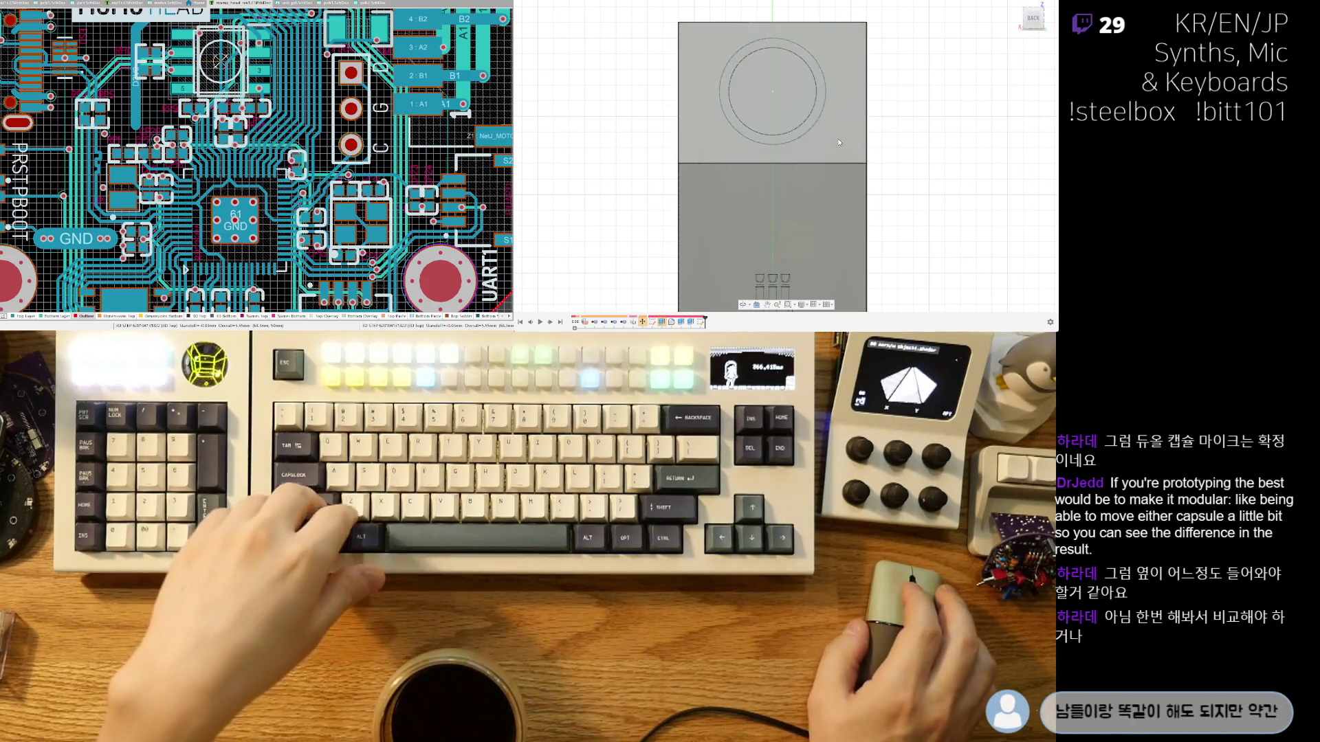
Tilt the straight-on front view slightly so the capsule circles and connector pins show depth.
{"action": "middle_click_drag", "start_coordinate": [755, 83], "coordinate": [763, 90], "text": "shift"}
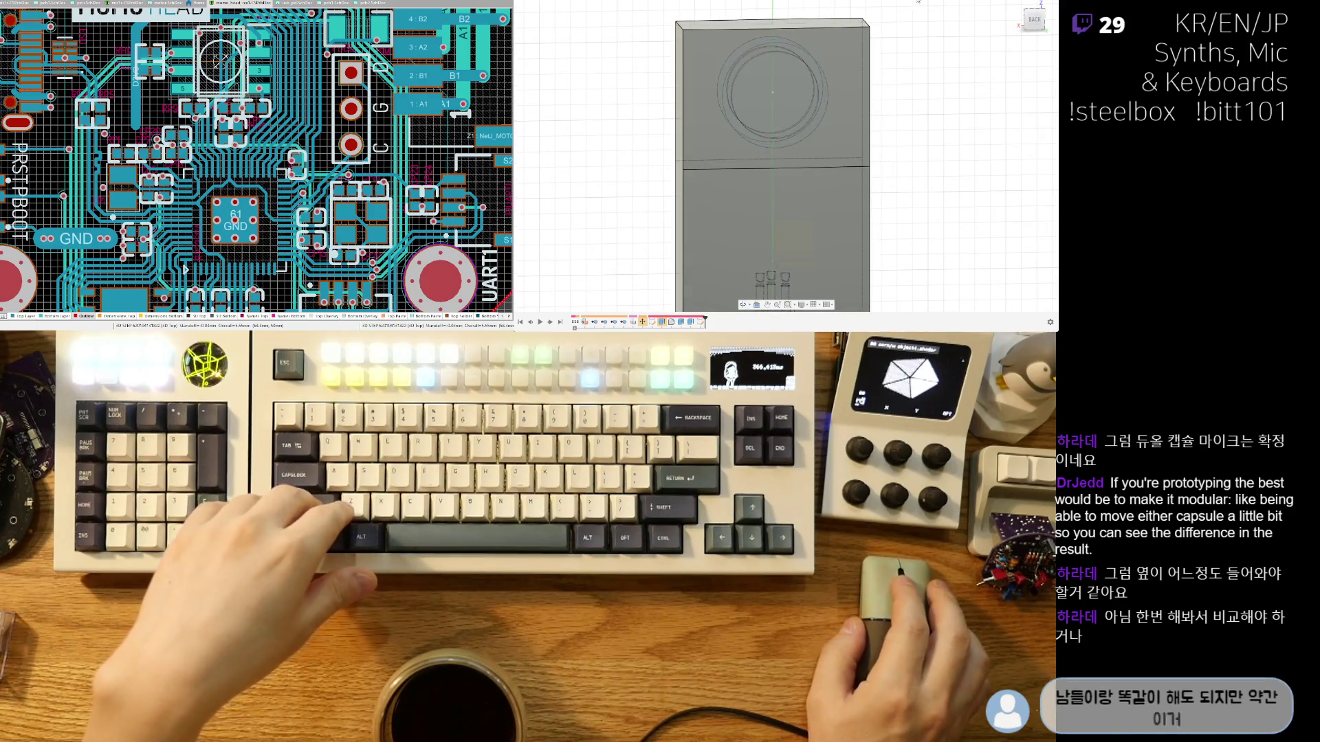
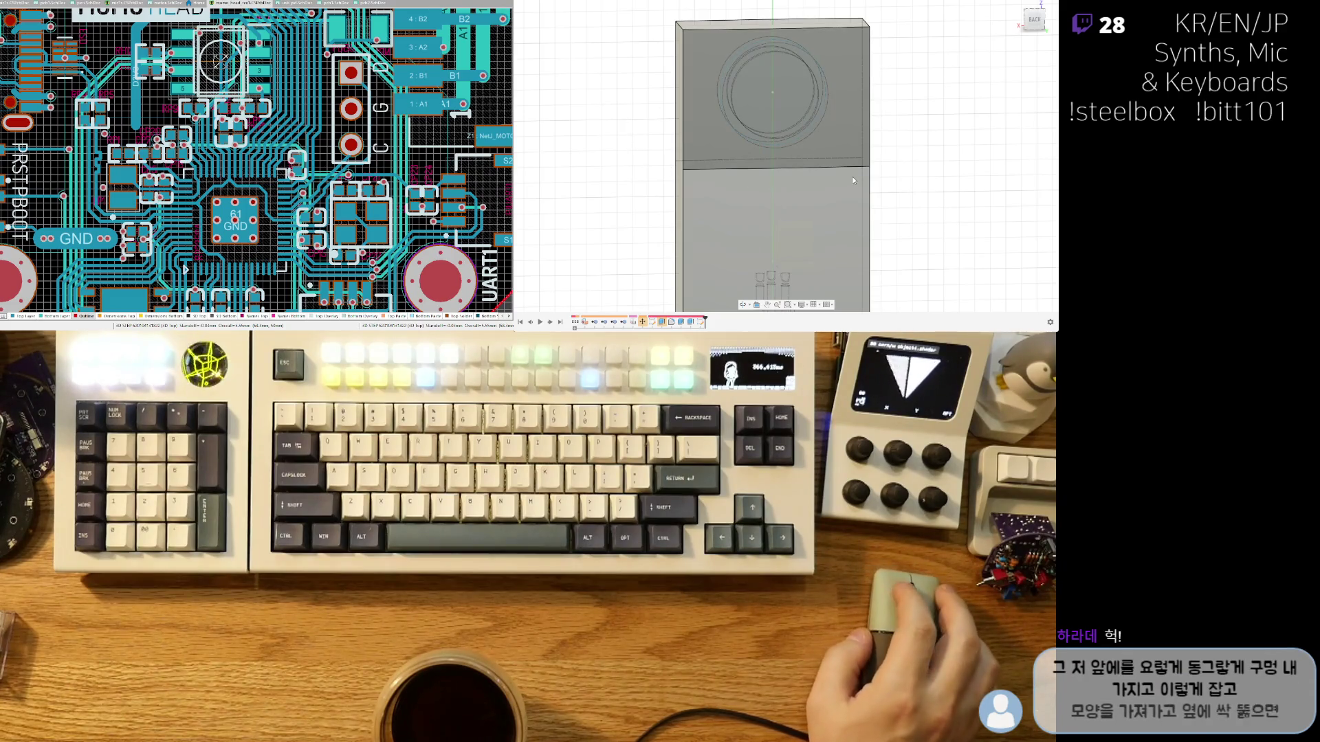
Square the view onto the back face of the enclosure.
{"action": "scroll", "coordinate": [843, 171], "scroll_direction": "up", "scroll_amount": 3}
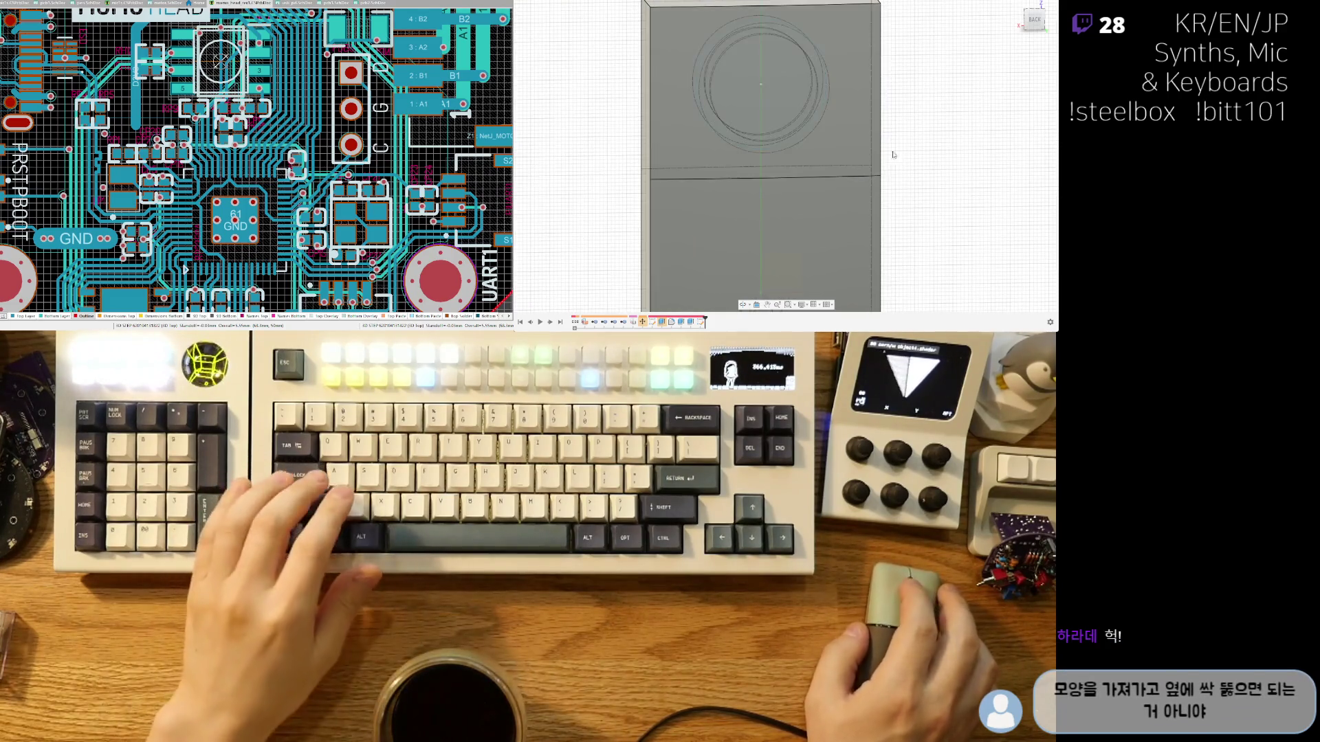
{"action": "middle_click_drag", "start_coordinate": [865, 176], "coordinate": [812, 187], "text": "shift"}
{"action": "left_click", "coordinate": [1030, 19]}
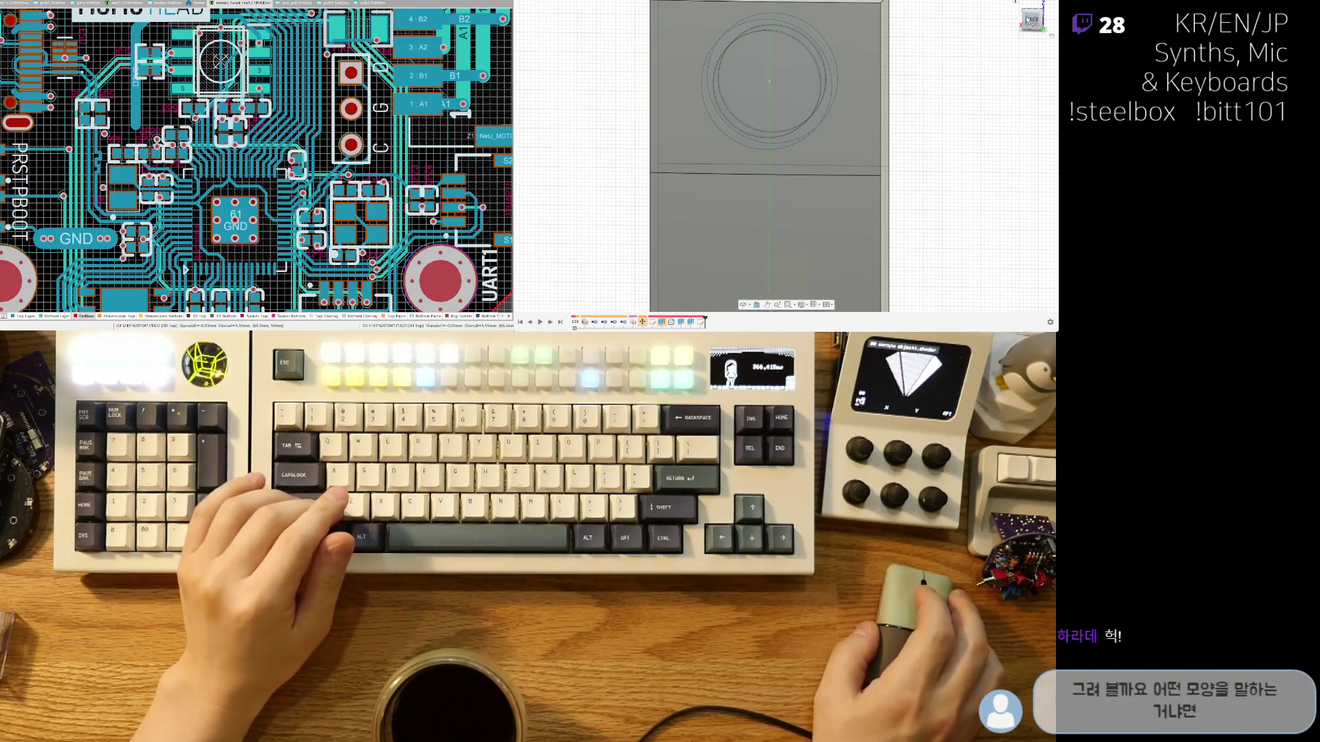
{"action": "scroll", "coordinate": [811, 105], "scroll_direction": "down", "scroll_amount": 2}
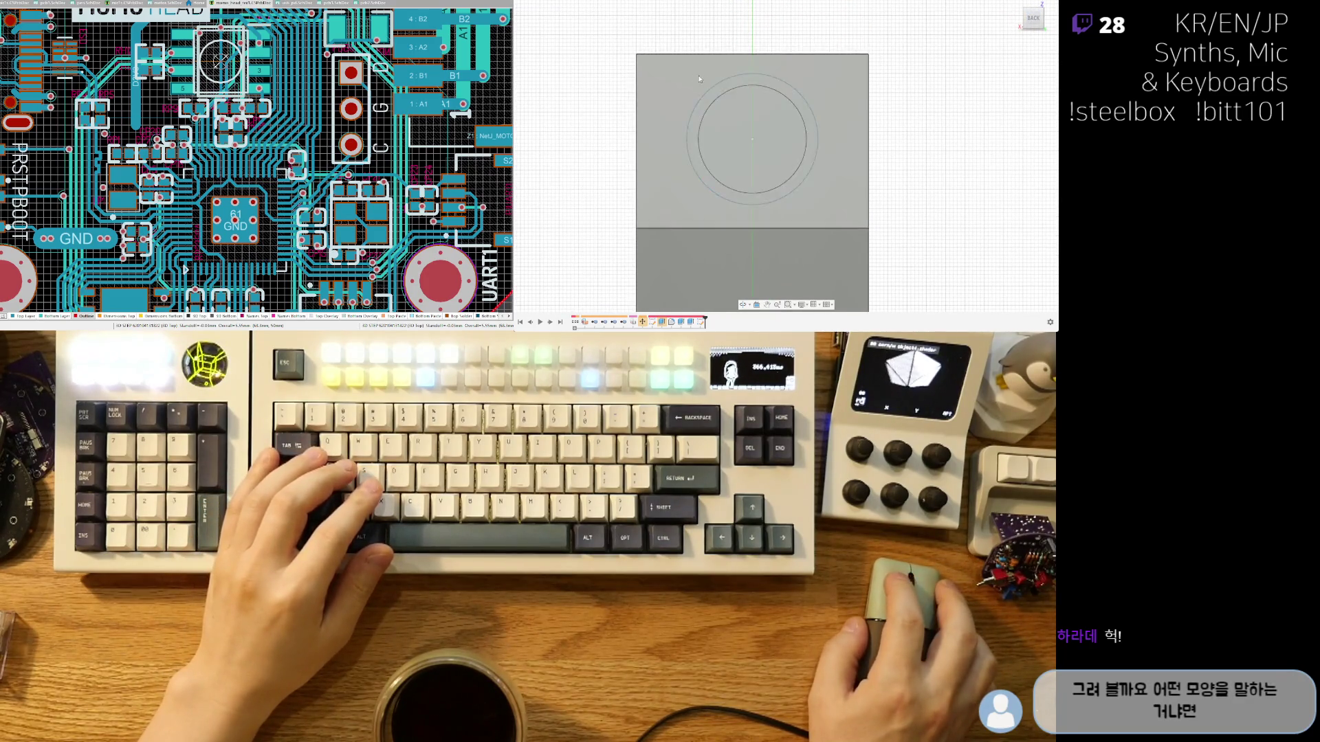
Sketch a thin rectangle from the face's top-left corner across the face.
{"action": "key", "text": "r"}
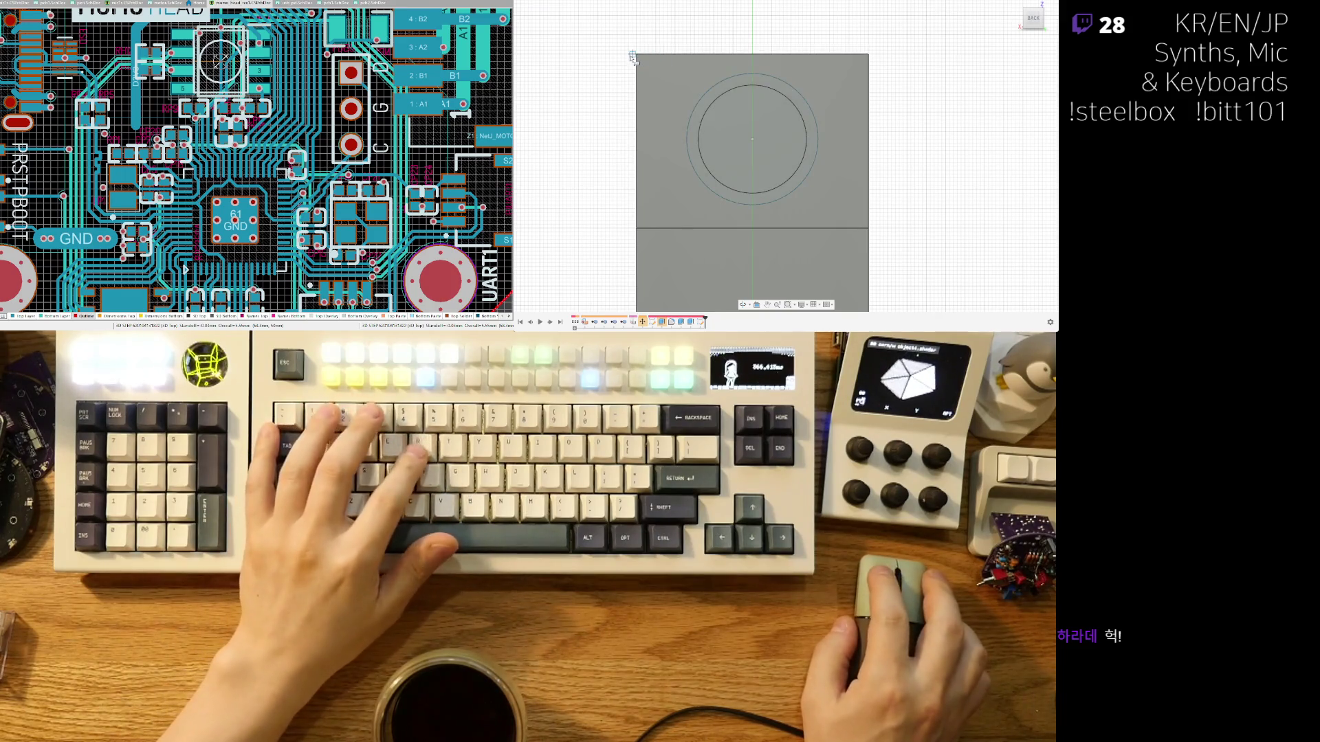
{"action": "left_click", "coordinate": [639, 58]}
{"action": "left_click", "coordinate": [868, 70]}
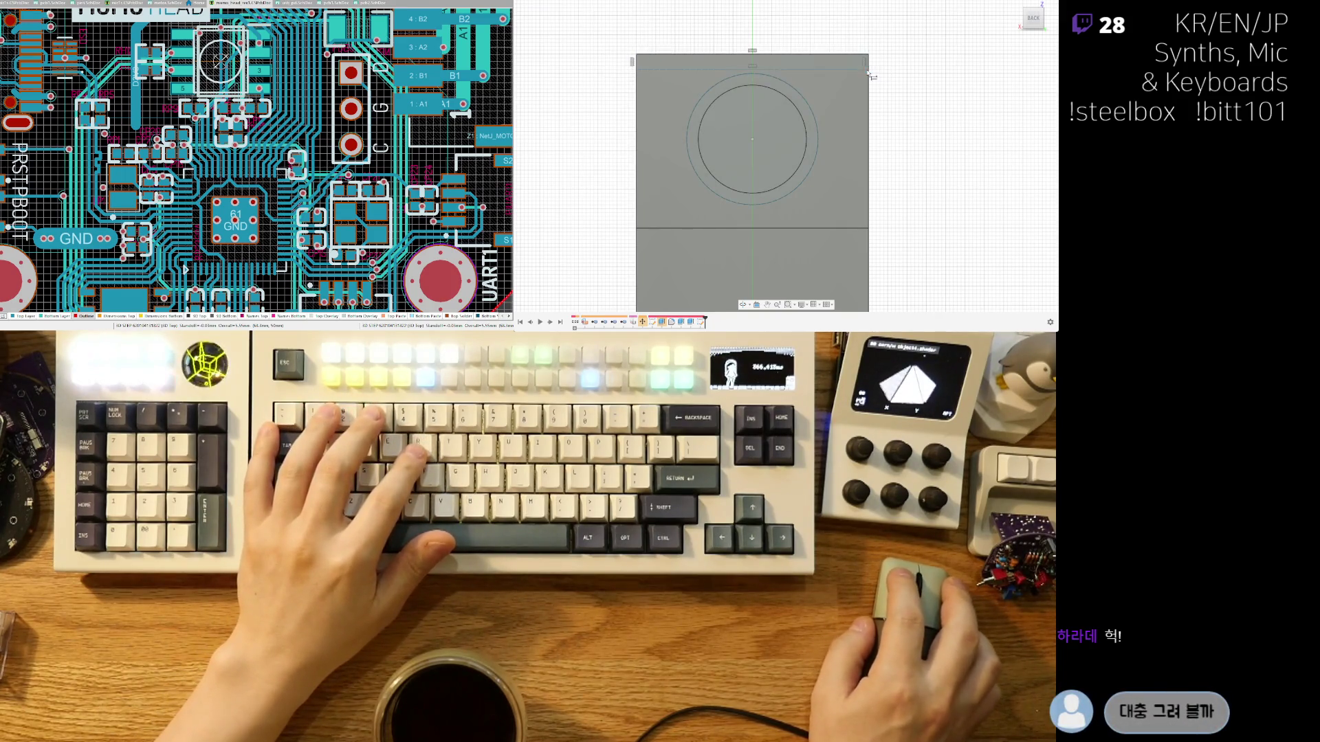
{"action": "key", "text": "Escape"}
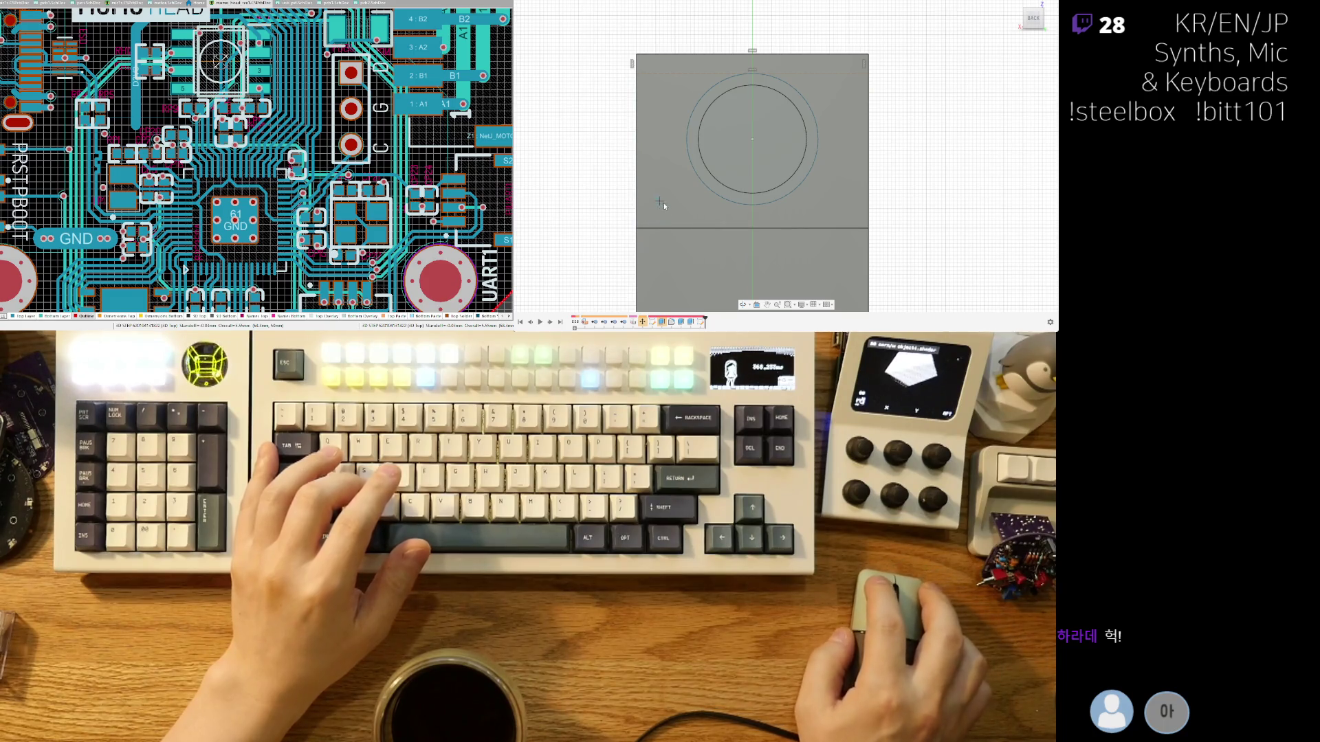
{"action": "key", "text": "Escape"}
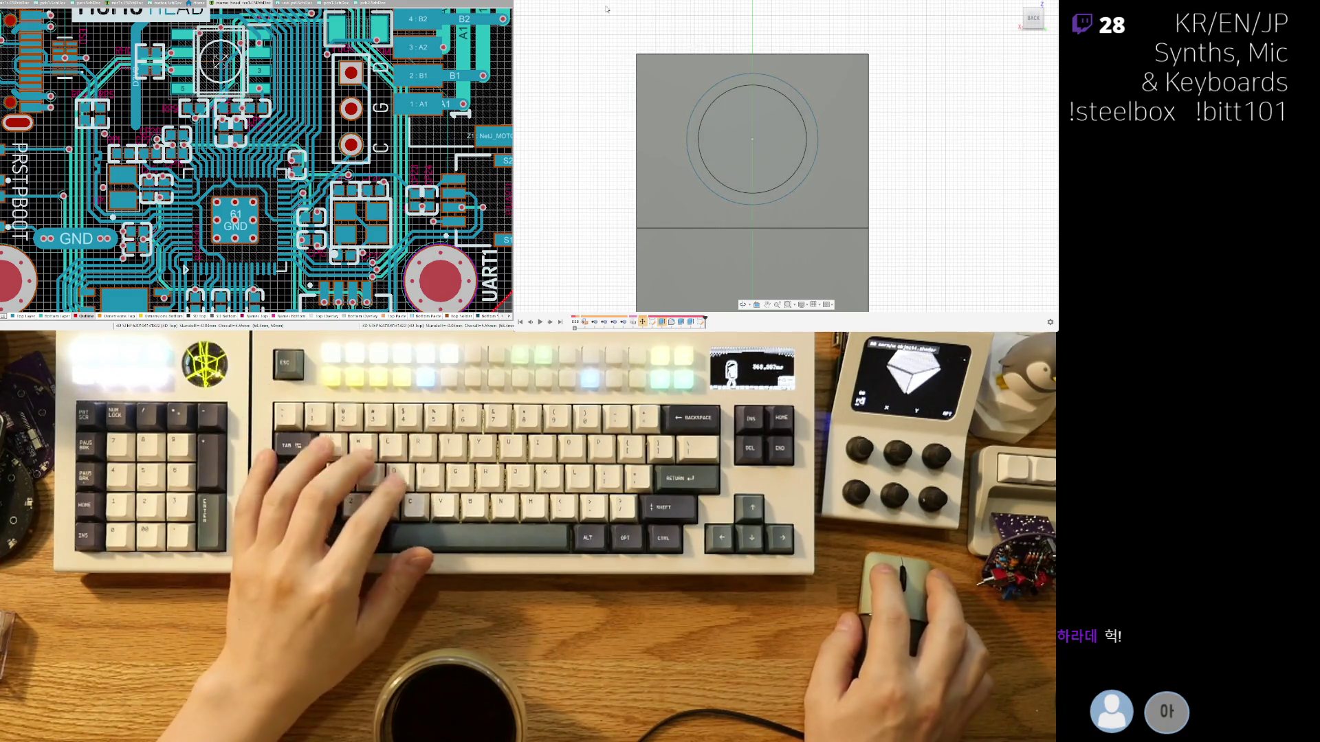
Add another thin rectangle along the top edge and view the sketch from the right.
{"action": "key", "text": "c"}
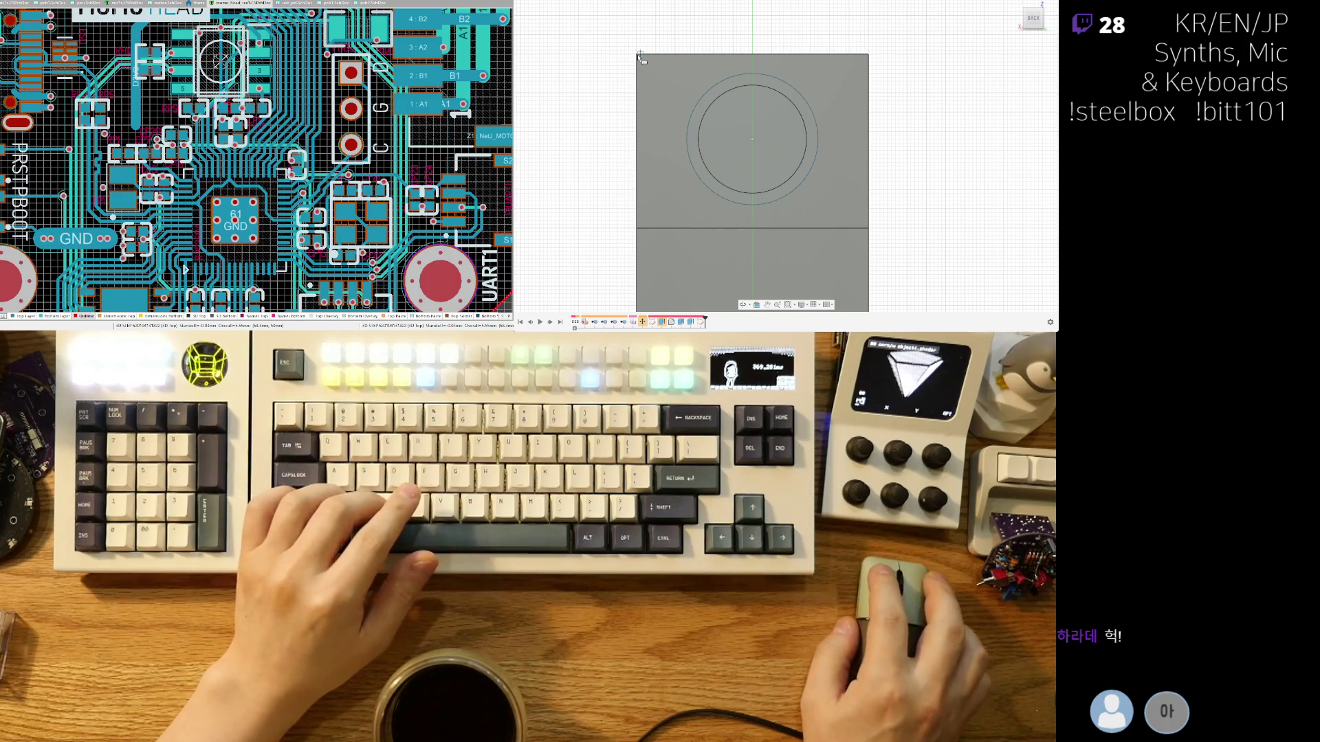
{"action": "left_click", "coordinate": [868, 76]}
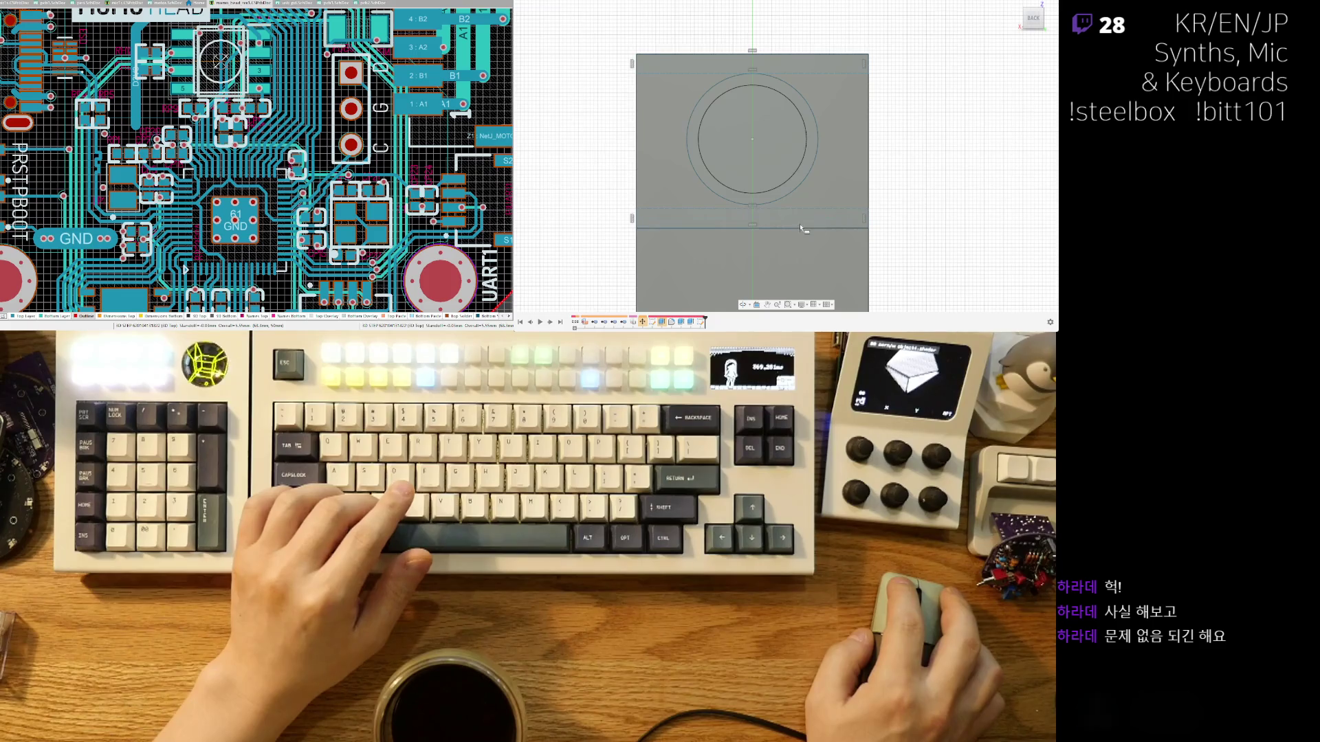
{"action": "scroll", "coordinate": [739, 150], "scroll_direction": "up", "scroll_amount": 2}
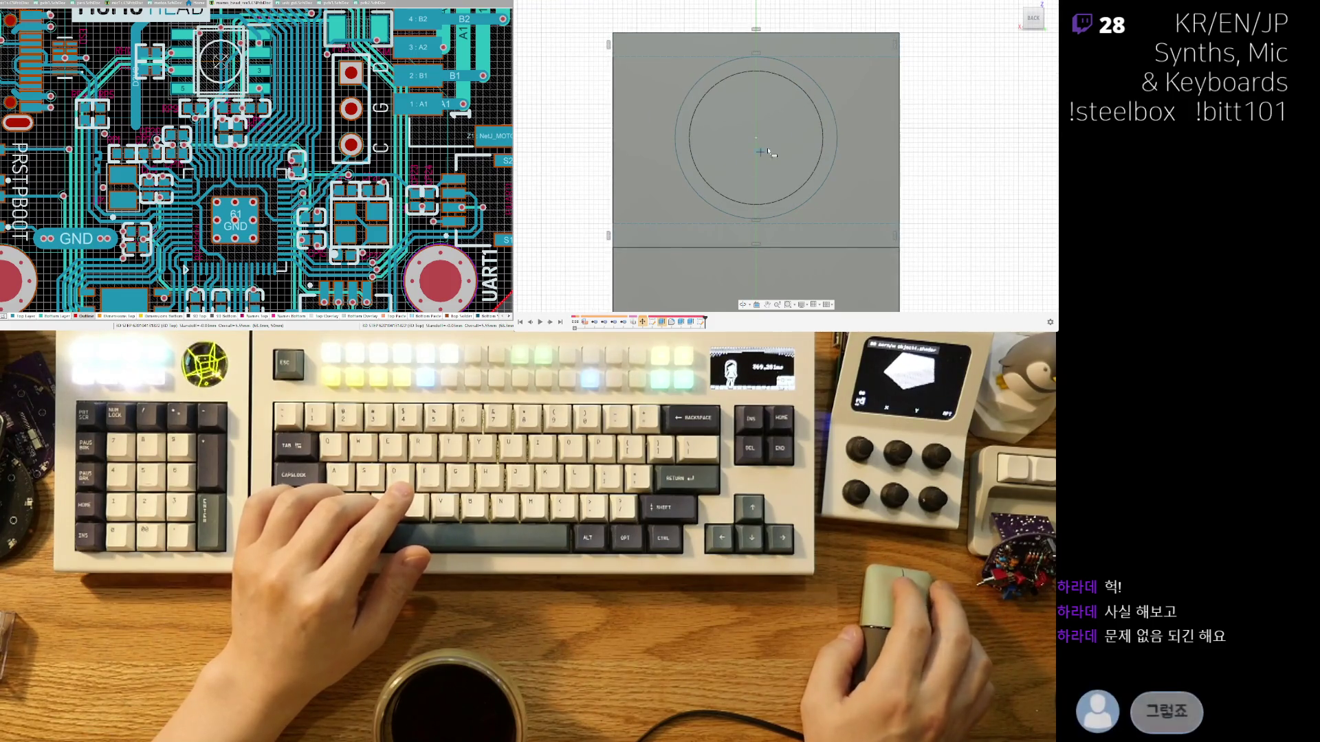
{"action": "left_click", "coordinate": [1021, 19]}
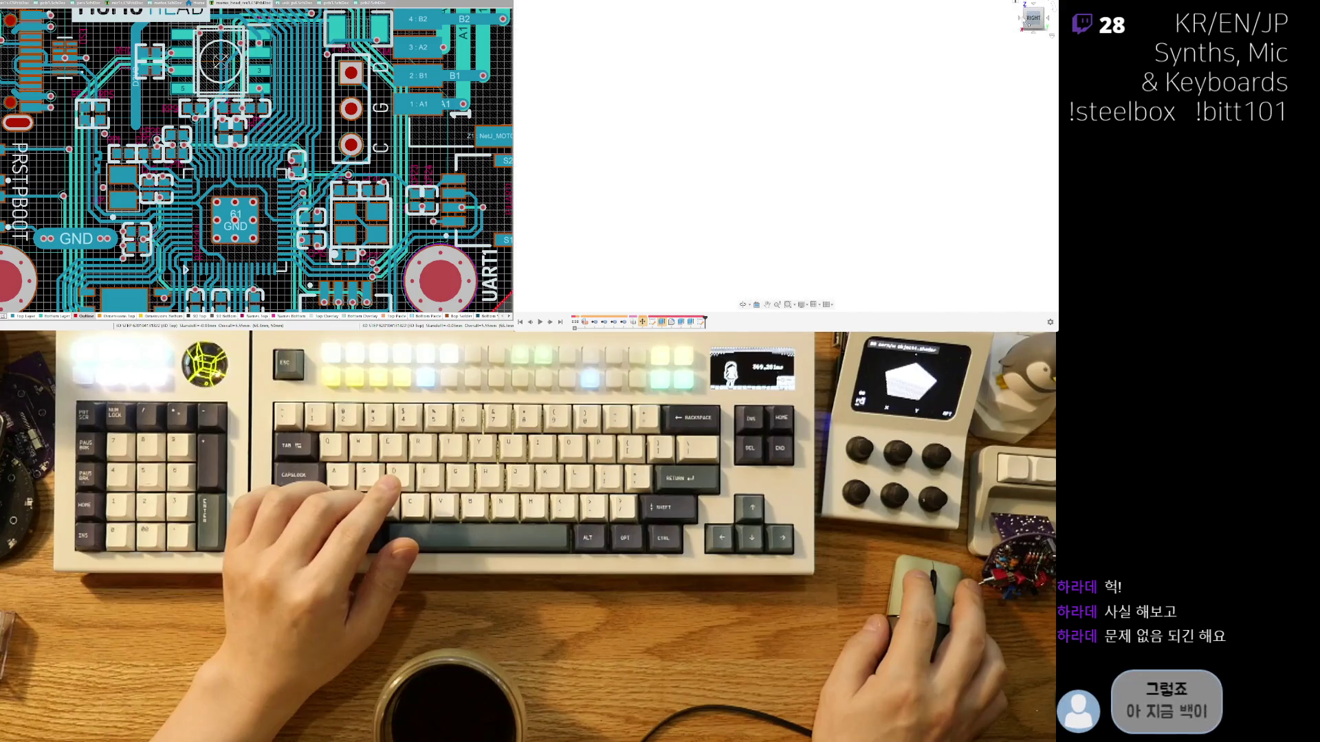
Switch to the front view and preview extruding the sketch profiles, then cancel.
{"action": "left_click", "coordinate": [1021, 21]}
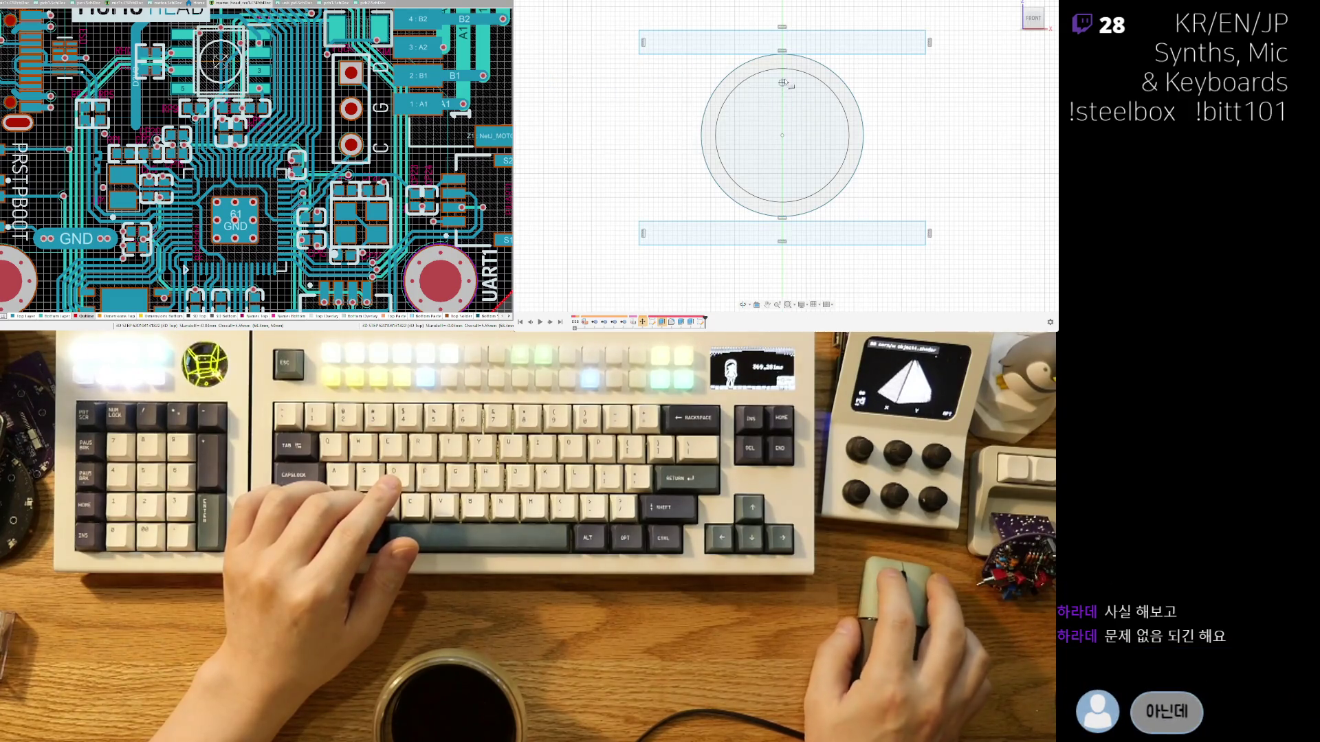
{"action": "scroll", "coordinate": [772, 64], "scroll_direction": "up", "scroll_amount": 2}
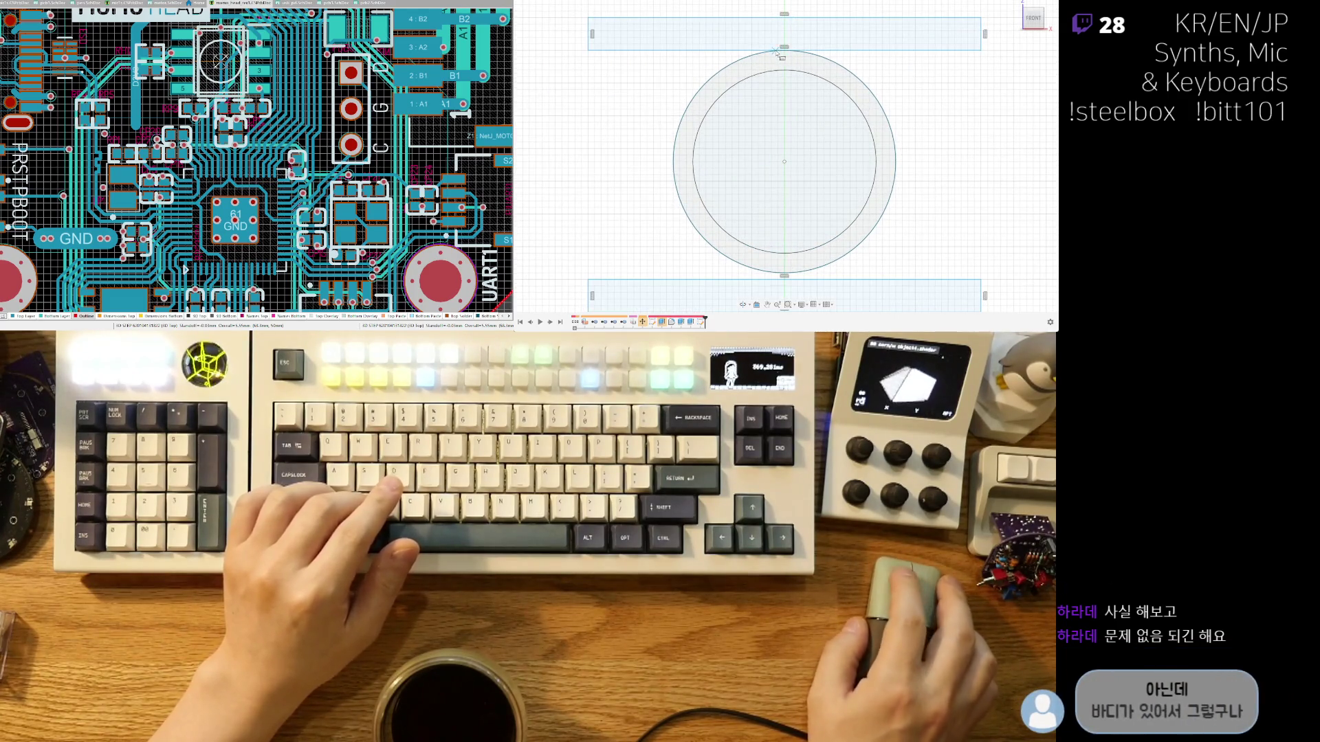
{"action": "scroll", "coordinate": [736, 75], "scroll_direction": "down", "scroll_amount": 2}
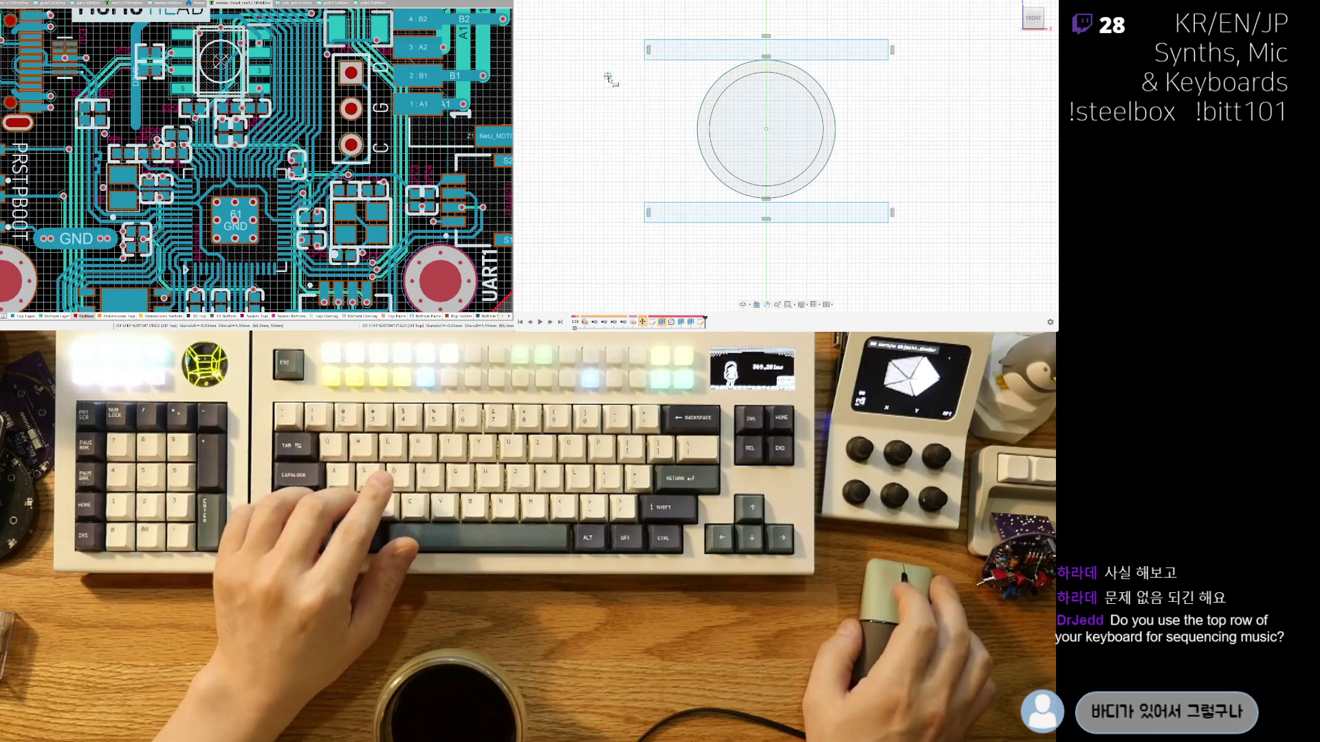
{"action": "key", "text": "c"}
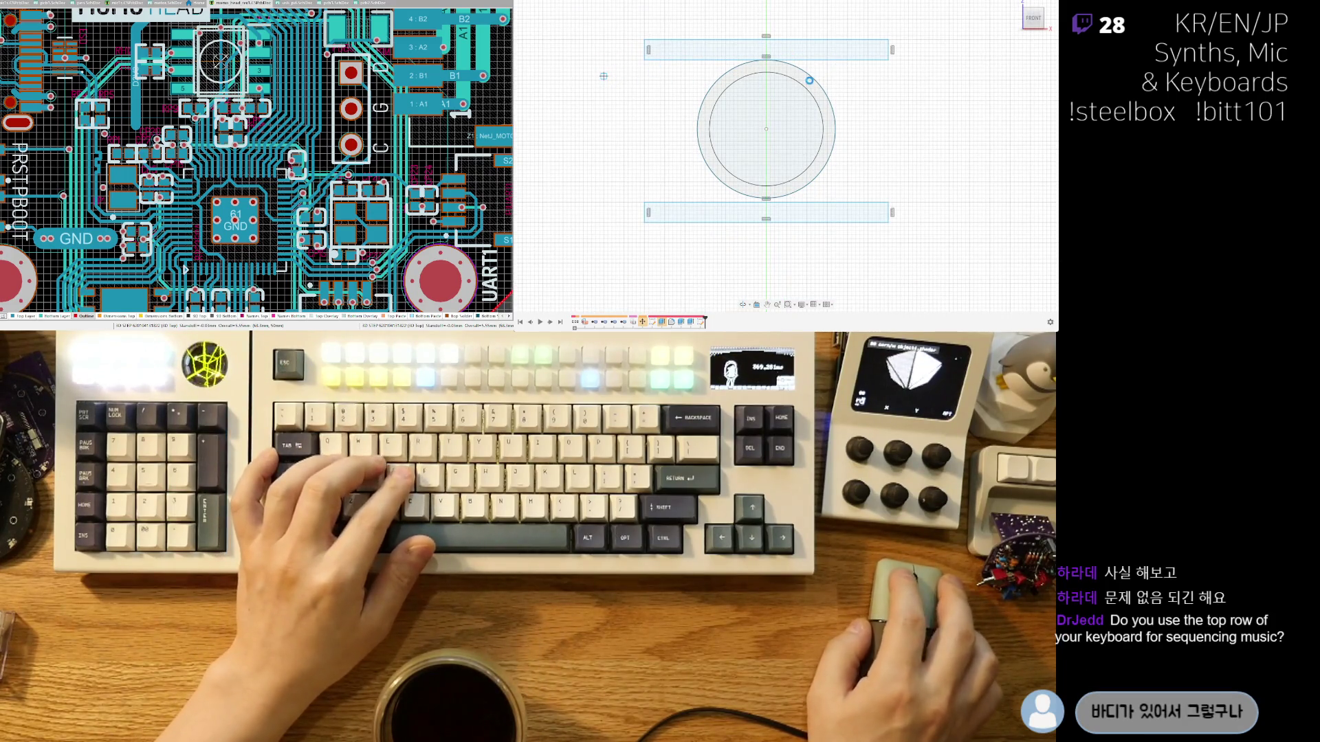
{"action": "key", "text": "e"}
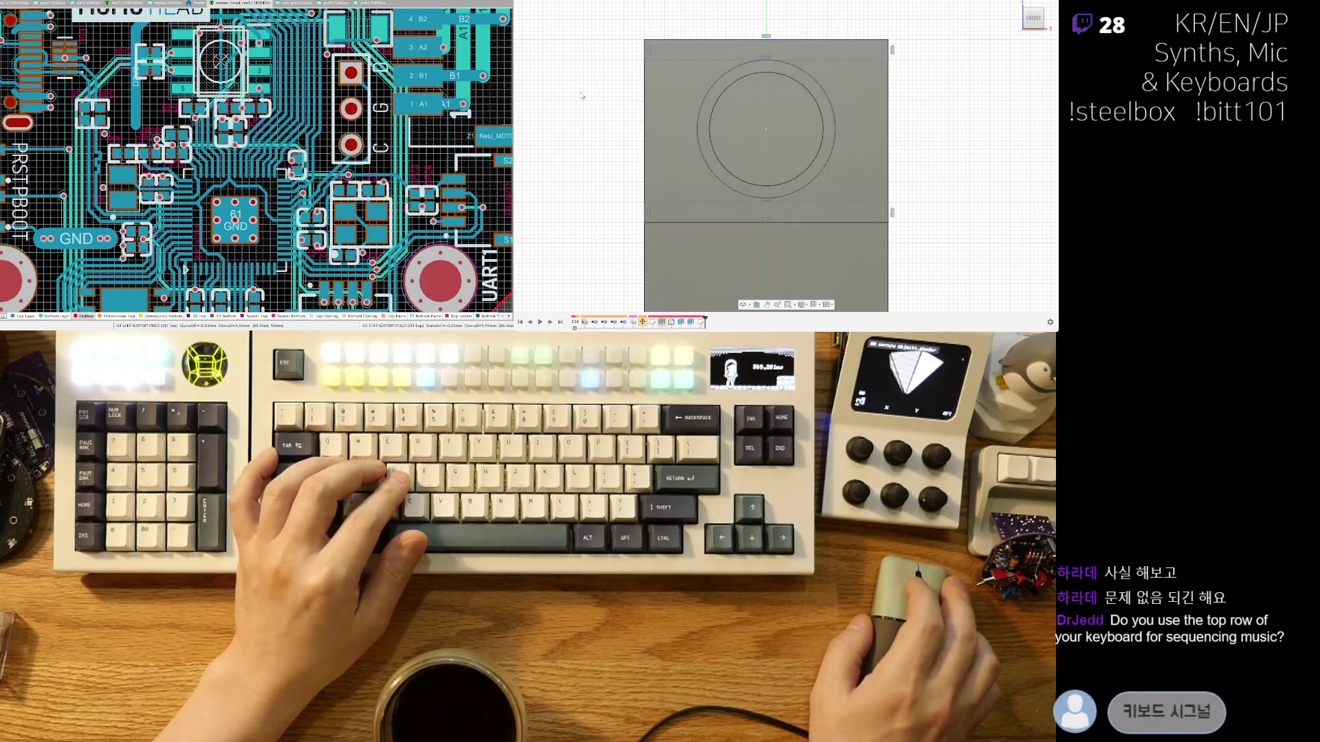
{"action": "key", "text": "Escape"}
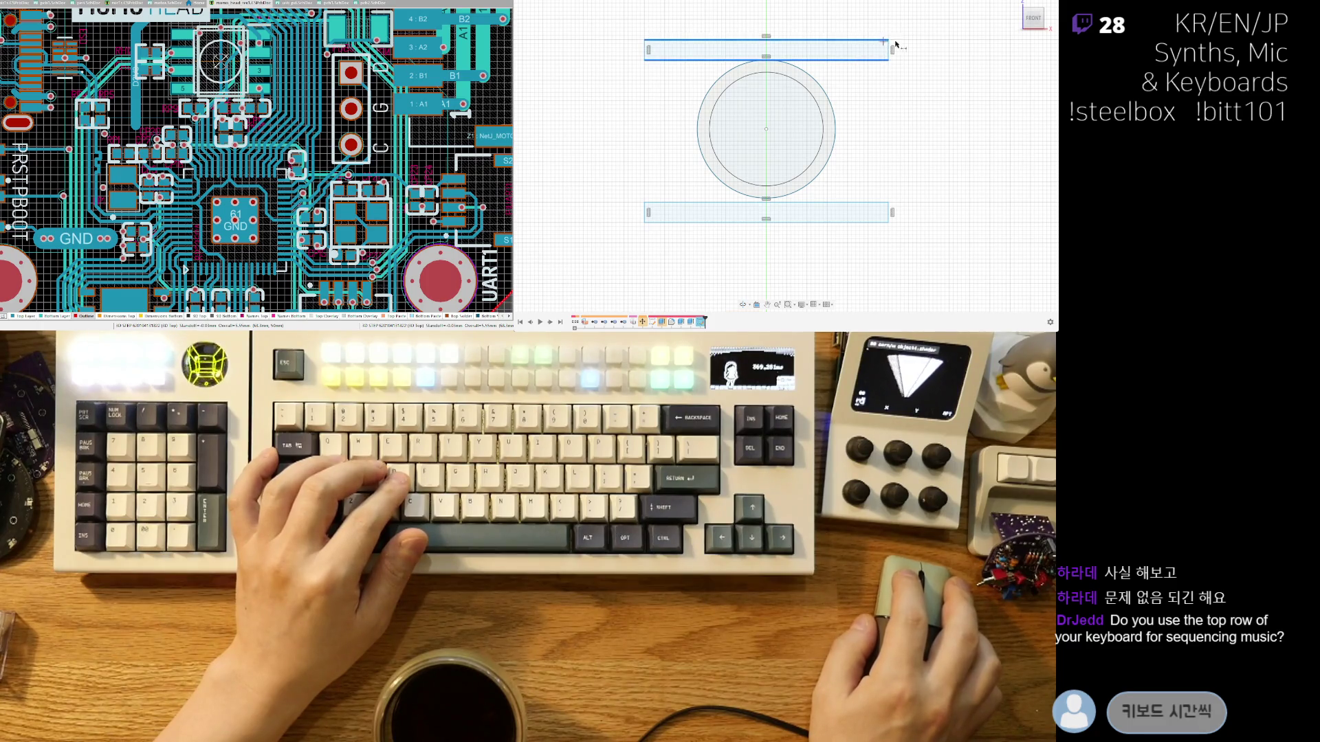
Fix the top rectangle's height and dimension the lower rectangle's height to 3.
{"action": "left_click", "coordinate": [916, 47]}
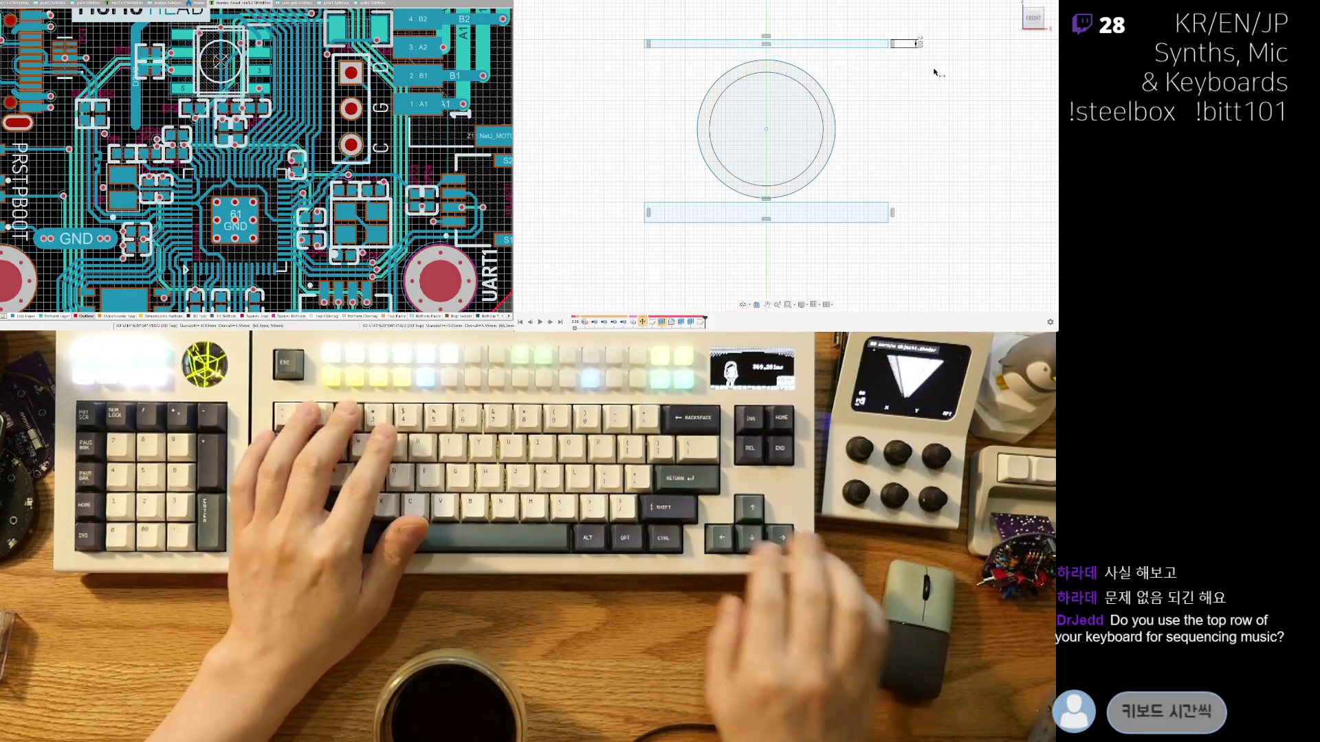
{"action": "left_click", "coordinate": [870, 204]}
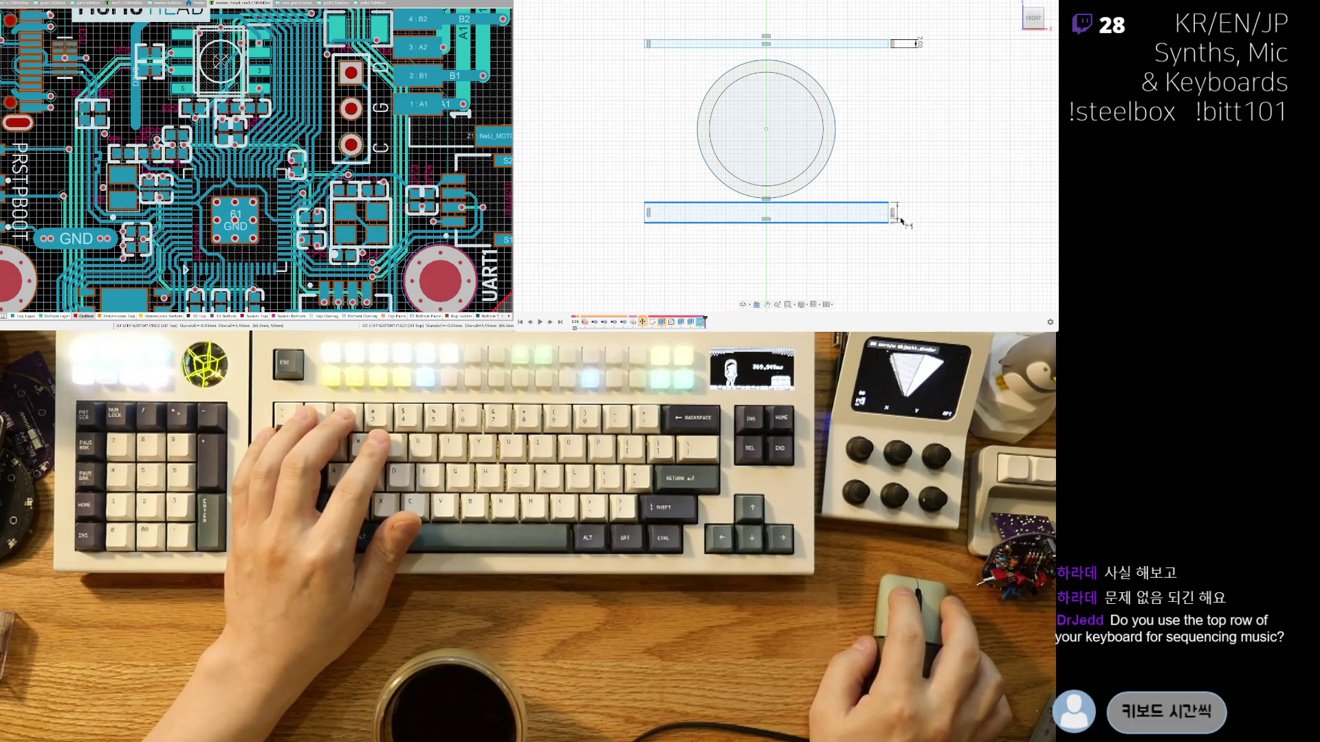
{"action": "left_click", "coordinate": [923, 213]}
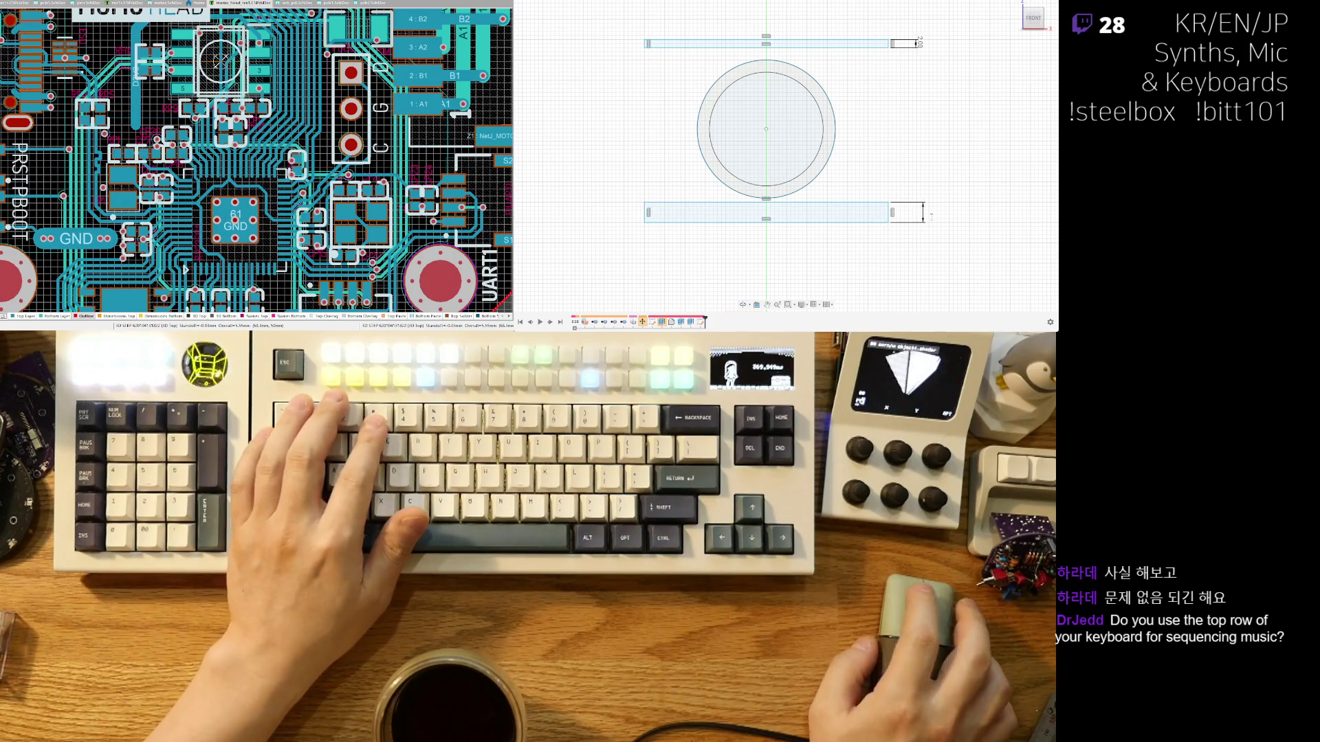
{"action": "type", "text": "3"}
{"action": "key", "text": "Return"}
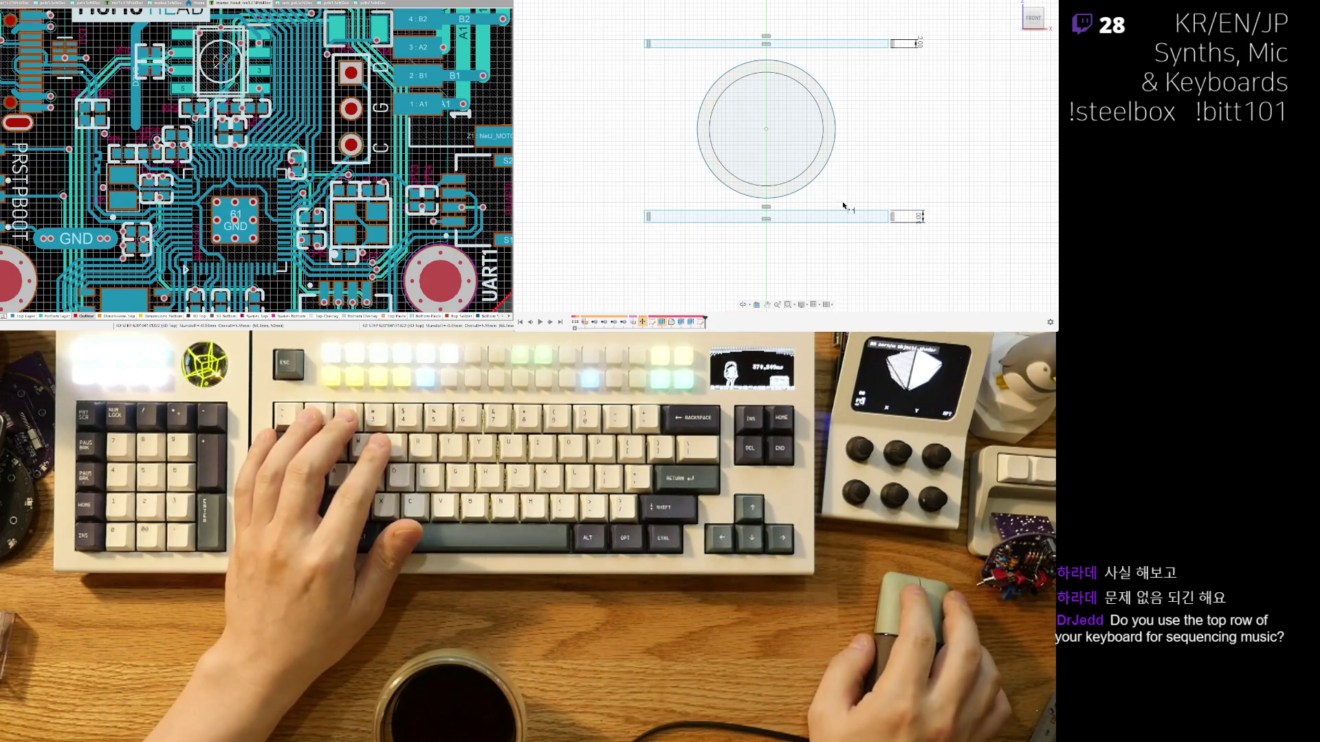
{"action": "scroll", "coordinate": [789, 204], "scroll_direction": "up", "scroll_amount": 2}
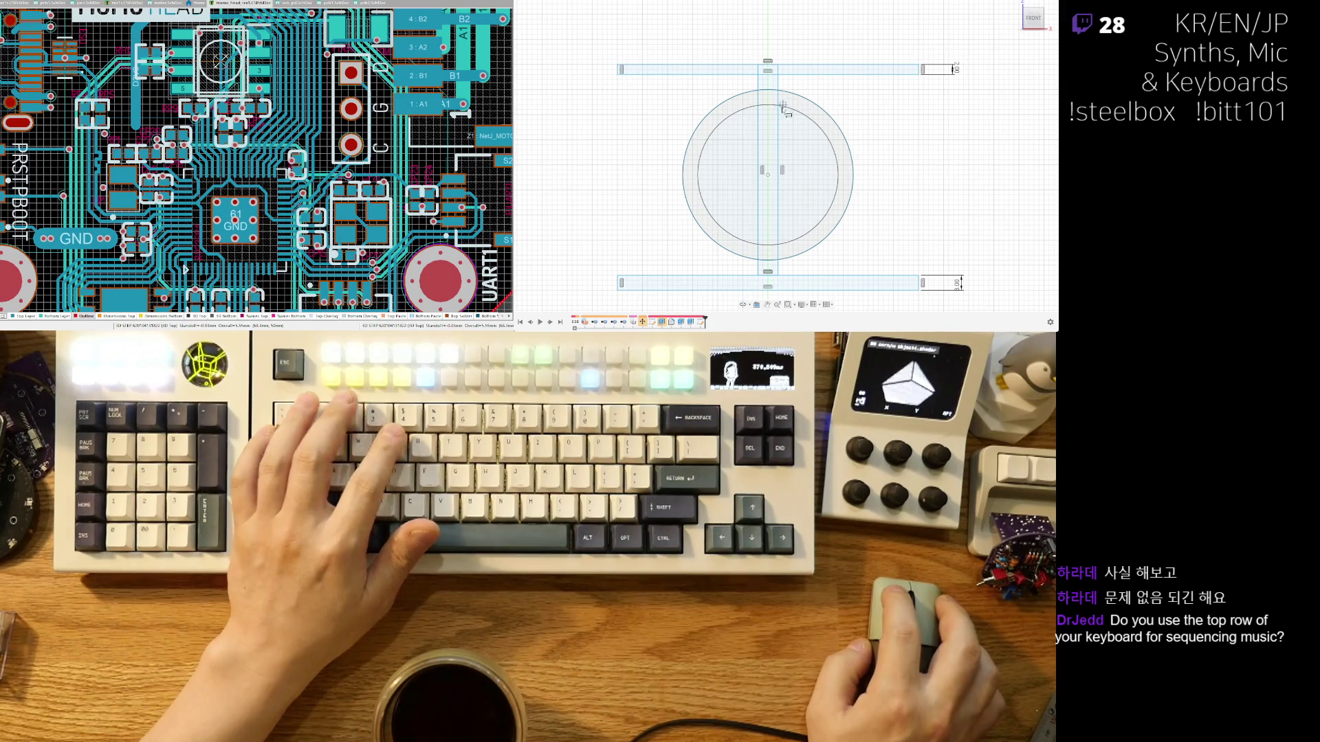
Check the region between the upper rectangle and the ring, then bring the lower rectangle into view.
{"action": "left_click", "coordinate": [768, 80]}
{"action": "scroll", "coordinate": [768, 80], "scroll_direction": "up", "scroll_amount": 2}
{"action": "key", "text": "Escape"}
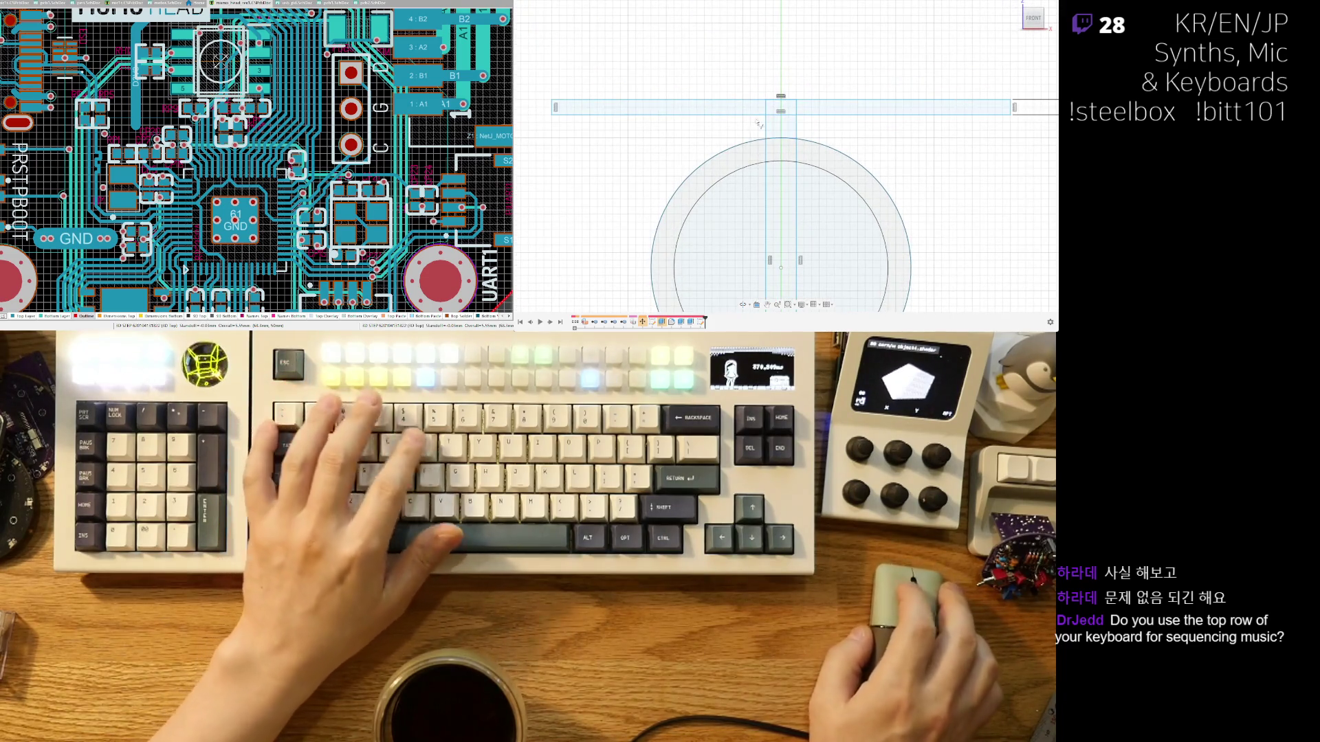
{"action": "scroll", "coordinate": [798, 111], "scroll_direction": "down", "scroll_amount": 2}
{"action": "mouse_move", "coordinate": [798, 111]}
{"action": "left_mouse_down"}
{"action": "mouse_move", "coordinate": [778, 186]}
{"action": "mouse_move", "coordinate": [775, 55]}
{"action": "left_mouse_up"}
Select the T-shaped profile above the ring to verify it, then reframe the sketch.
{"action": "scroll", "coordinate": [780, 55], "scroll_direction": "up", "scroll_amount": 5}
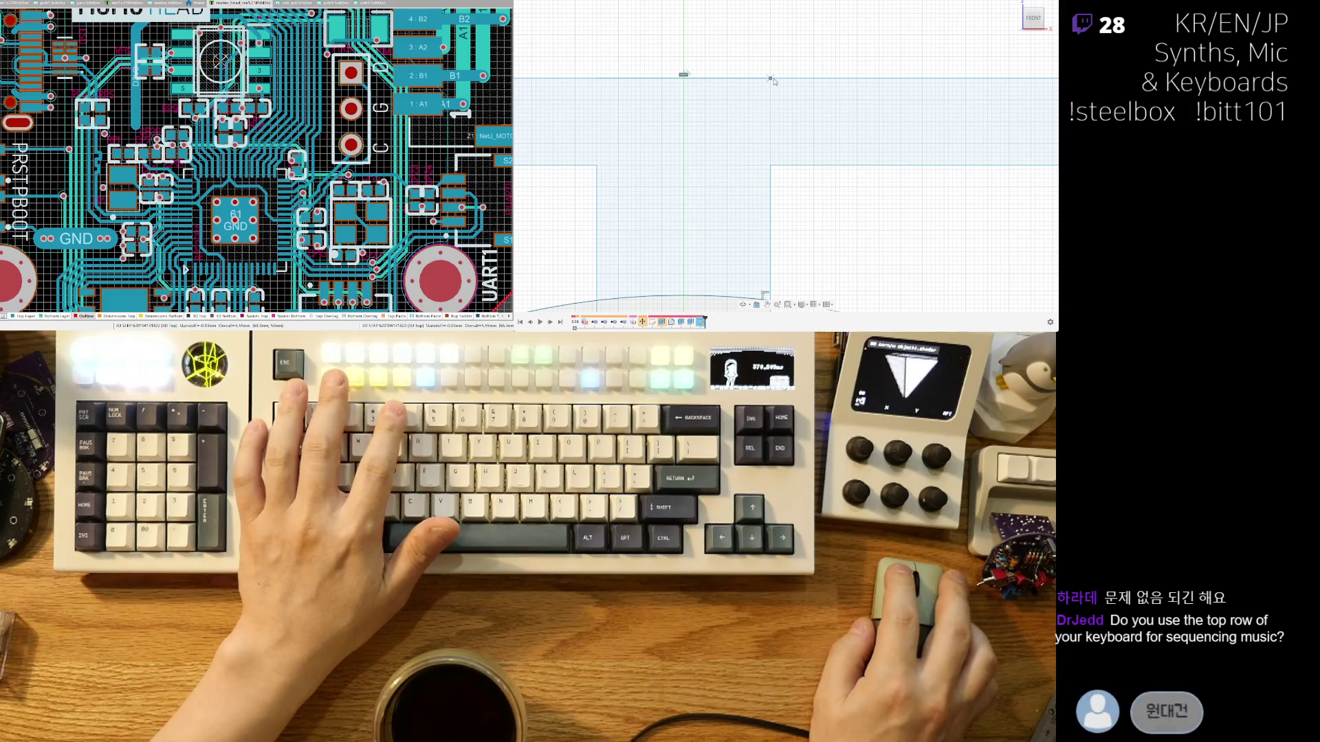
{"action": "scroll", "coordinate": [797, 103], "scroll_direction": "down", "scroll_amount": 5}
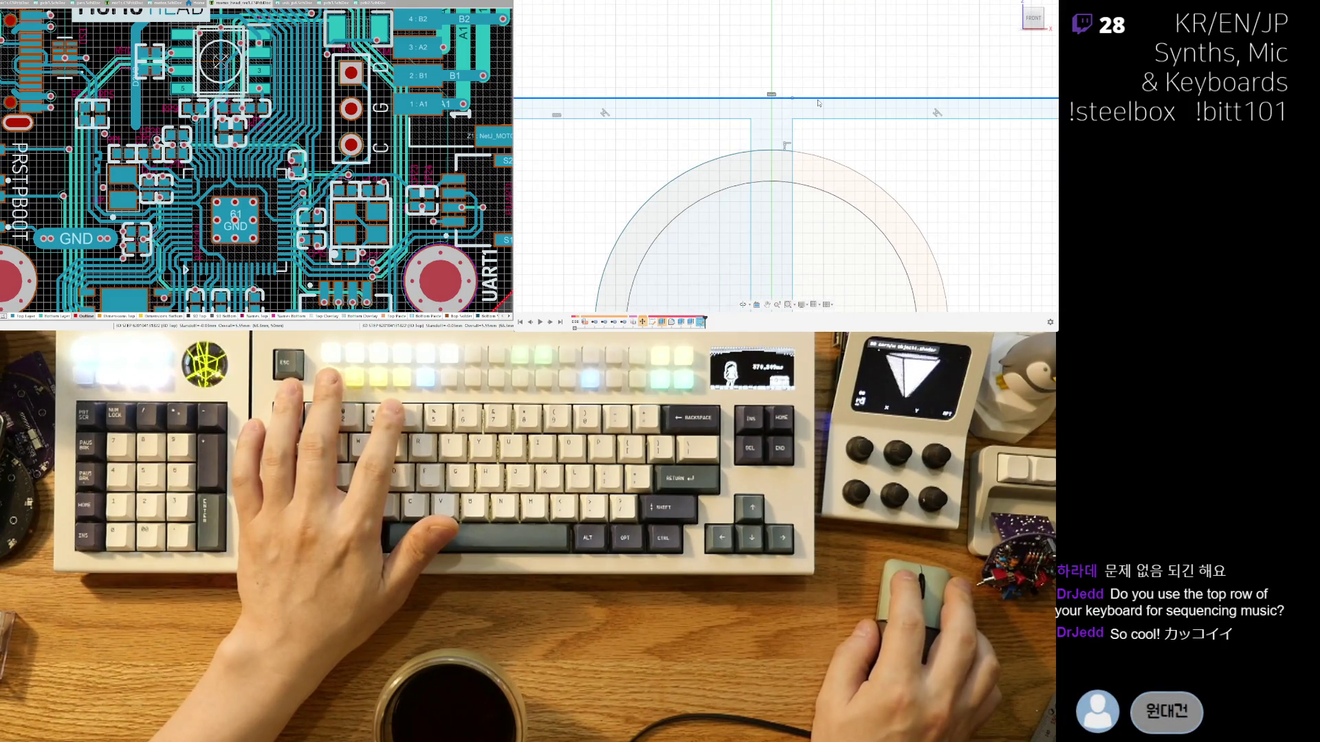
{"action": "scroll", "coordinate": [825, 93], "scroll_direction": "down", "scroll_amount": 2}
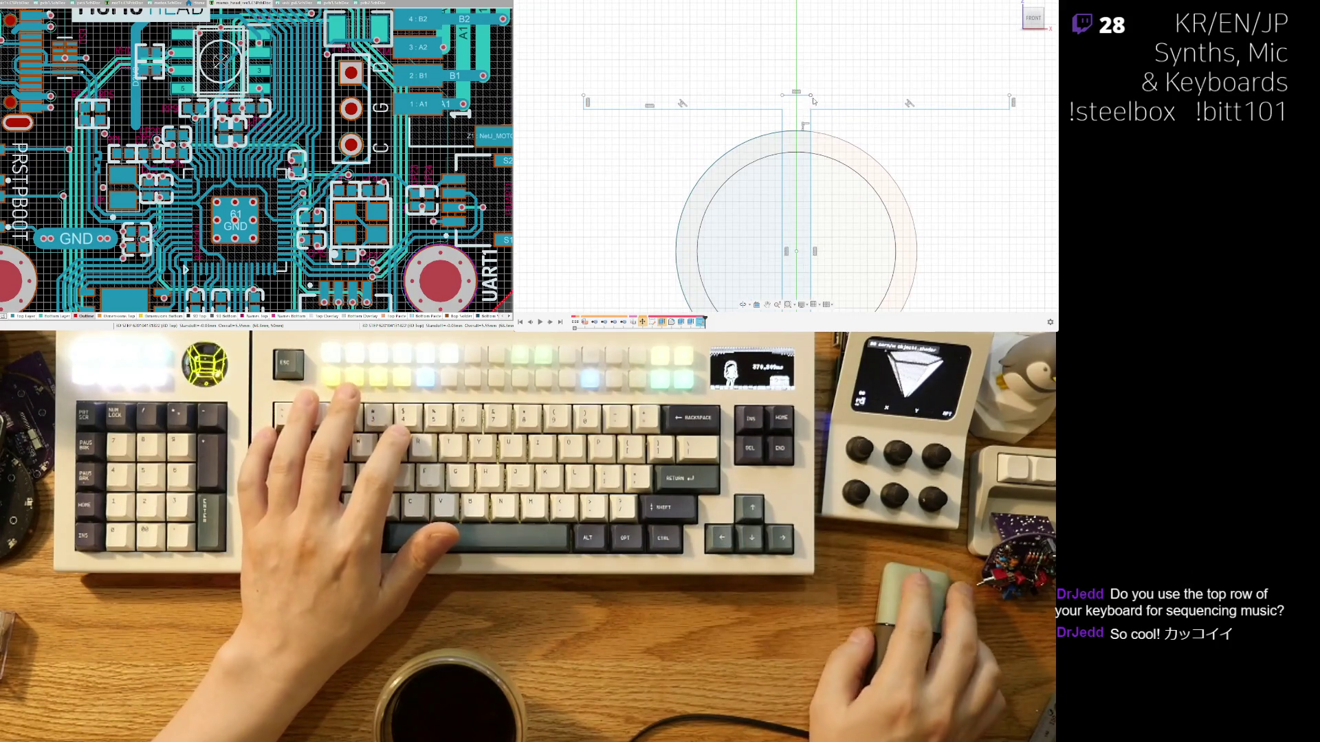
{"action": "left_click", "coordinate": [779, 108]}
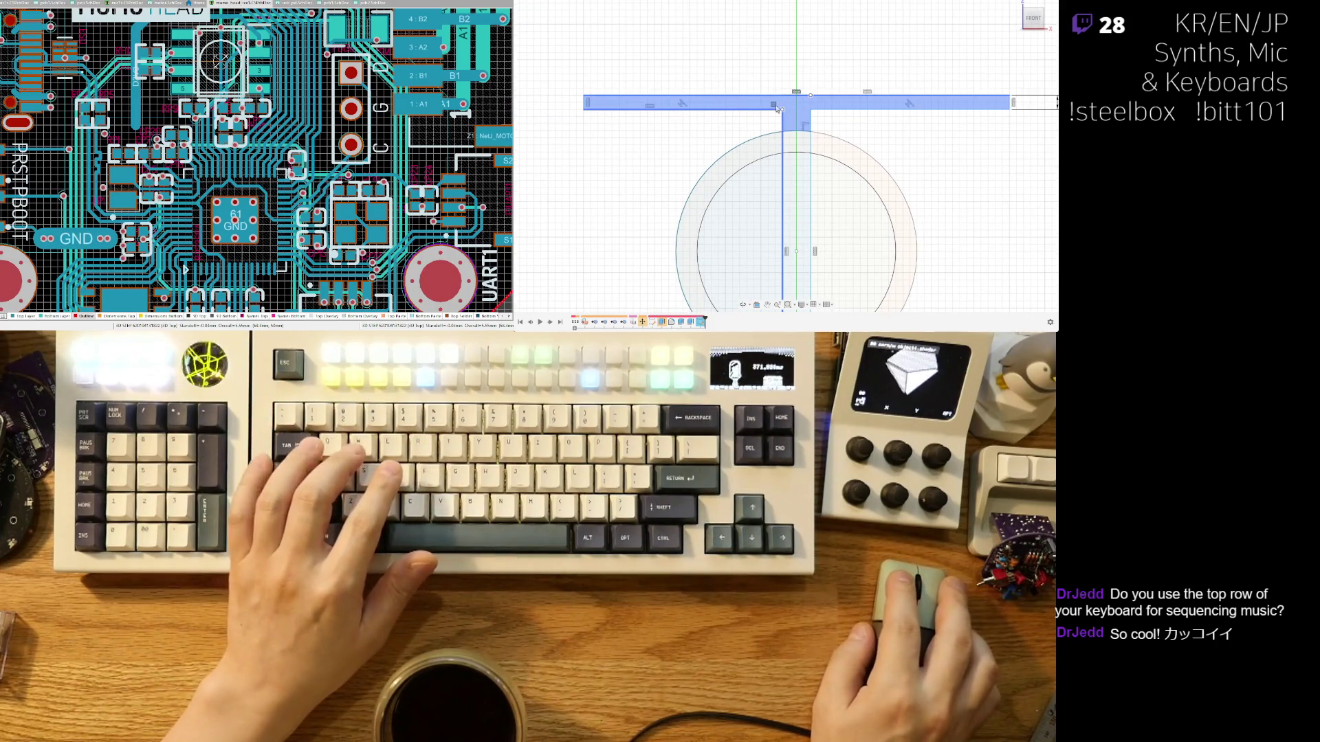
{"action": "key", "text": "Escape"}
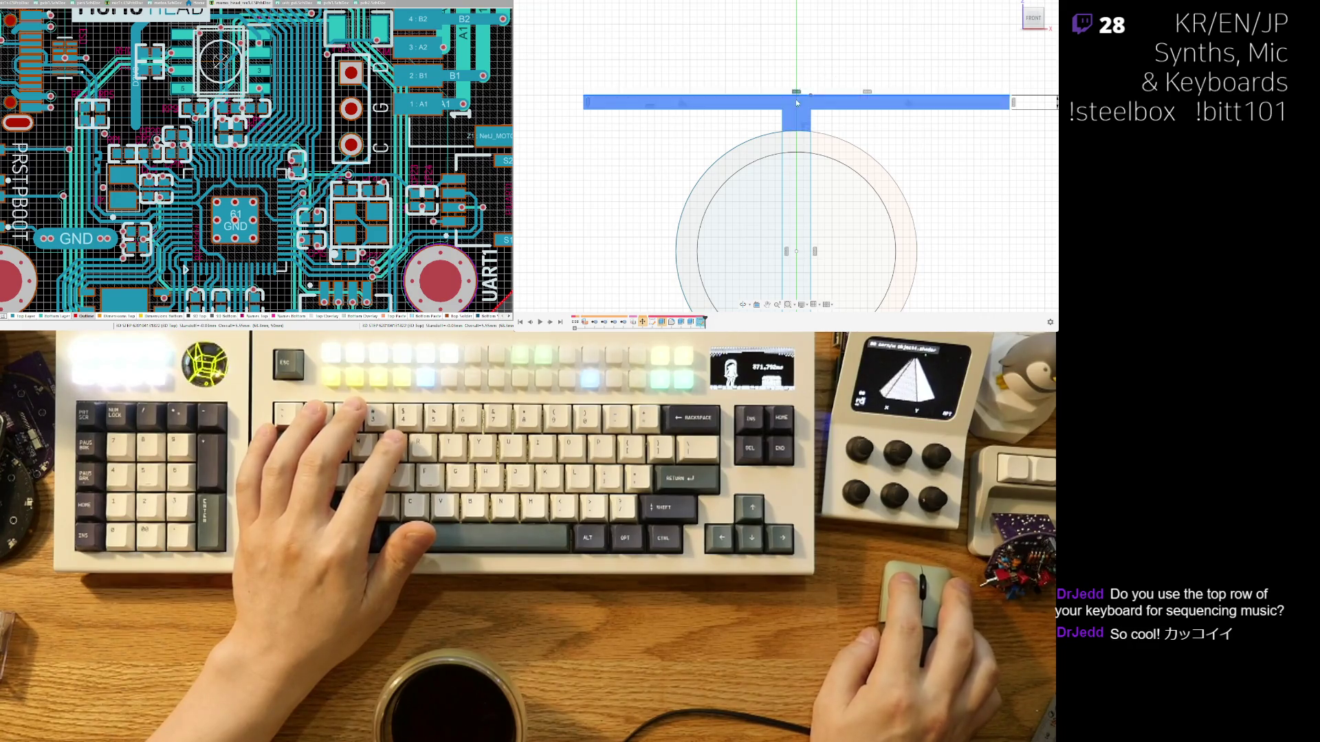
{"action": "scroll", "coordinate": [796, 103], "scroll_direction": "up", "scroll_amount": 2}
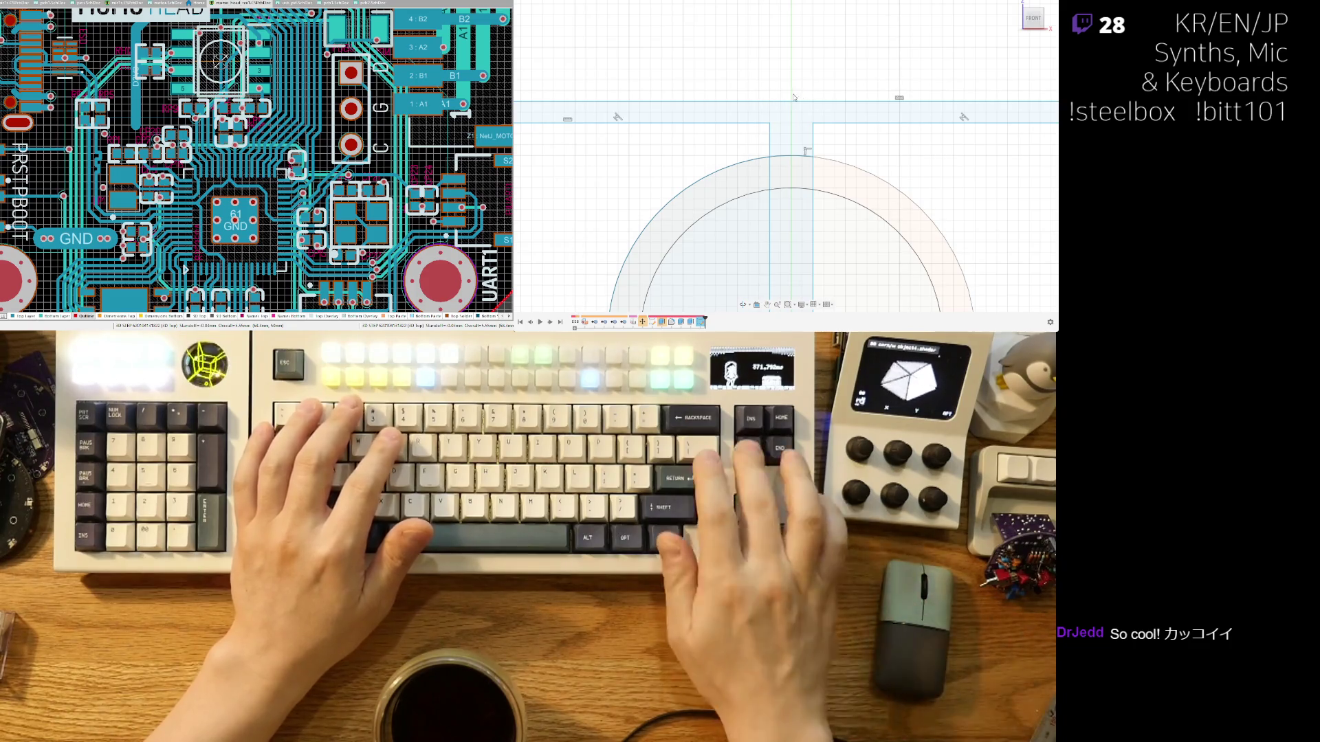
{"action": "scroll", "coordinate": [811, 122], "scroll_direction": "down", "scroll_amount": 3}
{"action": "scroll", "coordinate": [756, 199], "scroll_direction": "down", "scroll_amount": 2}
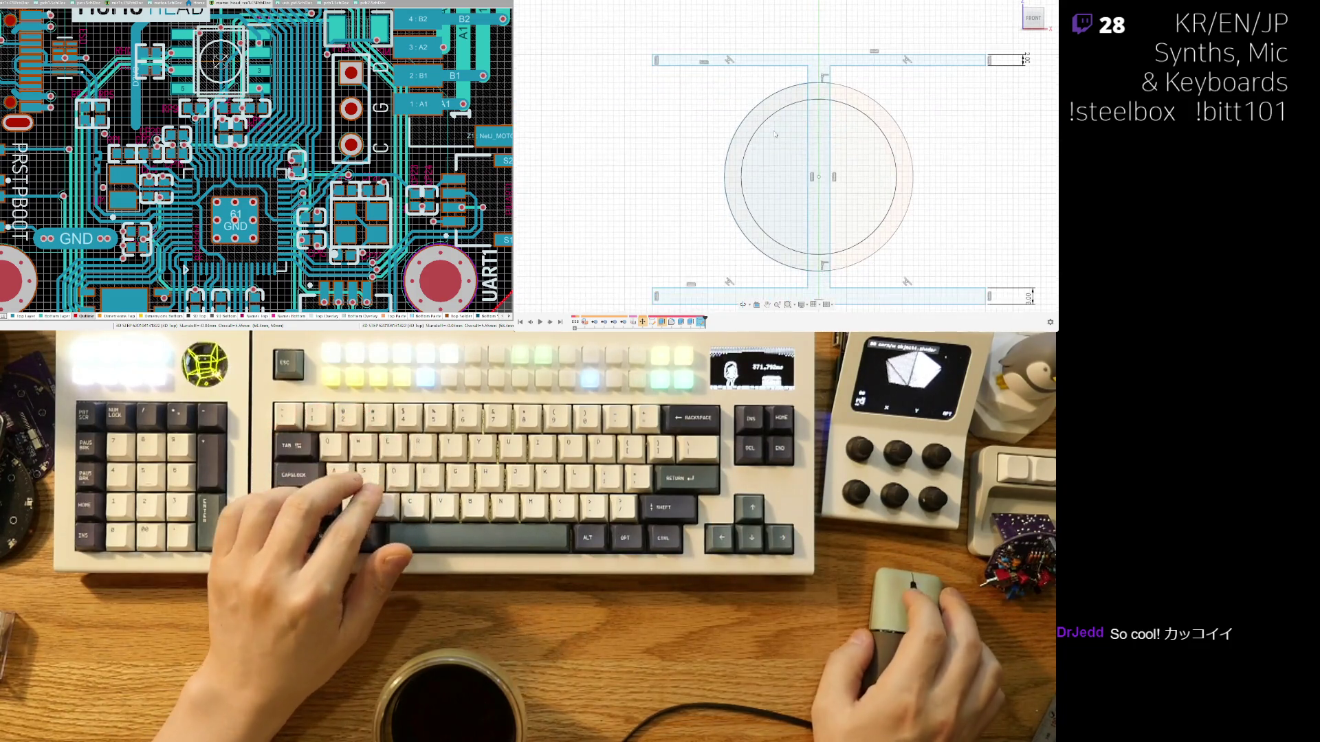
{"action": "scroll", "coordinate": [812, 210], "scroll_direction": "up", "scroll_amount": 3}
{"action": "middle_click_drag", "start_coordinate": [812, 210], "coordinate": [814, 175]}
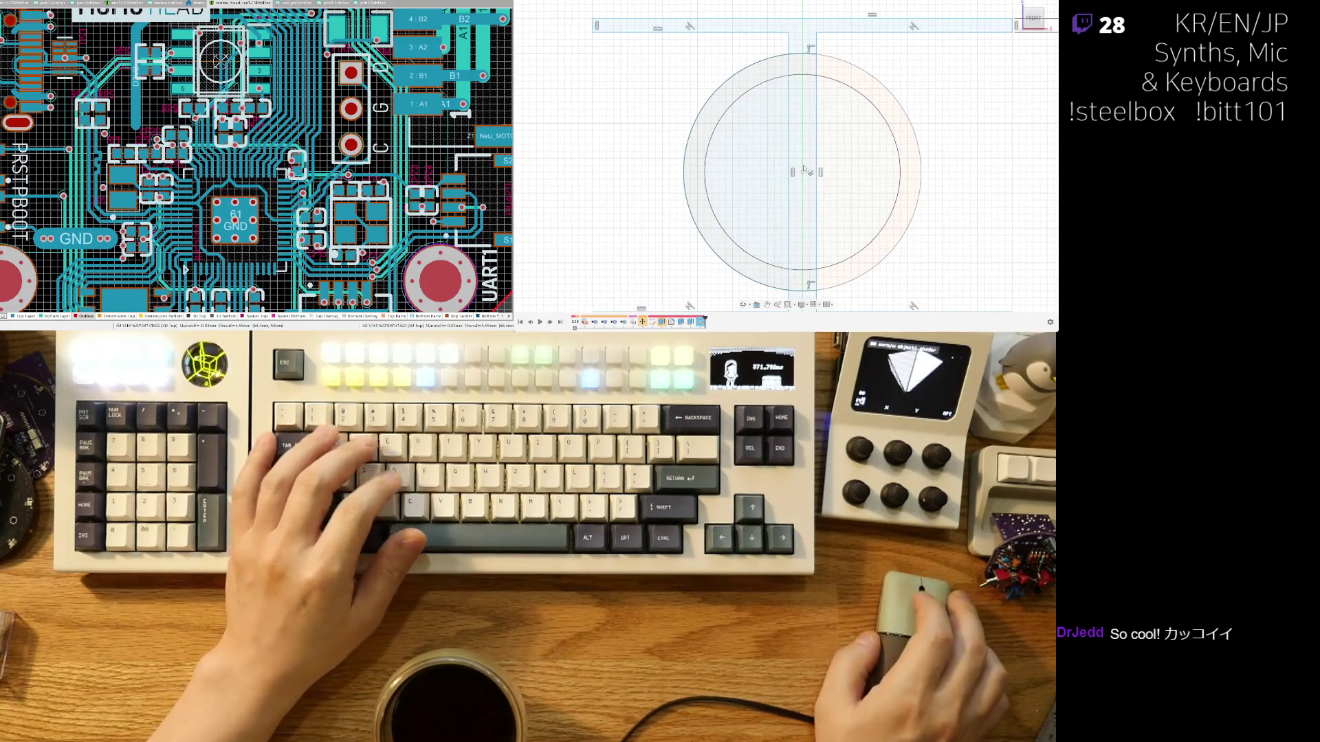
Draw a circle at the ring's centre with a 35 mm diameter.
{"action": "key", "text": "c"}
{"action": "left_click", "coordinate": [801, 172]}
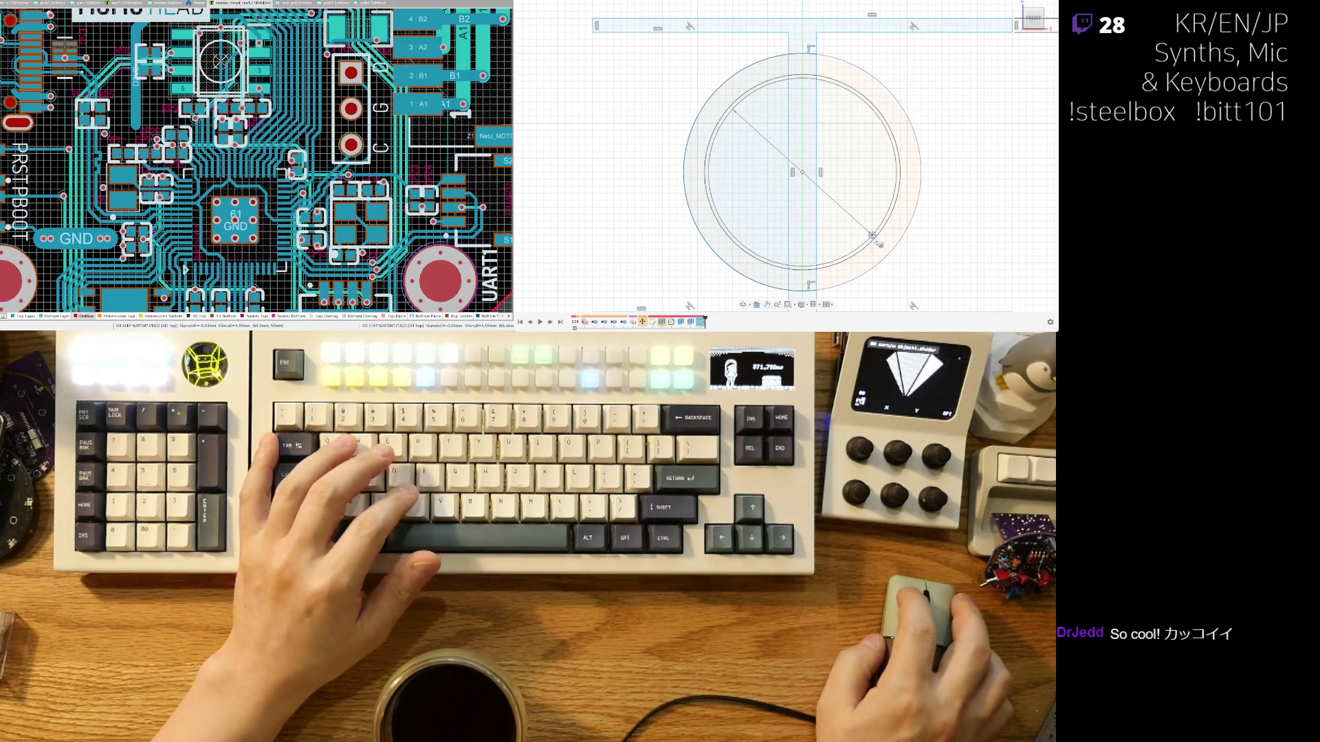
{"action": "type", "text": "40"}
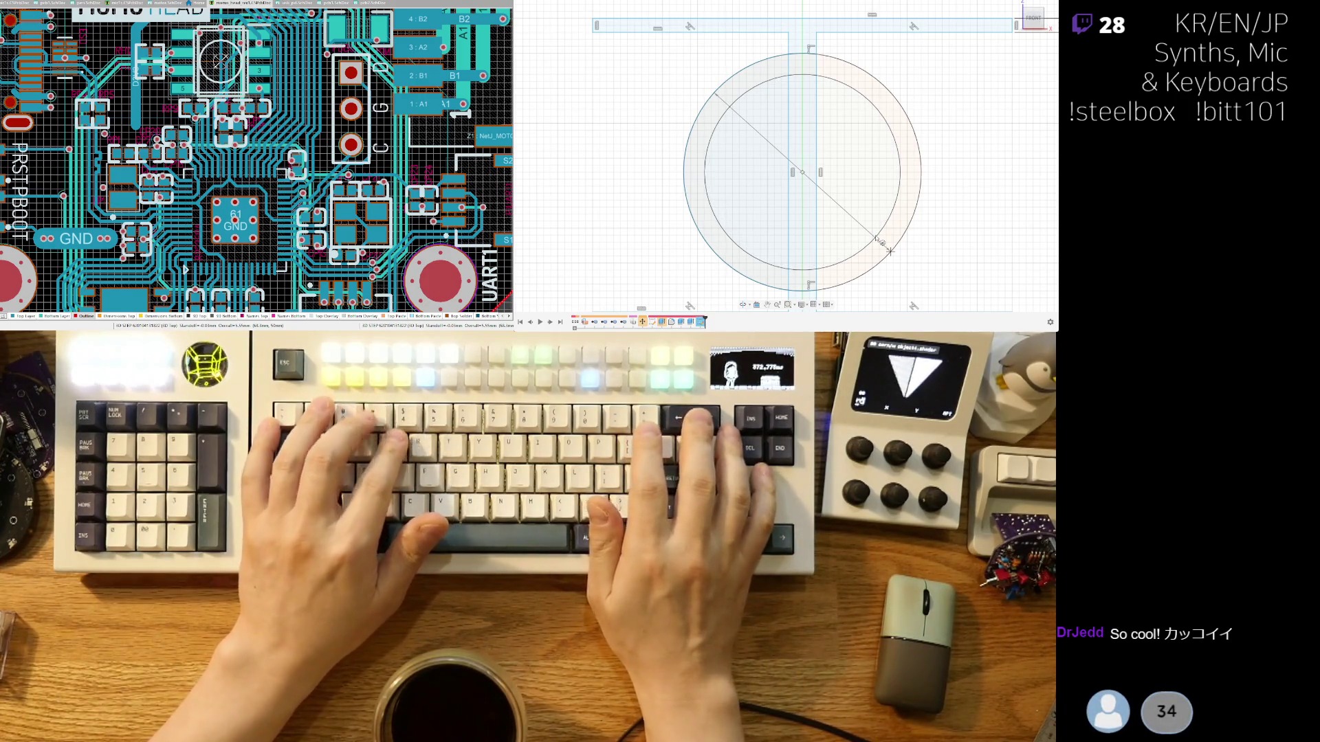
{"action": "key", "text": "BackSpace"}
{"action": "type", "text": "2"}
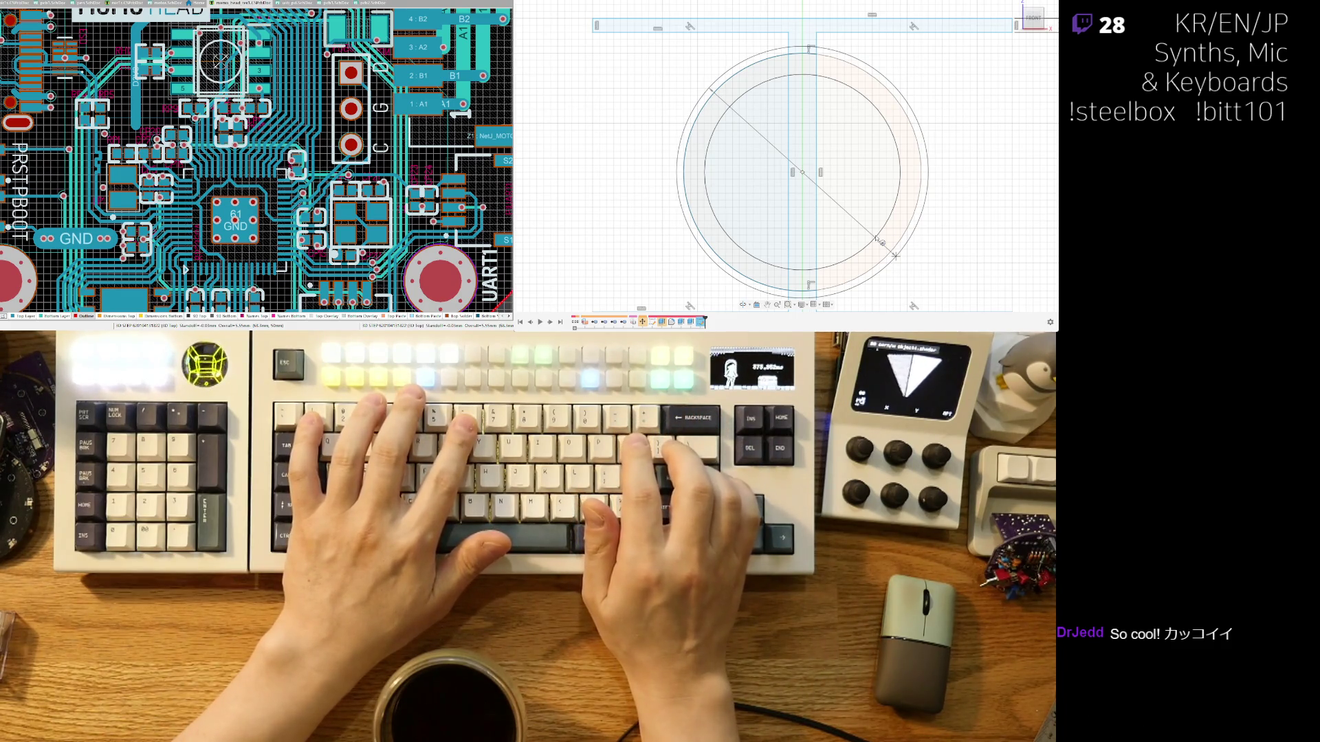
{"action": "key", "text": "Return"}
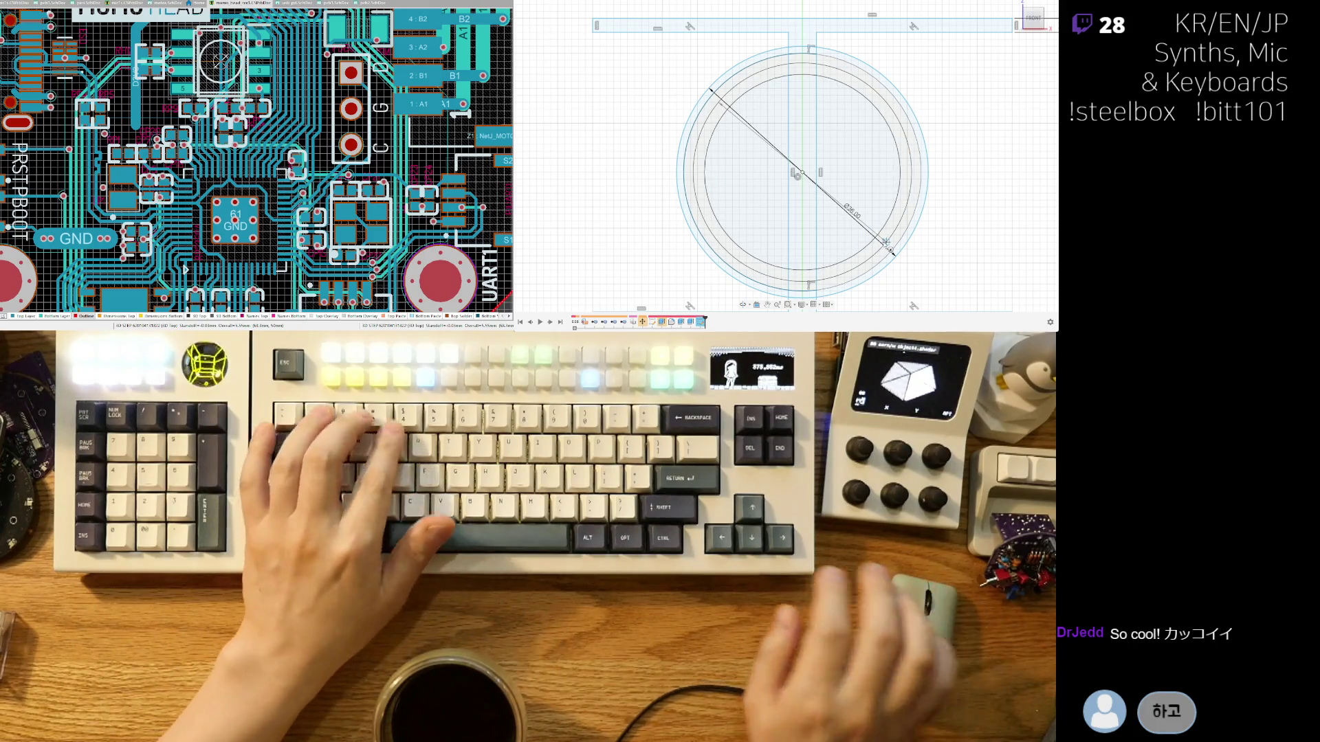
{"action": "type", "text": "35"}
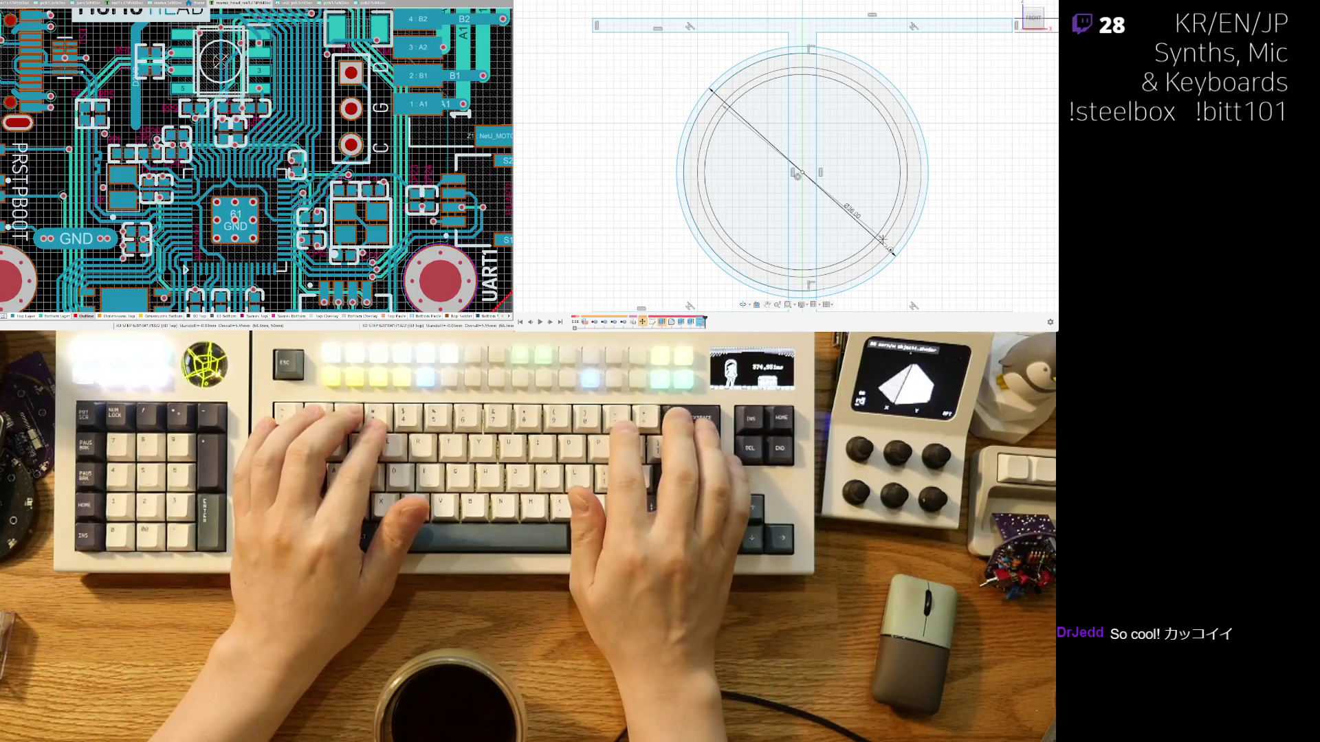
{"action": "key", "text": "Return"}
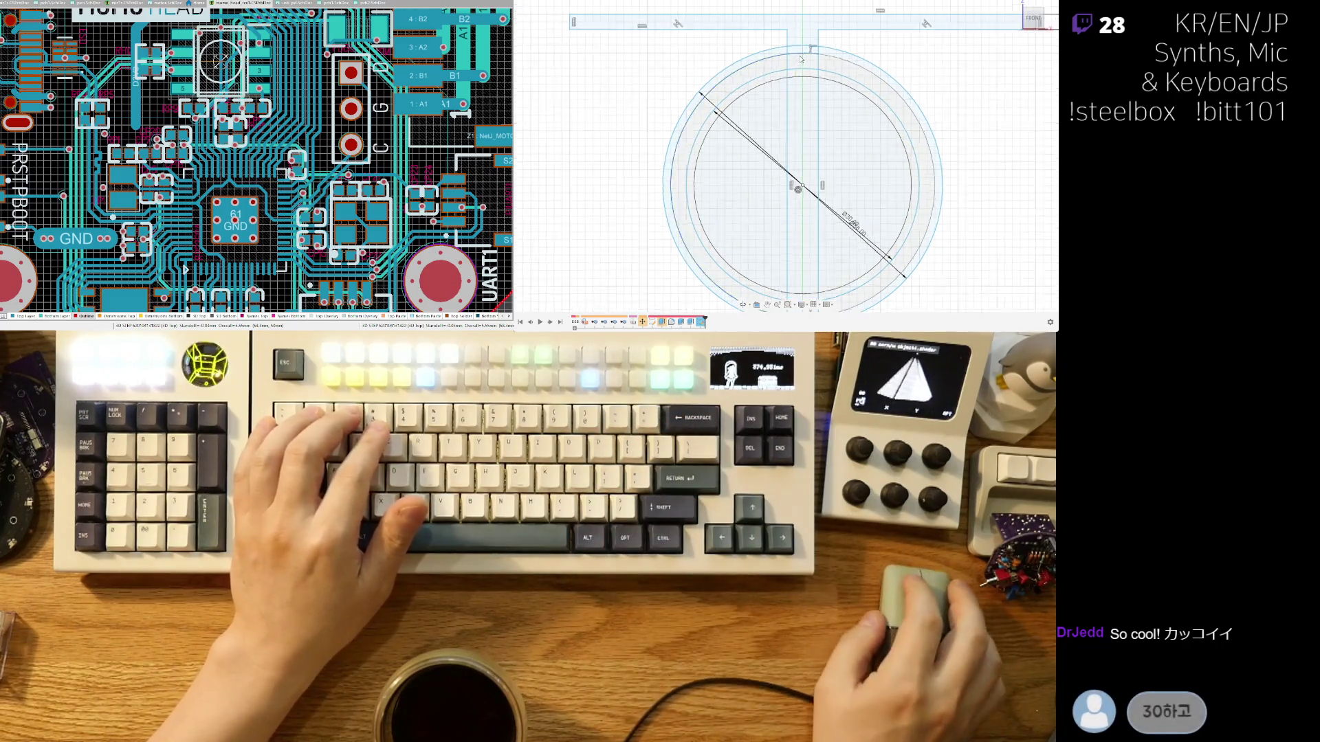
Finish the sketch, toggle the enclosure body's visibility, and orbit to a tilted 3D view.
{"action": "scroll", "coordinate": [768, 58], "scroll_direction": "up", "scroll_amount": 5}
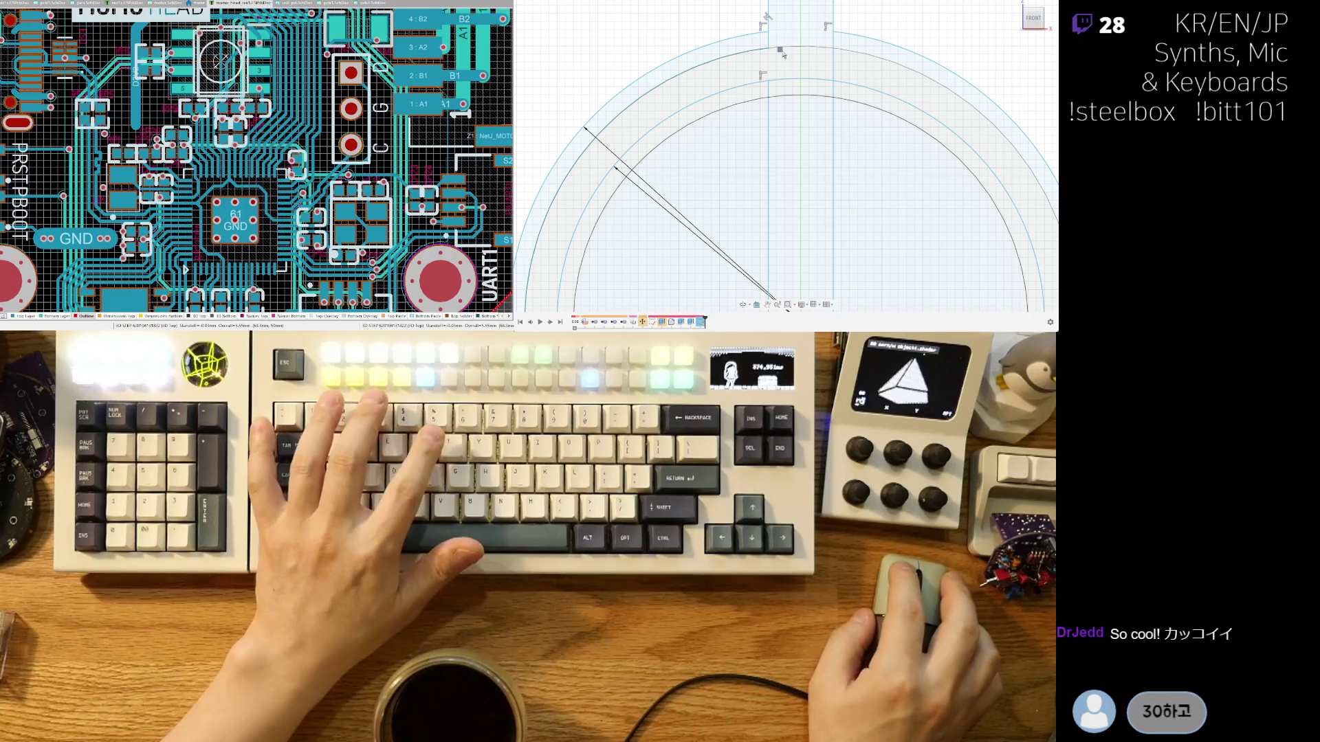
{"action": "scroll", "coordinate": [820, 58], "scroll_direction": "down", "scroll_amount": 4}
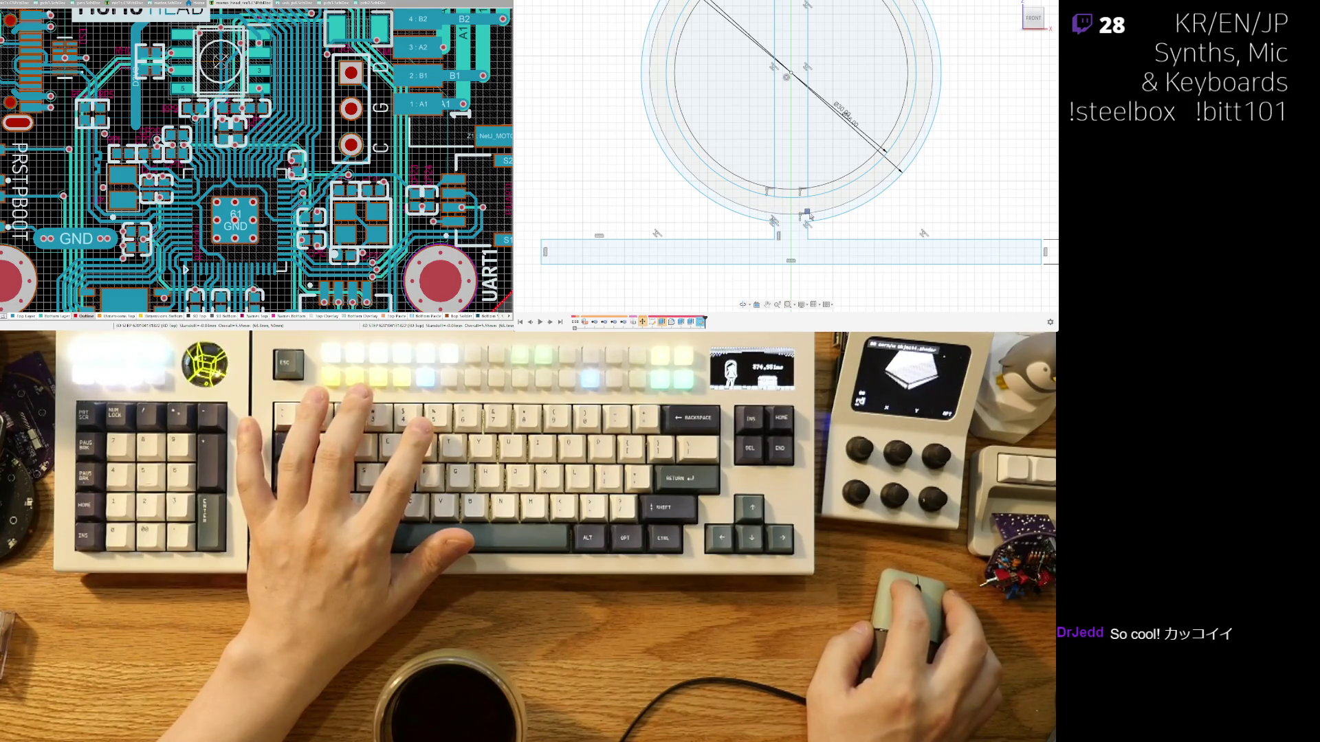
{"action": "middle_click_drag", "start_coordinate": [800, 143], "coordinate": [833, 103]}
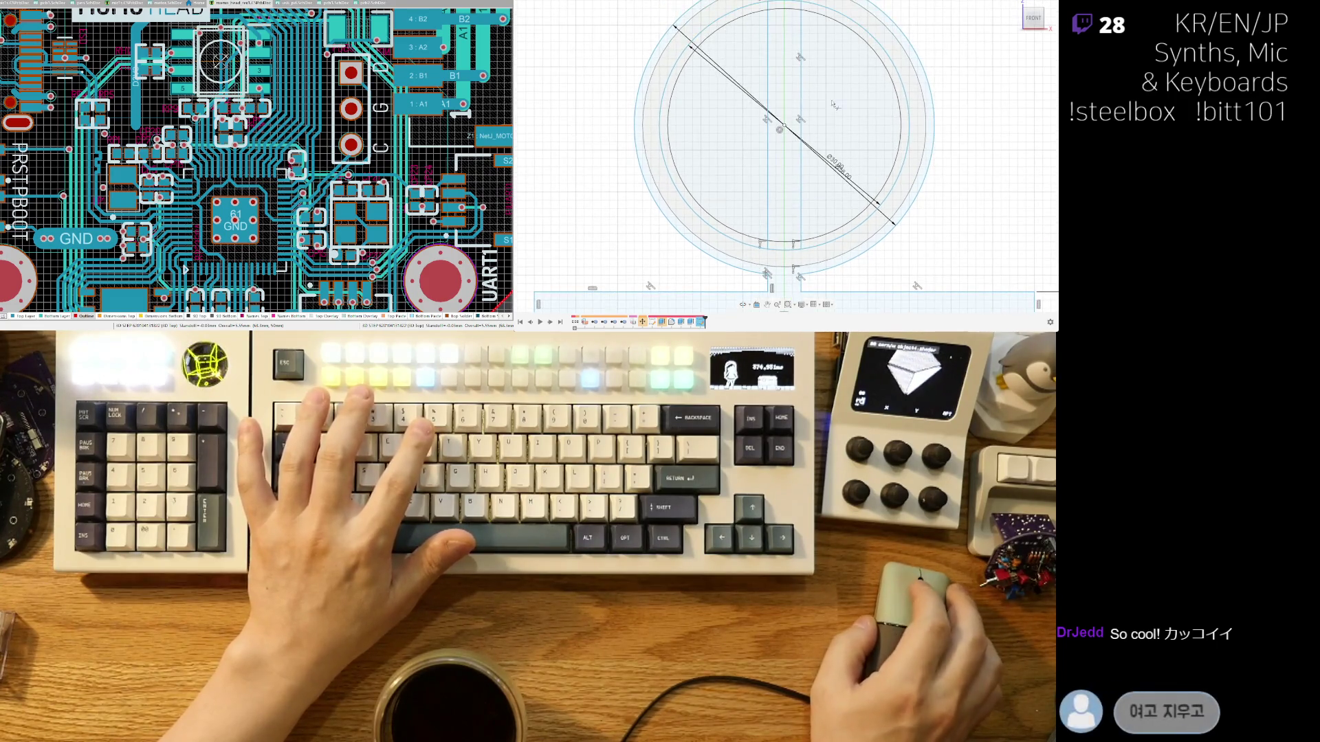
{"action": "scroll", "coordinate": [796, 85], "scroll_direction": "down", "scroll_amount": 3}
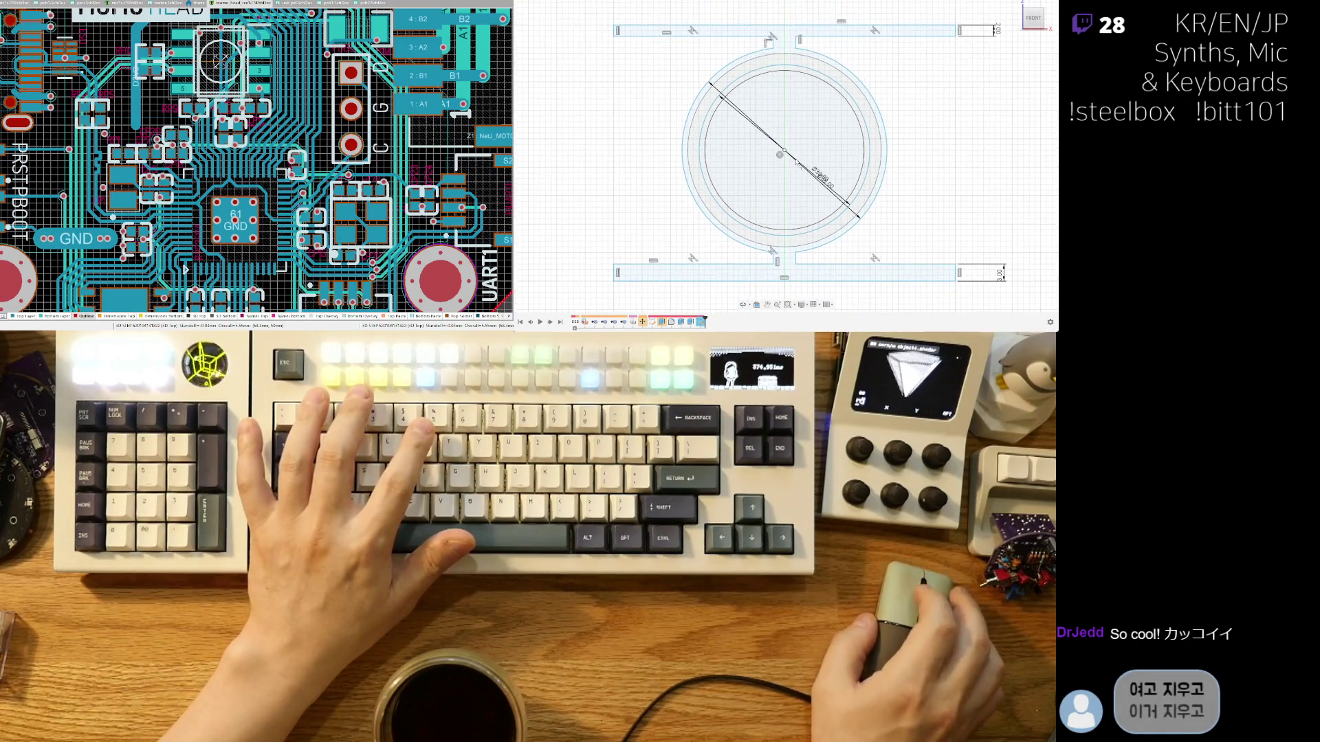
{"action": "key", "text": "Escape"}
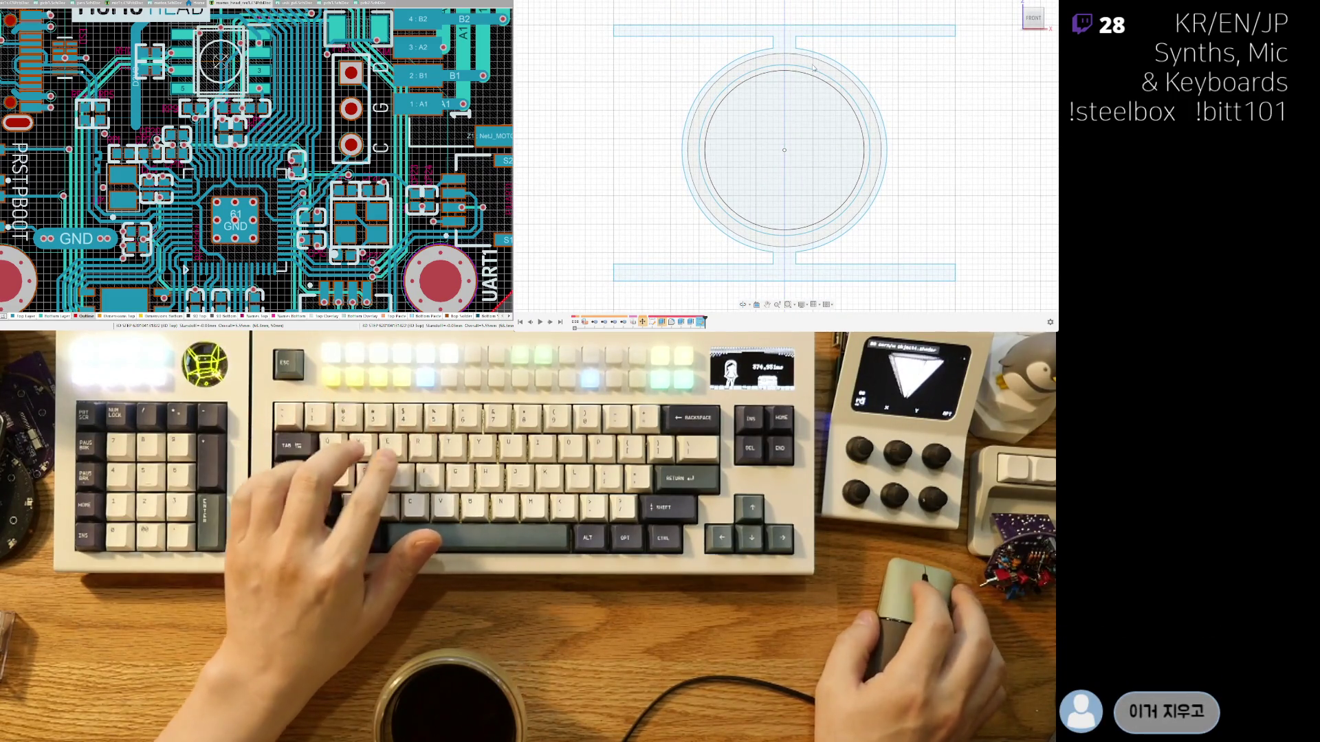
{"action": "scroll", "coordinate": [825, 60], "scroll_direction": "down", "scroll_amount": 2}
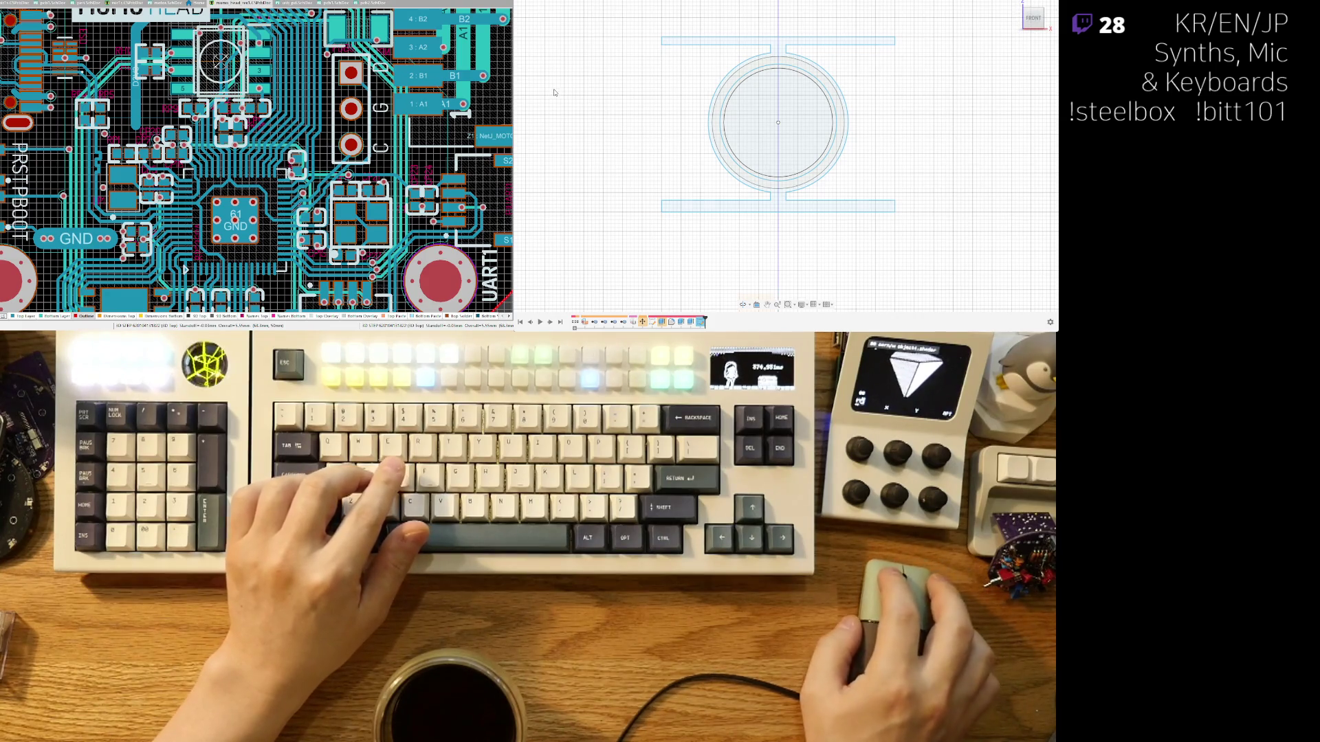
{"action": "key", "text": "v"}
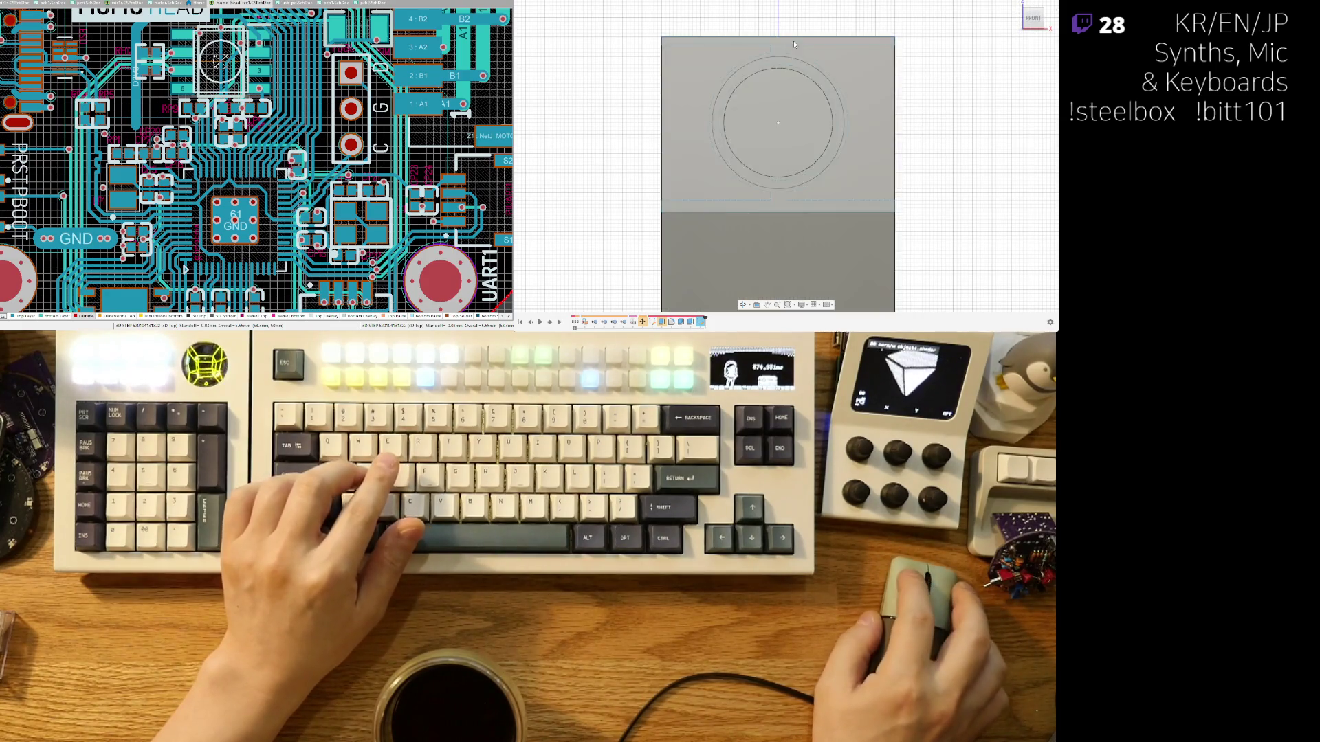
{"action": "key", "text": "v"}
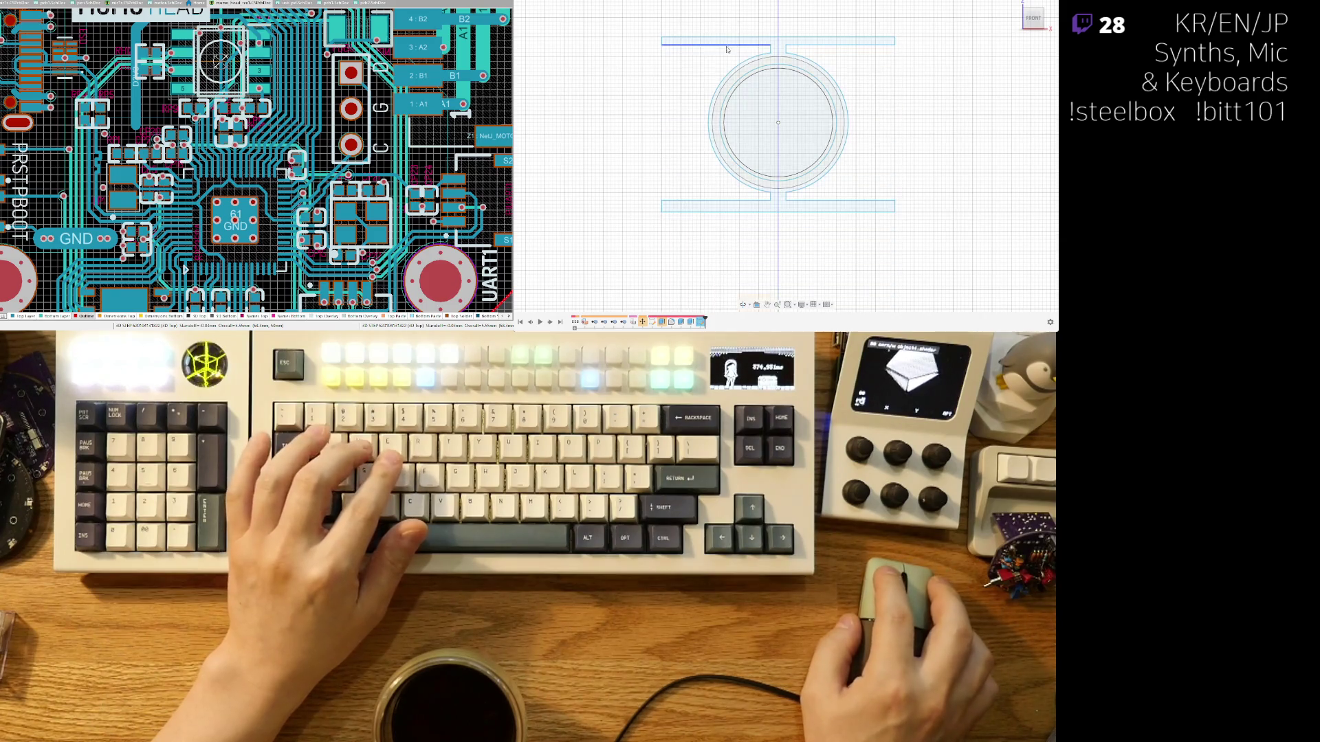
{"action": "middle_click_drag", "start_coordinate": [811, 123], "coordinate": [853, 138], "text": "shift"}
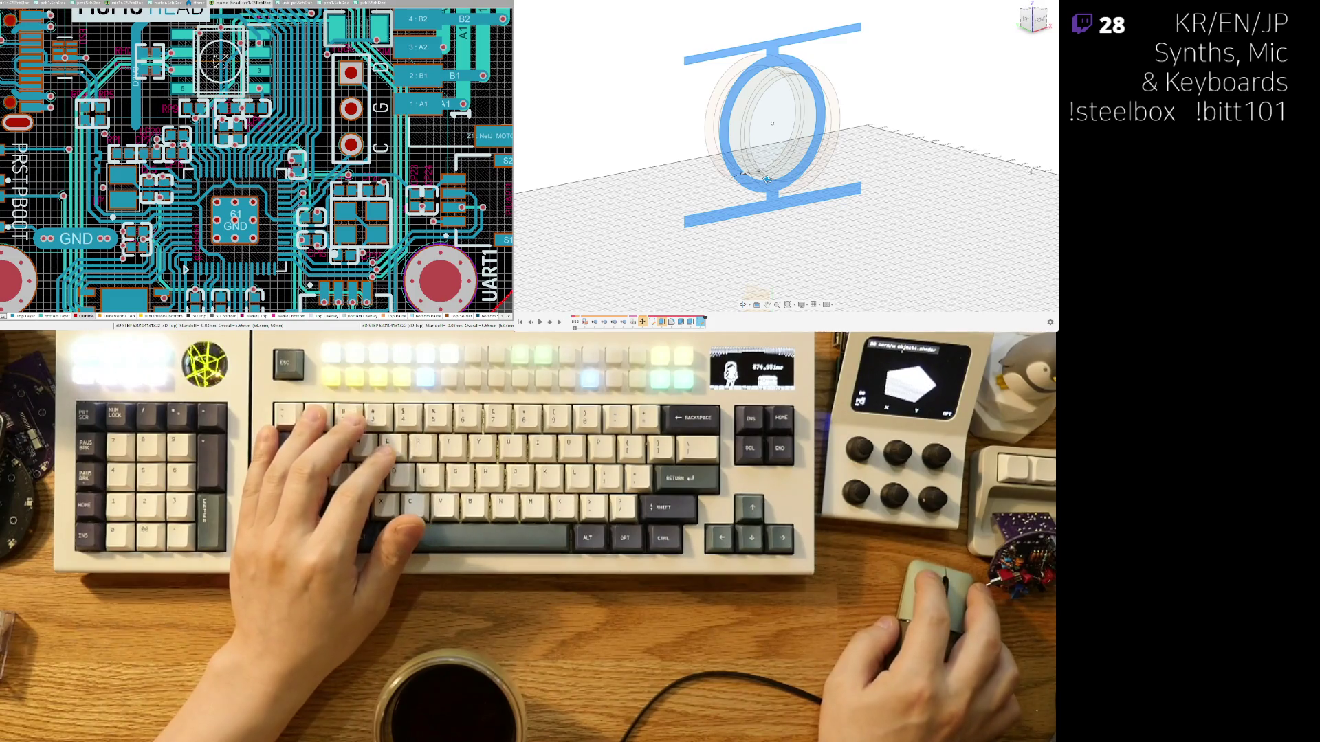
Show the enclosure body, try an extrude and cancel it, and return to the front view.
{"action": "key", "text": "v"}
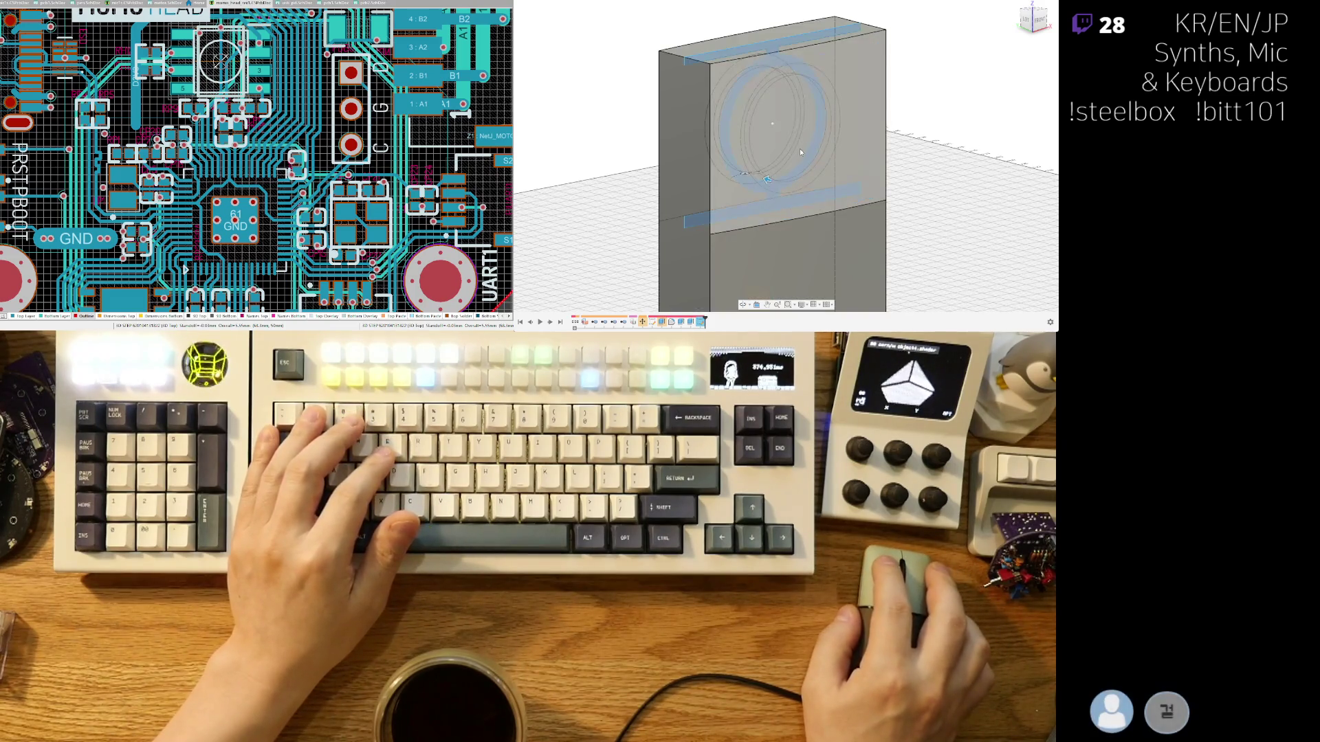
{"action": "key", "text": "e"}
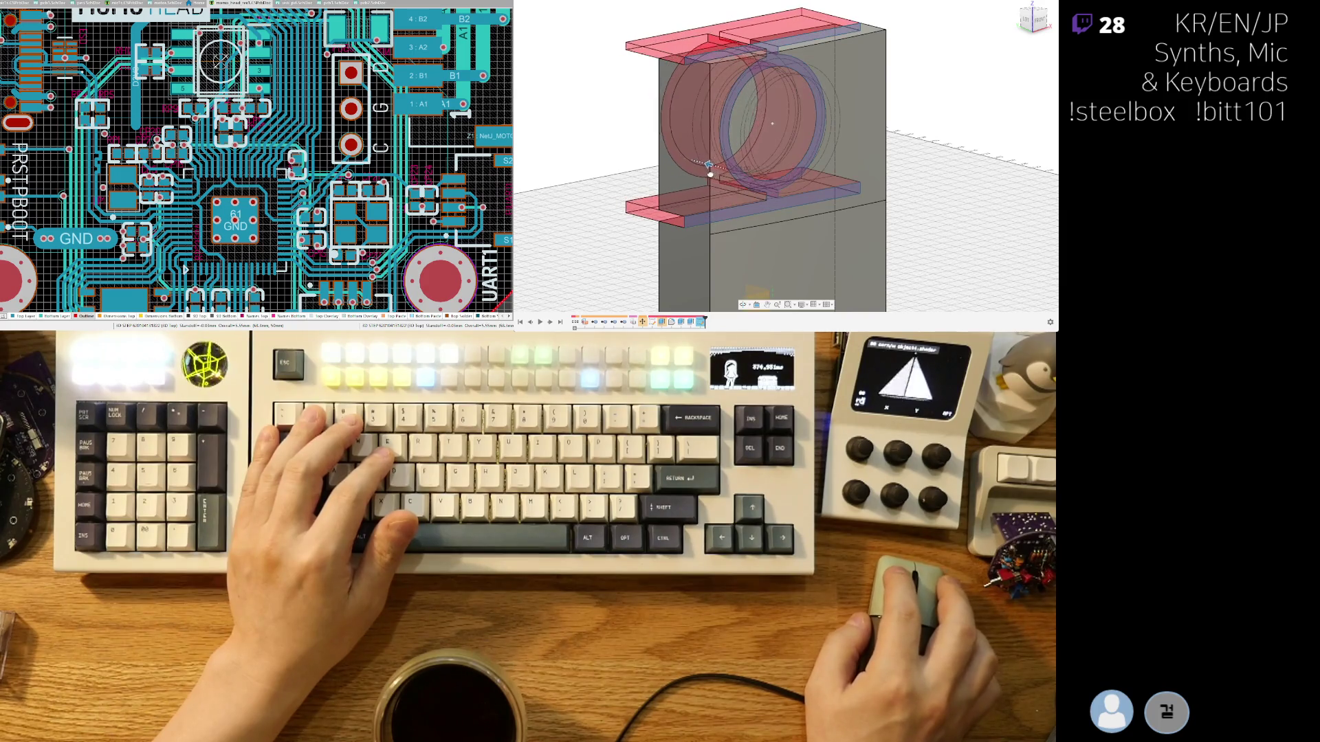
{"action": "mouse_move", "coordinate": [711, 174]}
{"action": "middle_mouse_down", "text": "shift"}
{"action": "mouse_move", "coordinate": [679, 176]}
{"action": "mouse_move", "coordinate": [990, 180]}
{"action": "middle_mouse_up", "text": "shift"}
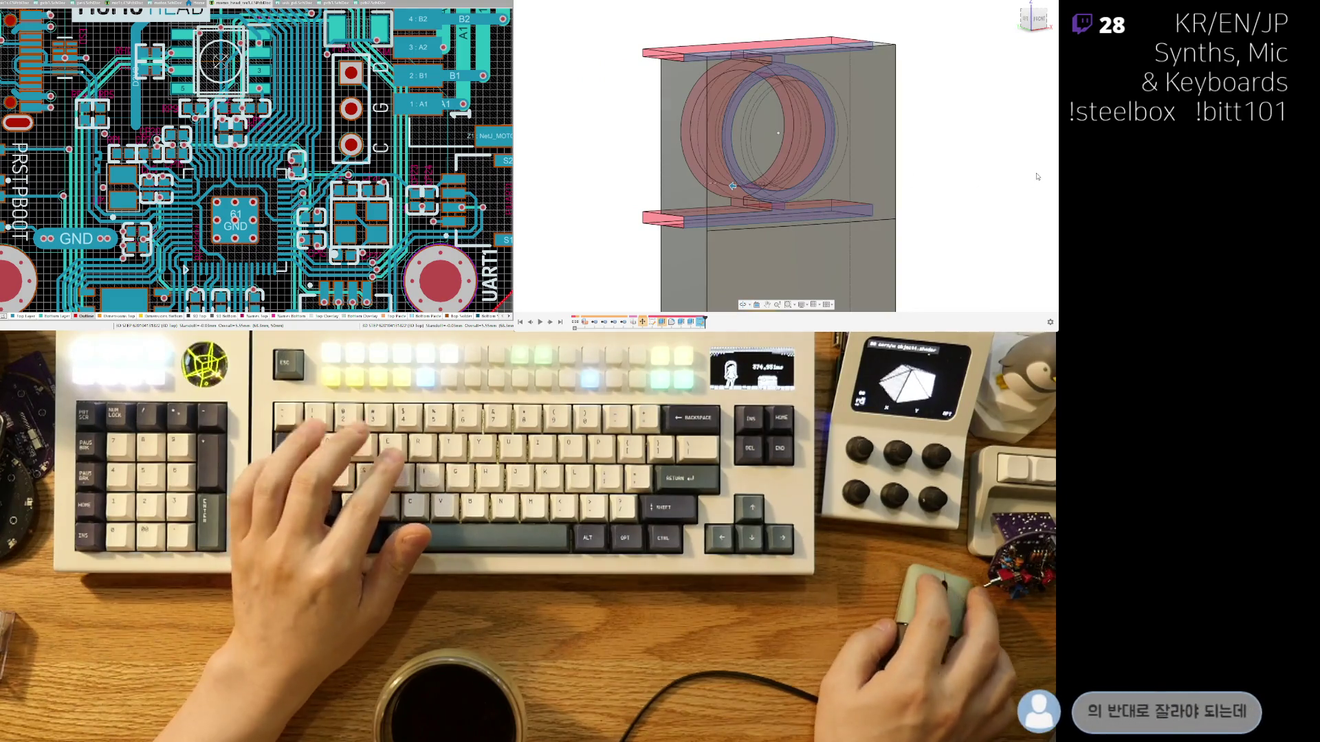
{"action": "key", "text": "Escape"}
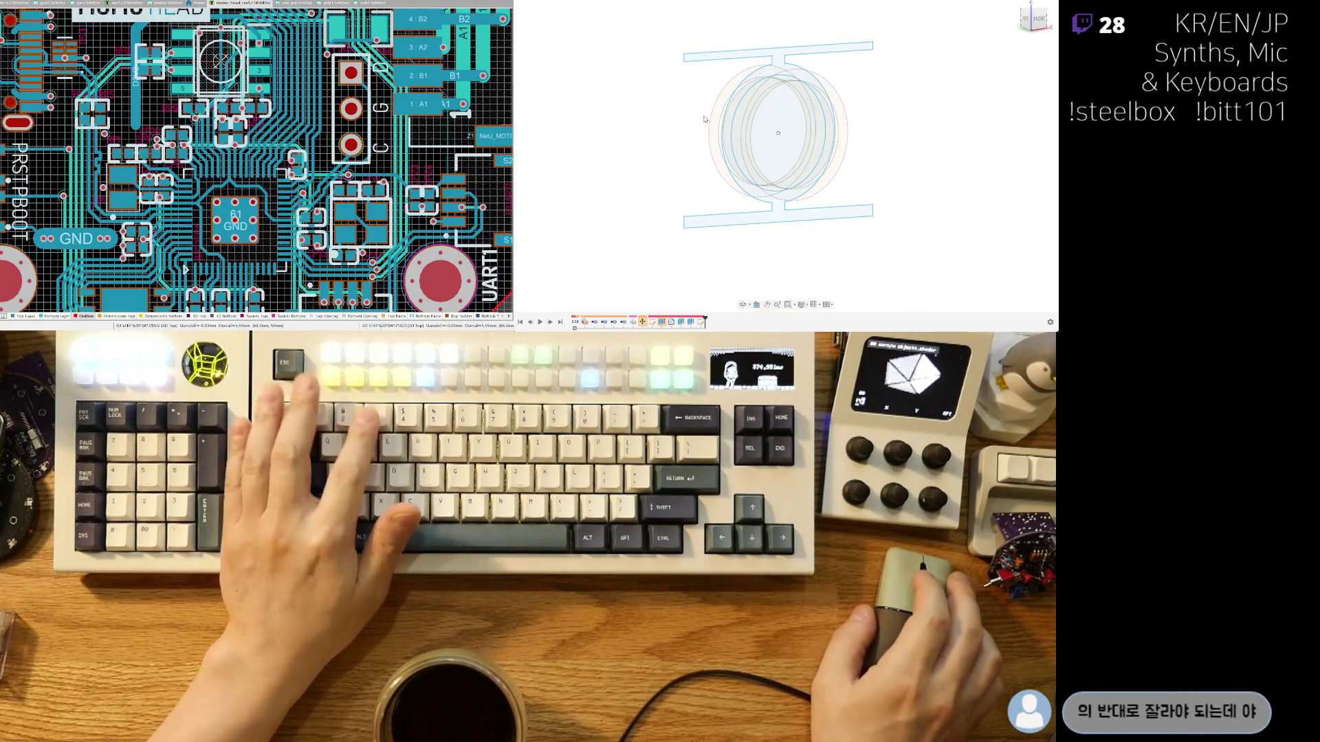
{"action": "left_click", "coordinate": [1043, 25]}
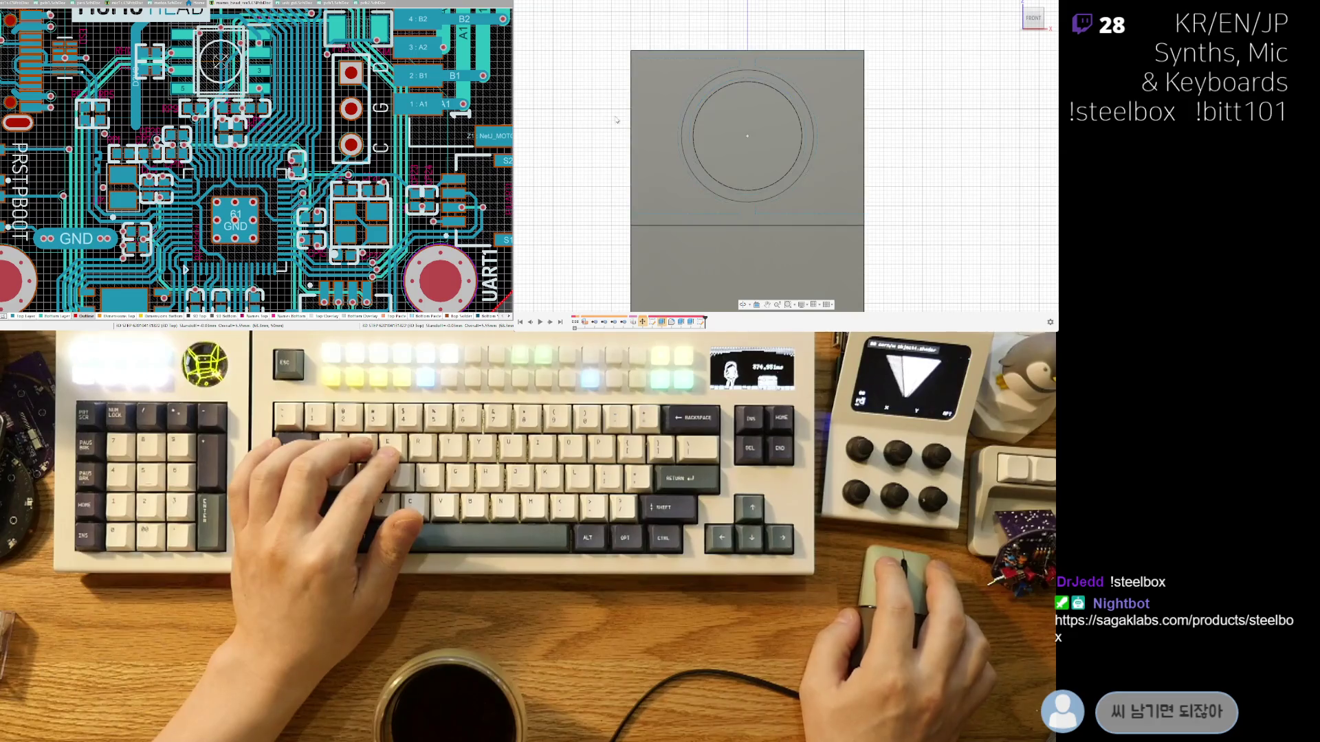
Extrude the ring region outward both left and right into a solid hoop.
{"action": "key", "text": "ctrl+z"}
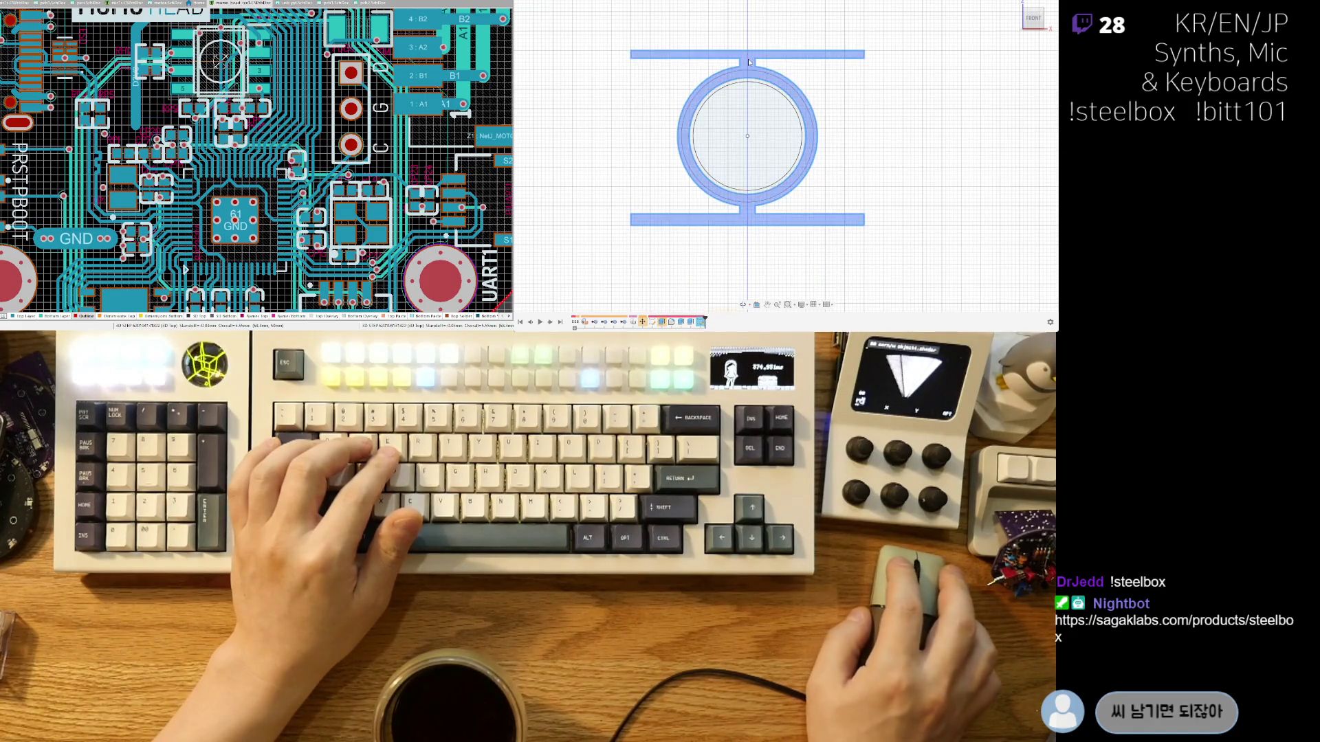
{"action": "key", "text": "e"}
{"action": "middle_click_drag", "start_coordinate": [688, 103], "coordinate": [934, 95], "text": "shift"}
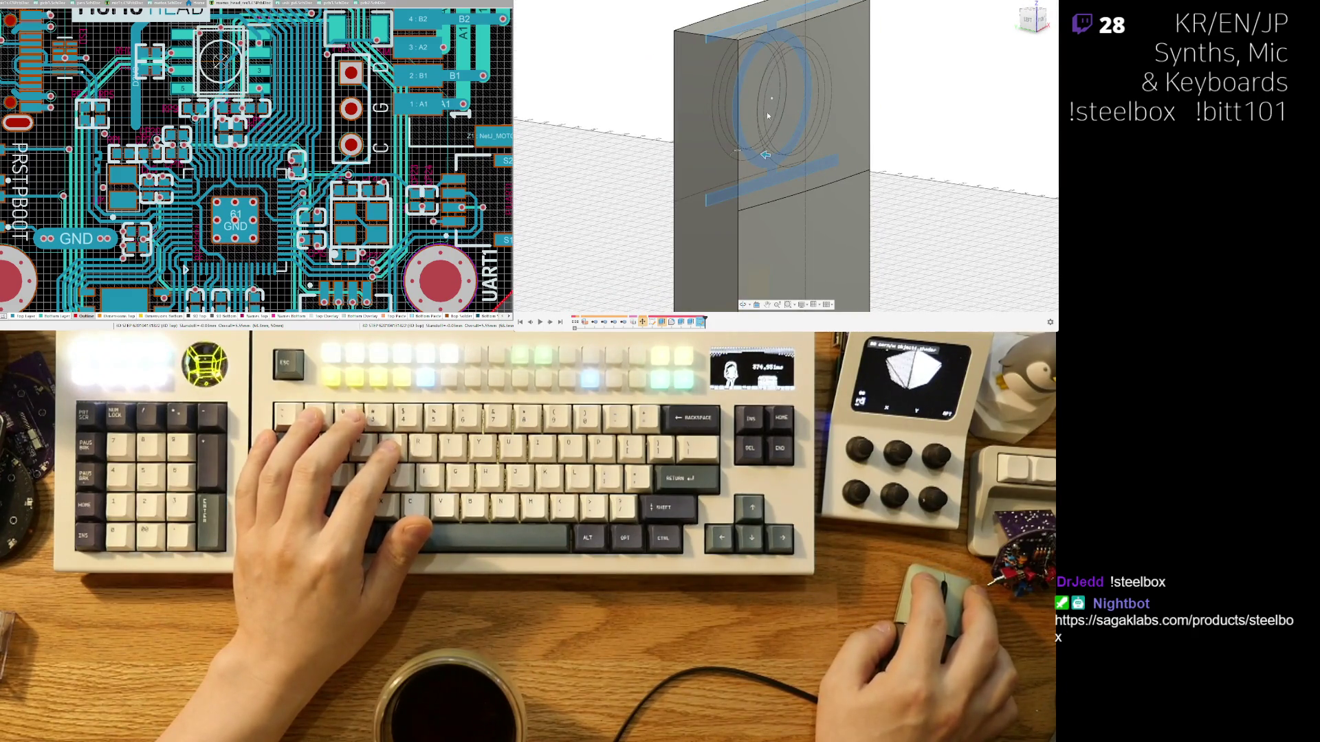
{"action": "left_click", "coordinate": [765, 154]}
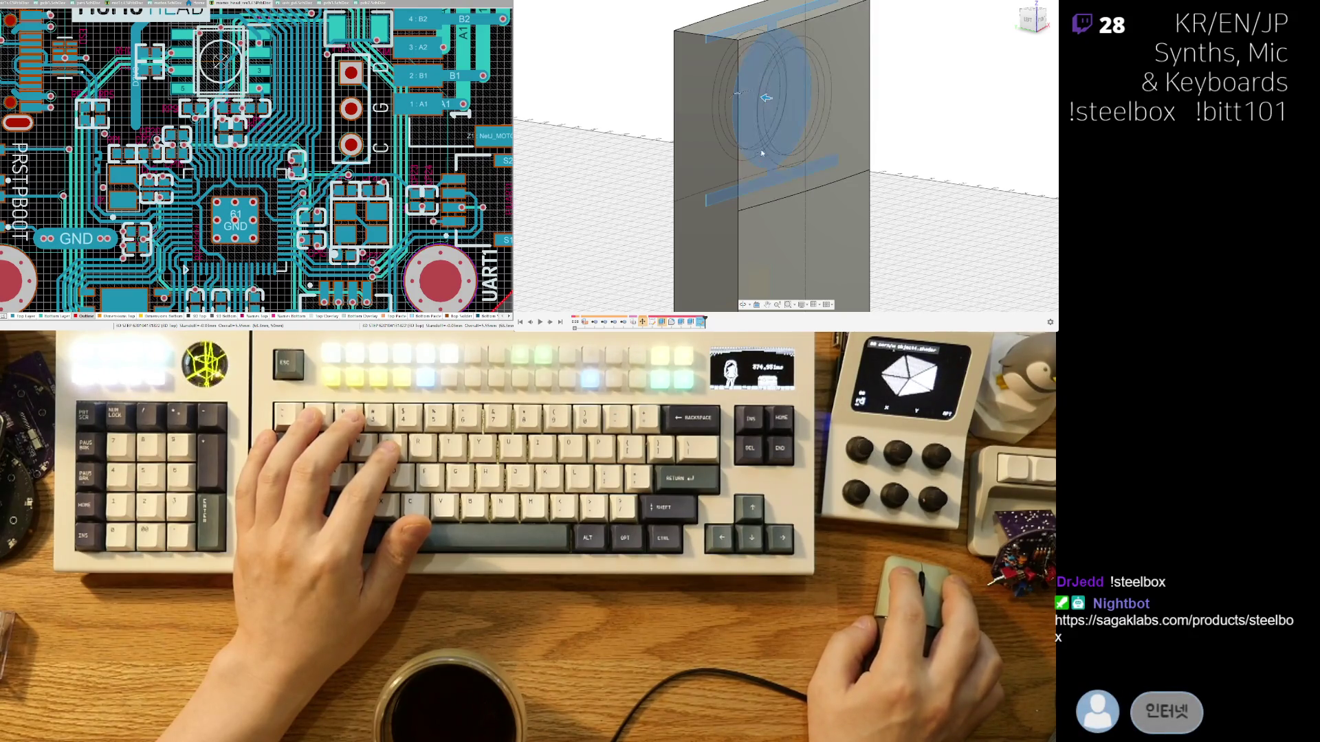
{"action": "mouse_move", "coordinate": [778, 164]}
{"action": "left_mouse_down"}
{"action": "mouse_move", "coordinate": [708, 148]}
{"action": "mouse_move", "coordinate": [725, 149]}
{"action": "left_mouse_up"}
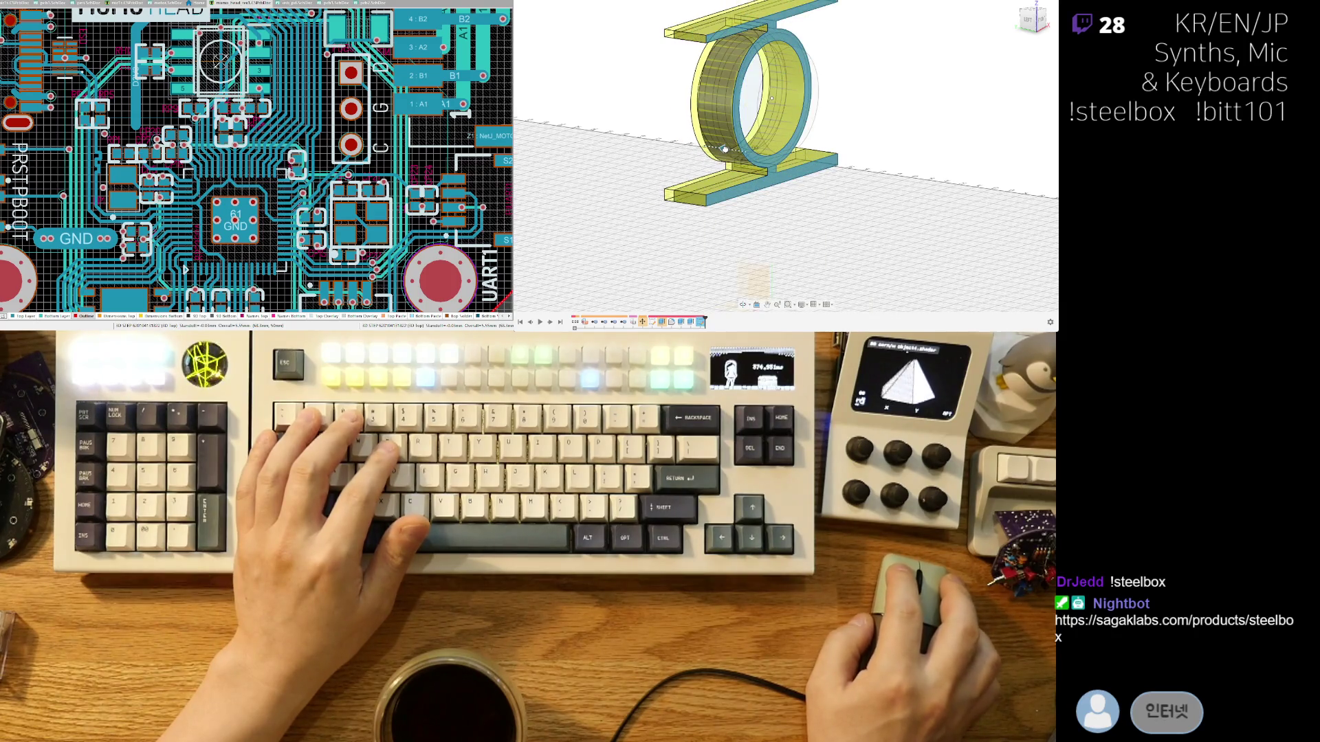
{"action": "mouse_move", "coordinate": [814, 125]}
{"action": "middle_mouse_down", "text": "shift"}
{"action": "mouse_move", "coordinate": [840, 139]}
{"action": "mouse_move", "coordinate": [860, 127]}
{"action": "mouse_move", "coordinate": [736, 146]}
{"action": "middle_mouse_up", "text": "shift"}
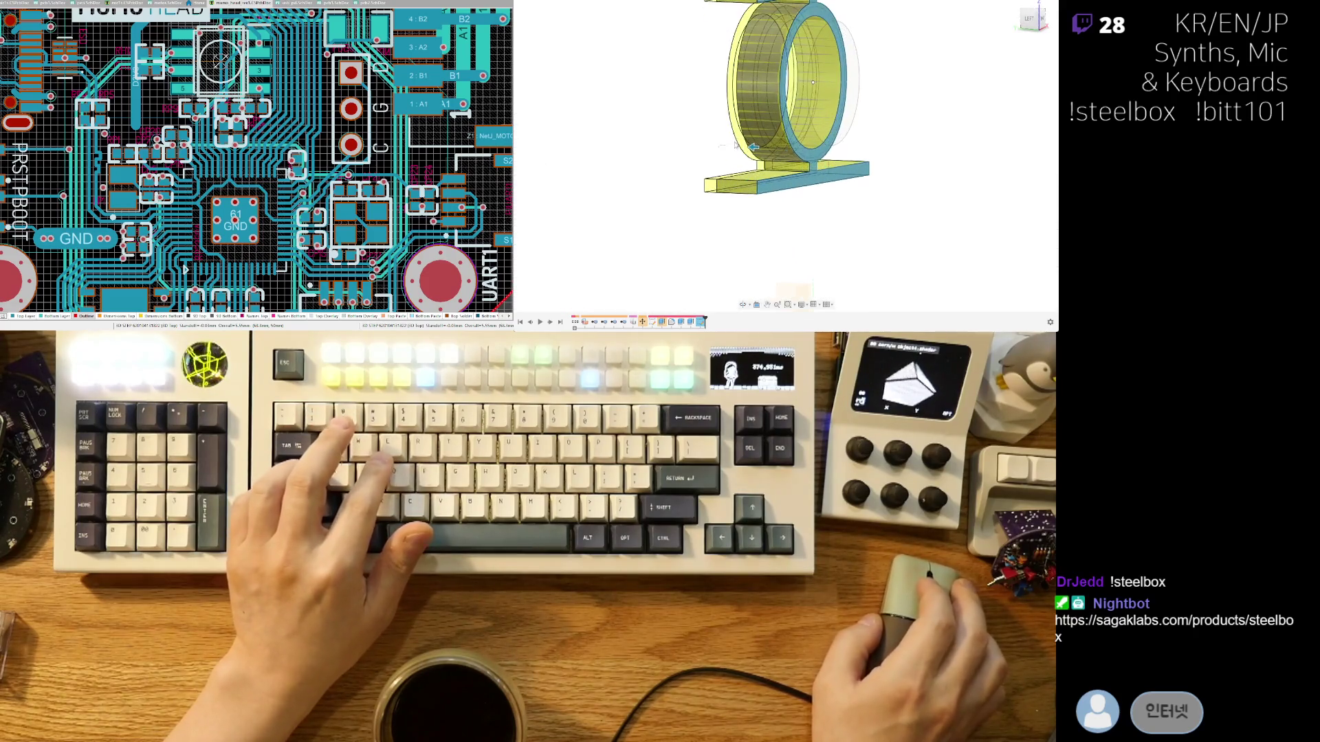
{"action": "left_click_drag", "start_coordinate": [735, 146], "coordinate": [722, 145]}
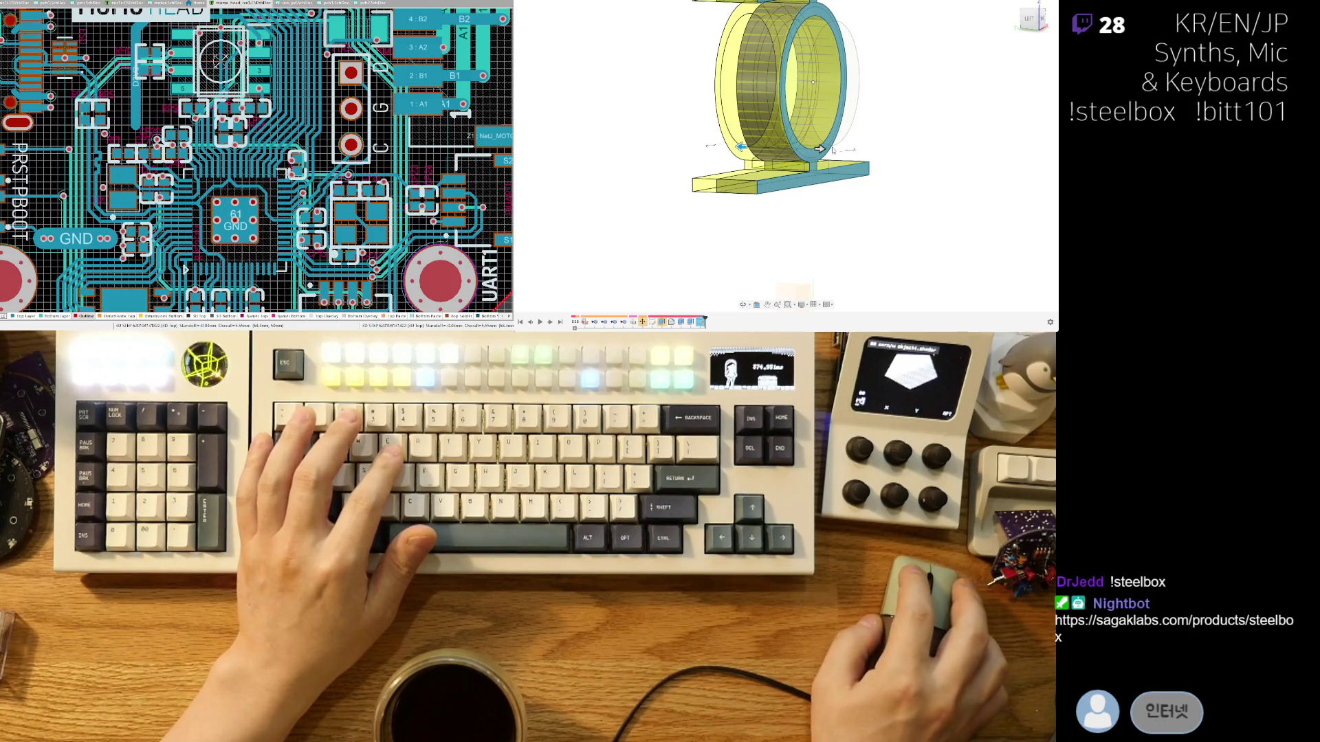
{"action": "mouse_move", "coordinate": [820, 147]}
{"action": "left_mouse_down"}
{"action": "mouse_move", "coordinate": [915, 158]}
{"action": "mouse_move", "coordinate": [902, 165]}
{"action": "left_mouse_up"}
{"action": "key", "text": "Return"}
{"action": "middle_click_drag", "start_coordinate": [1019, 249], "coordinate": [584, 132], "text": "shift"}
{"action": "key", "text": "ctrl+z"}
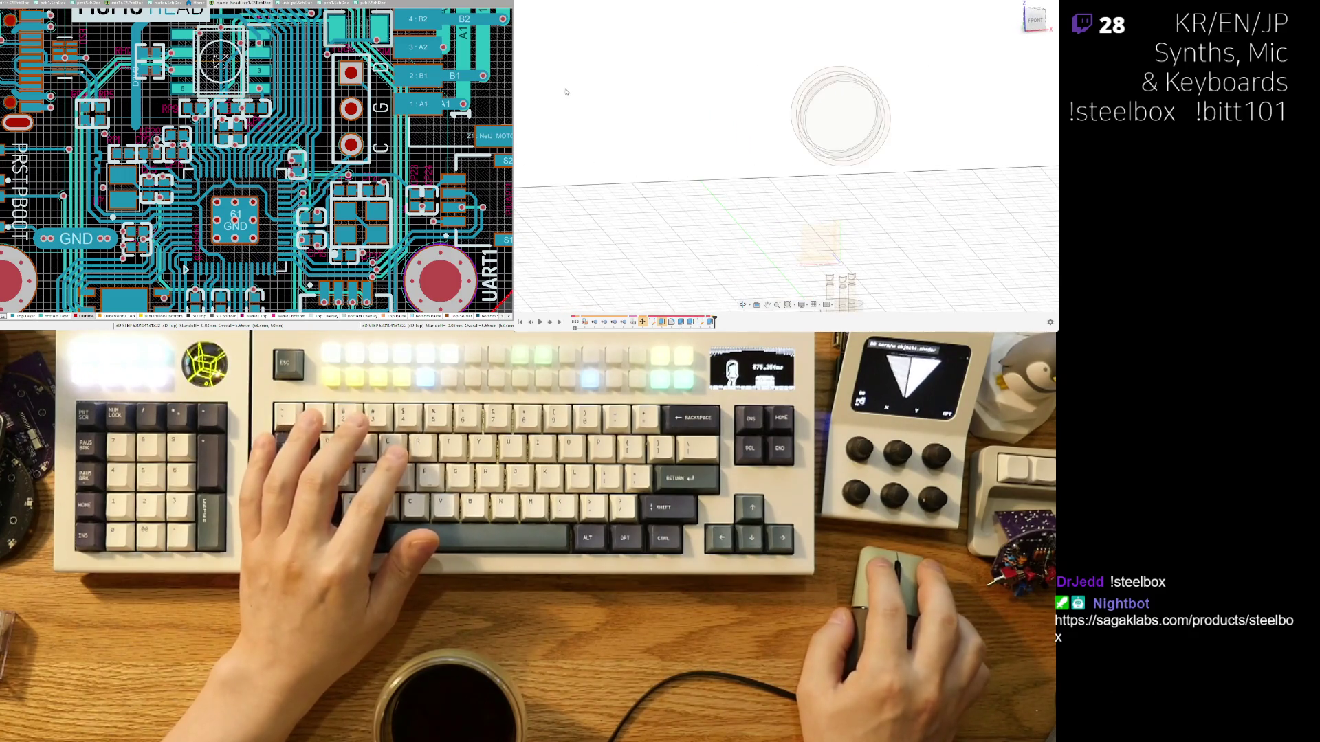
{"action": "key", "text": "ctrl+y"}
{"action": "mouse_move", "coordinate": [601, 94]}
{"action": "middle_mouse_down", "text": "shift"}
{"action": "mouse_move", "coordinate": [798, 224]}
{"action": "mouse_move", "coordinate": [842, 213]}
{"action": "mouse_move", "coordinate": [793, 209]}
{"action": "mouse_move", "coordinate": [798, 193]}
{"action": "mouse_move", "coordinate": [792, 209]}
{"action": "mouse_move", "coordinate": [793, 131]}
{"action": "middle_mouse_up", "text": "shift"}
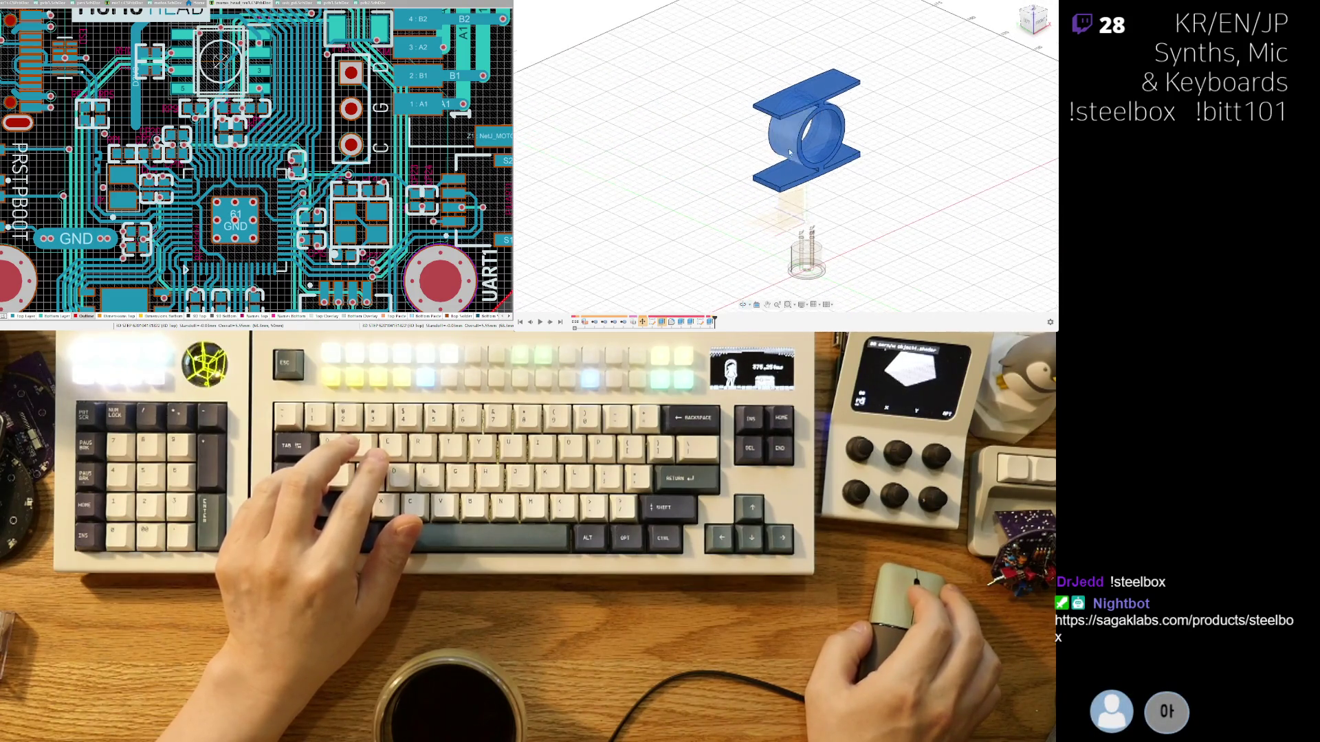
{"action": "scroll", "coordinate": [793, 126], "scroll_direction": "up", "scroll_amount": 5}
{"action": "left_click", "coordinate": [792, 126]}
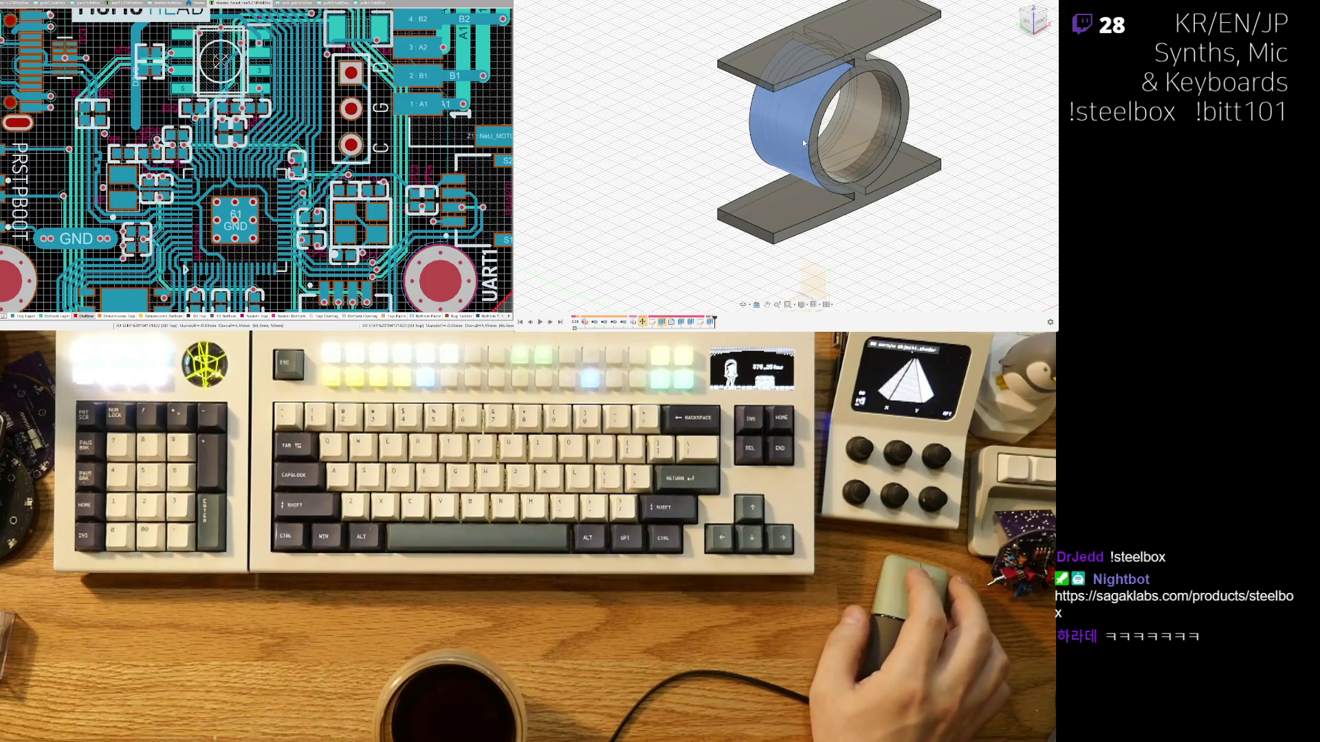
{"action": "left_click", "coordinate": [802, 139]}
{"action": "mouse_move", "coordinate": [836, 161]}
{"action": "middle_mouse_down", "text": "shift"}
{"action": "mouse_move", "coordinate": [894, 176]}
{"action": "mouse_move", "coordinate": [853, 160]}
{"action": "middle_mouse_up", "text": "shift"}
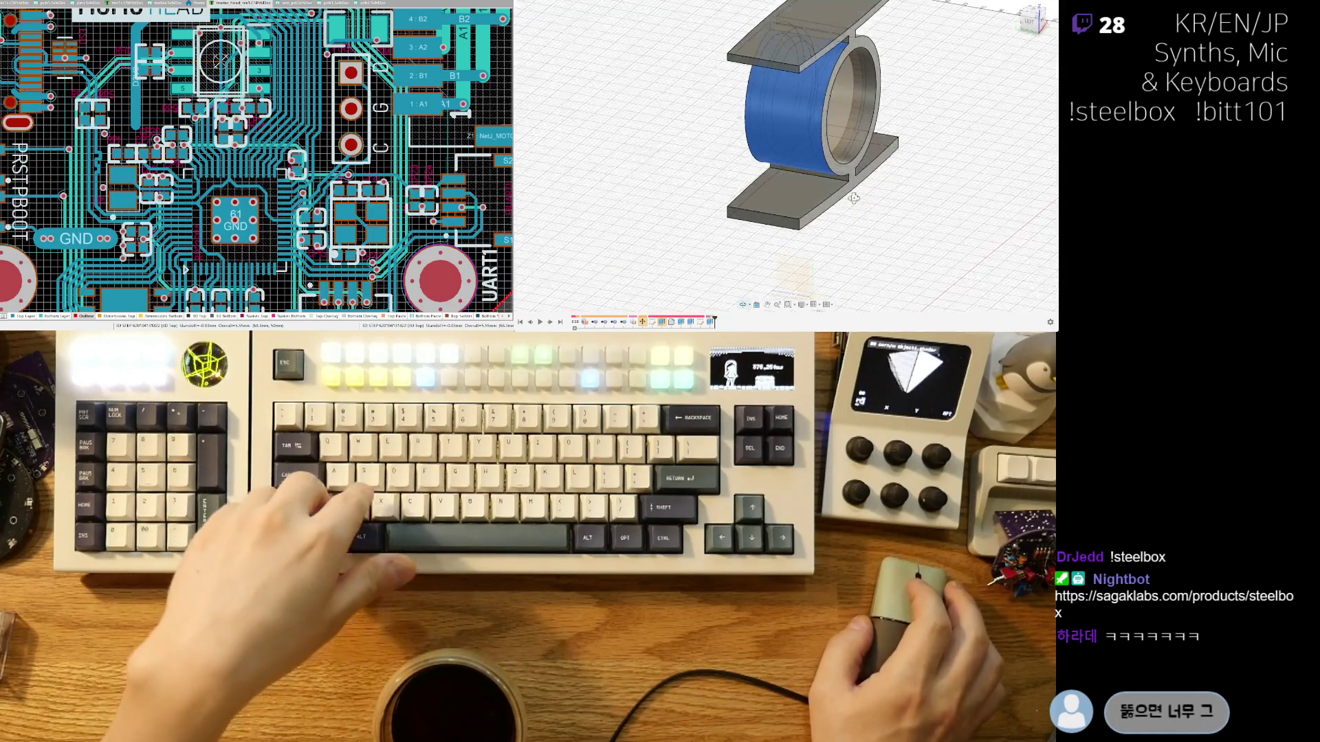
{"action": "key", "text": "ctrl+z"}
{"action": "key", "text": "ctrl+z"}
{"action": "key", "text": "ctrl+z"}
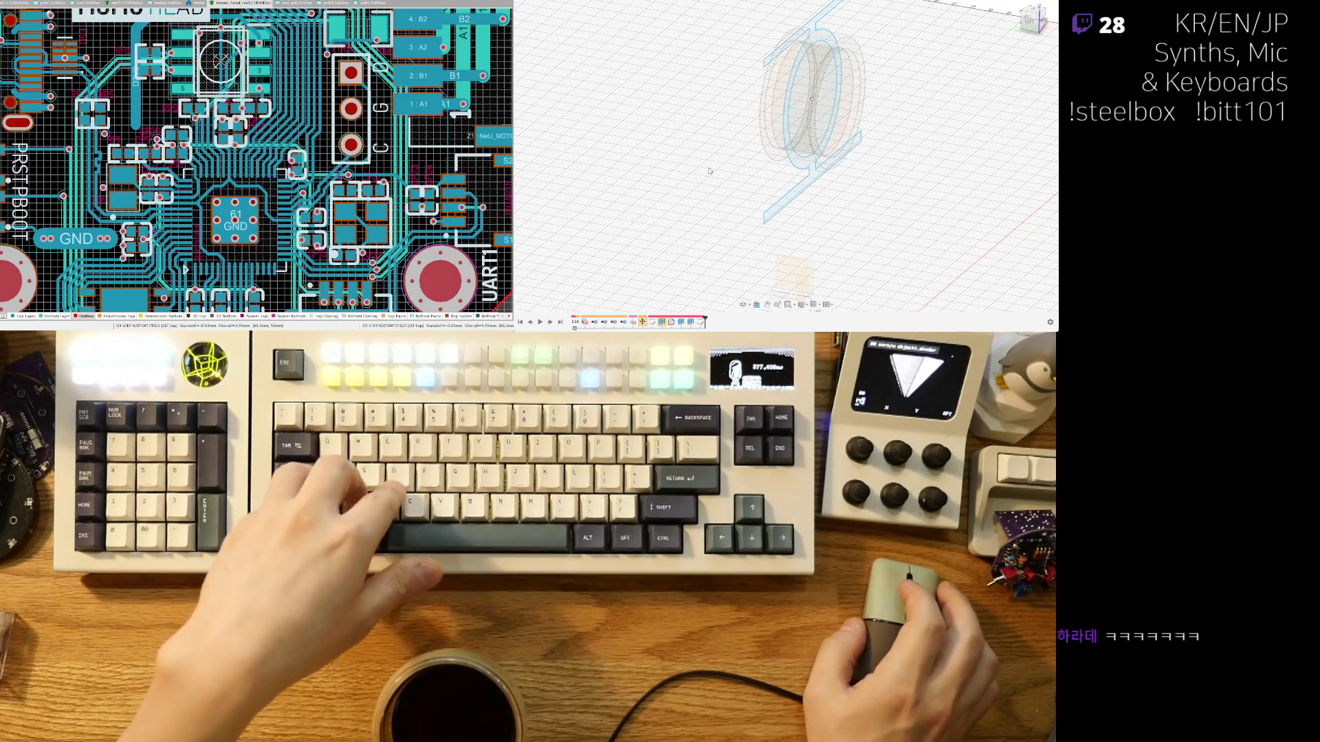
{"action": "key", "text": "ctrl+z"}
{"action": "key", "text": "ctrl+z"}
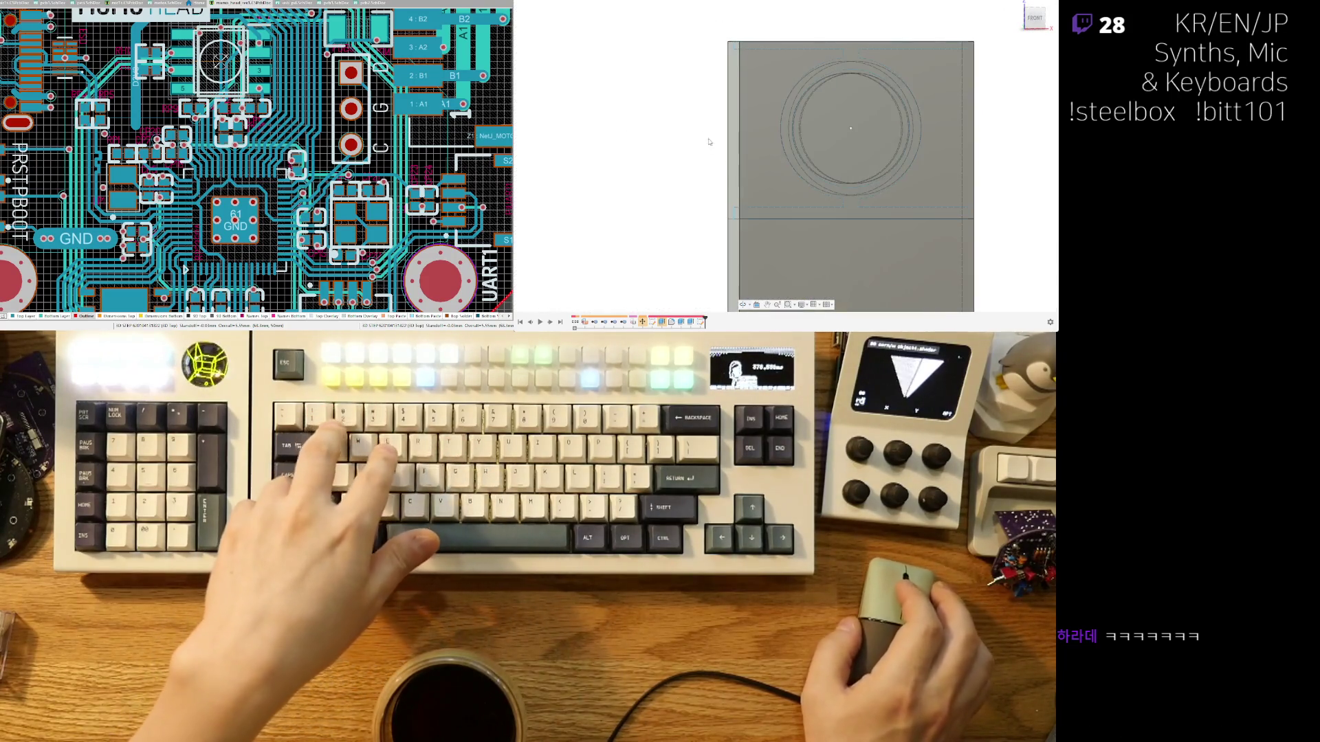
{"action": "left_click", "coordinate": [1037, 21]}
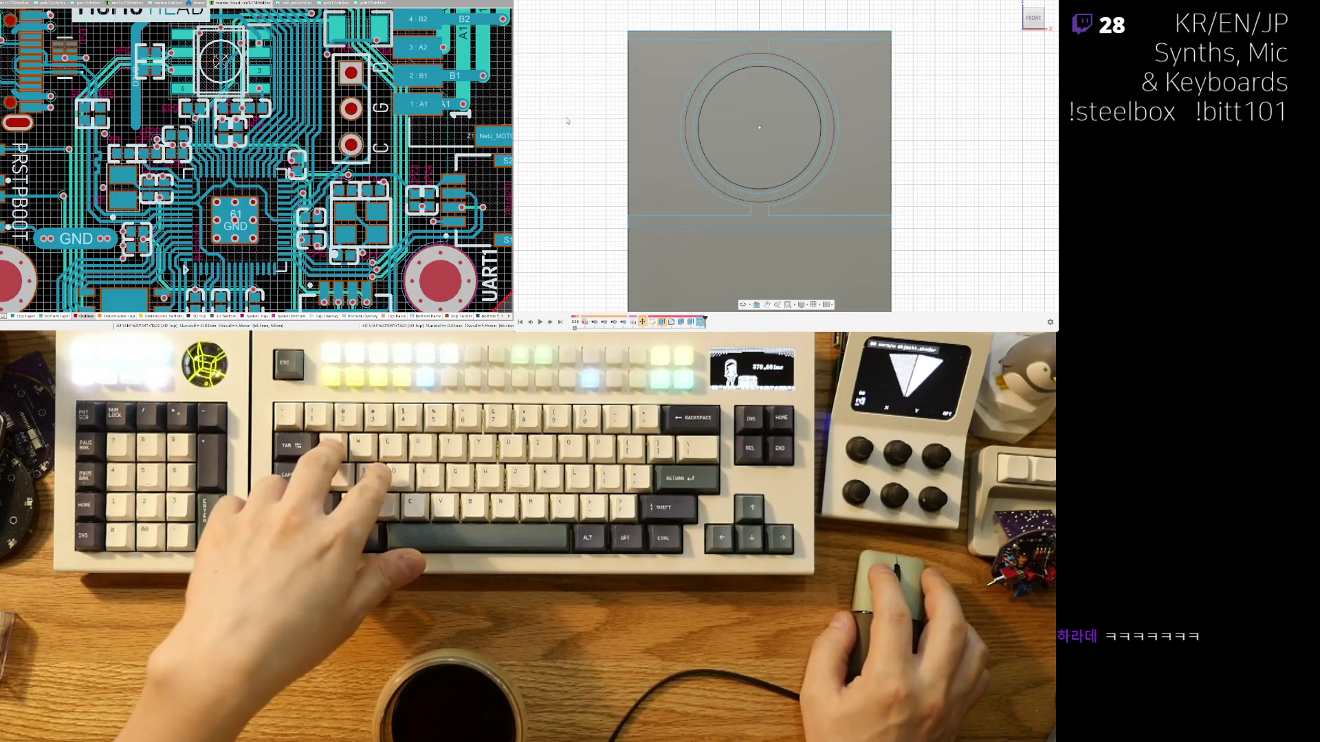
{"action": "scroll", "coordinate": [722, 88], "scroll_direction": "up", "scroll_amount": 3}
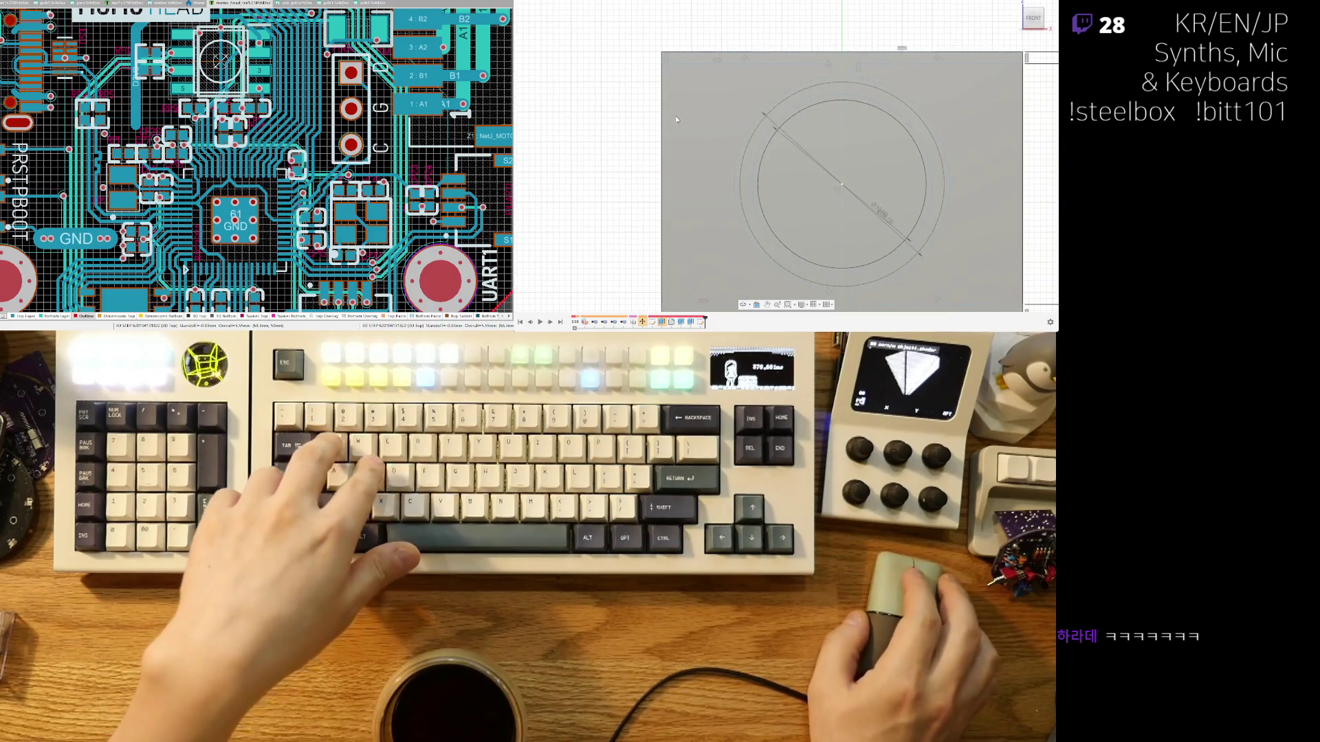
{"action": "left_click", "coordinate": [663, 56]}
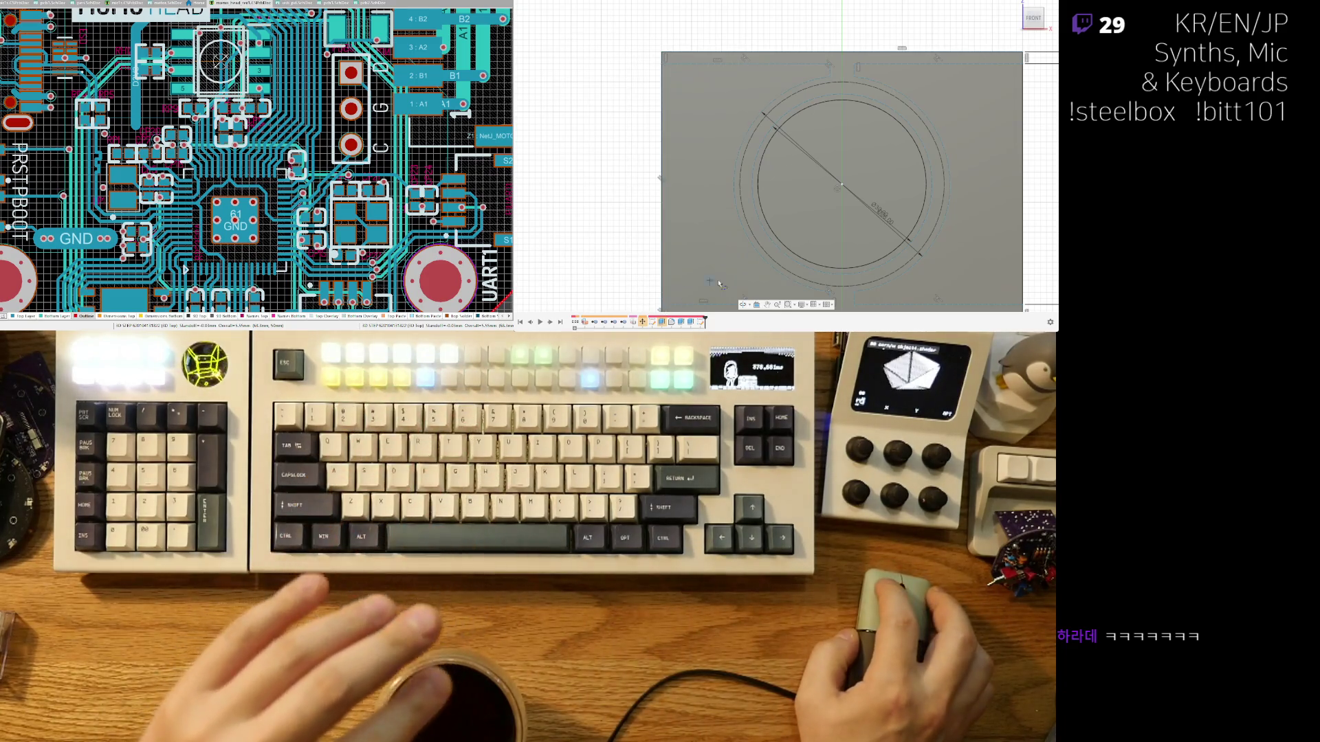
{"action": "middle_click_drag", "start_coordinate": [837, 230], "coordinate": [671, 225]}
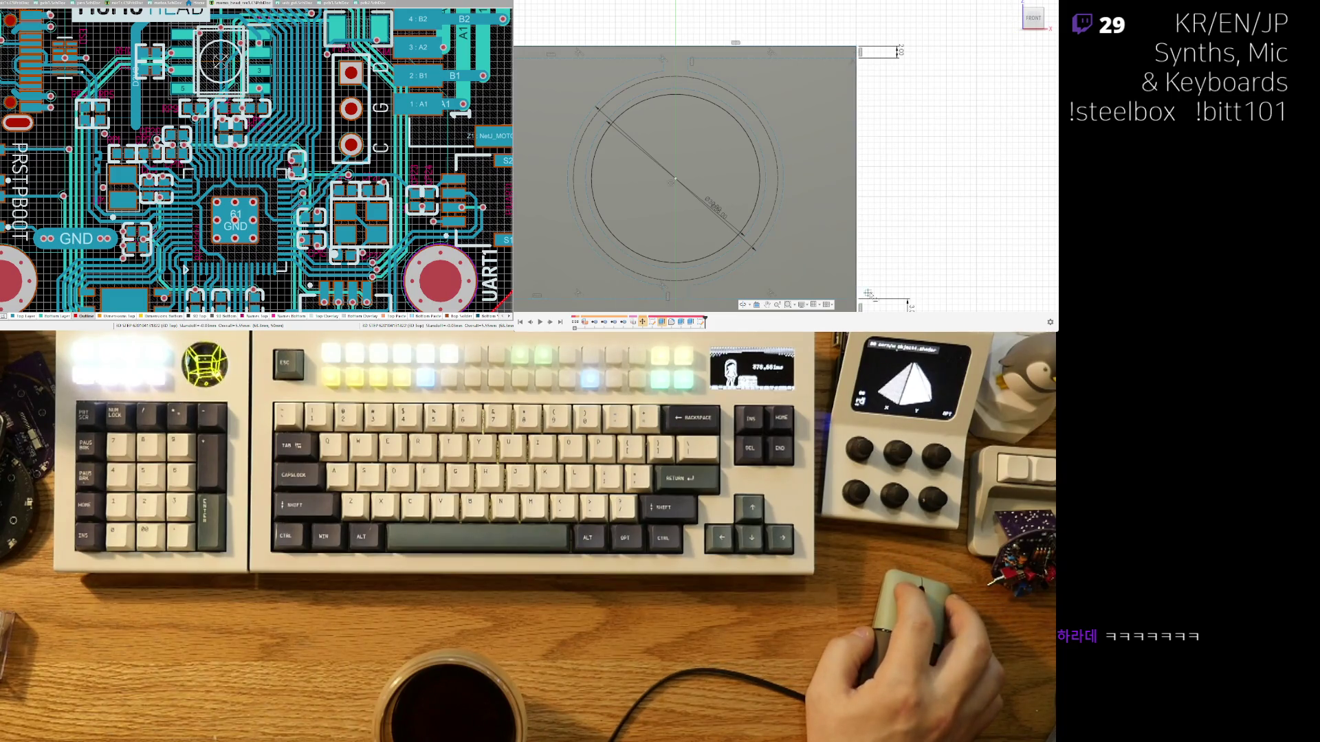
{"action": "scroll", "coordinate": [886, 186], "scroll_direction": "down", "scroll_amount": 3}
{"action": "key", "text": "Escape"}
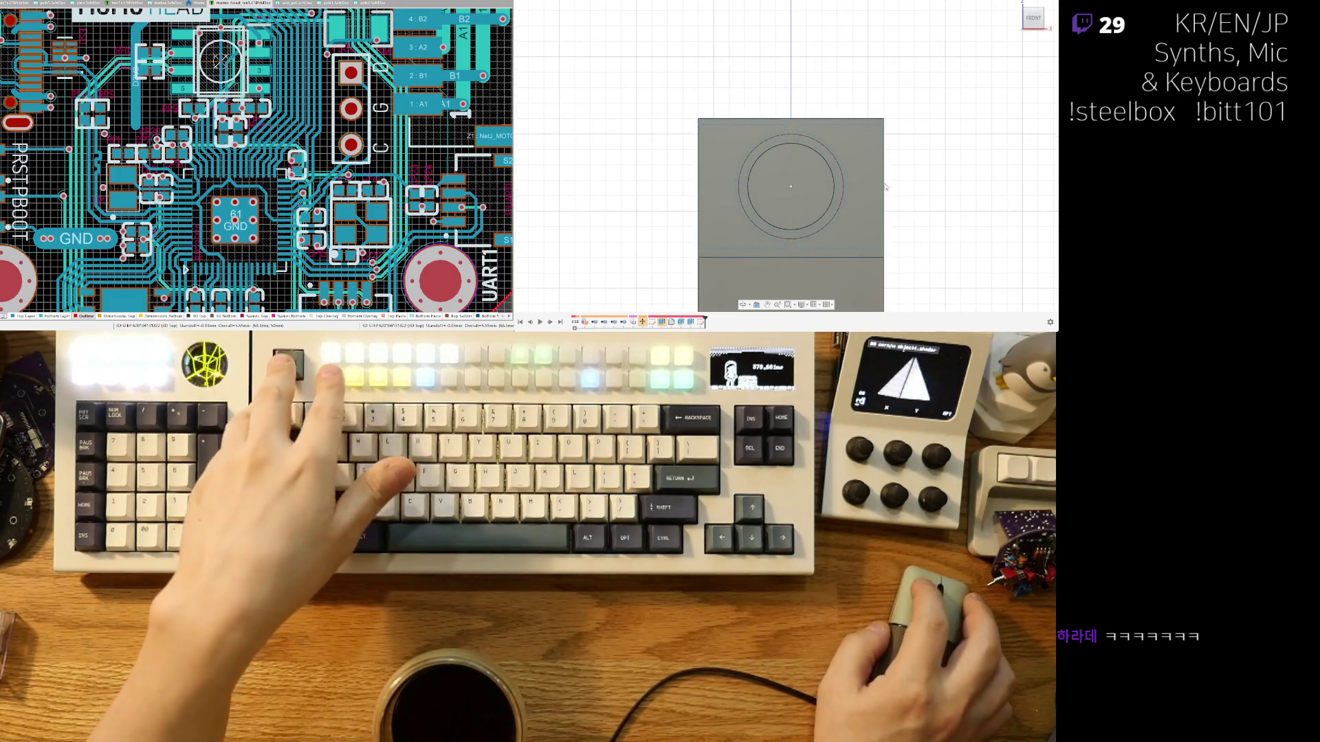
{"action": "middle_click_drag", "start_coordinate": [870, 155], "coordinate": [889, 207], "text": "shift"}
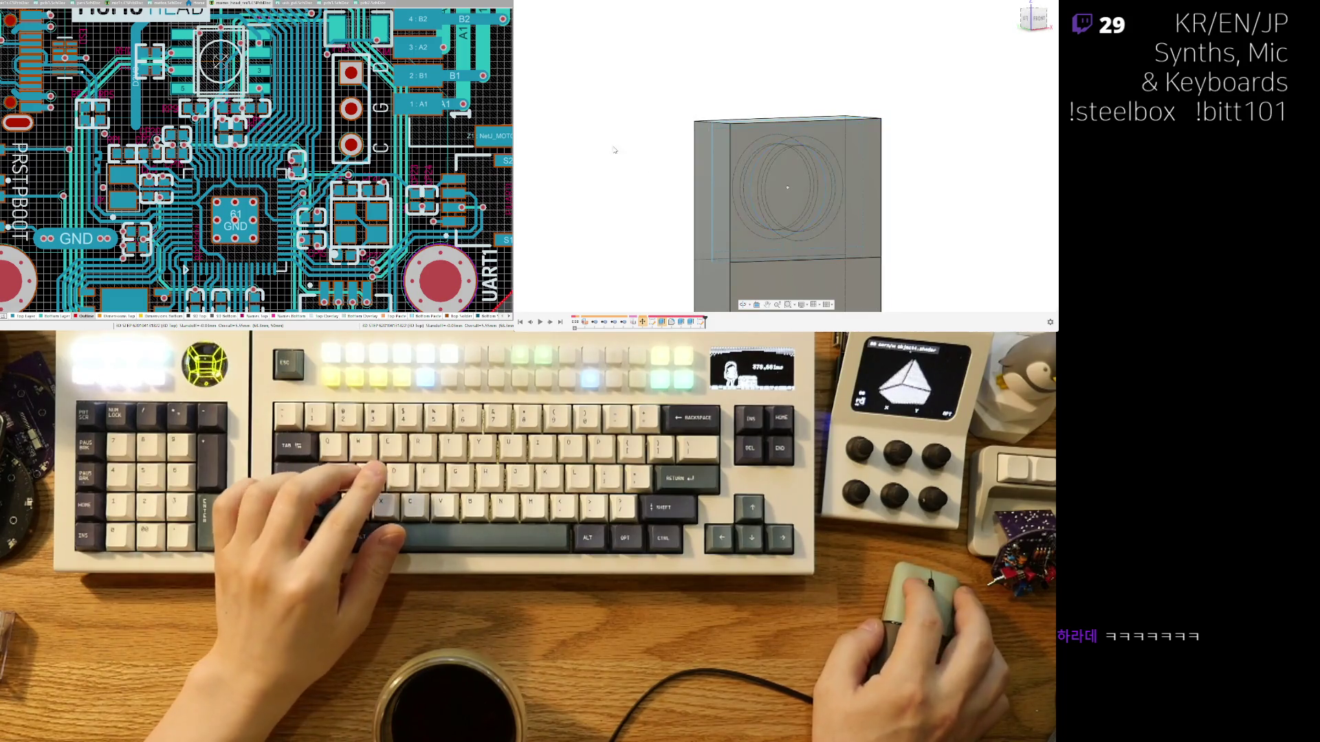
Hide the body and cut-extrude the two regions beside the ring, leaving a round hole.
{"action": "middle_click_drag", "start_coordinate": [615, 150], "coordinate": [663, 145], "text": "shift"}
{"action": "key", "text": "ctrl+z"}
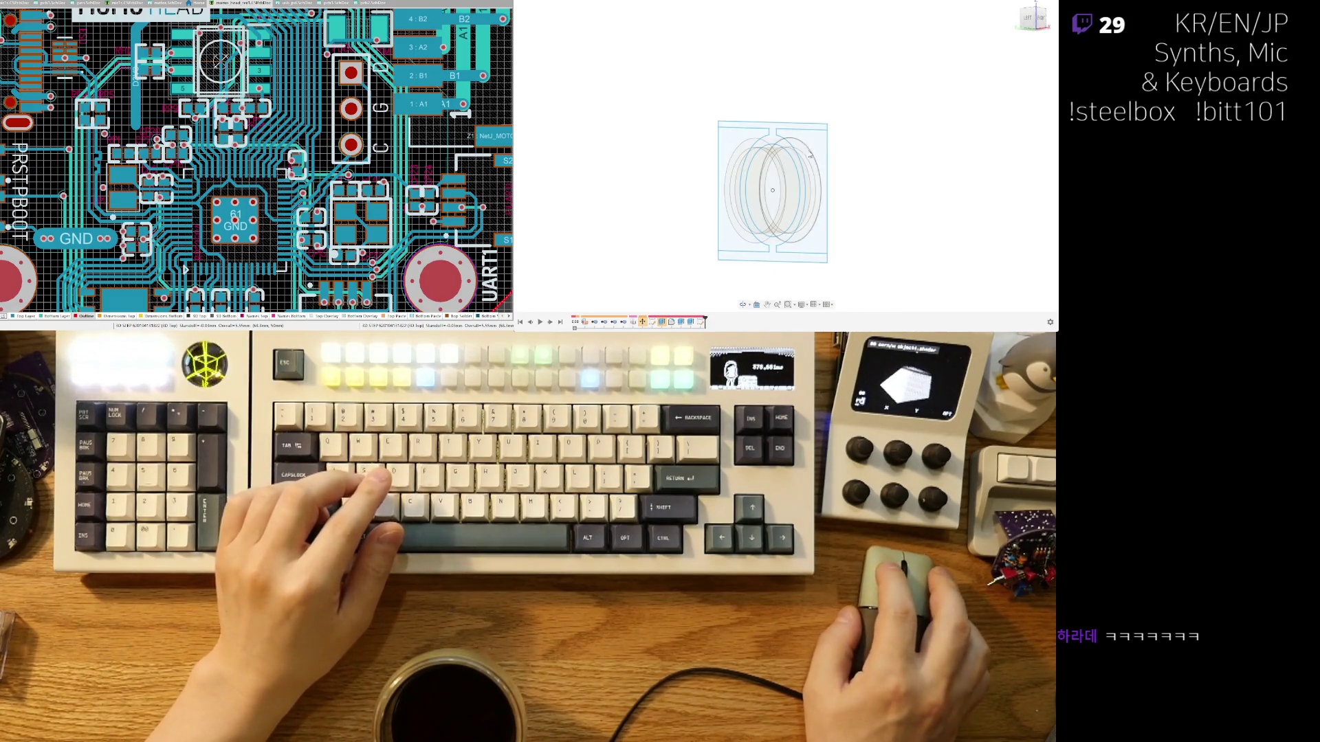
{"action": "left_click", "coordinate": [811, 158]}
{"action": "left_click", "coordinate": [739, 172]}
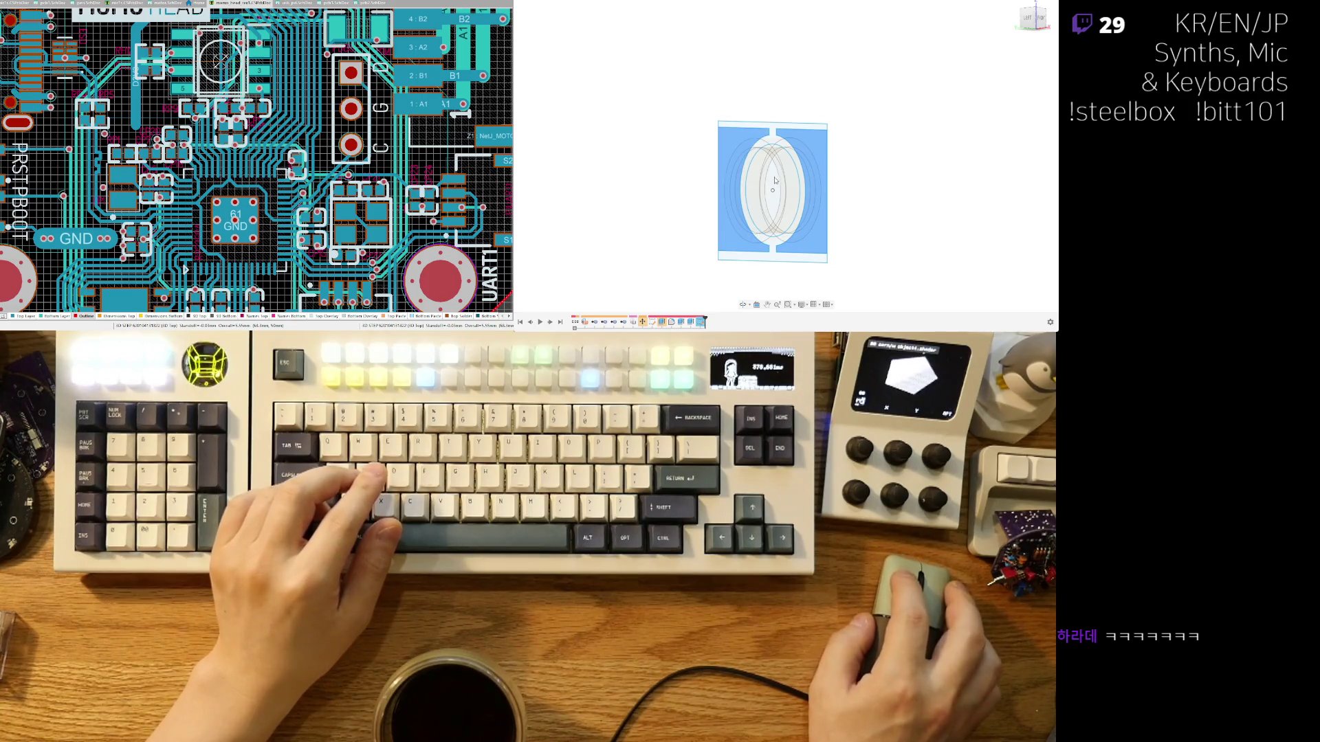
{"action": "middle_click_drag", "start_coordinate": [802, 198], "coordinate": [790, 148], "text": "shift"}
{"action": "scroll", "coordinate": [788, 138], "scroll_direction": "up", "scroll_amount": 4}
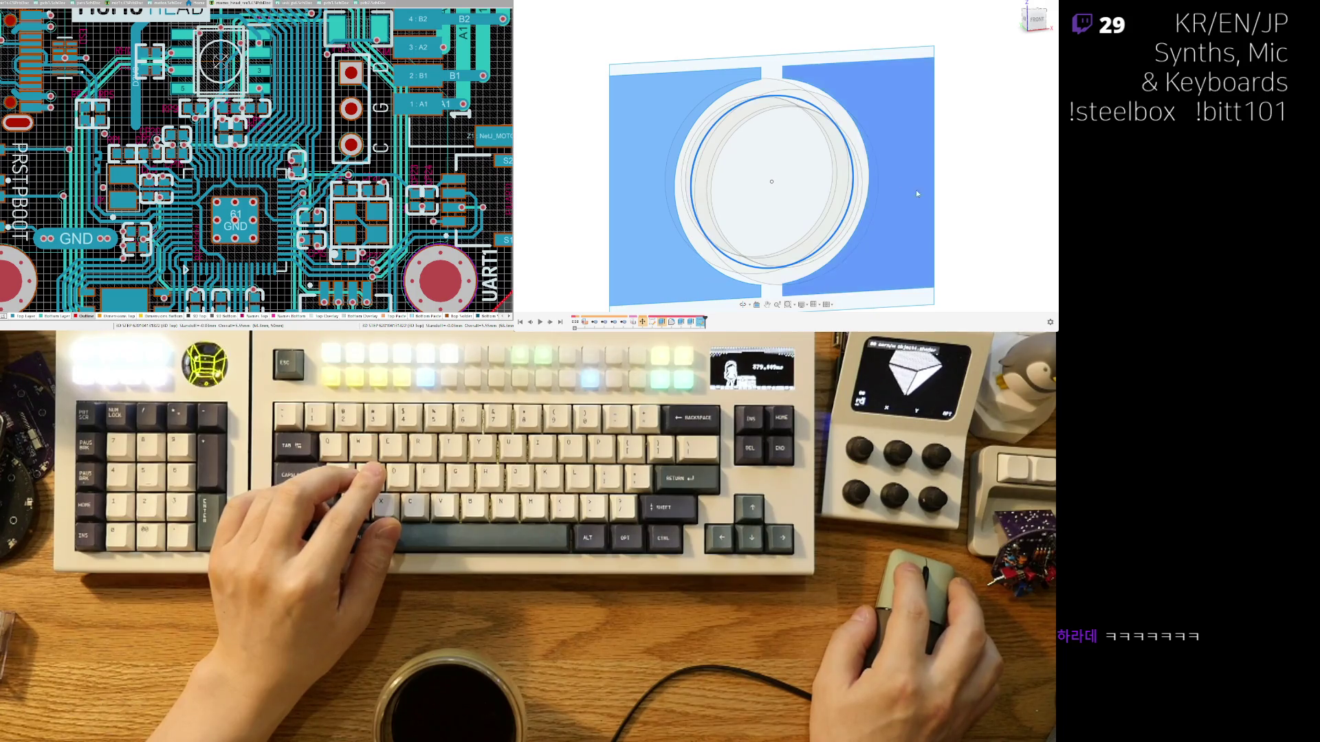
{"action": "scroll", "coordinate": [916, 190], "scroll_direction": "down", "scroll_amount": 3}
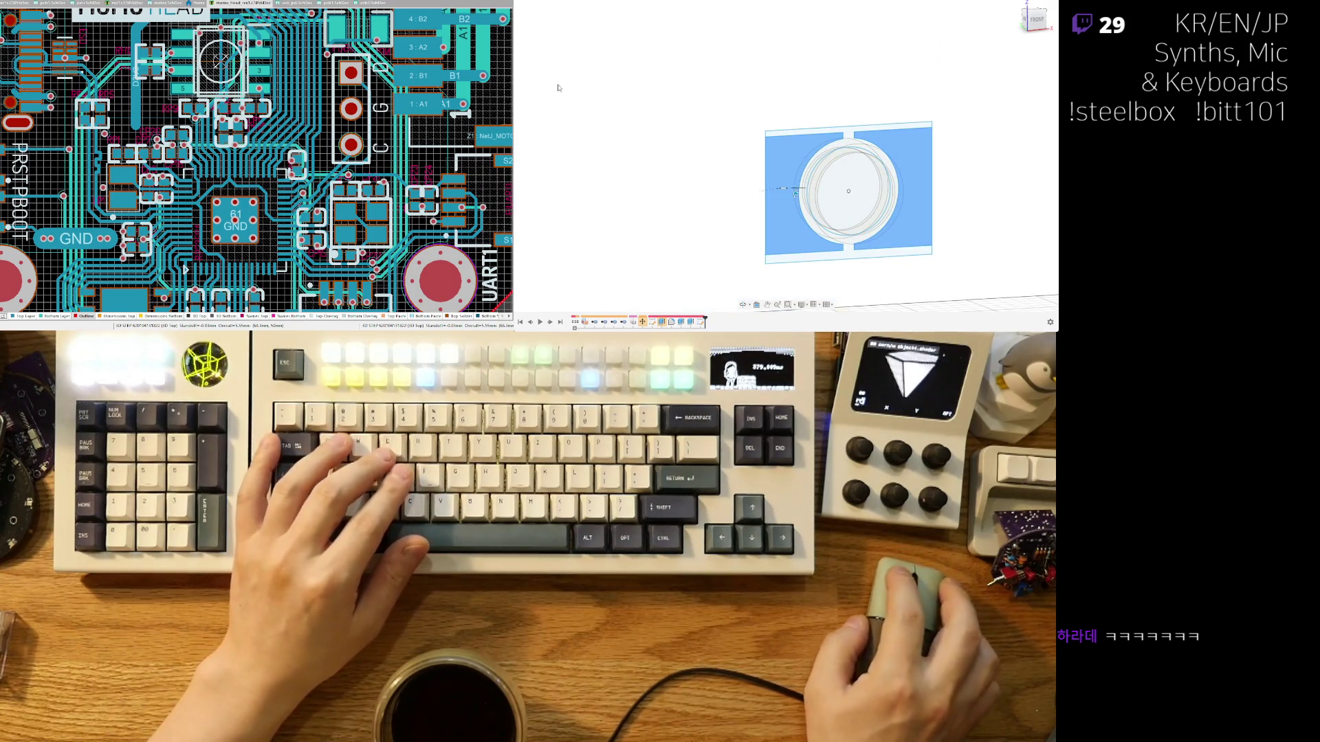
{"action": "key", "text": "e"}
{"action": "left_click_drag", "start_coordinate": [793, 194], "coordinate": [834, 206]}
{"action": "key", "text": "Return"}
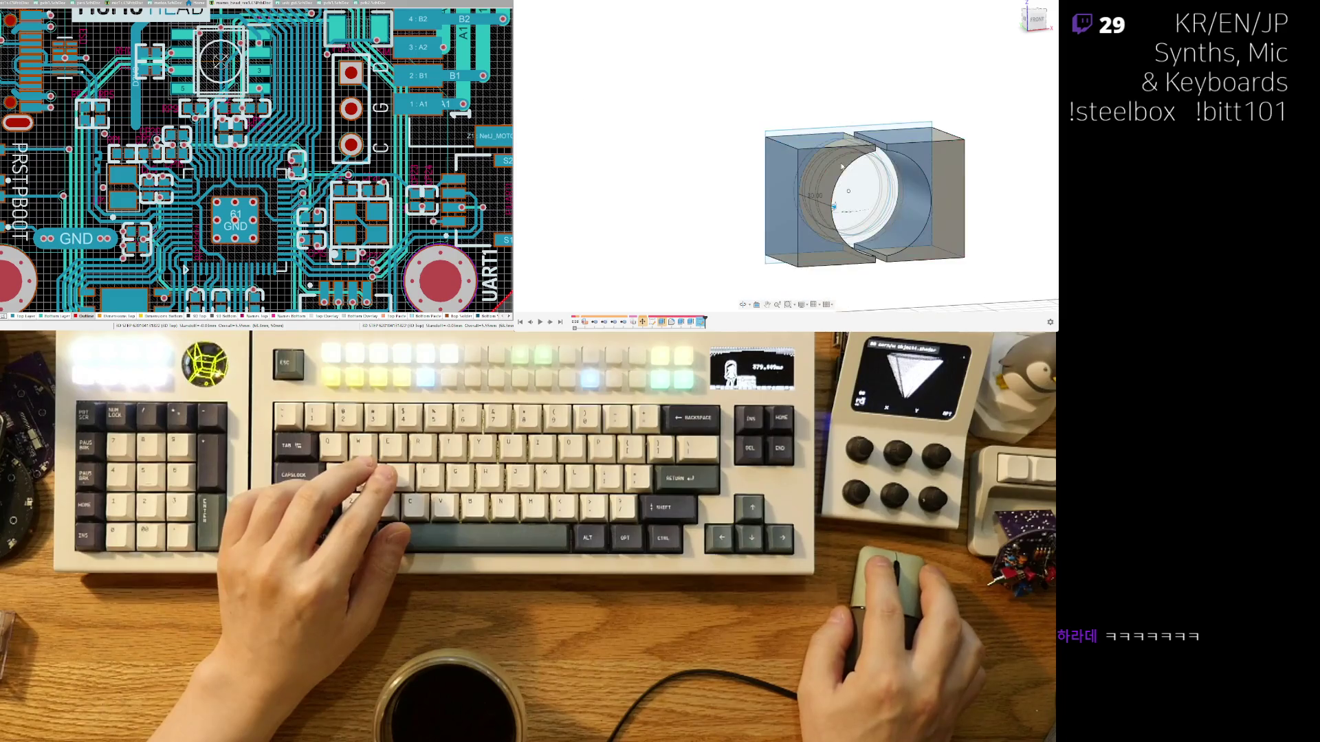
Inspect the hole, then cut-extrude the circular profile far past the body.
{"action": "scroll", "coordinate": [884, 174], "scroll_direction": "up", "scroll_amount": 3}
{"action": "middle_click_drag", "start_coordinate": [860, 149], "coordinate": [825, 148], "text": "shift"}
{"action": "scroll", "coordinate": [836, 226], "scroll_direction": "up", "scroll_amount": 3}
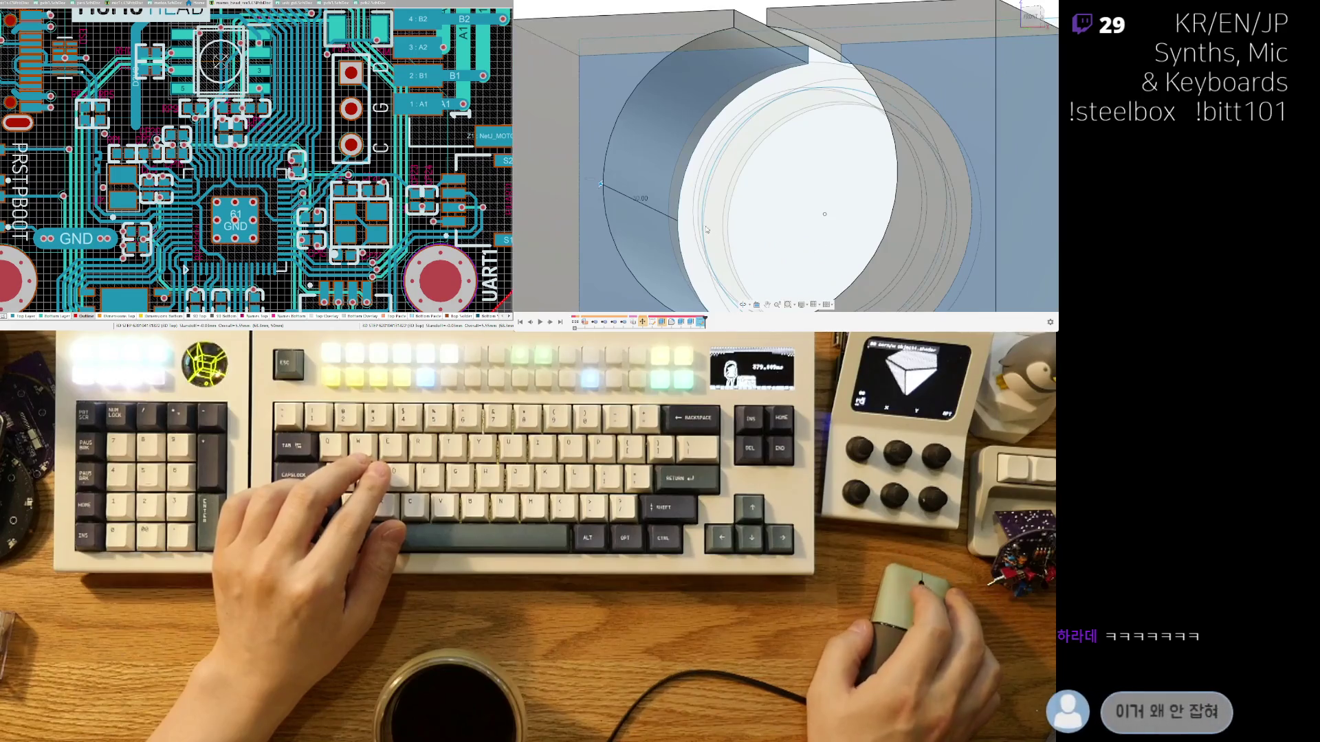
{"action": "key", "text": "F6"}
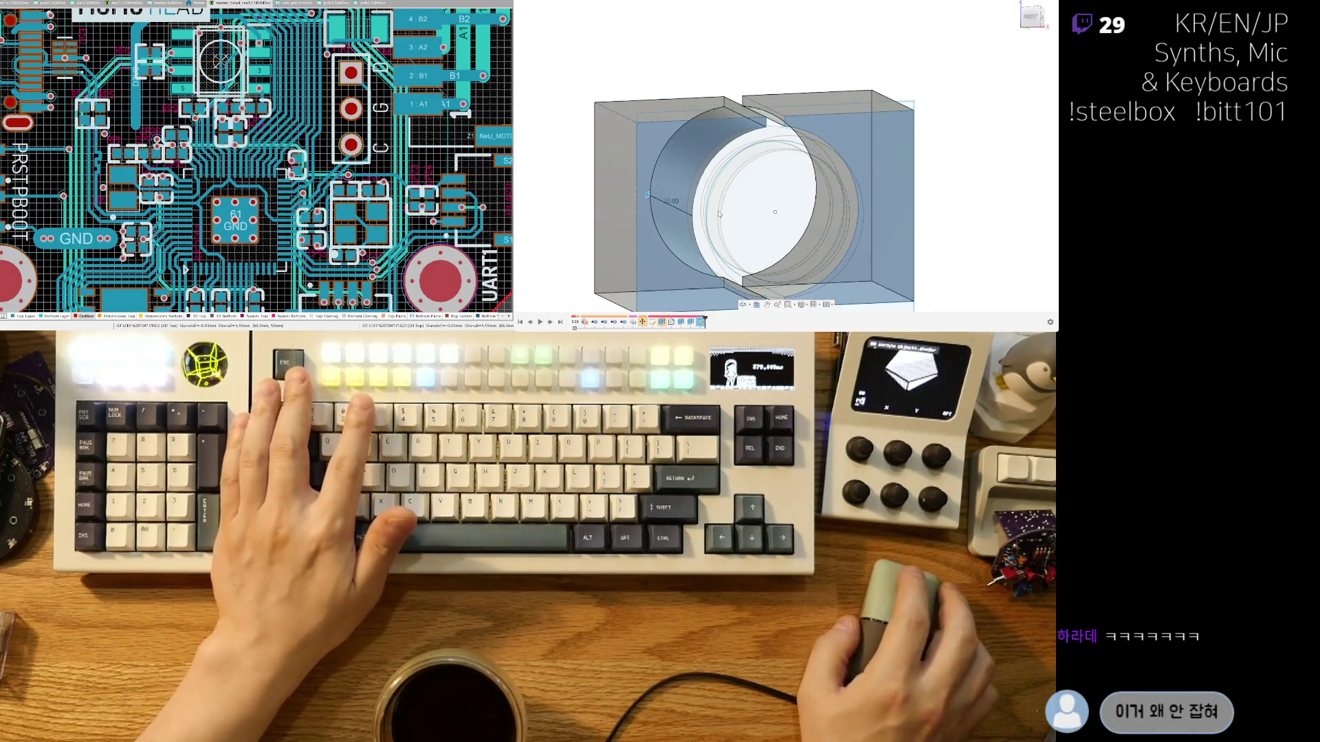
{"action": "mouse_move", "coordinate": [877, 198]}
{"action": "middle_mouse_down", "text": "shift"}
{"action": "mouse_move", "coordinate": [897, 212]}
{"action": "mouse_move", "coordinate": [948, 173]}
{"action": "mouse_move", "coordinate": [1028, 153]}
{"action": "middle_mouse_up", "text": "shift"}
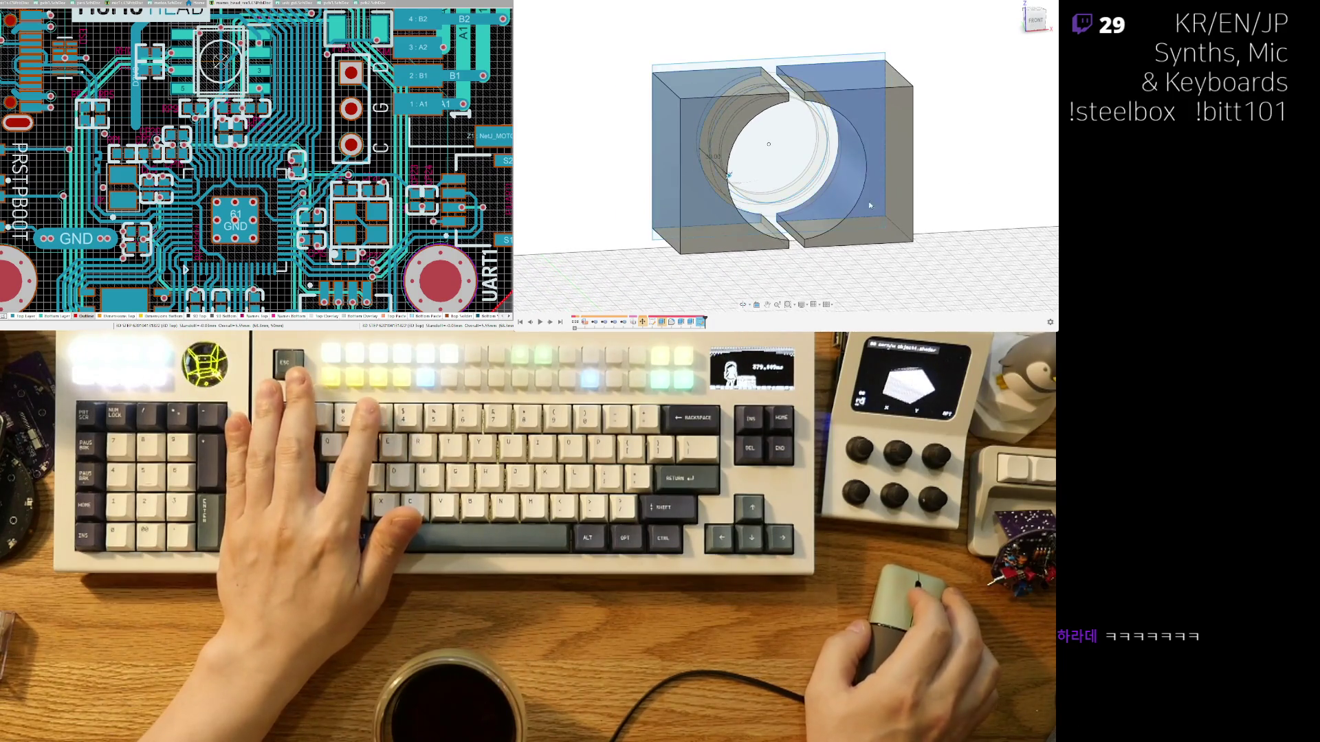
{"action": "key", "text": "F6"}
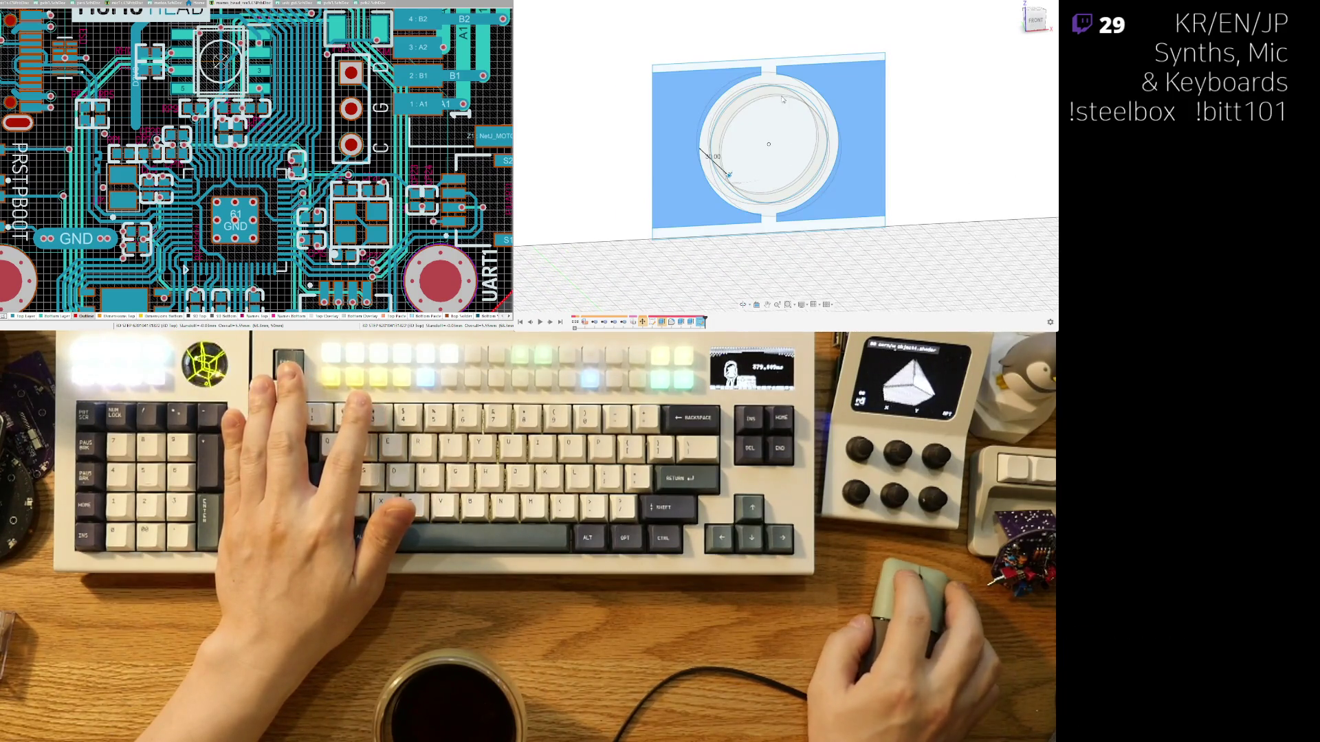
{"action": "scroll", "coordinate": [778, 90], "scroll_direction": "up", "scroll_amount": 3}
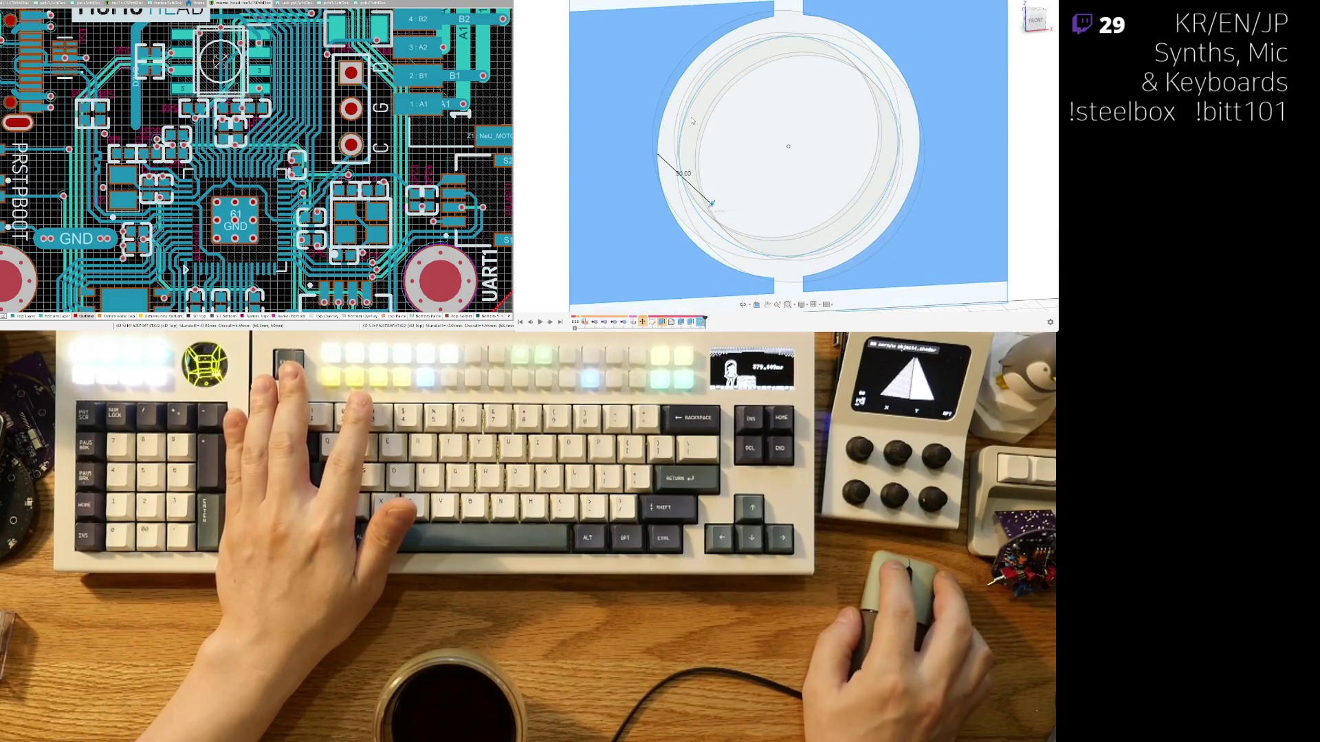
{"action": "scroll", "coordinate": [803, 140], "scroll_direction": "down", "scroll_amount": 2}
{"action": "key", "text": "e"}
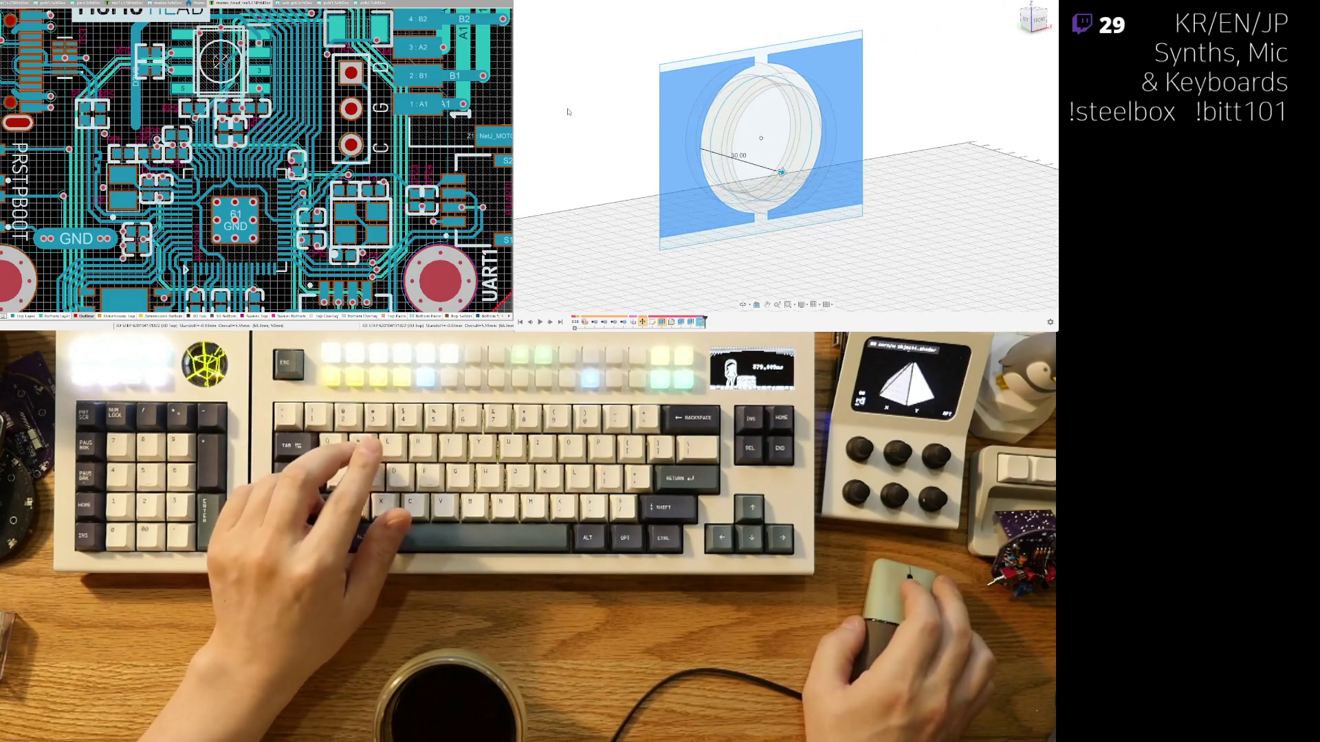
{"action": "left_click", "coordinate": [762, 180]}
{"action": "left_click_drag", "start_coordinate": [781, 171], "coordinate": [760, 166]}
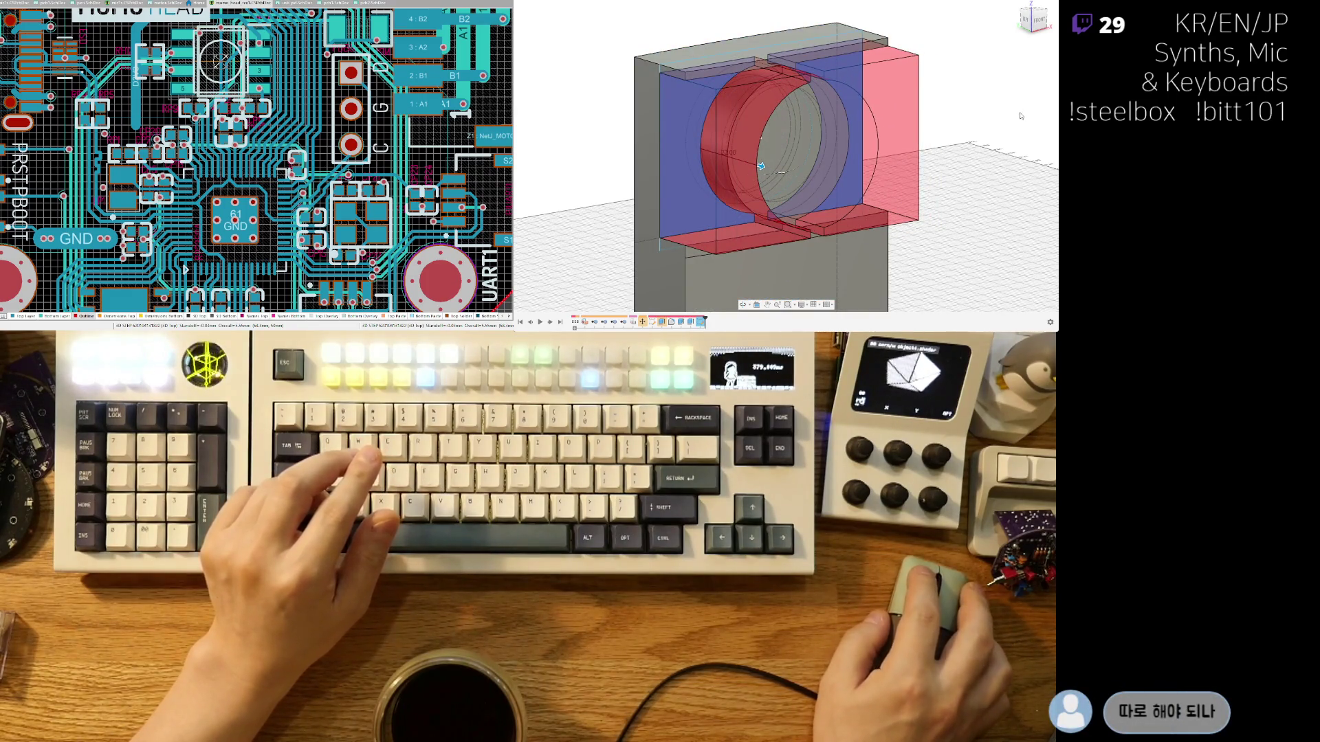
{"action": "left_click_drag", "start_coordinate": [754, 158], "coordinate": [637, 139]}
{"action": "key", "text": "Return"}
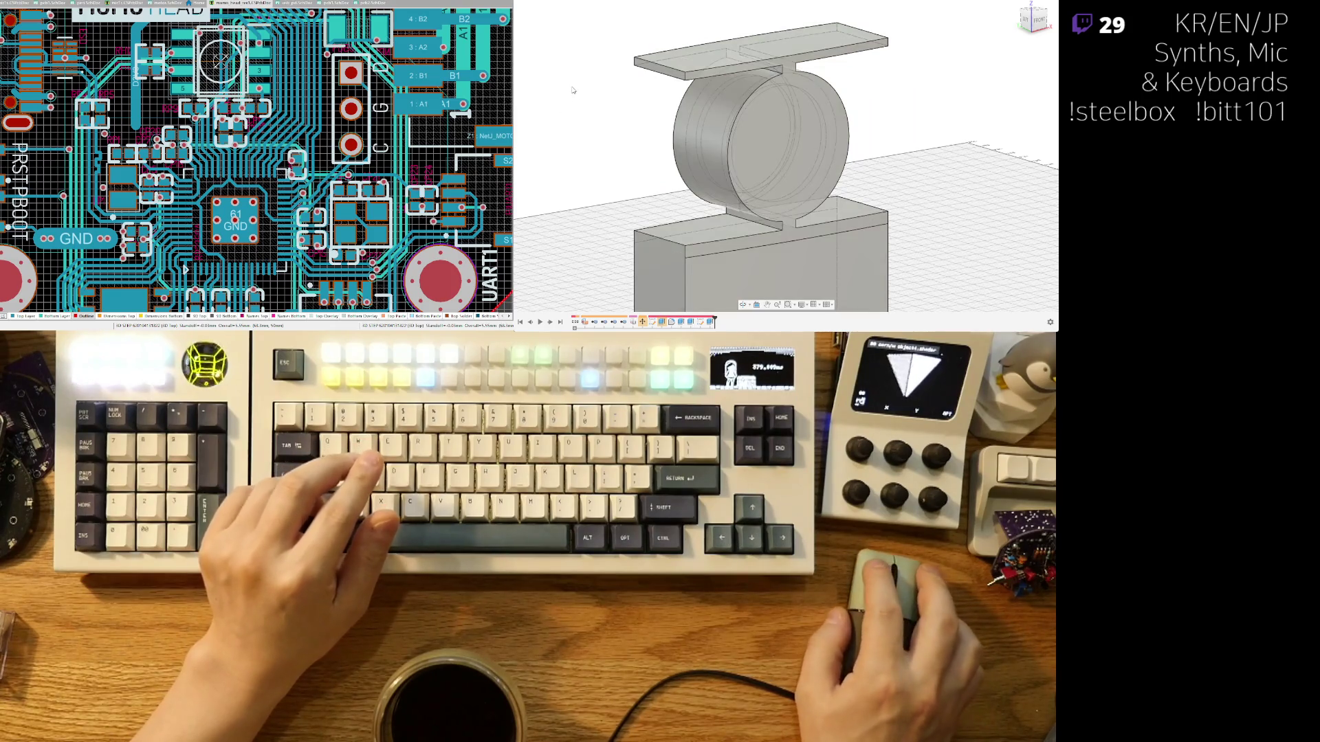
Cut the circle profile at 37.00 upward through the ring, then undo back to the sketch.
{"action": "left_click", "coordinate": [1035, 19]}
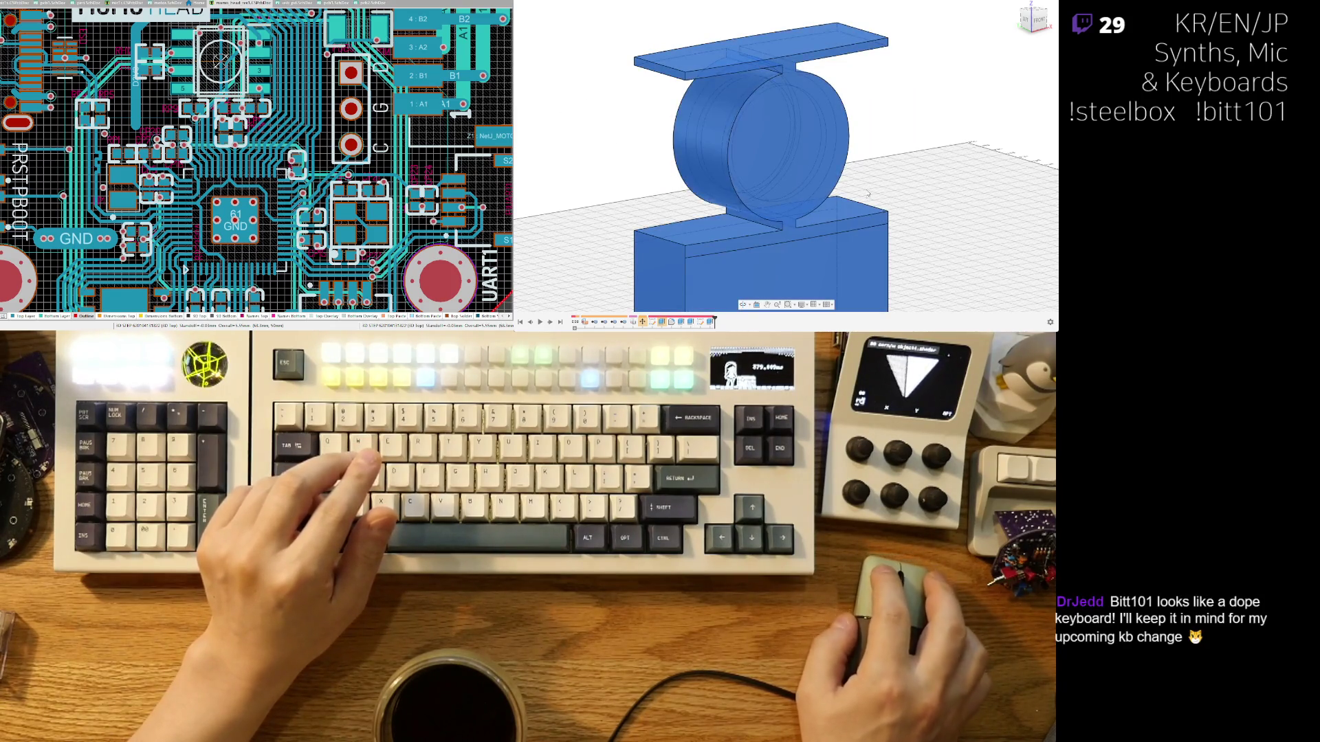
{"action": "left_click", "coordinate": [610, 127]}
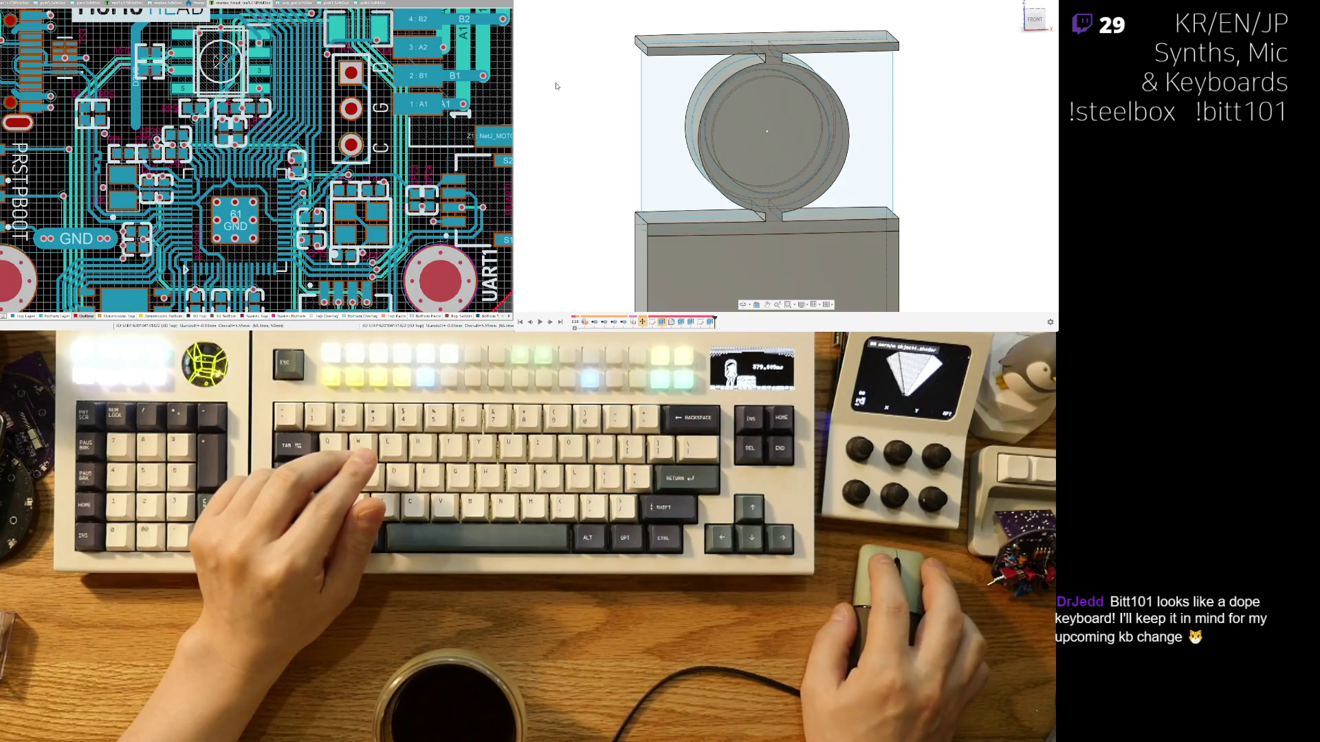
{"action": "scroll", "coordinate": [803, 116], "scroll_direction": "up", "scroll_amount": 1}
{"action": "scroll", "coordinate": [776, 128], "scroll_direction": "up", "scroll_amount": 2}
{"action": "middle_click_drag", "start_coordinate": [776, 128], "coordinate": [768, 55], "text": "shift"}
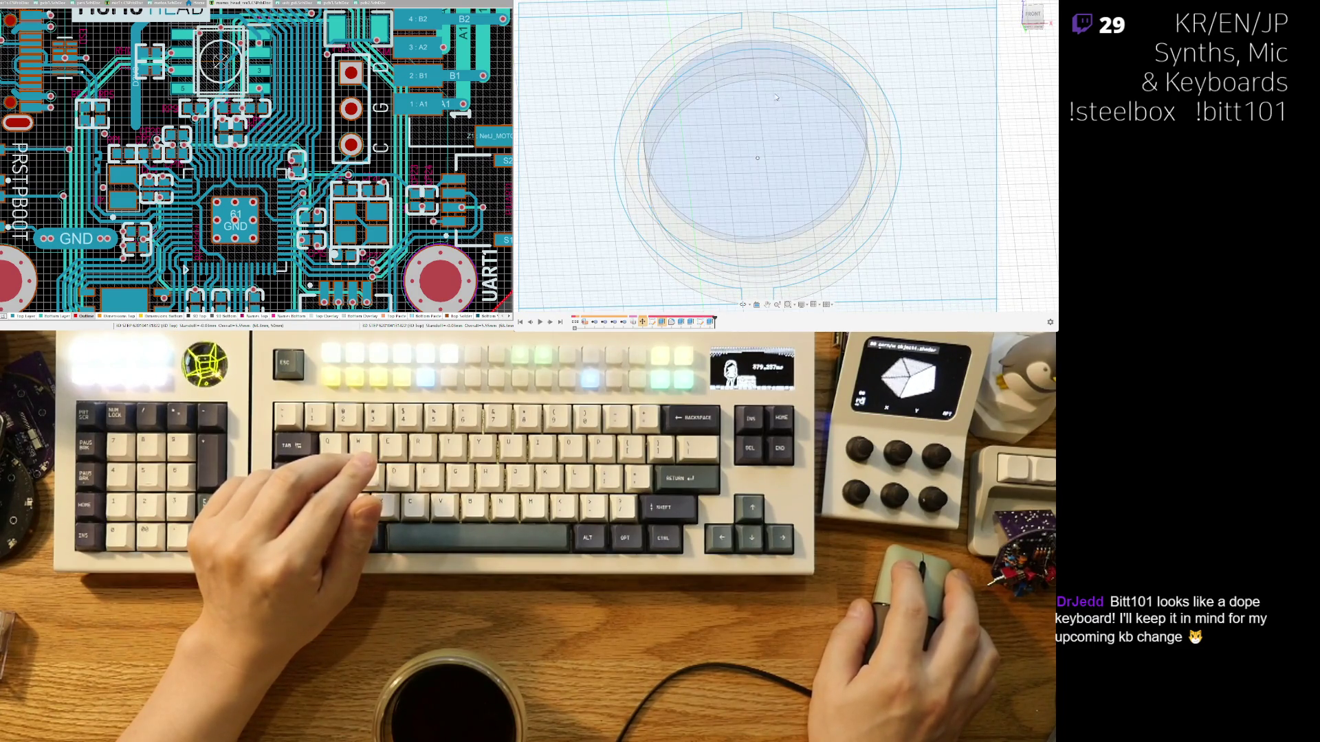
{"action": "scroll", "coordinate": [814, 191], "scroll_direction": "down", "scroll_amount": 2}
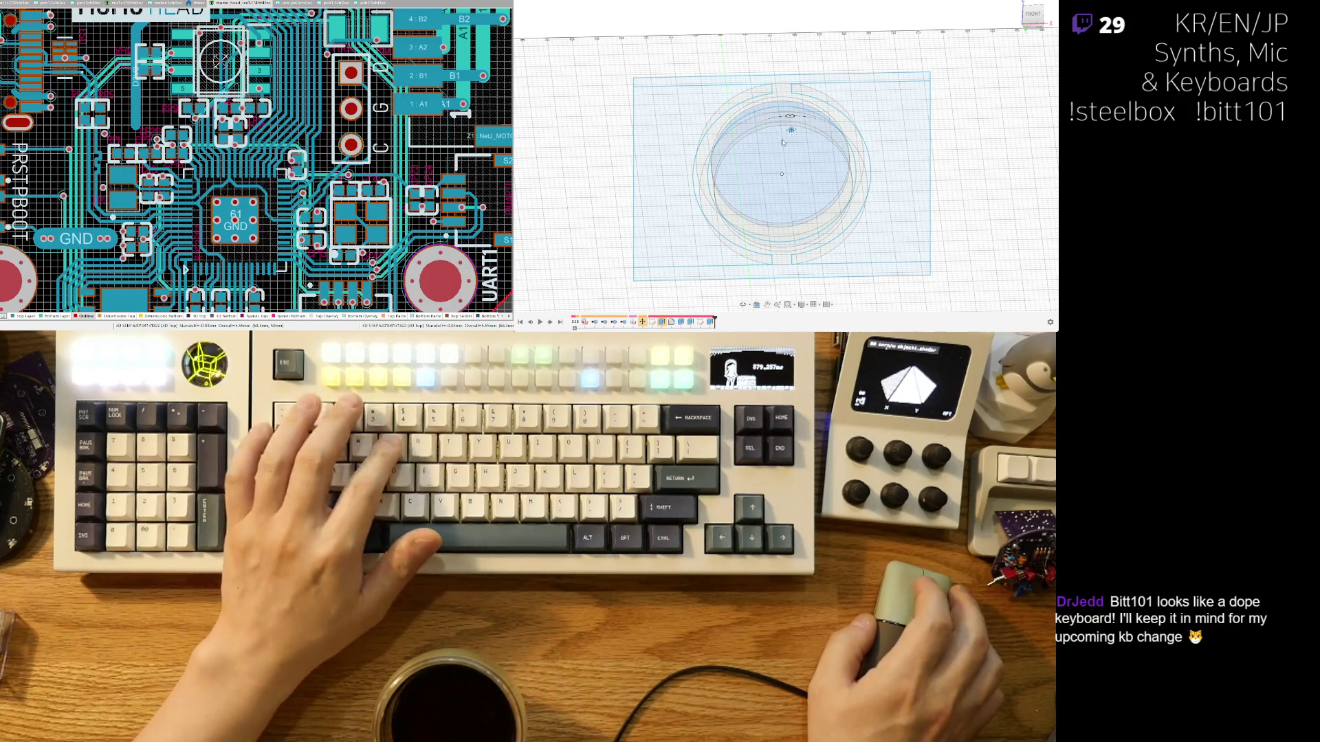
{"action": "mouse_move", "coordinate": [790, 130]}
{"action": "left_mouse_down"}
{"action": "mouse_move", "coordinate": [786, 197]}
{"action": "mouse_move", "coordinate": [812, 188]}
{"action": "mouse_move", "coordinate": [801, 200]}
{"action": "left_mouse_up"}
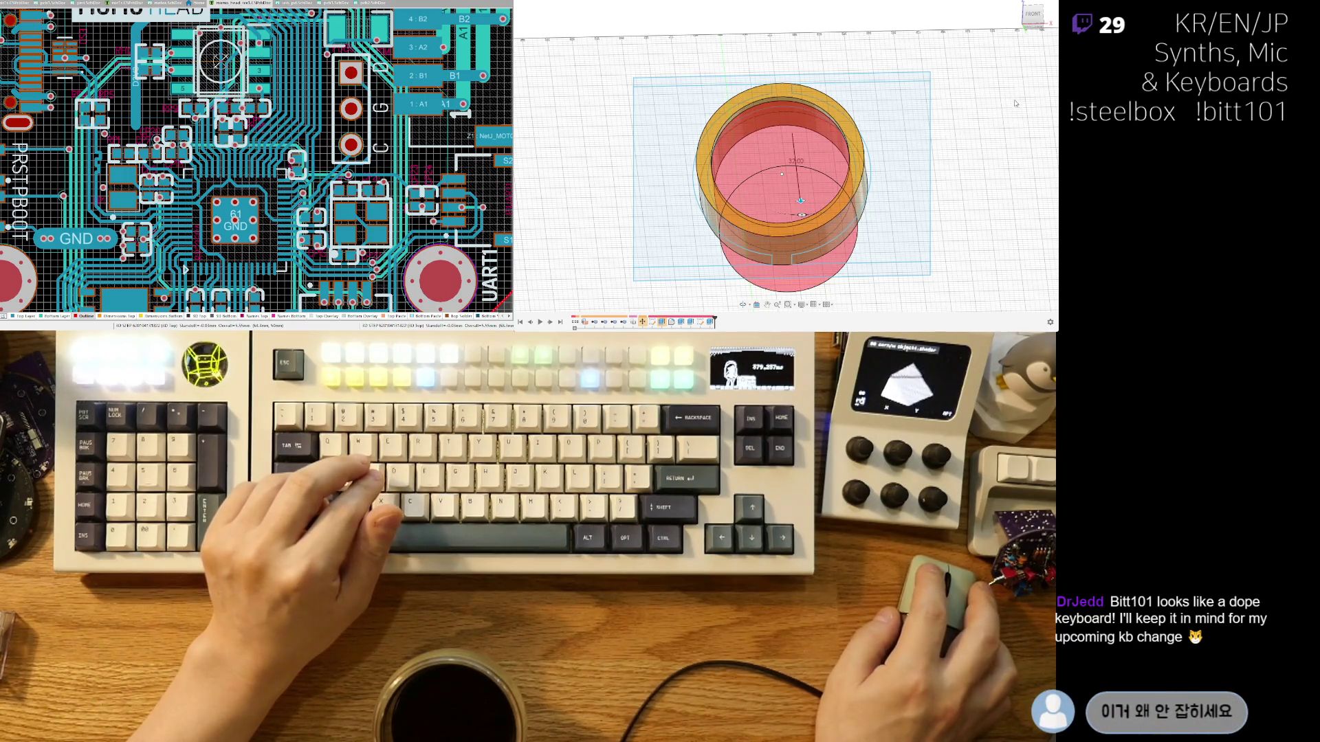
{"action": "left_click_drag", "start_coordinate": [798, 136], "coordinate": [786, 83]}
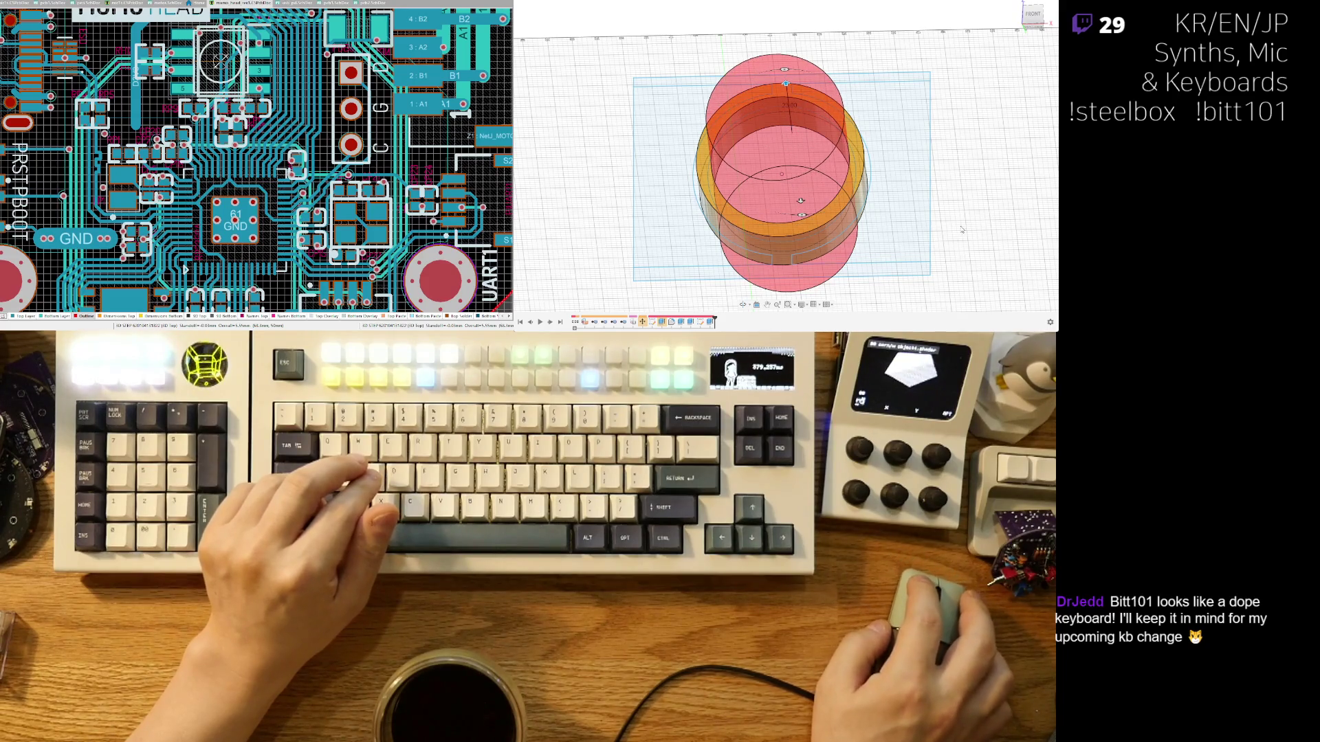
{"action": "key", "text": "Return"}
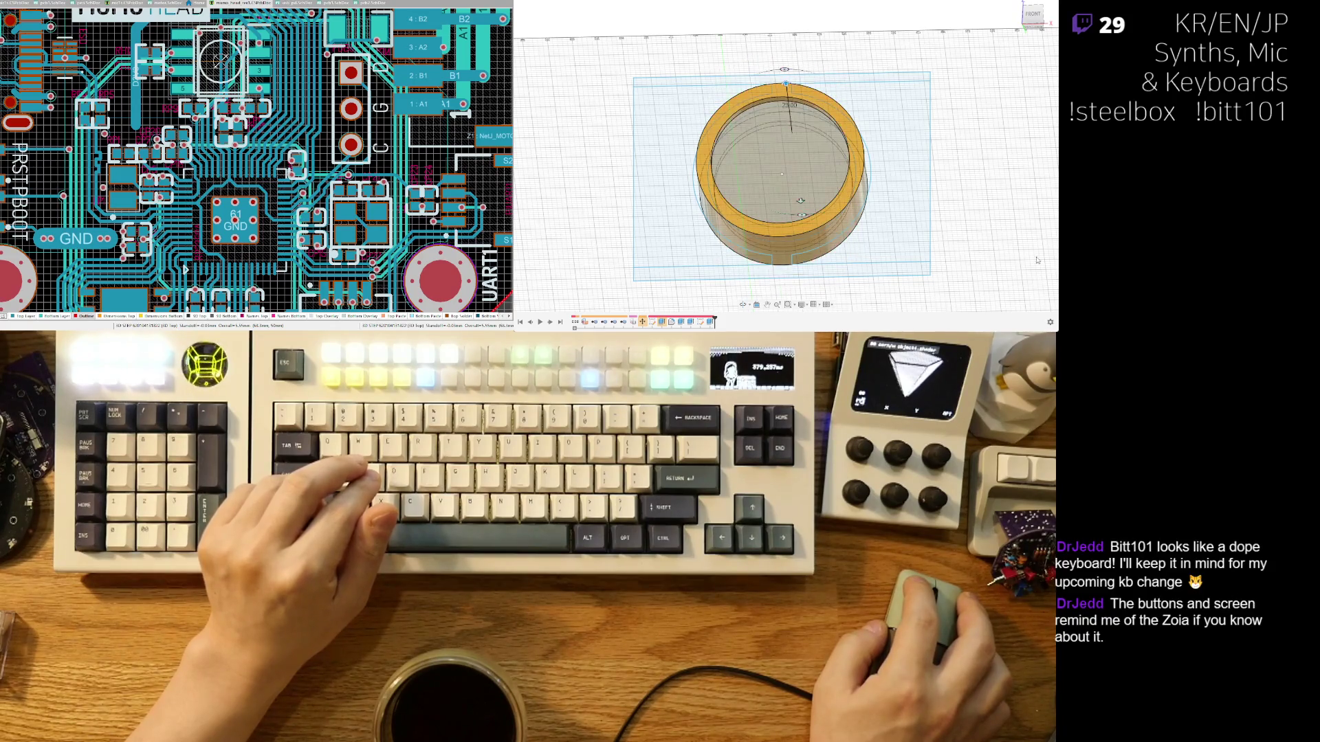
{"action": "middle_click_drag", "start_coordinate": [894, 227], "coordinate": [565, 120], "text": "shift"}
{"action": "key", "text": "ctrl+z"}
{"action": "key", "text": "ctrl+z"}
{"action": "key", "text": "ctrl+z"}
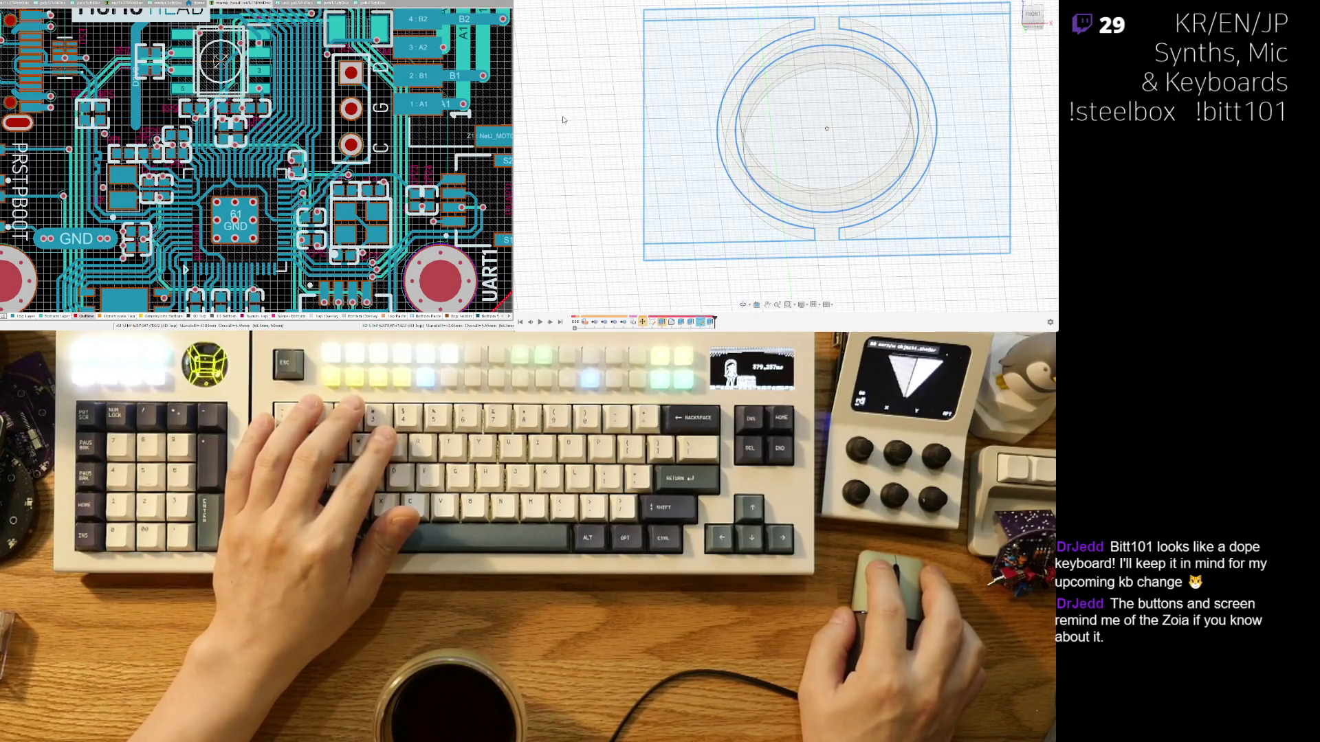
{"action": "key", "text": "ctrl+z"}
{"action": "key", "text": "ctrl+z"}
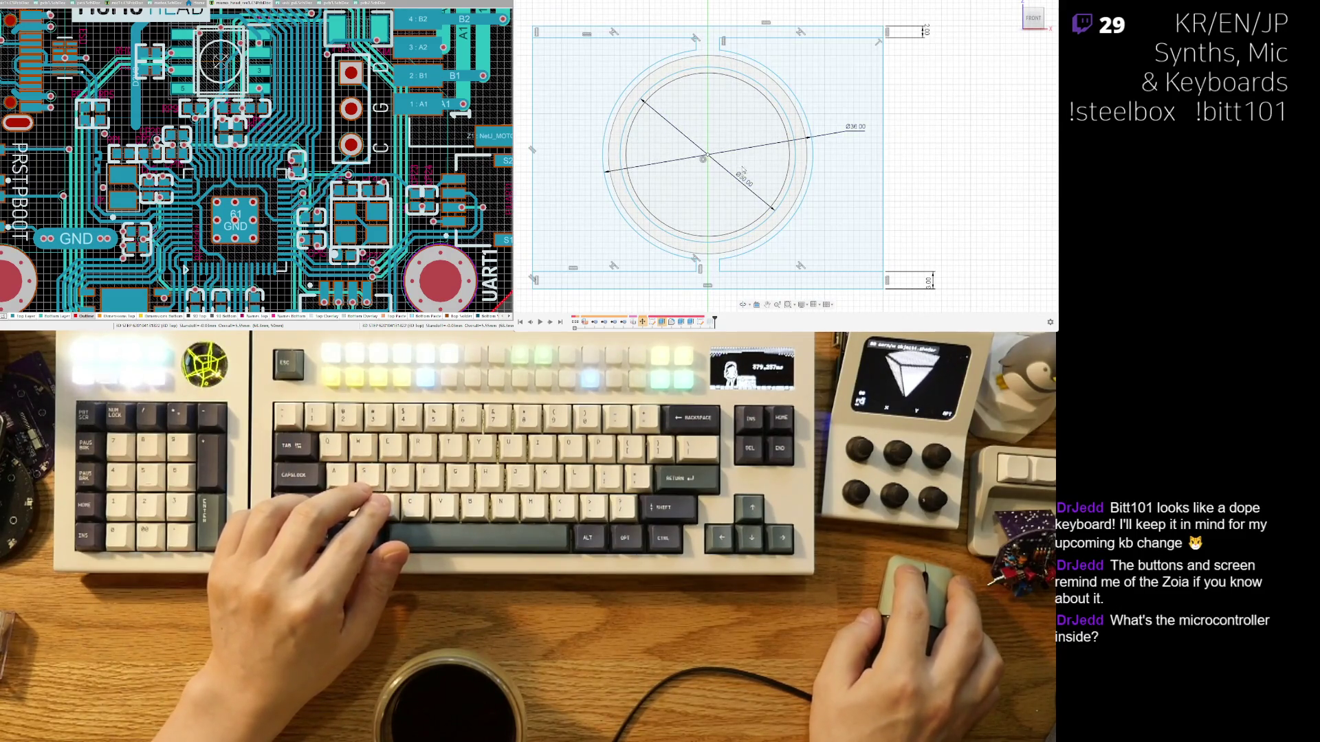
{"action": "left_click_drag", "start_coordinate": [826, 231], "coordinate": [829, 232]}
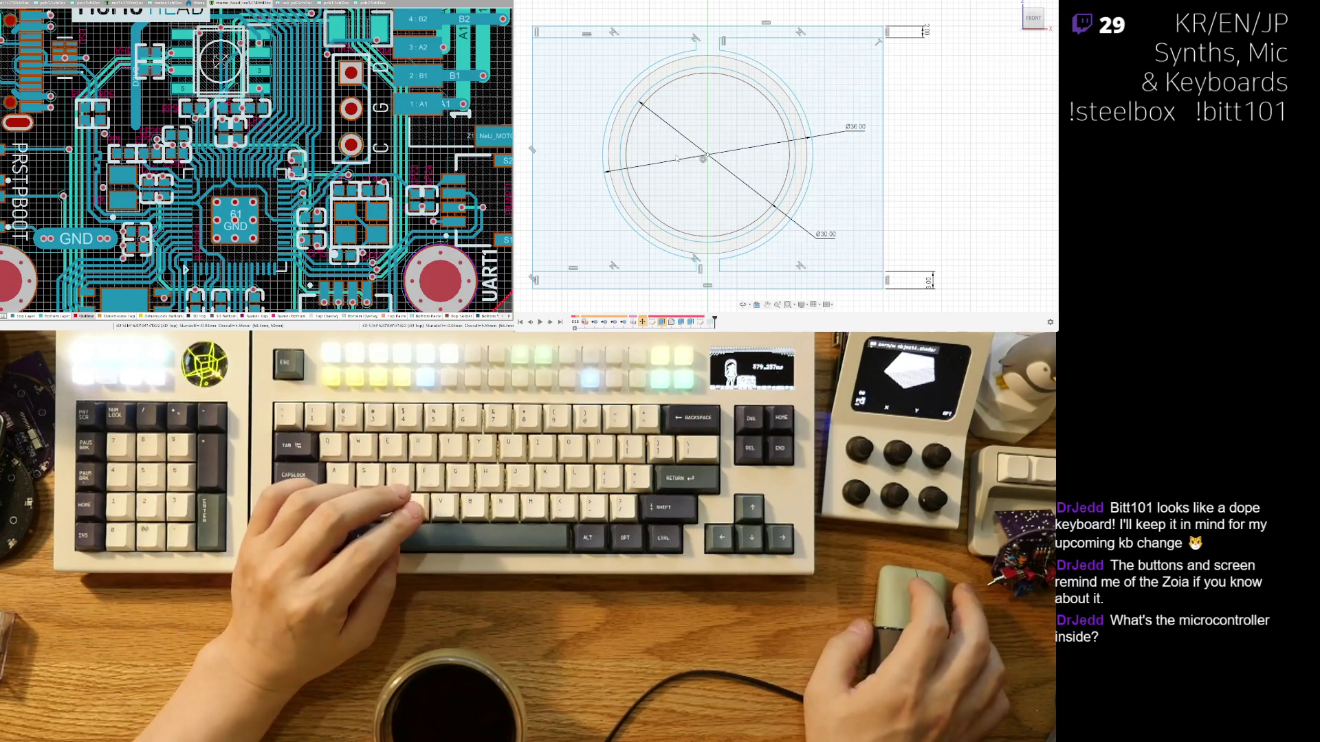
{"action": "key", "text": "Escape"}
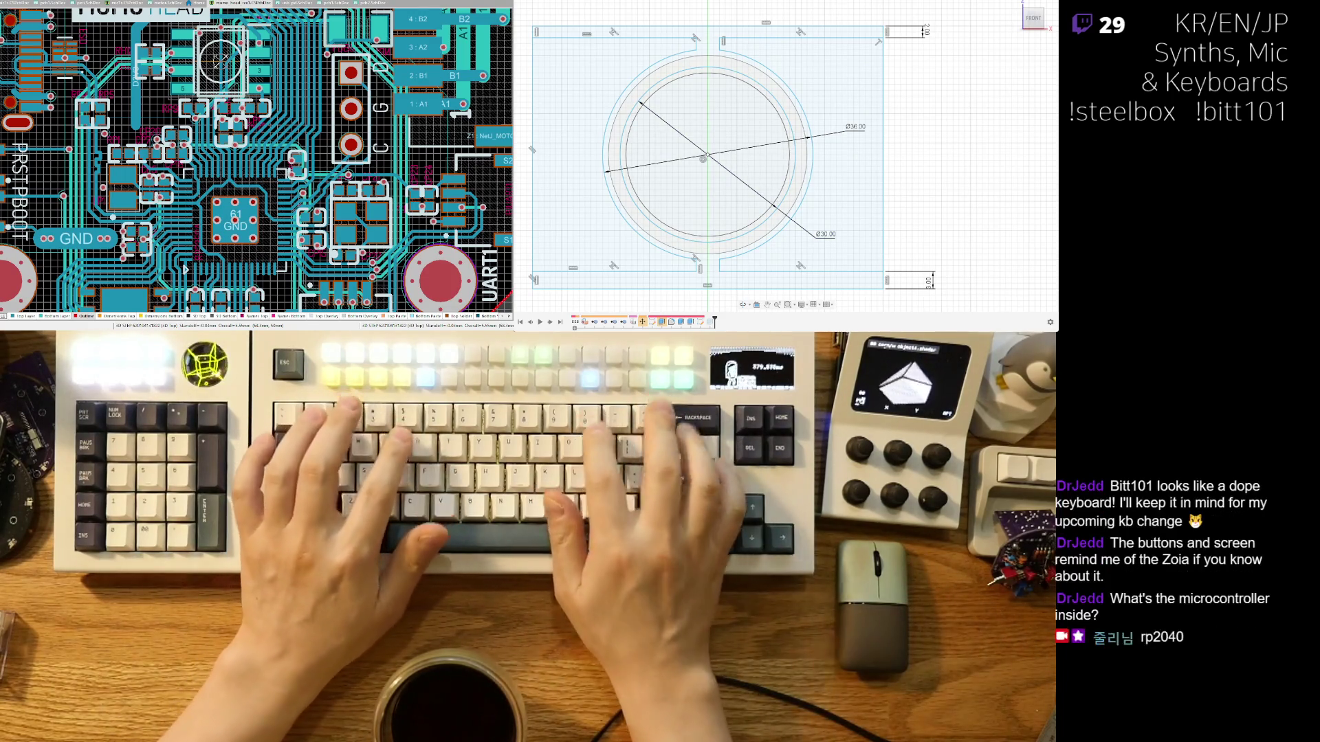
{"action": "middle_click_drag", "start_coordinate": [733, 69], "coordinate": [803, 61]}
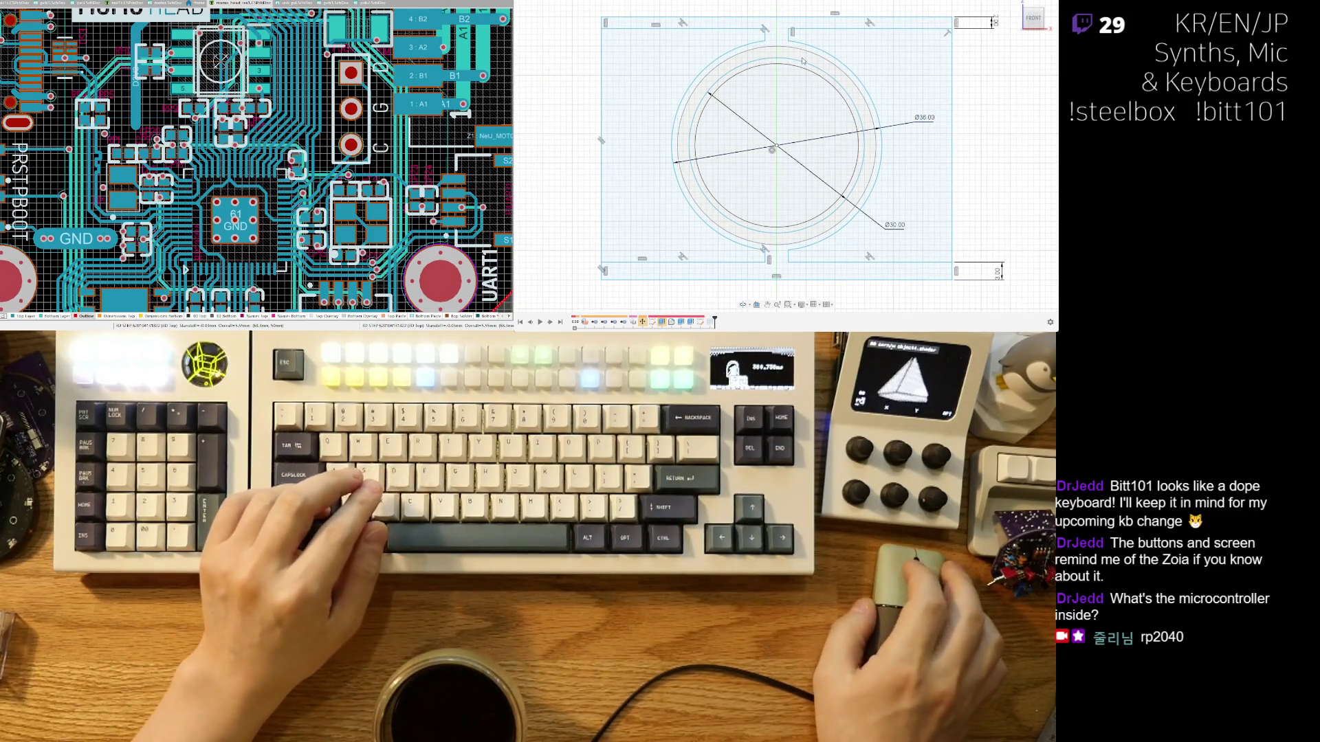
{"action": "scroll", "coordinate": [796, 96], "scroll_direction": "up", "scroll_amount": 2}
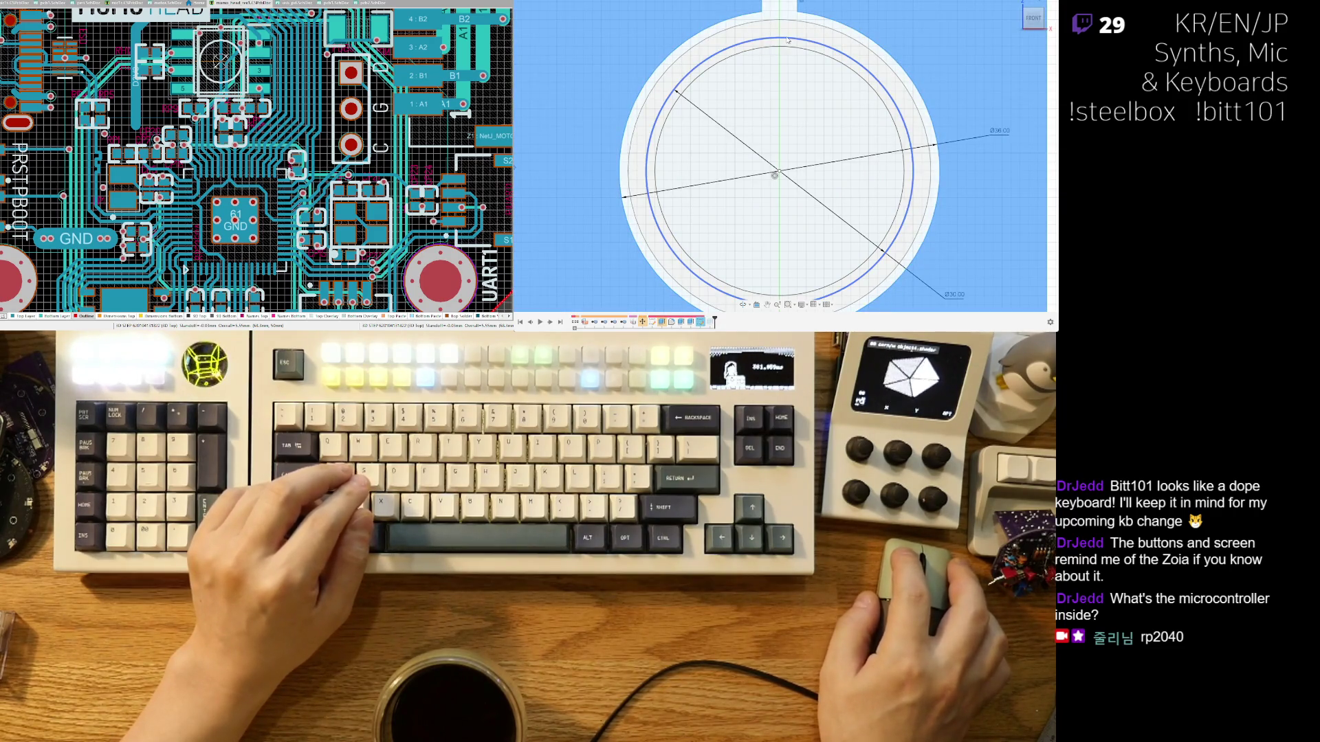
{"action": "scroll", "coordinate": [835, 124], "scroll_direction": "down", "scroll_amount": 3}
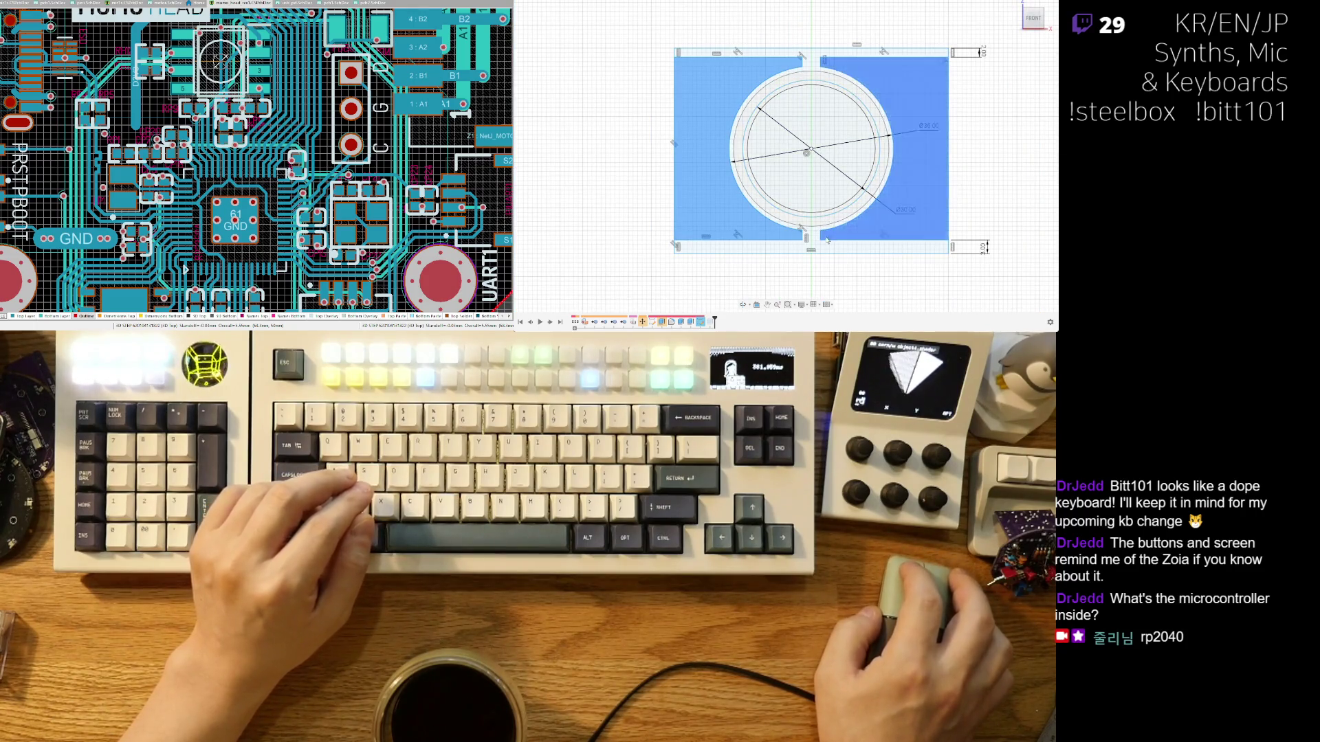
{"action": "scroll", "coordinate": [827, 218], "scroll_direction": "up", "scroll_amount": 3}
{"action": "scroll", "coordinate": [831, 67], "scroll_direction": "down", "scroll_amount": 2}
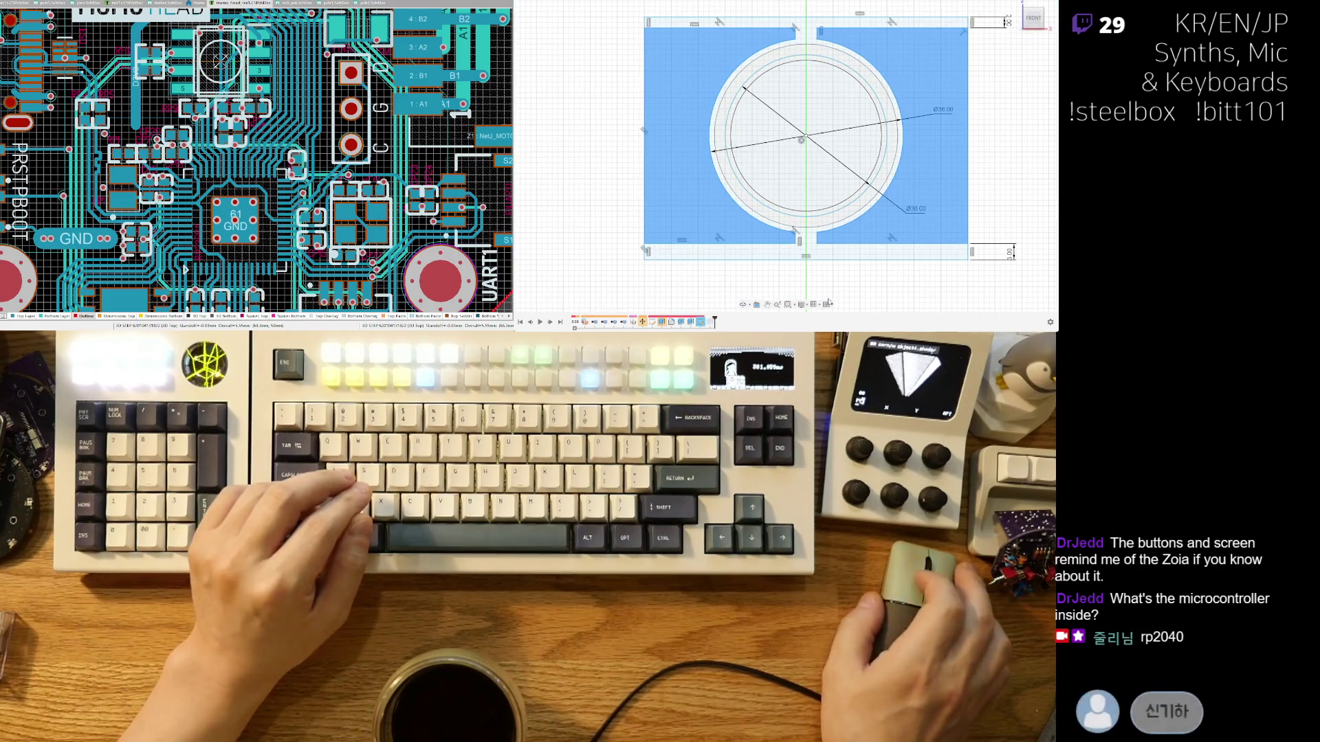
{"action": "scroll", "coordinate": [811, 172], "scroll_direction": "up", "scroll_amount": 2}
{"action": "scroll", "coordinate": [790, 248], "scroll_direction": "up", "scroll_amount": 2}
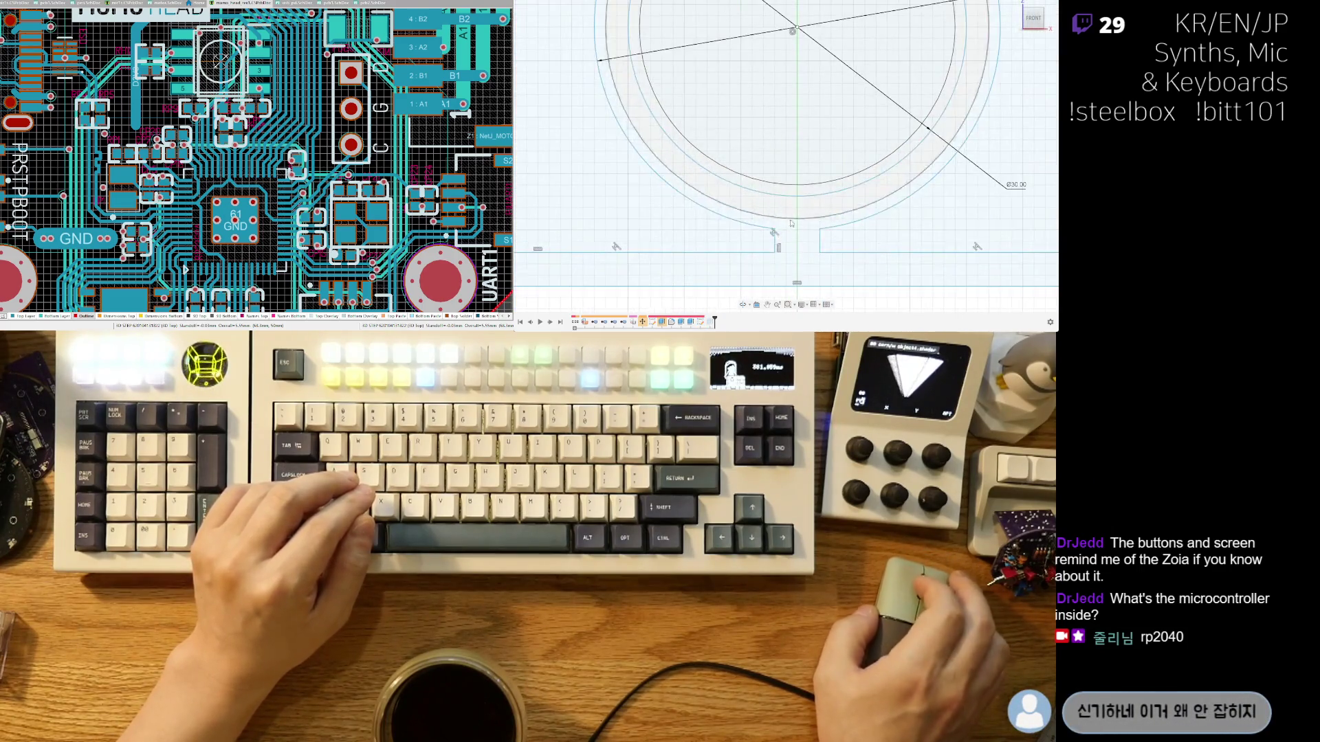
Draw a 30 mm diameter circle at the ring's centre.
{"action": "middle_click_drag", "start_coordinate": [774, 201], "coordinate": [738, 267]}
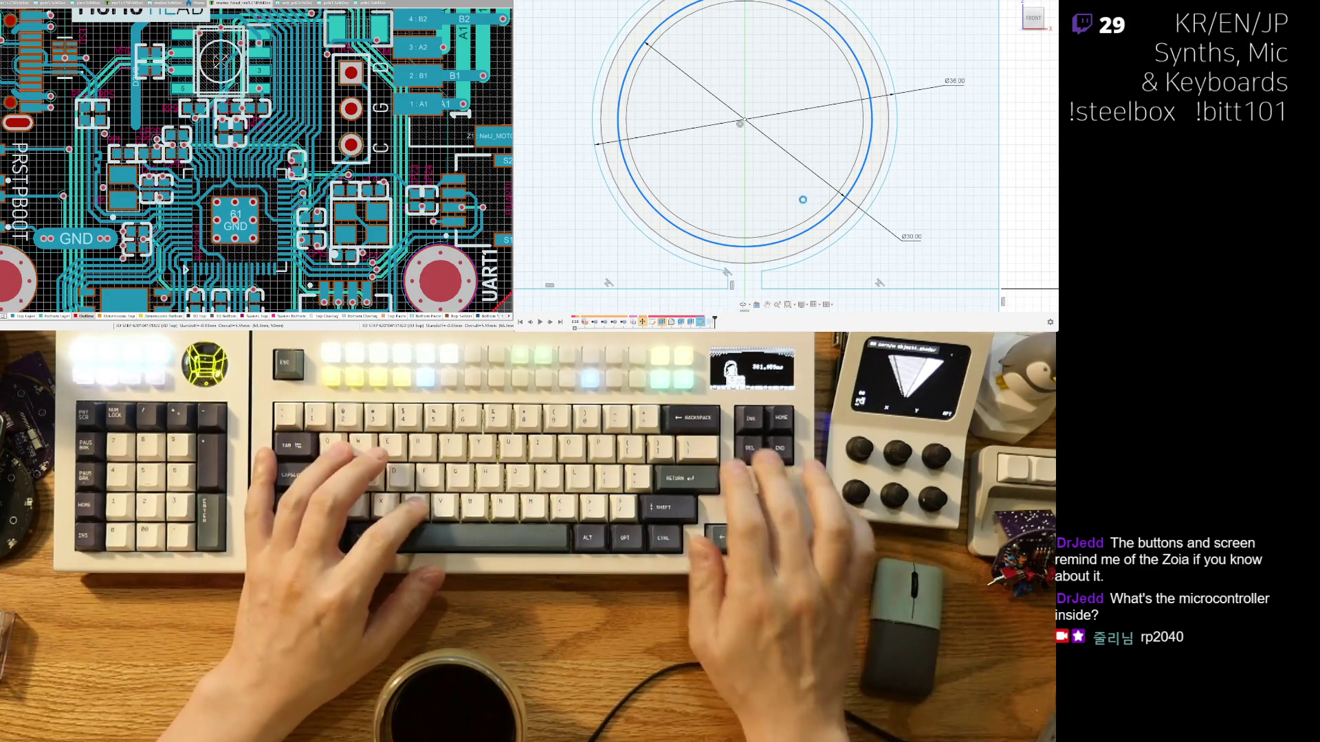
{"action": "key", "text": "Escape"}
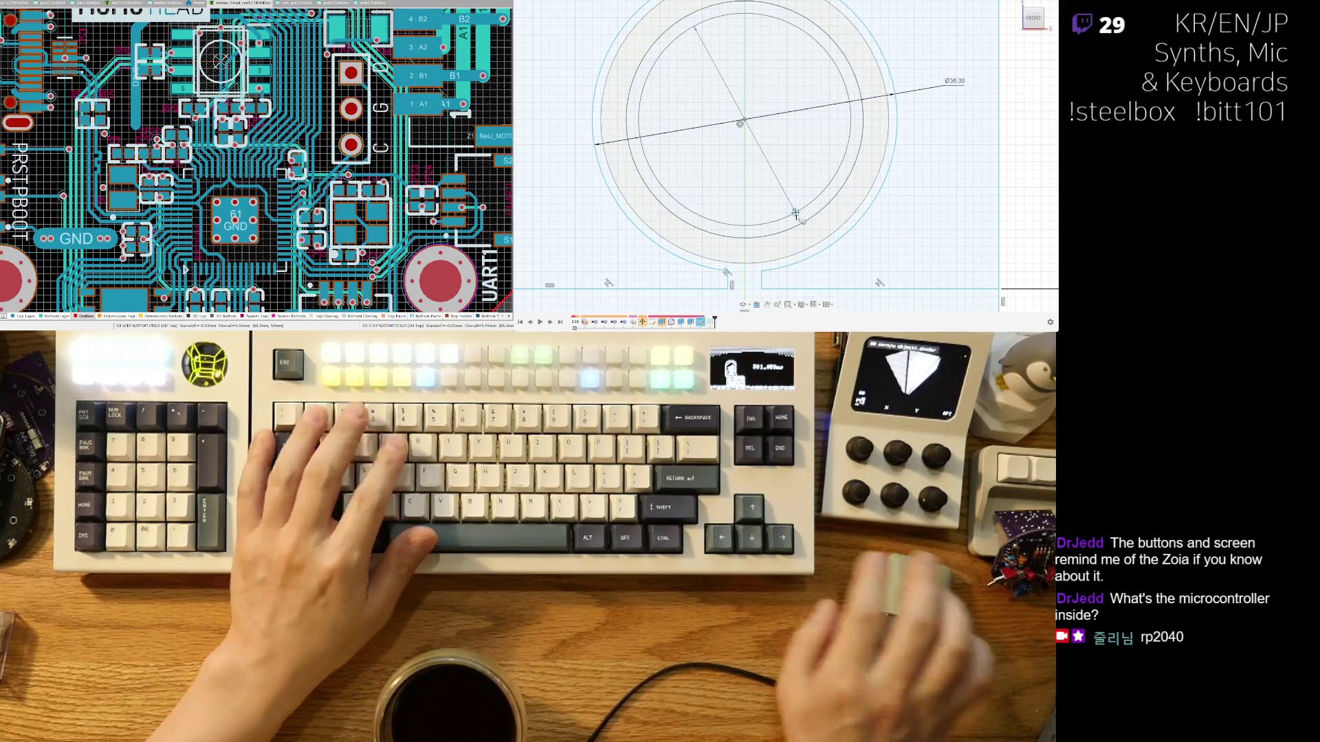
{"action": "type", "text": "30"}
{"action": "key", "text": "Return"}
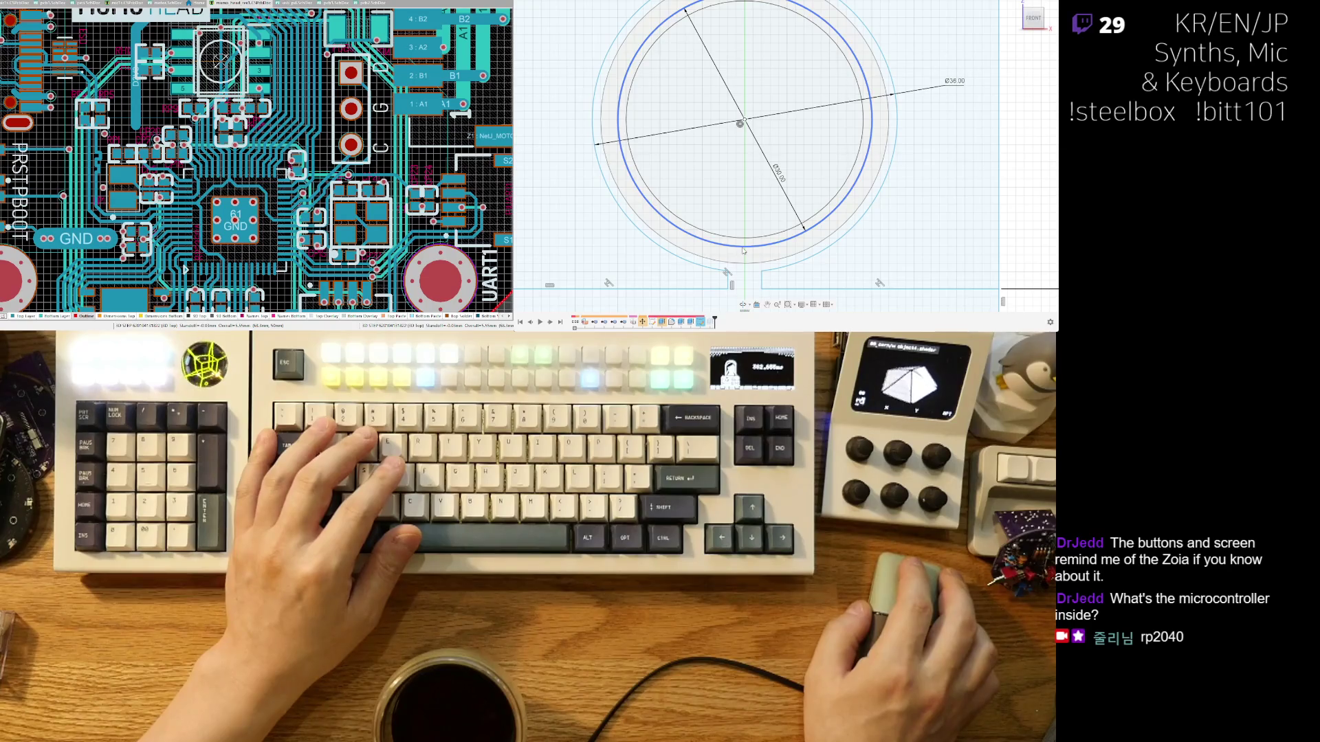
{"action": "scroll", "coordinate": [744, 247], "scroll_direction": "down", "scroll_amount": 3}
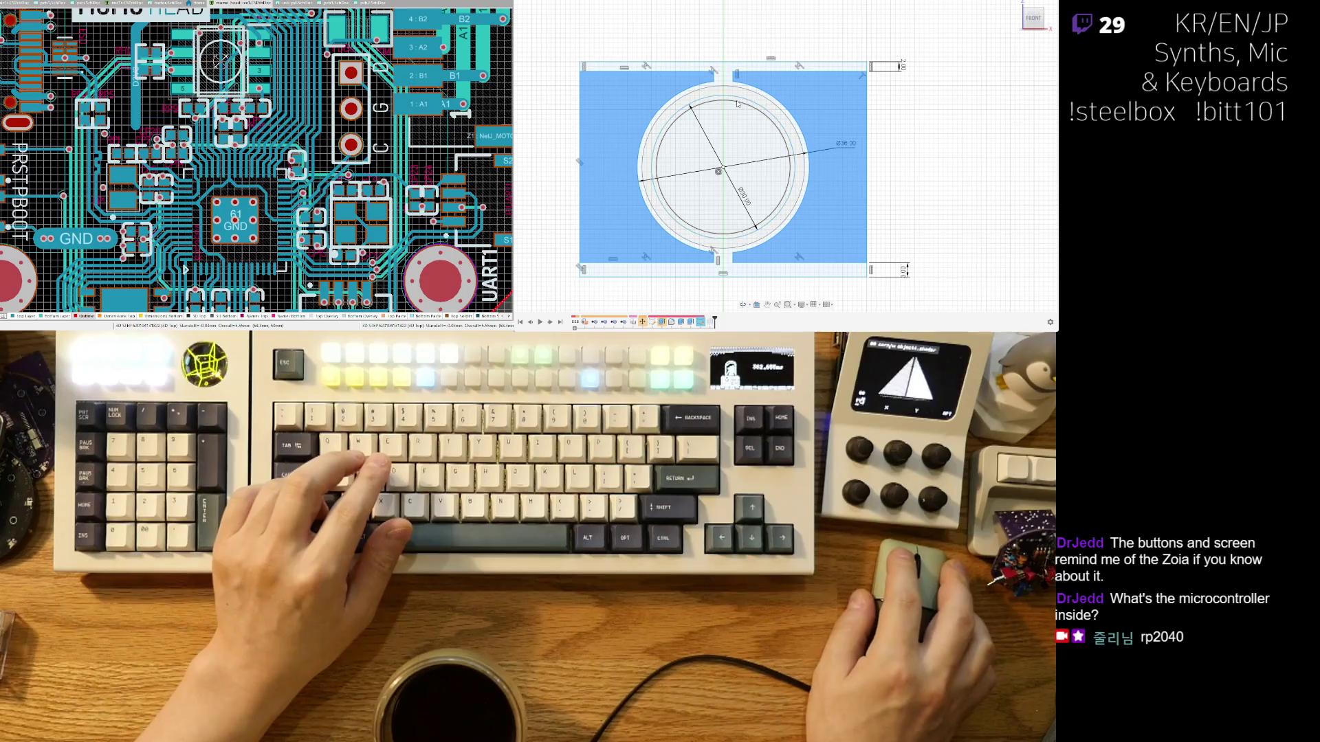
{"action": "scroll", "coordinate": [693, 107], "scroll_direction": "up", "scroll_amount": 5}
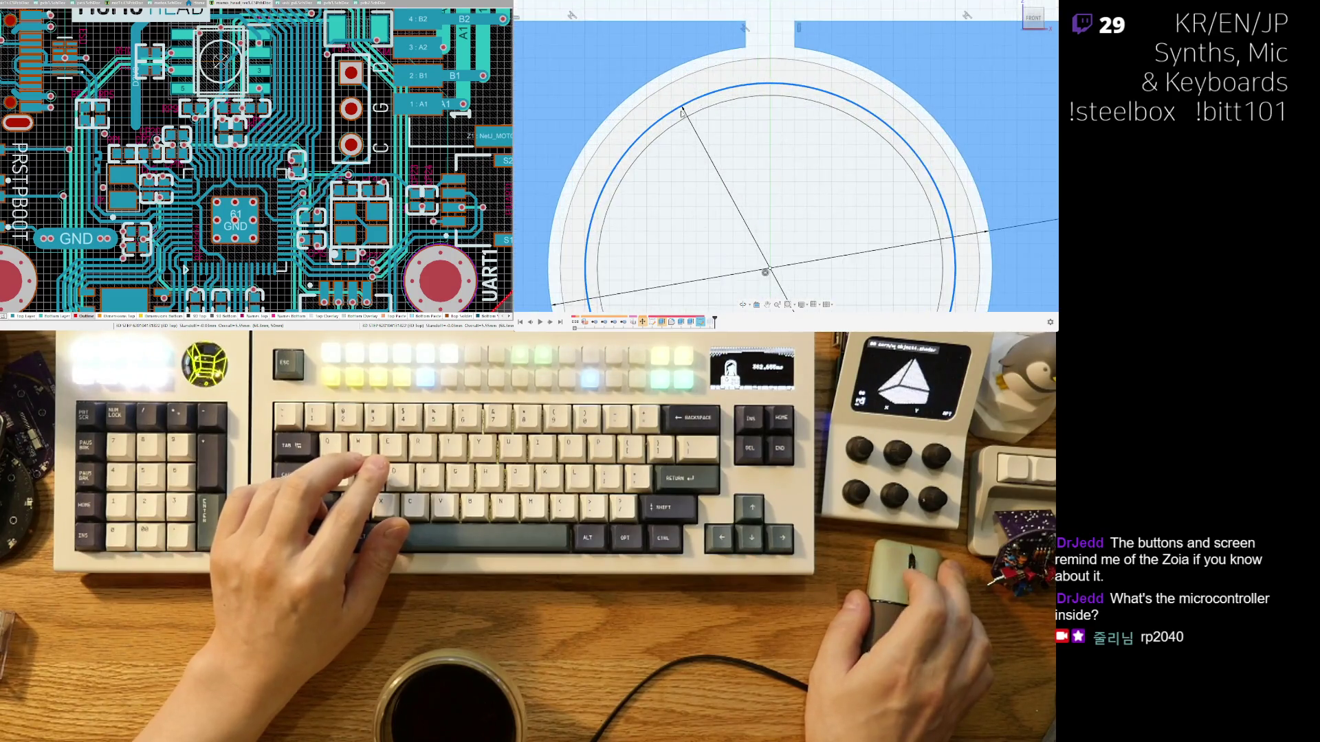
Select the ring profile and both side rectangular regions for extrusion.
{"action": "left_click", "coordinate": [715, 94]}
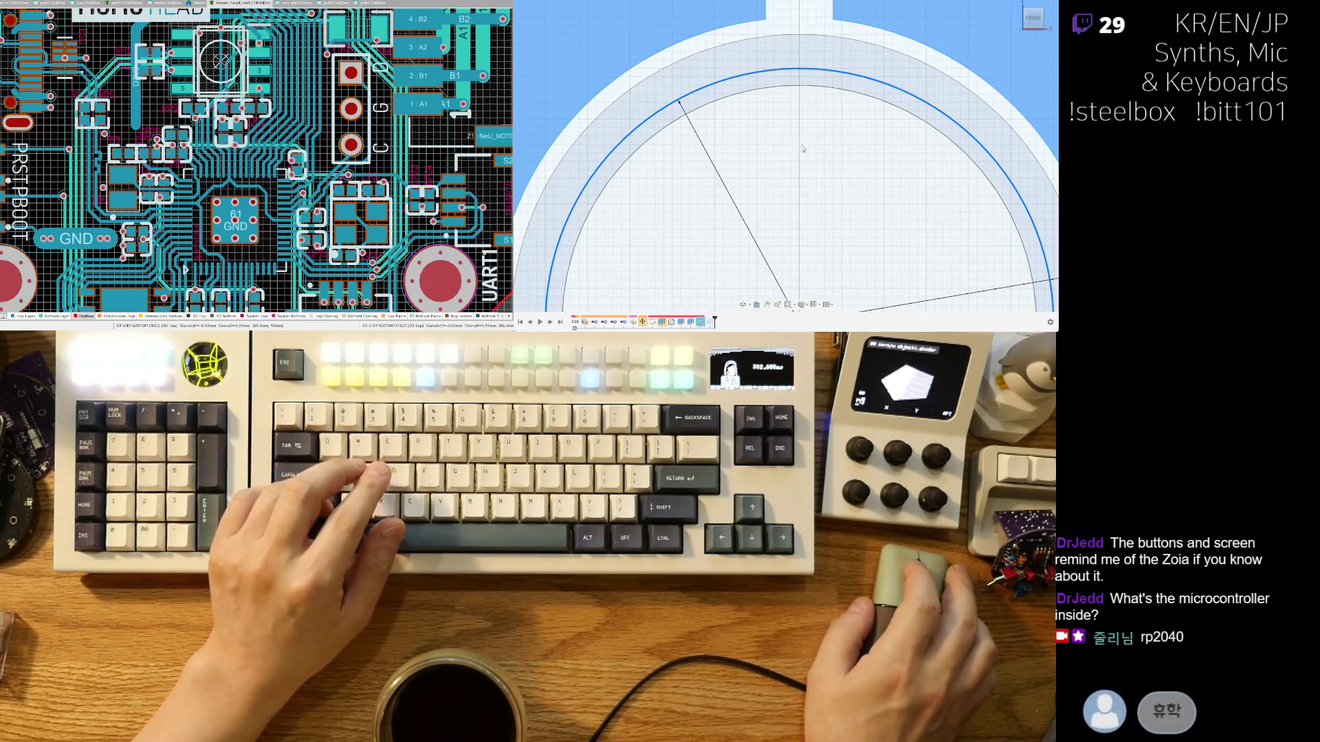
{"action": "scroll", "coordinate": [832, 224], "scroll_direction": "down", "scroll_amount": 5}
{"action": "middle_click_drag", "start_coordinate": [832, 223], "coordinate": [805, 132]}
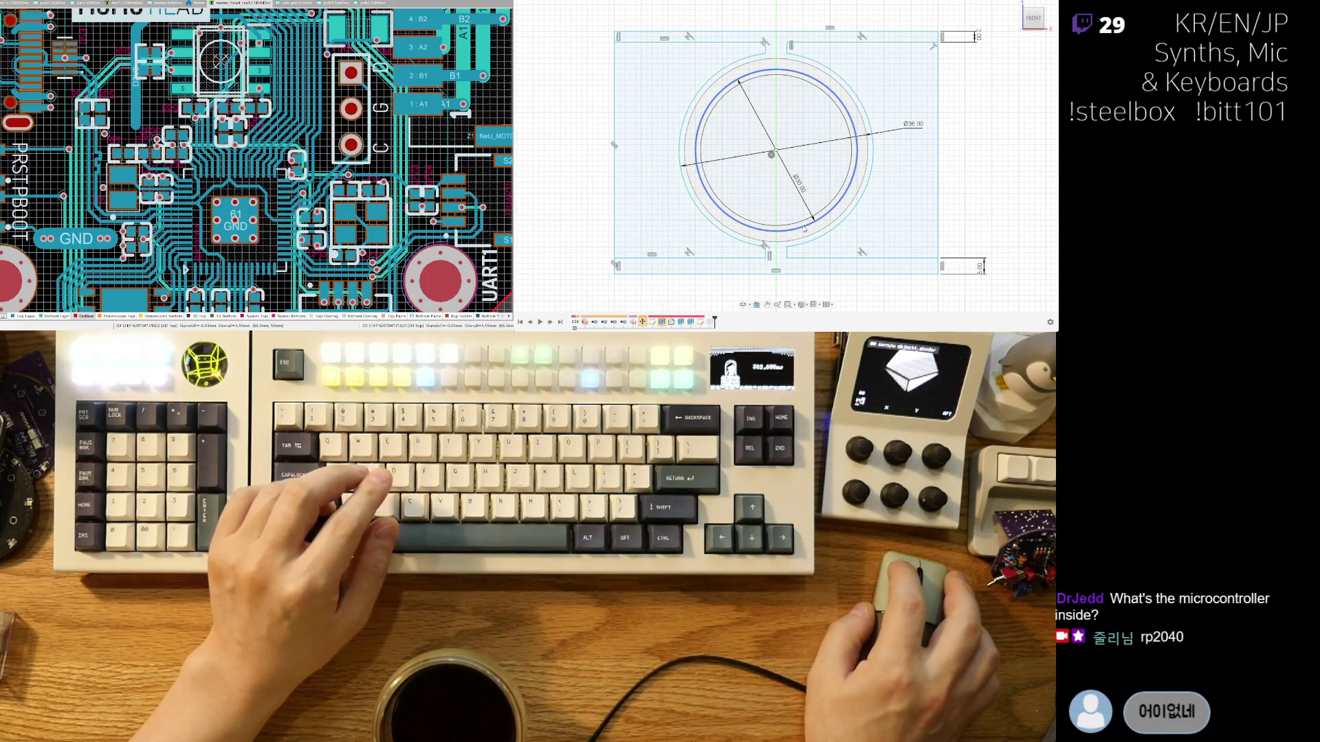
{"action": "left_click", "coordinate": [839, 232]}
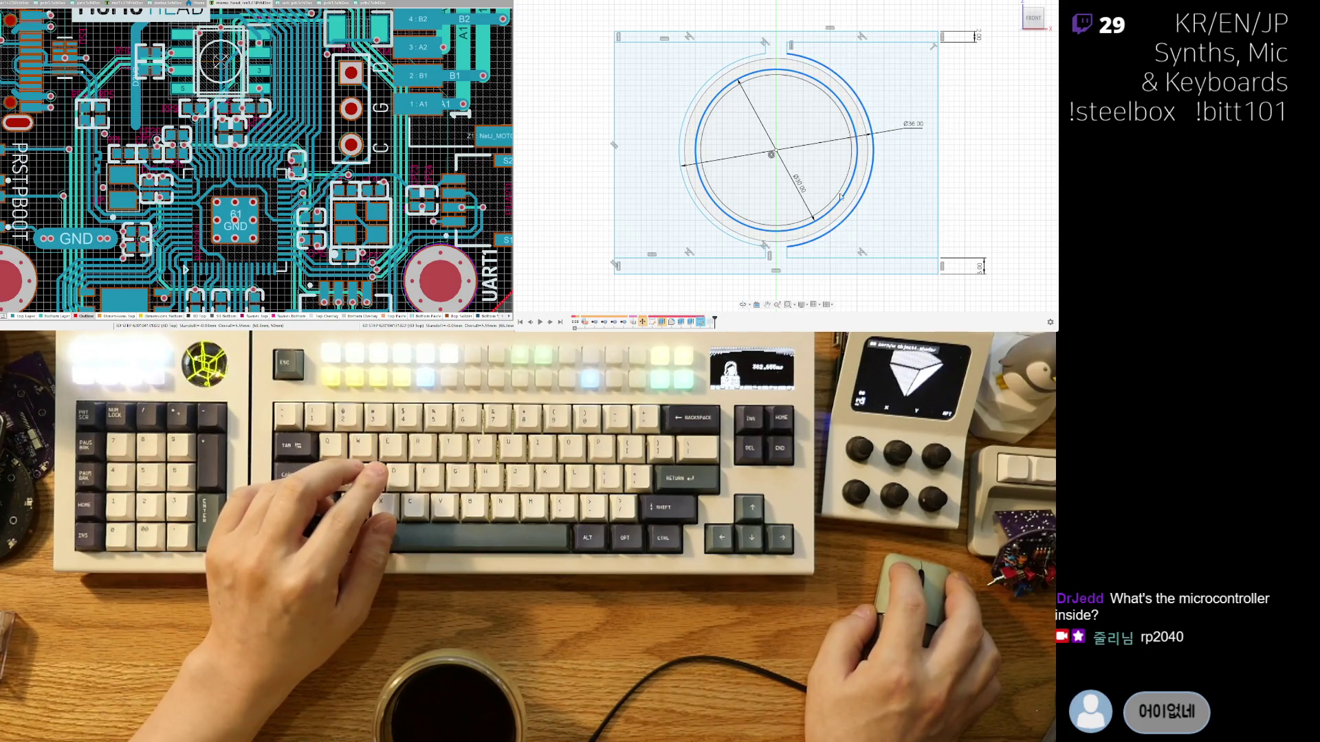
{"action": "left_click", "coordinate": [894, 172]}
{"action": "left_click", "coordinate": [653, 172]}
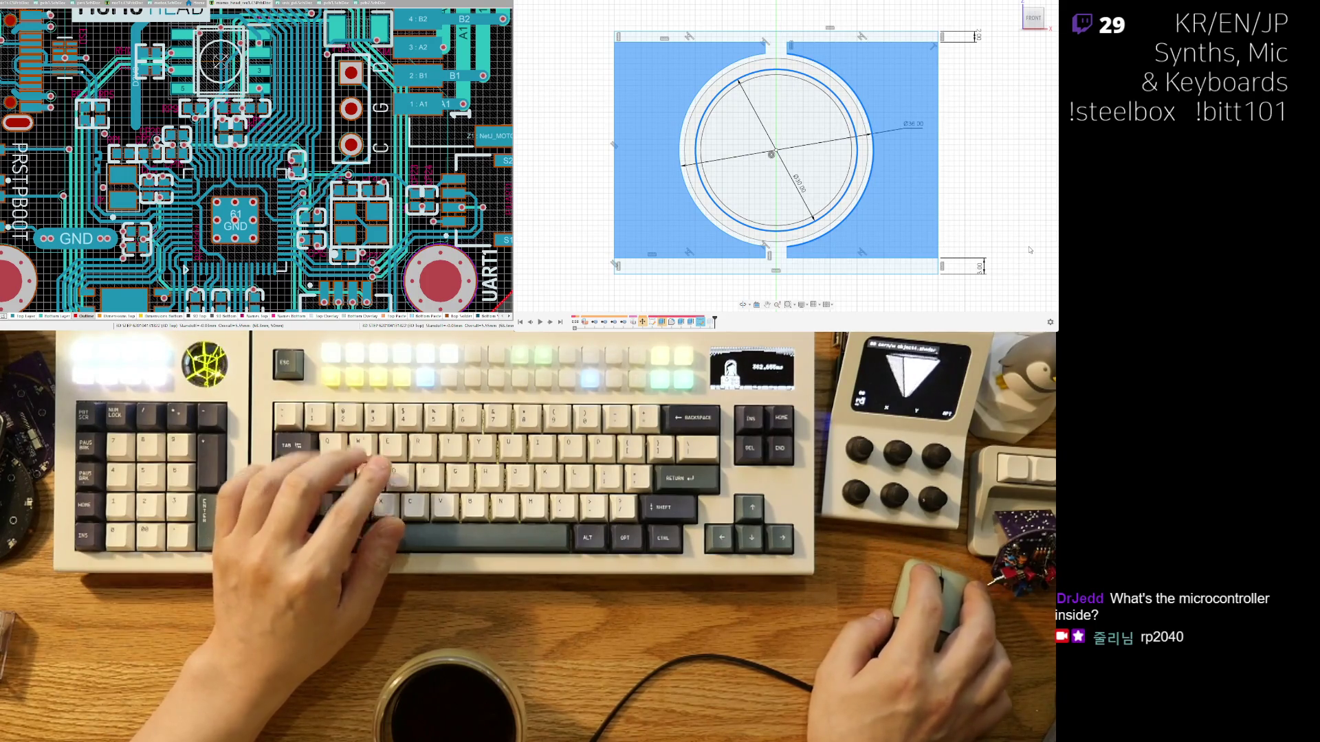
{"action": "key", "text": "e"}
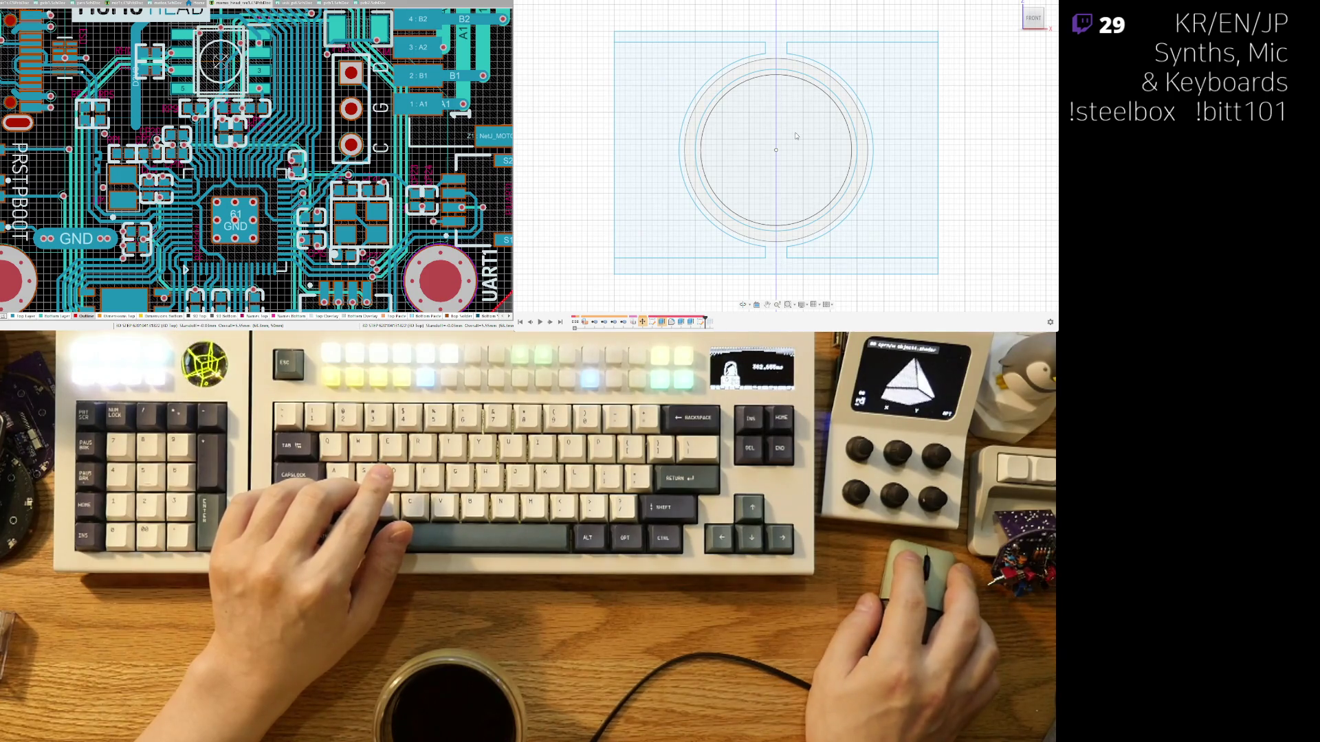
{"action": "middle_click_drag", "start_coordinate": [816, 93], "coordinate": [801, 125], "text": "shift"}
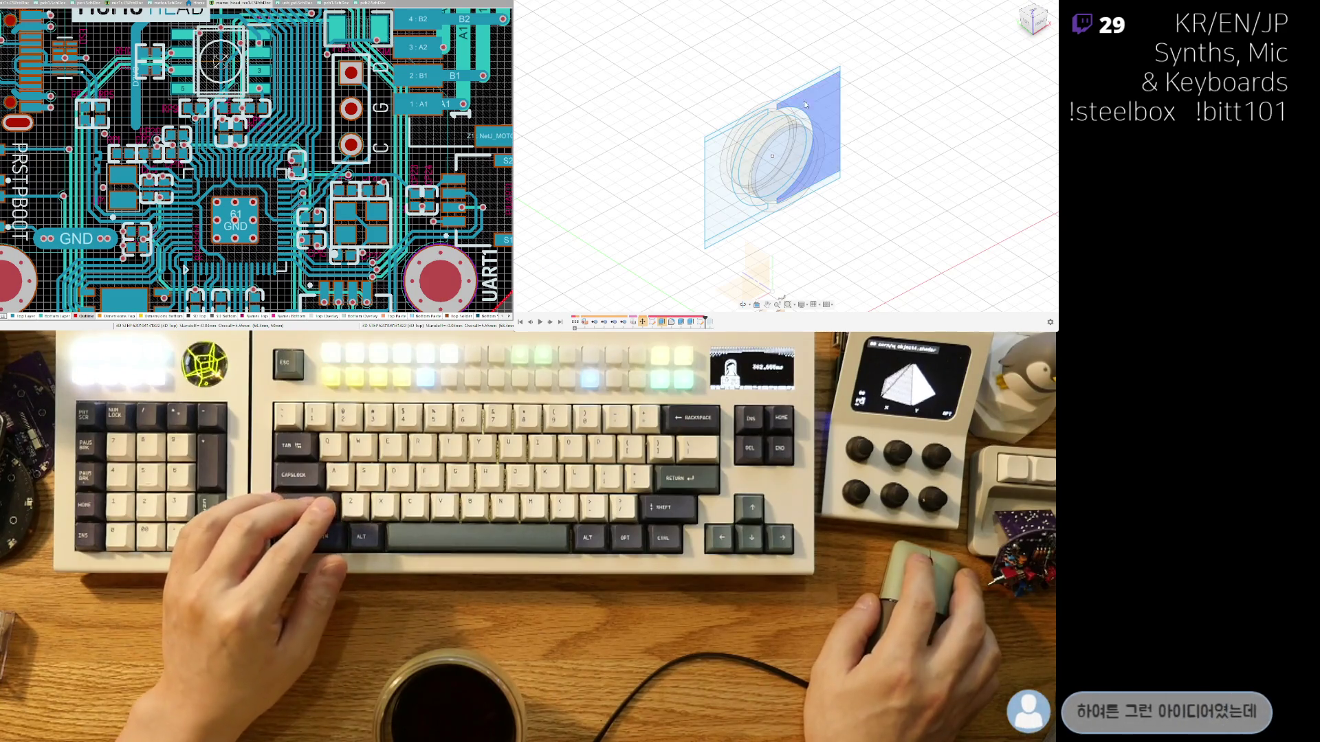
{"action": "left_click", "coordinate": [732, 150]}
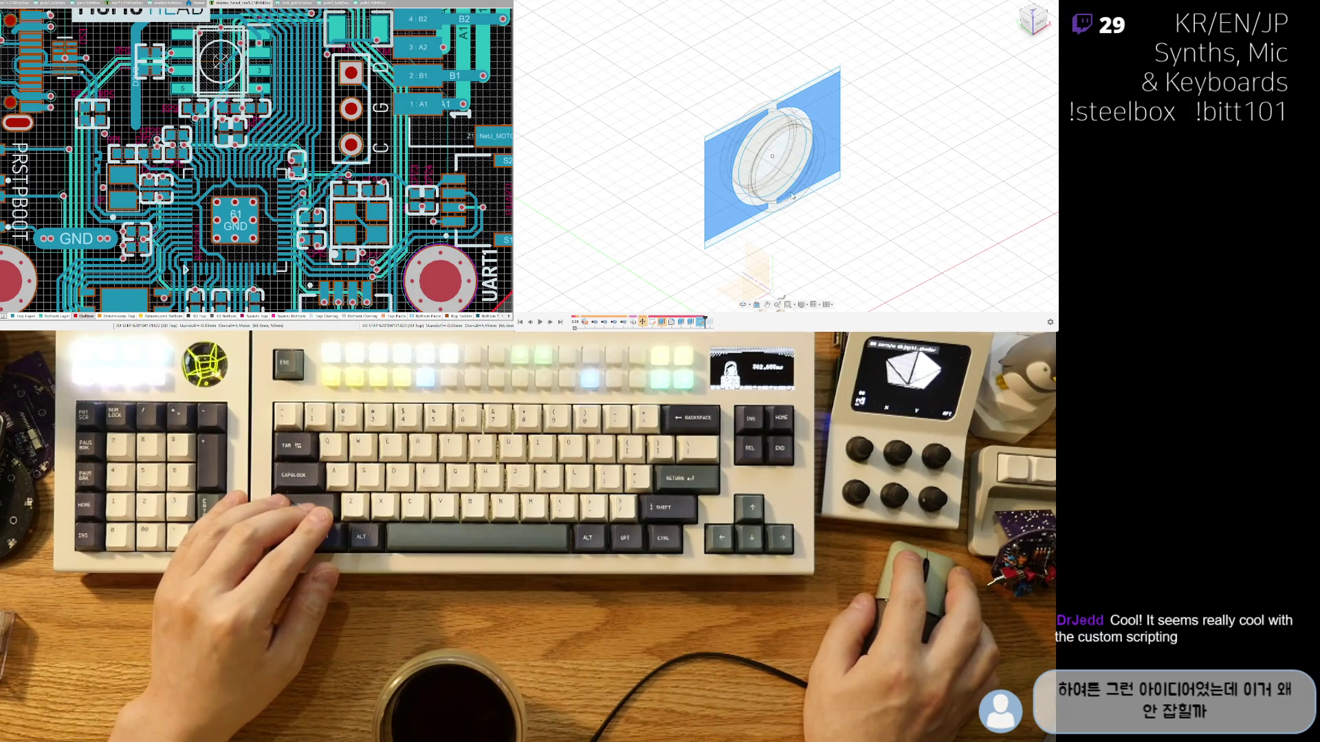
{"action": "mouse_move", "coordinate": [792, 196]}
{"action": "middle_mouse_down"}
{"action": "mouse_move", "coordinate": [789, 157]}
{"action": "mouse_move", "coordinate": [816, 152]}
{"action": "middle_mouse_up"}
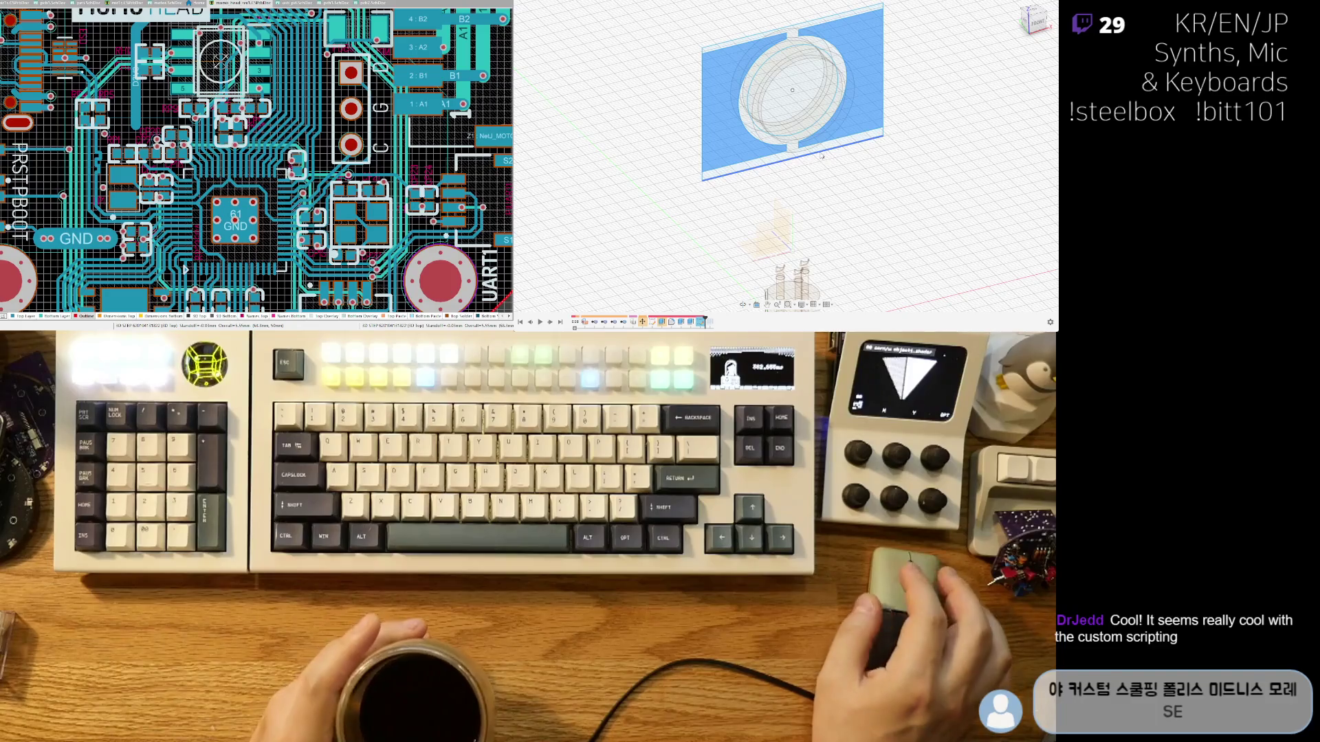
{"action": "scroll", "coordinate": [779, 165], "scroll_direction": "up", "scroll_amount": 5}
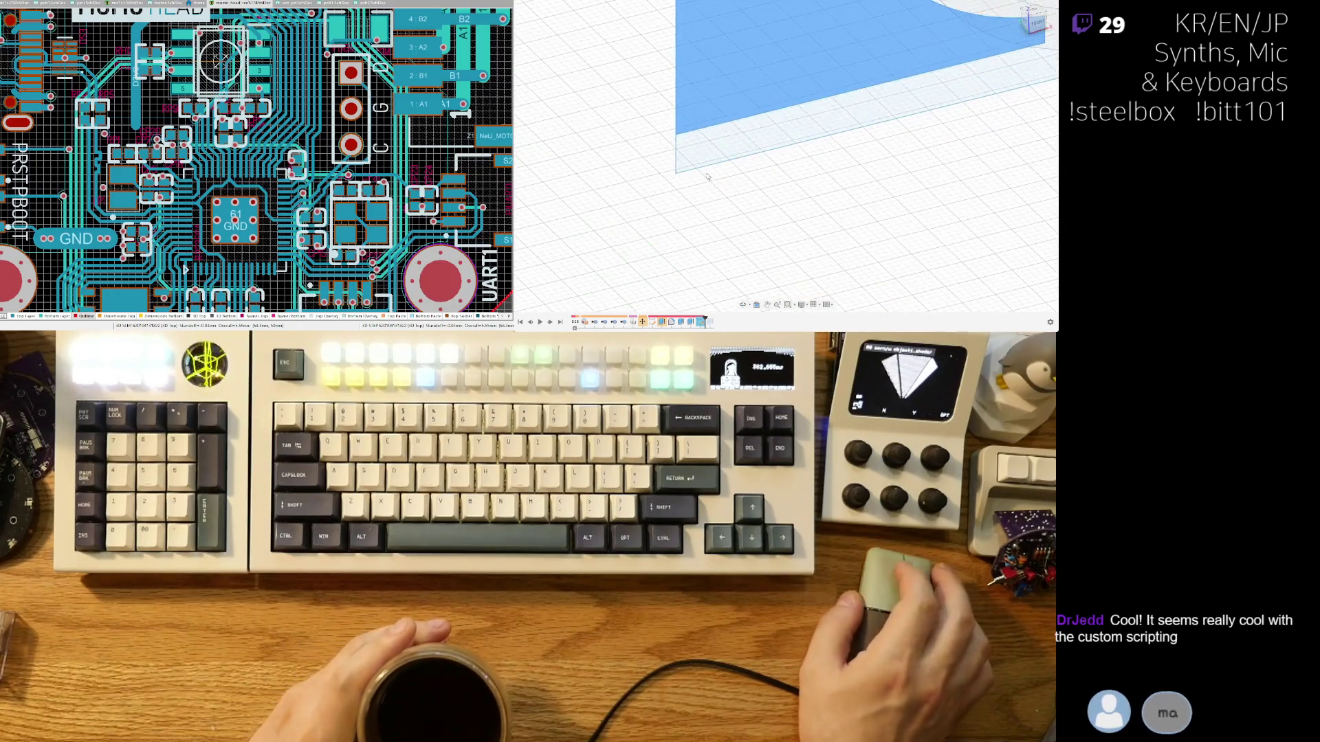
{"action": "middle_click_drag", "start_coordinate": [824, 131], "coordinate": [805, 170]}
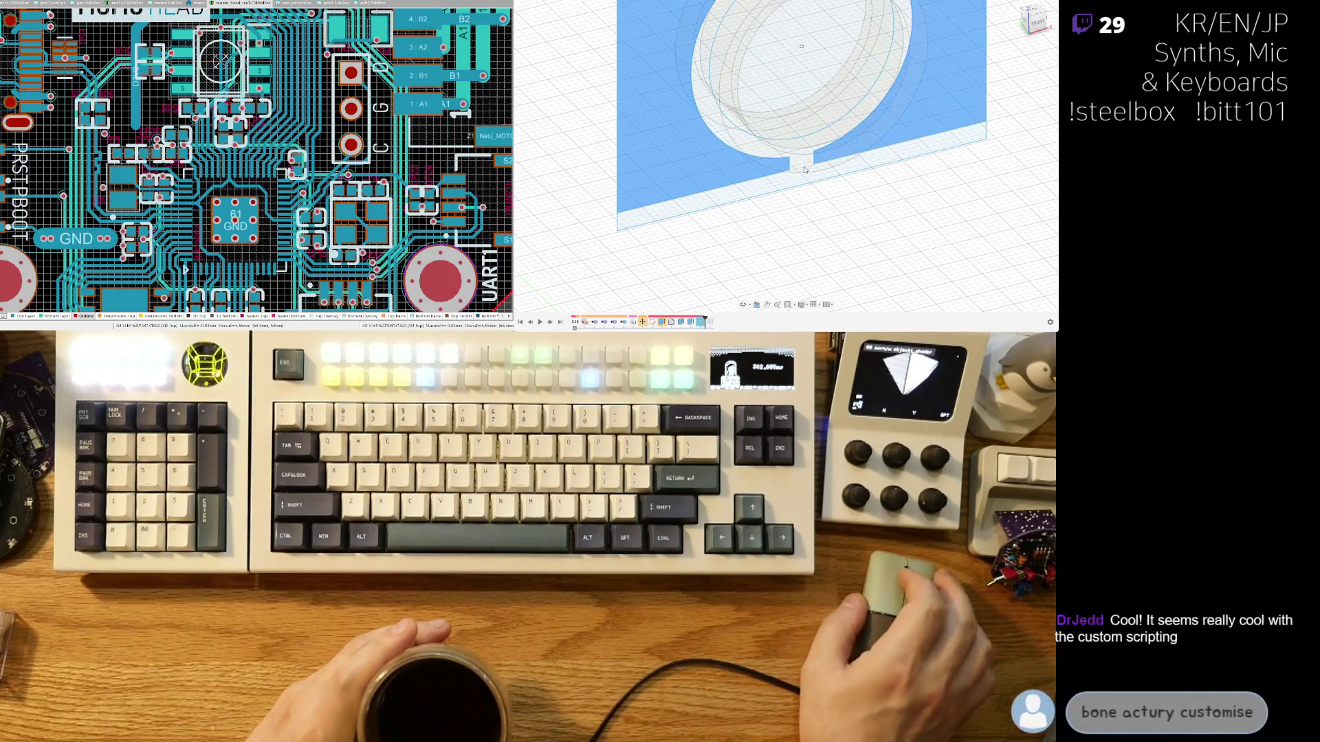
{"action": "scroll", "coordinate": [801, 177], "scroll_direction": "down", "scroll_amount": 4}
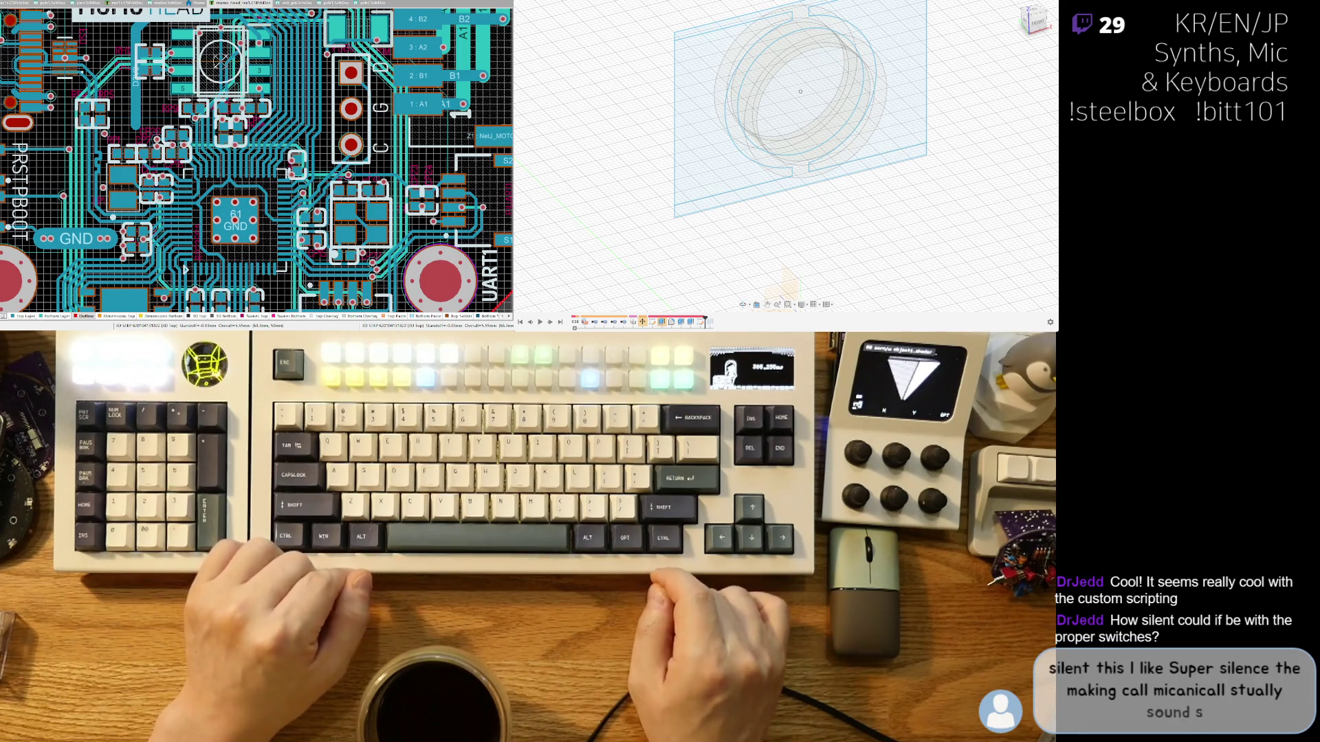
Select the left and right regions beside the ring and cut-extrude them through the box's top and side.
{"action": "middle_click_drag", "start_coordinate": [756, 206], "coordinate": [735, 240], "text": "shift"}
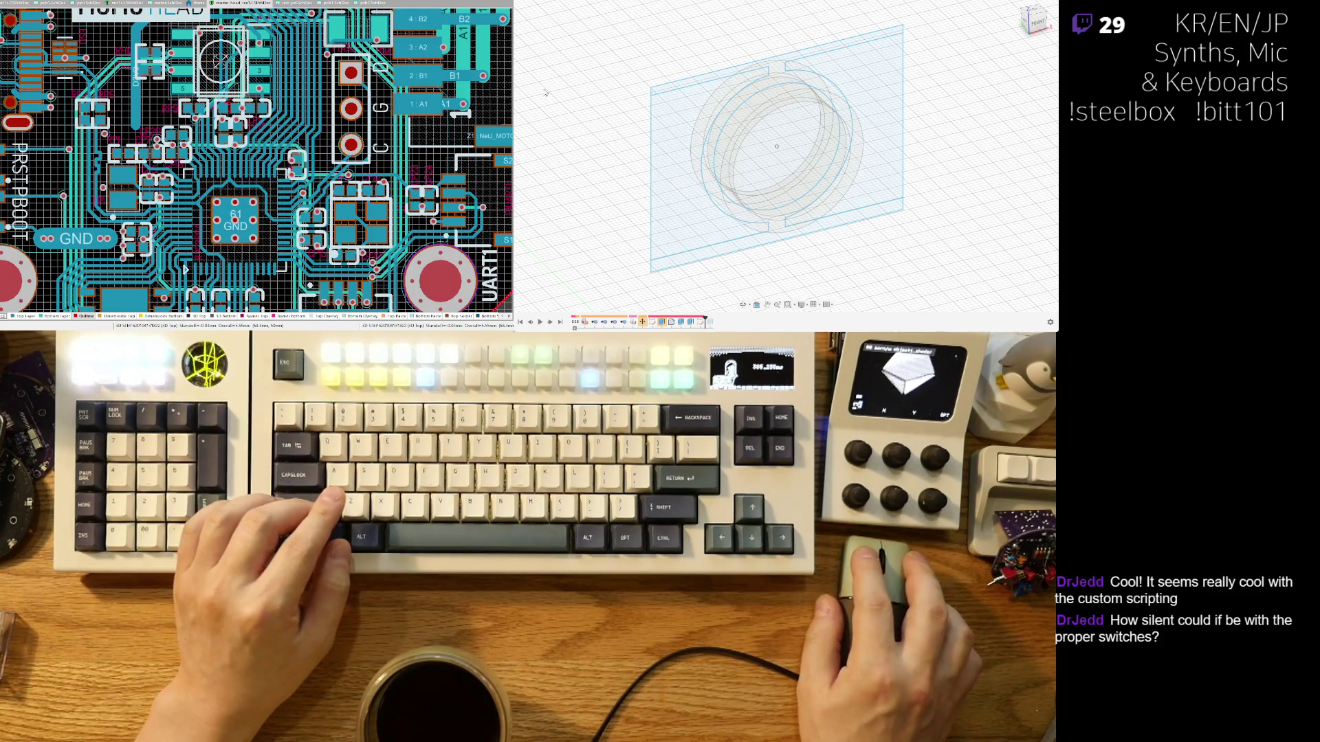
{"action": "left_click", "coordinate": [785, 102]}
{"action": "left_click", "coordinate": [896, 91]}
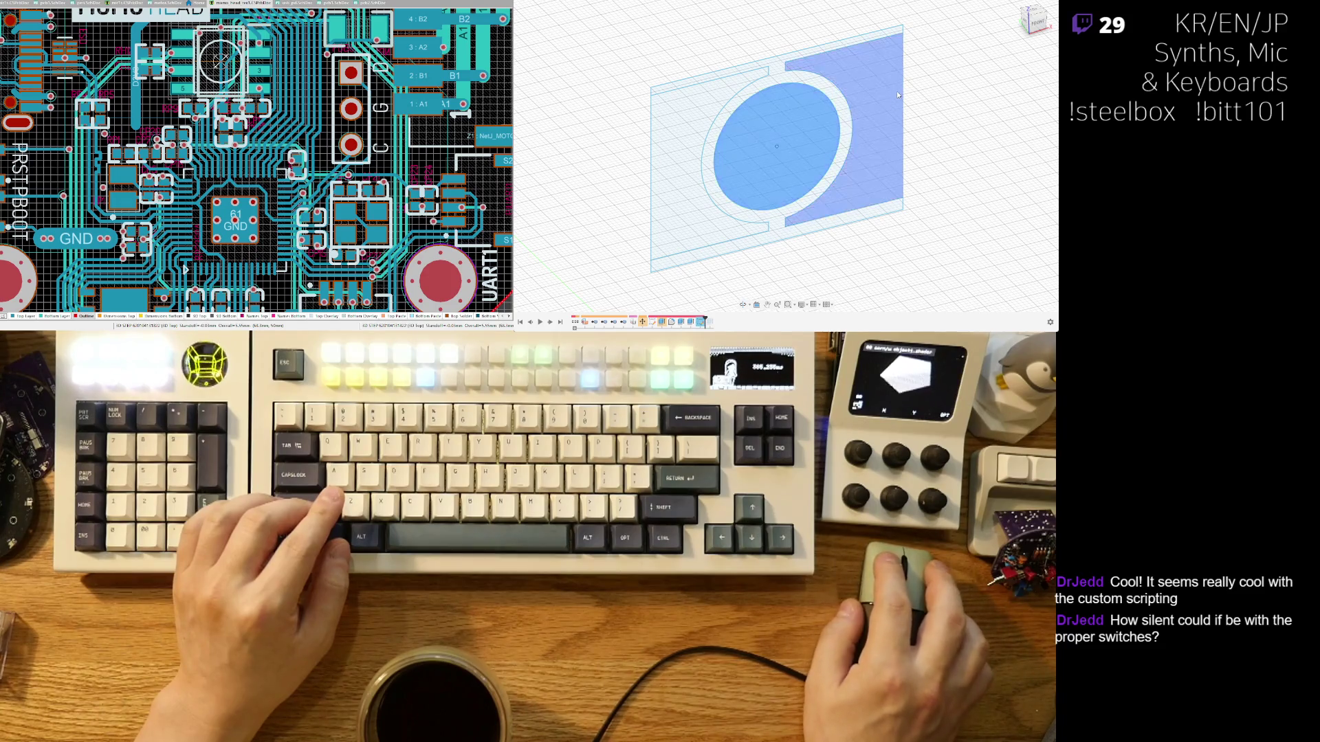
{"action": "left_click", "coordinate": [710, 111]}
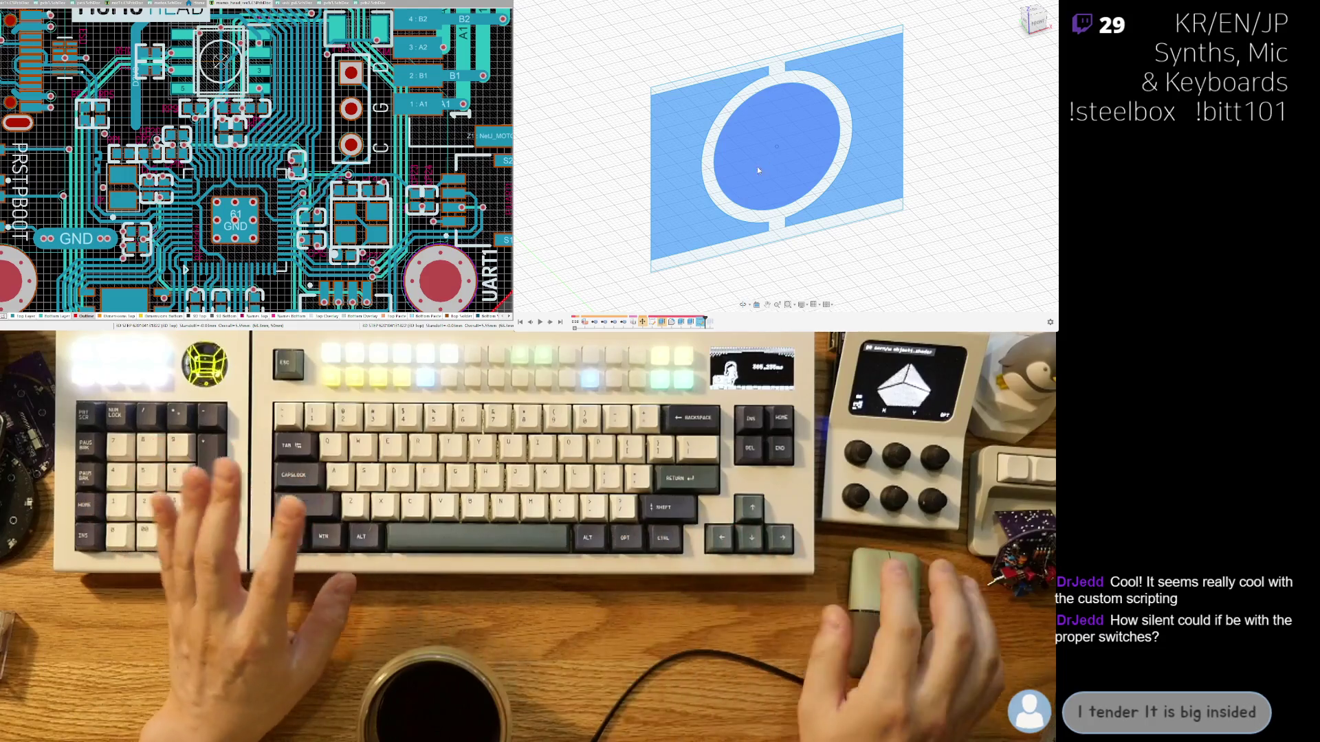
{"action": "left_click", "coordinate": [757, 166], "text": "shift"}
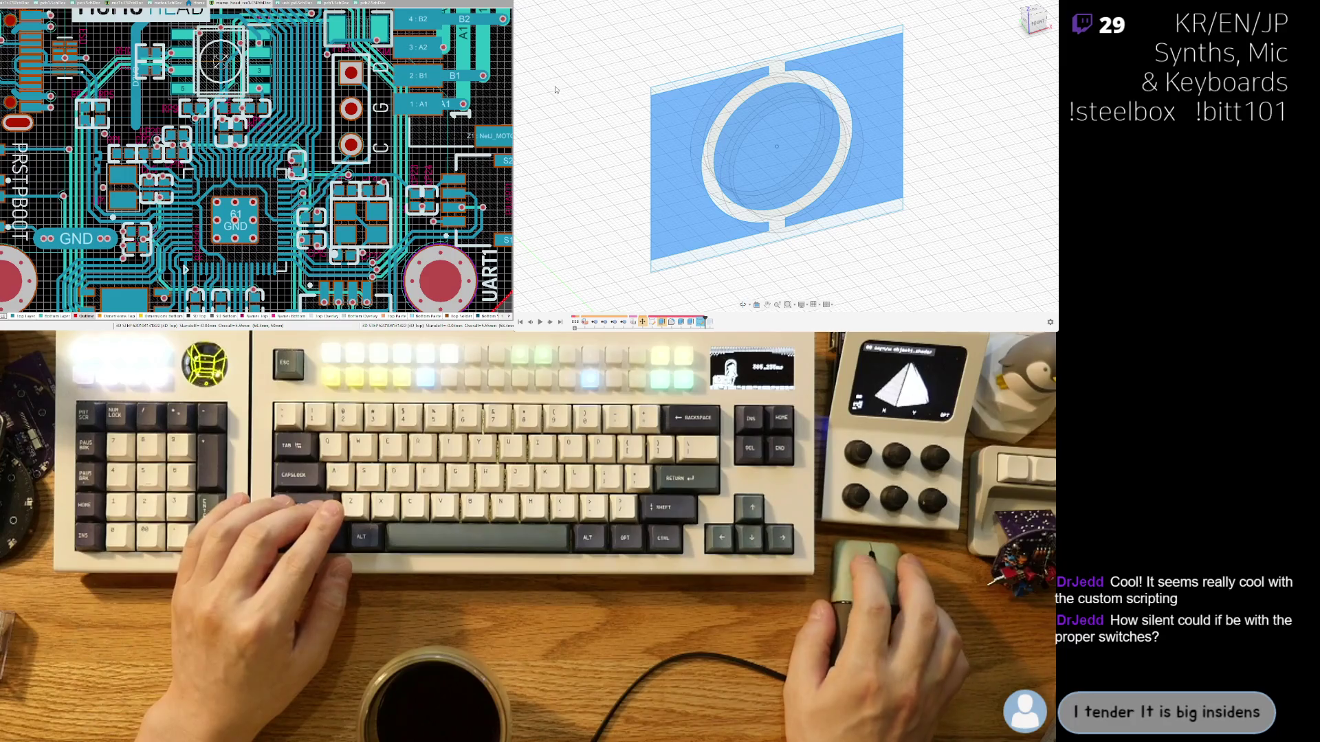
{"action": "key", "text": "e"}
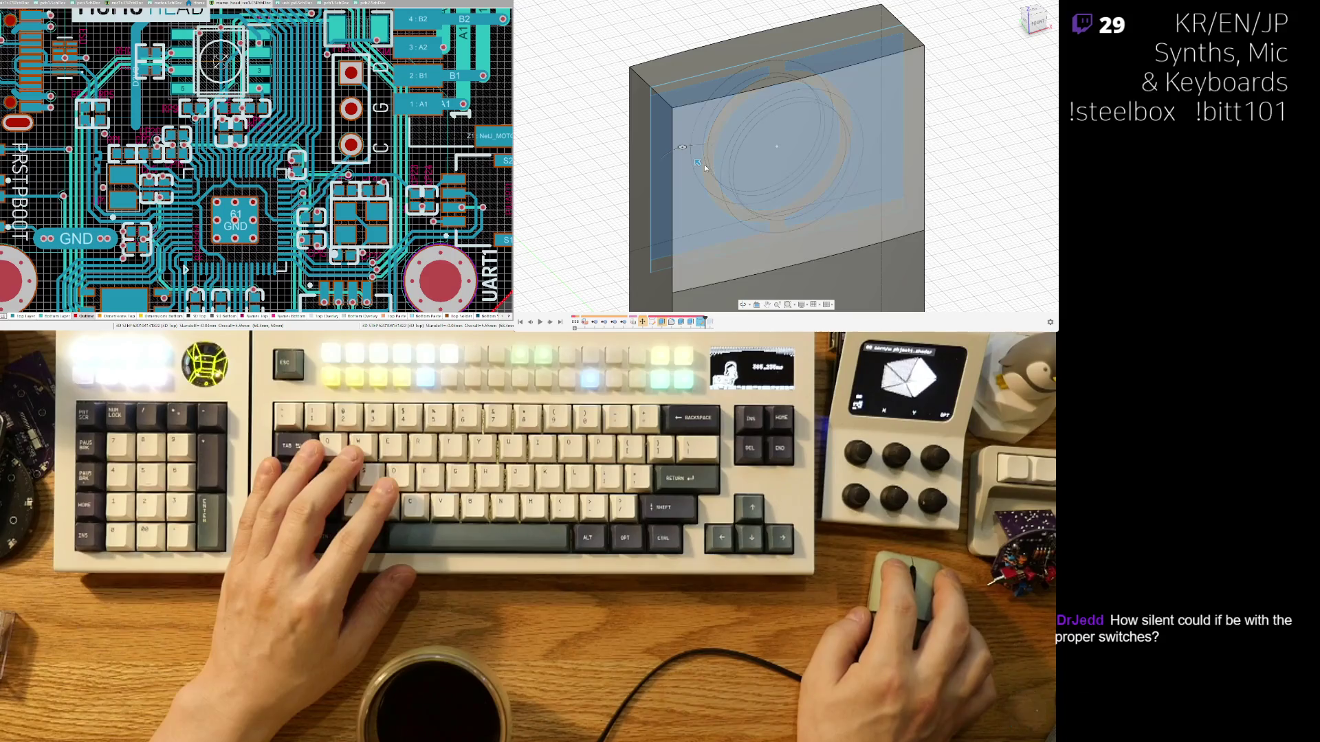
{"action": "left_click_drag", "start_coordinate": [704, 164], "coordinate": [727, 195]}
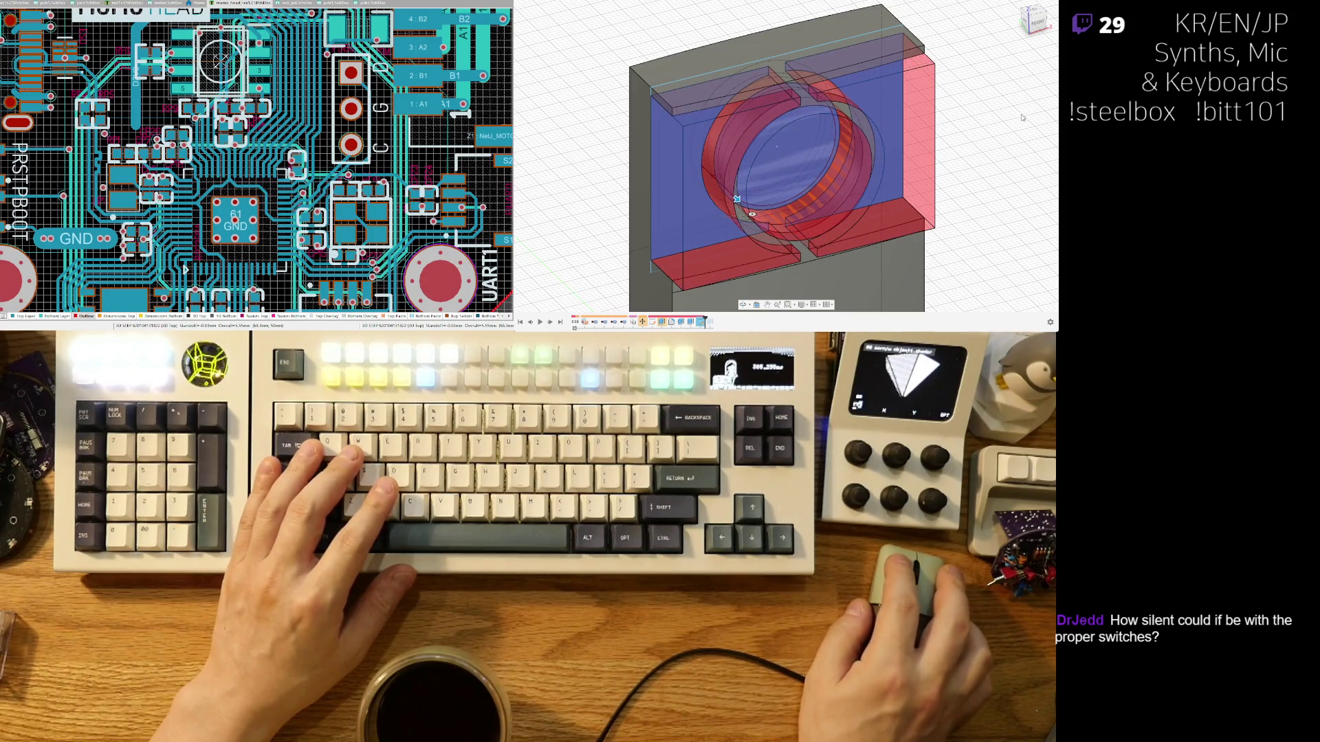
{"action": "left_click", "coordinate": [711, 170]}
{"action": "left_click_drag", "start_coordinate": [704, 165], "coordinate": [664, 147]}
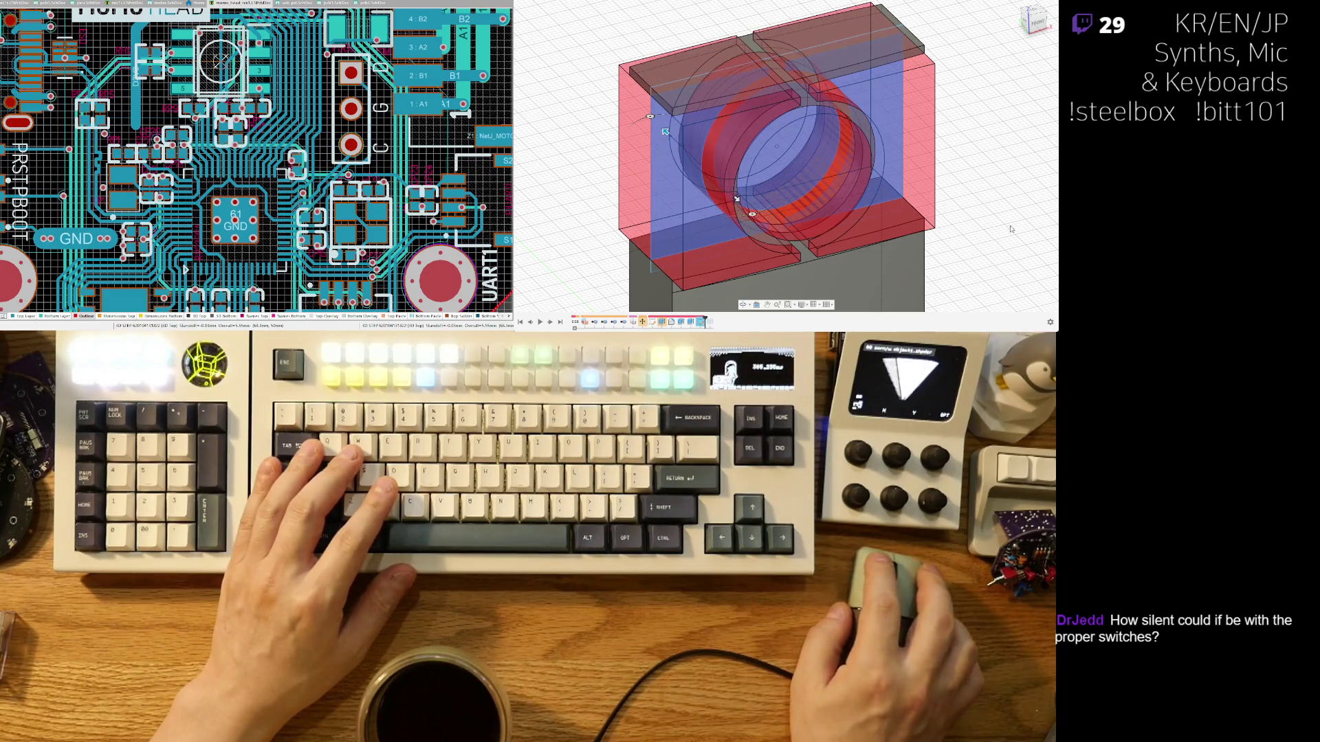
{"action": "key", "text": "Return"}
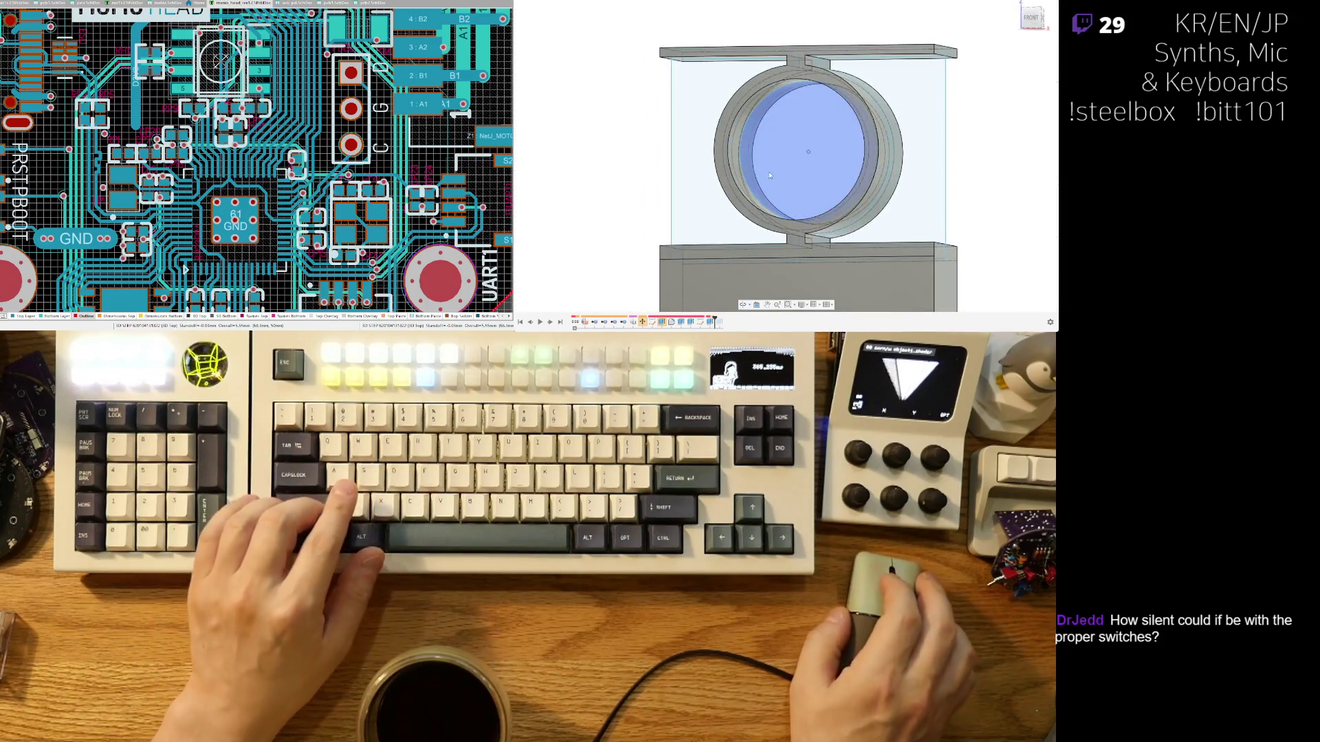
Inspect the ring block, then reopen the ring cut feature and exit it unchanged.
{"action": "scroll", "coordinate": [694, 137], "scroll_direction": "down", "scroll_amount": 5}
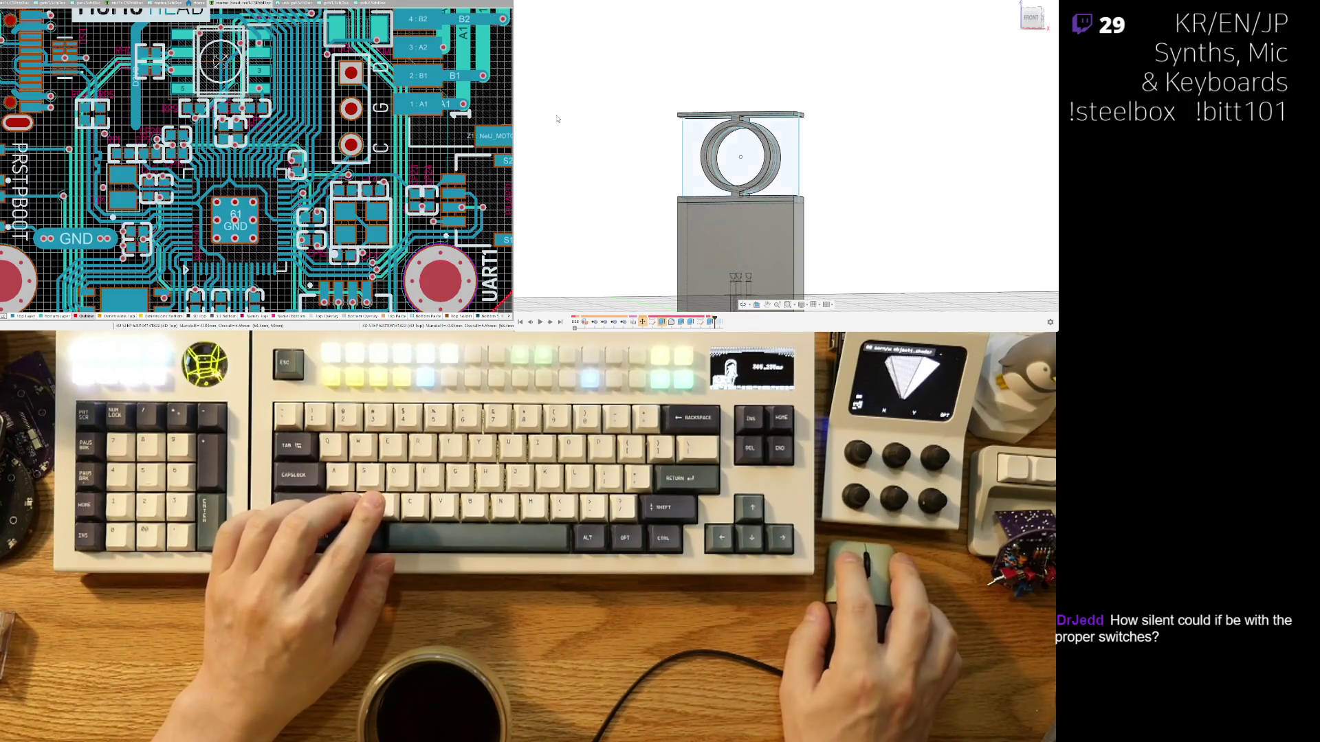
{"action": "middle_click_drag", "start_coordinate": [651, 139], "coordinate": [557, 154], "text": "shift"}
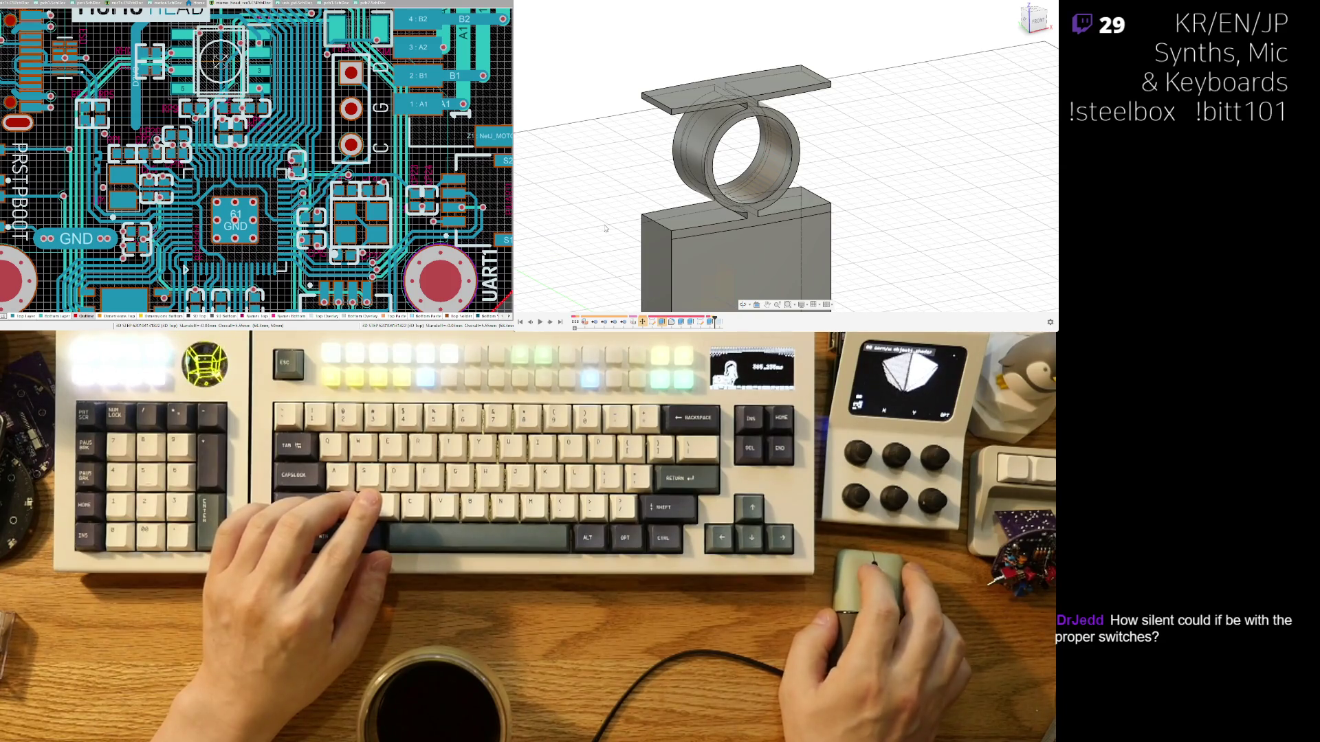
{"action": "middle_click_drag", "start_coordinate": [632, 235], "coordinate": [596, 183], "text": "shift"}
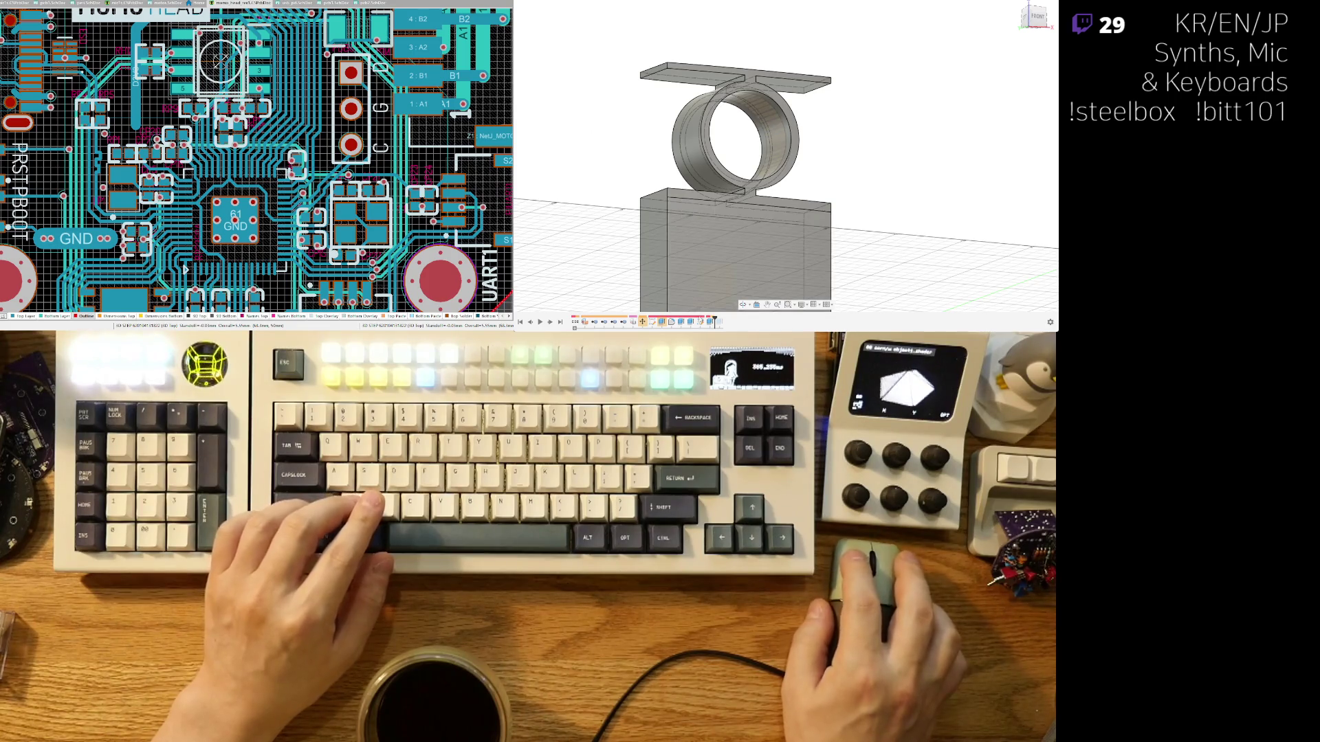
{"action": "double_click", "coordinate": [711, 323]}
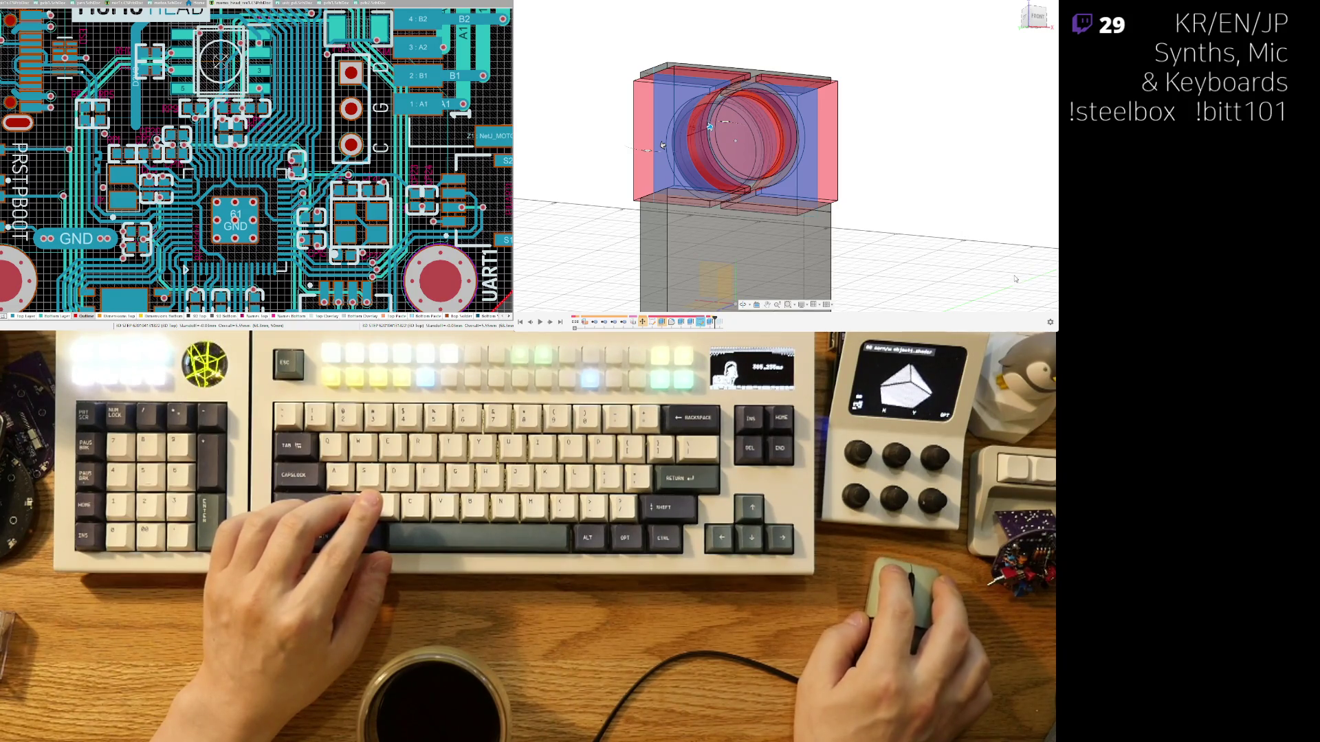
{"action": "key", "text": "Return"}
Roll the timeline forward one feature so the solid upper block covers the ring again.
{"action": "key", "text": "f"}
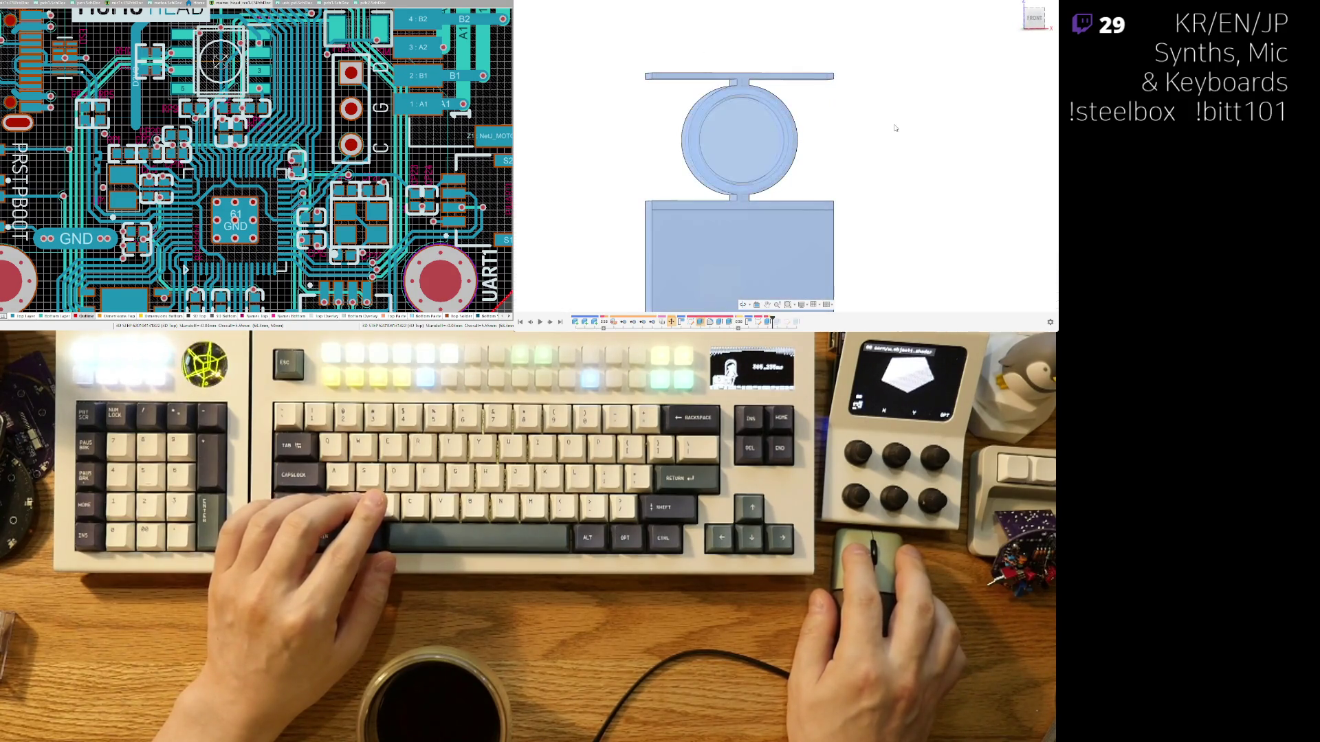
{"action": "middle_click_drag", "start_coordinate": [880, 131], "coordinate": [801, 162], "text": "shift"}
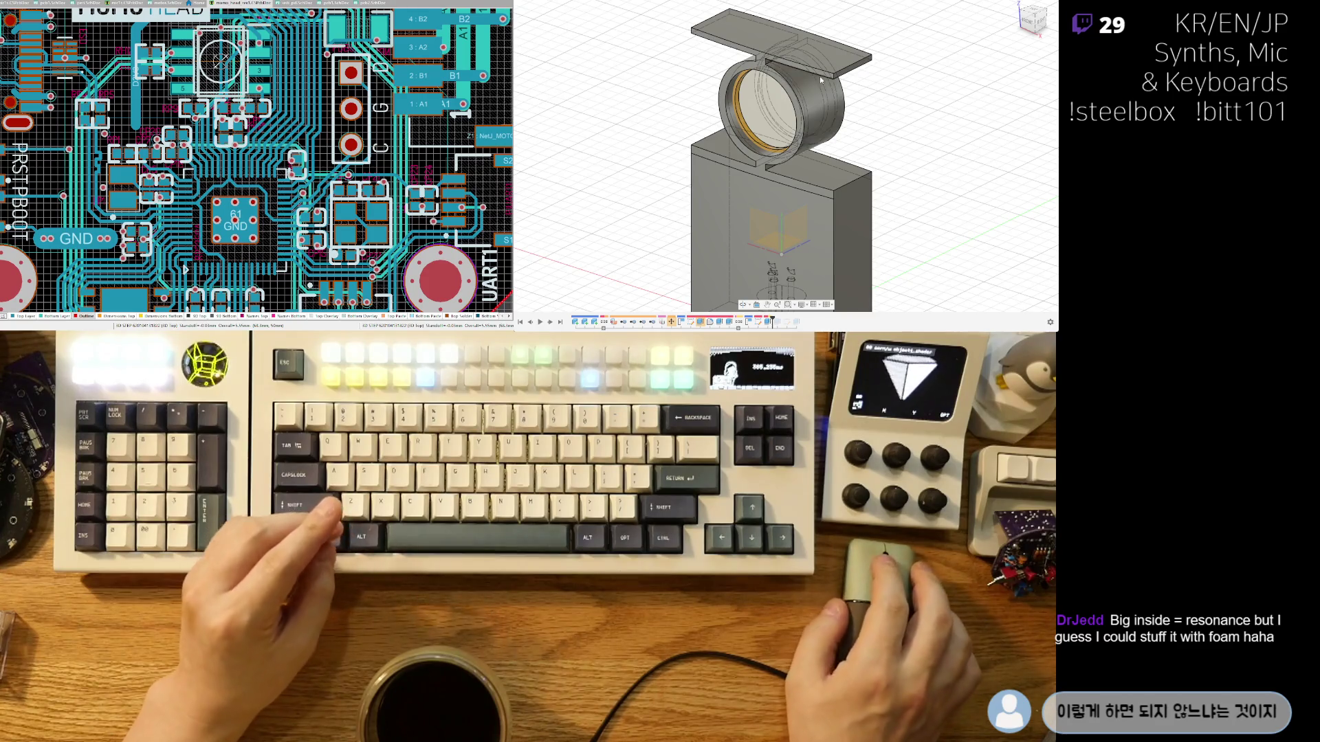
{"action": "scroll", "coordinate": [825, 127], "scroll_direction": "up", "scroll_amount": 3}
{"action": "middle_click_drag", "start_coordinate": [826, 127], "coordinate": [799, 141], "text": "shift"}
{"action": "scroll", "coordinate": [799, 141], "scroll_direction": "down", "scroll_amount": 5}
{"action": "mouse_move", "coordinate": [860, 192]}
{"action": "middle_mouse_down", "text": "shift"}
{"action": "mouse_move", "coordinate": [893, 199]}
{"action": "mouse_move", "coordinate": [870, 146]}
{"action": "mouse_move", "coordinate": [856, 156]}
{"action": "middle_mouse_up", "text": "shift"}
{"action": "scroll", "coordinate": [769, 165], "scroll_direction": "up", "scroll_amount": 3}
{"action": "middle_click_drag", "start_coordinate": [770, 165], "coordinate": [837, 87], "text": "shift"}
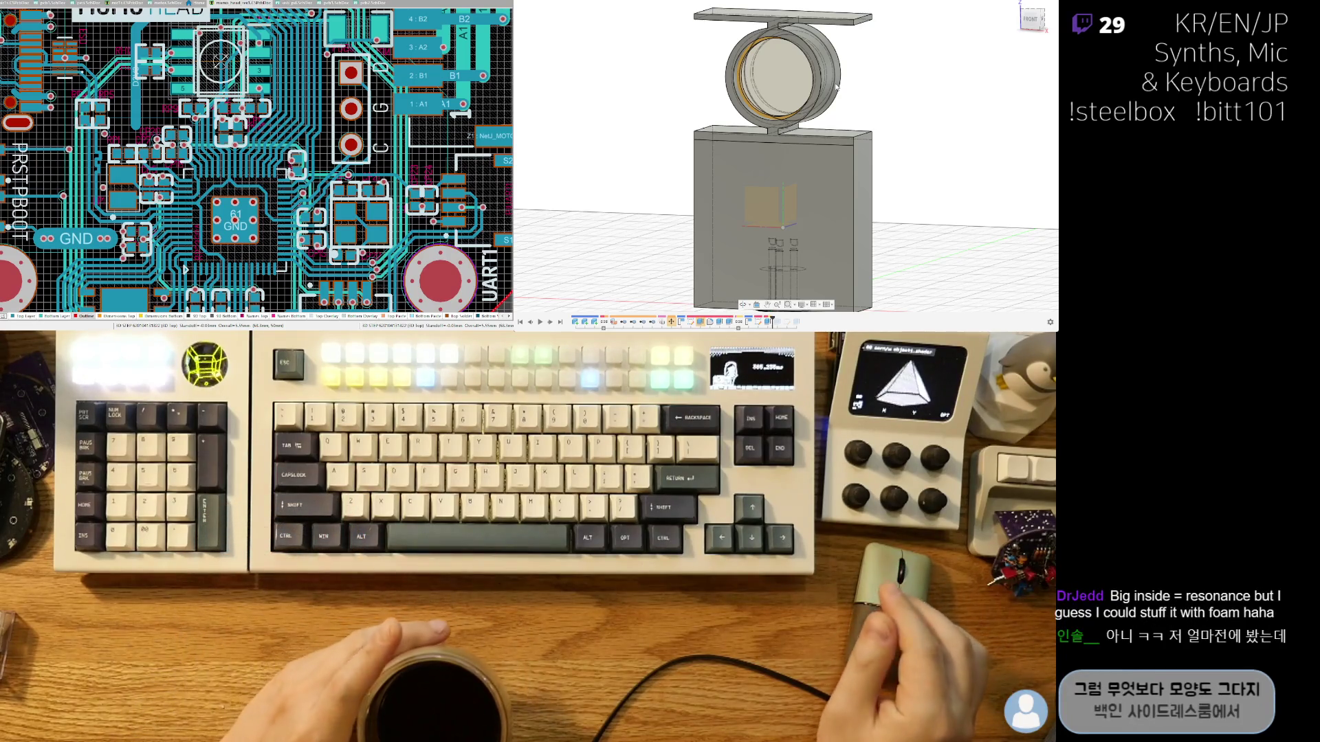
{"action": "scroll", "coordinate": [806, 110], "scroll_direction": "down", "scroll_amount": 3}
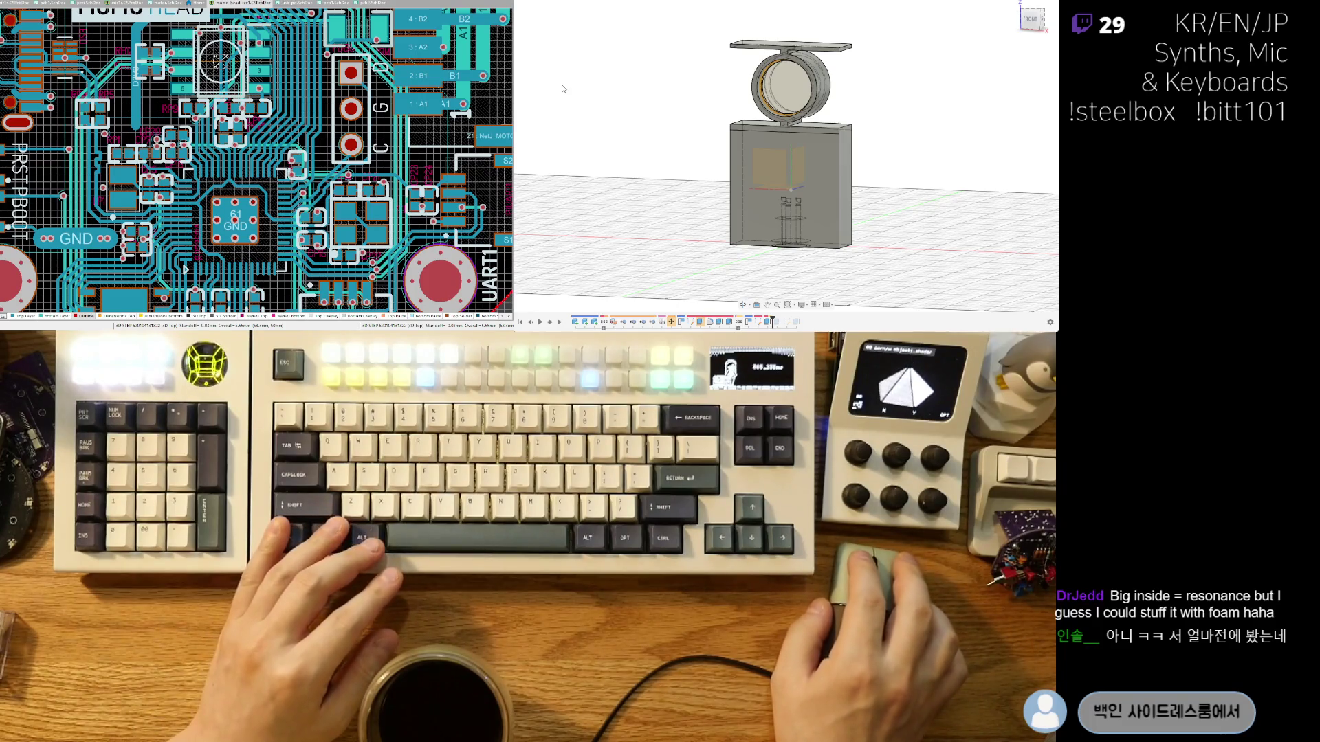
{"action": "key", "text": "v"}
{"action": "key", "text": "v"}
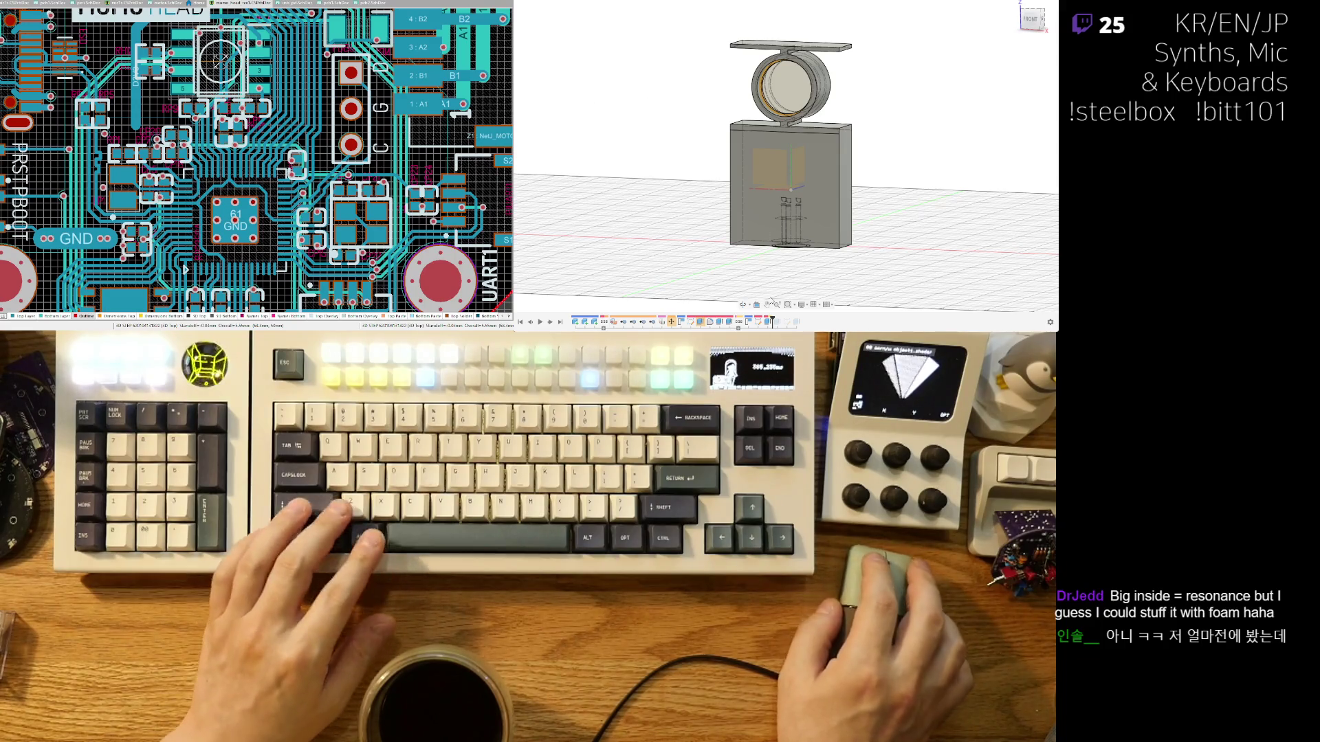
{"action": "left_click_drag", "start_coordinate": [759, 320], "coordinate": [764, 321]}
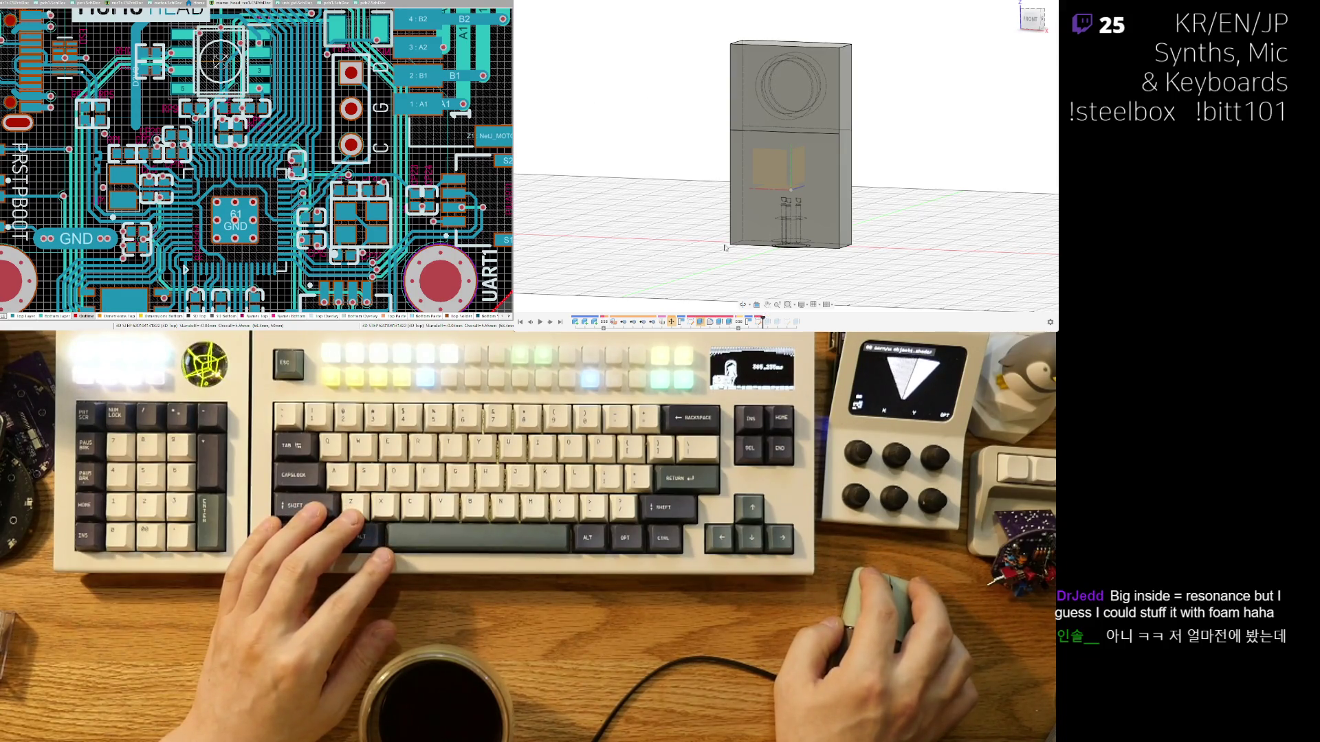
Show the two-part enclosure straight from the front (F6), fitted so the ring face is visible.
{"action": "middle_click_drag", "start_coordinate": [690, 153], "coordinate": [728, 237], "text": "shift"}
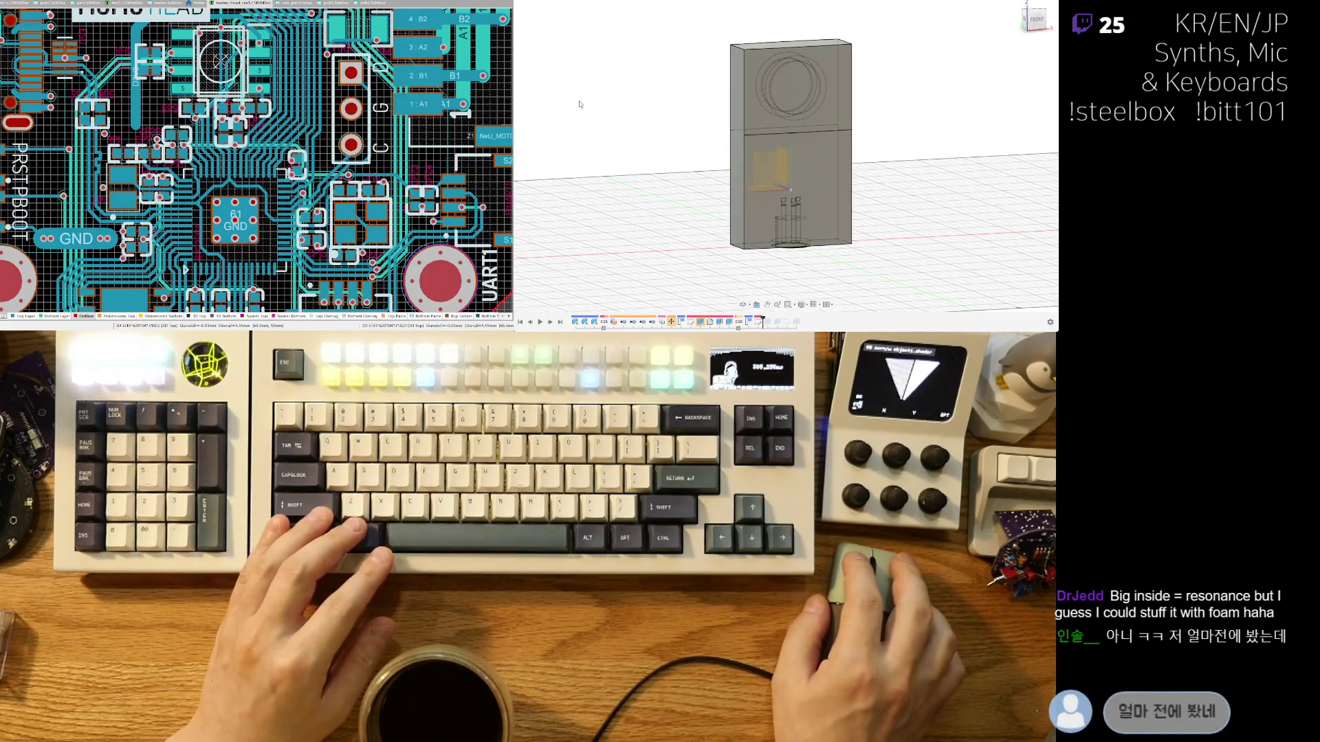
{"action": "key", "text": "F6"}
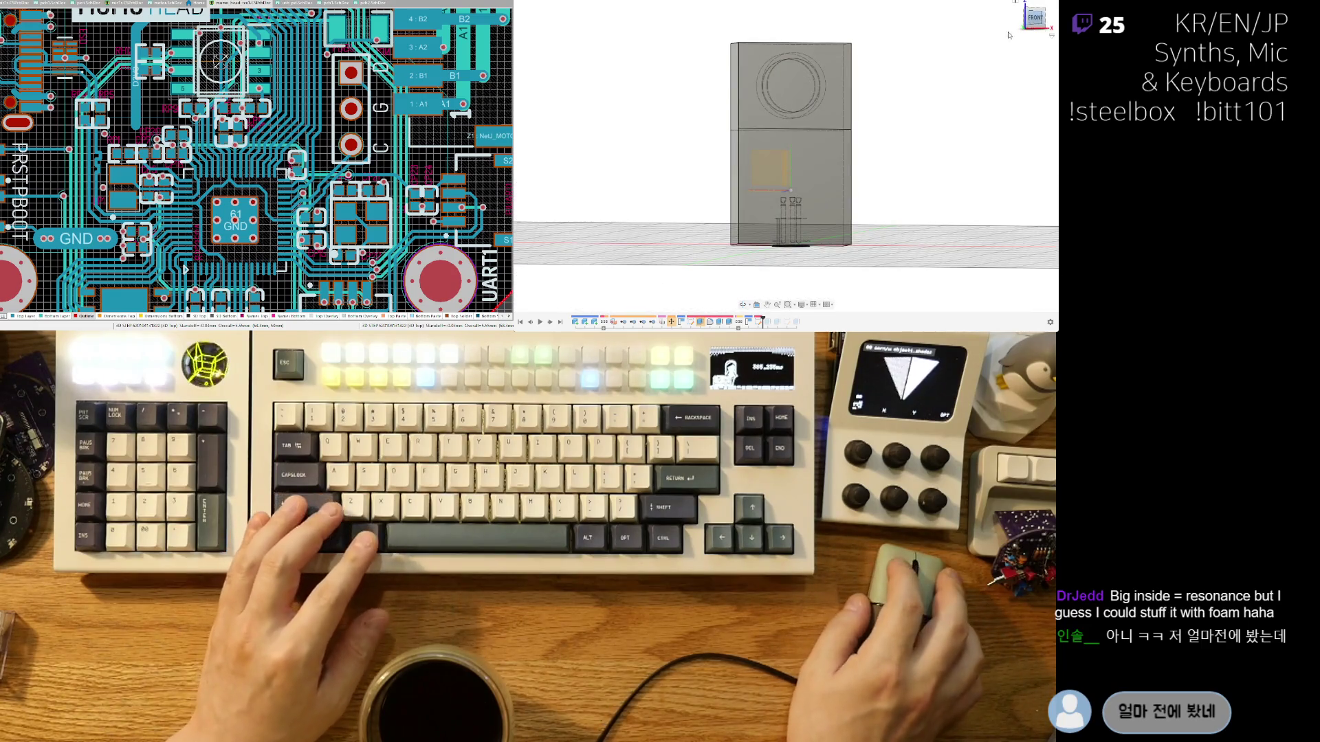
{"action": "scroll", "coordinate": [763, 129], "scroll_direction": "up", "scroll_amount": 3}
{"action": "scroll", "coordinate": [829, 115], "scroll_direction": "down", "scroll_amount": 2}
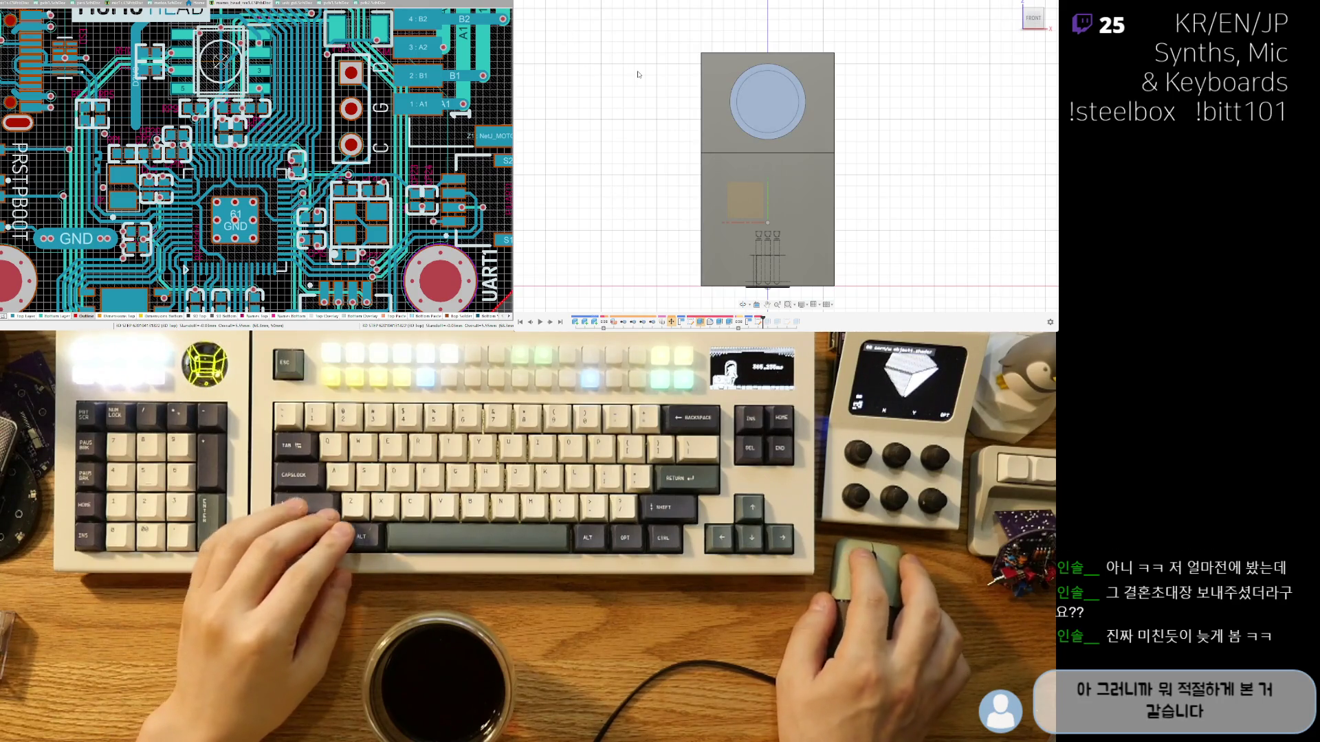
Use Move (M) to nudge the circular ring face slightly downward on the enclosure front.
{"action": "key", "text": "m"}
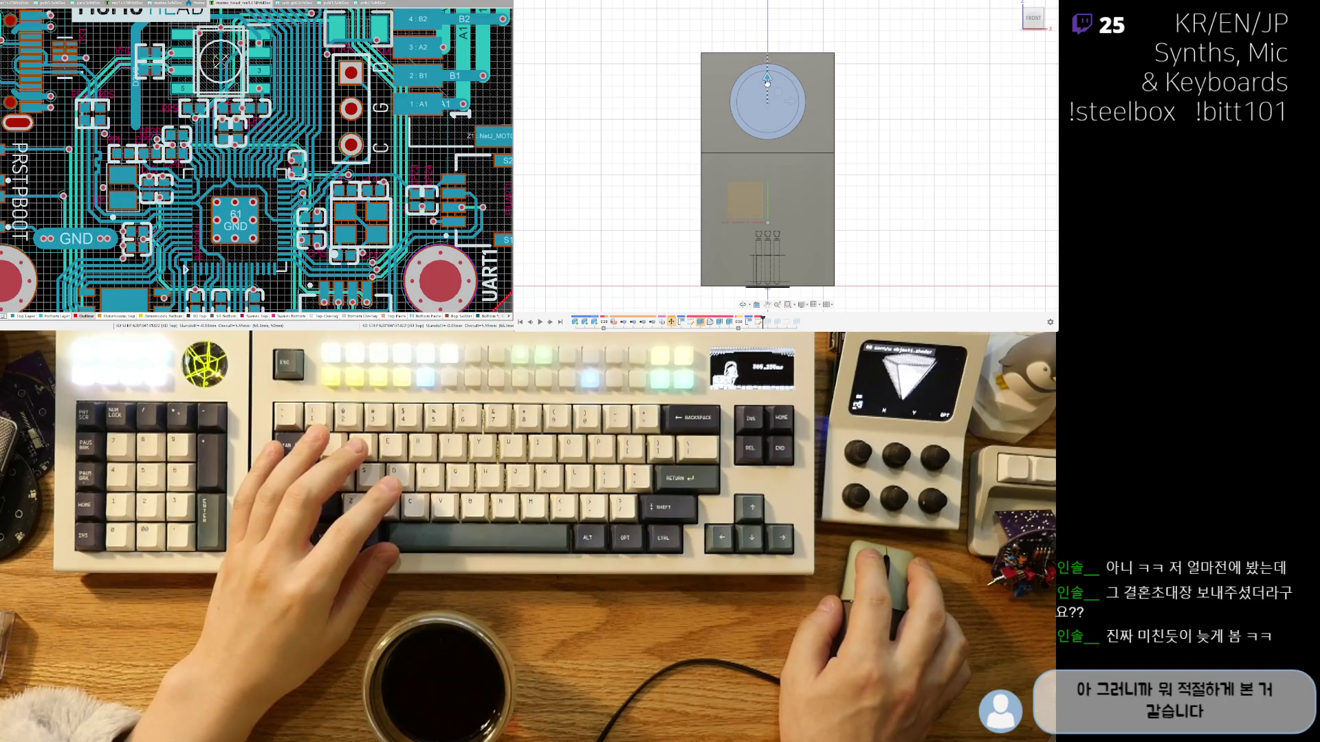
{"action": "scroll", "coordinate": [768, 81], "scroll_direction": "up", "scroll_amount": 3}
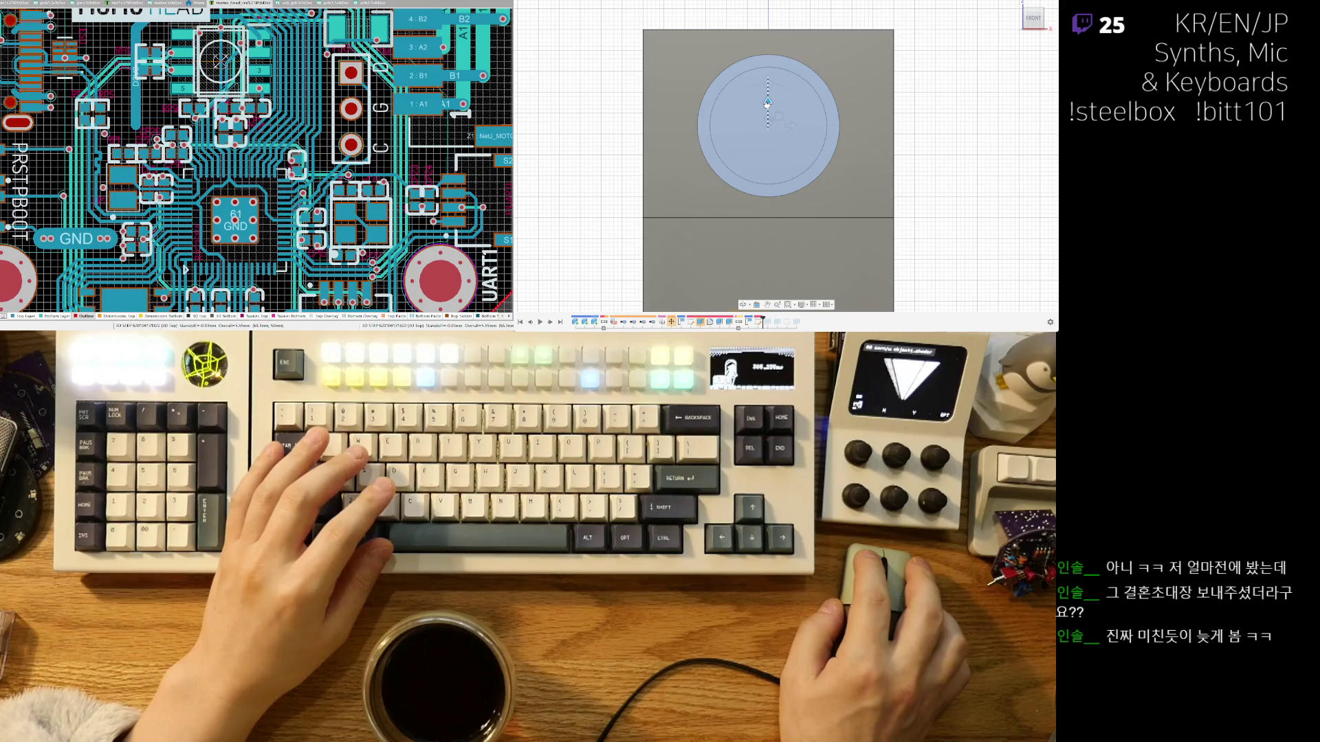
{"action": "left_click_drag", "start_coordinate": [767, 103], "coordinate": [767, 107]}
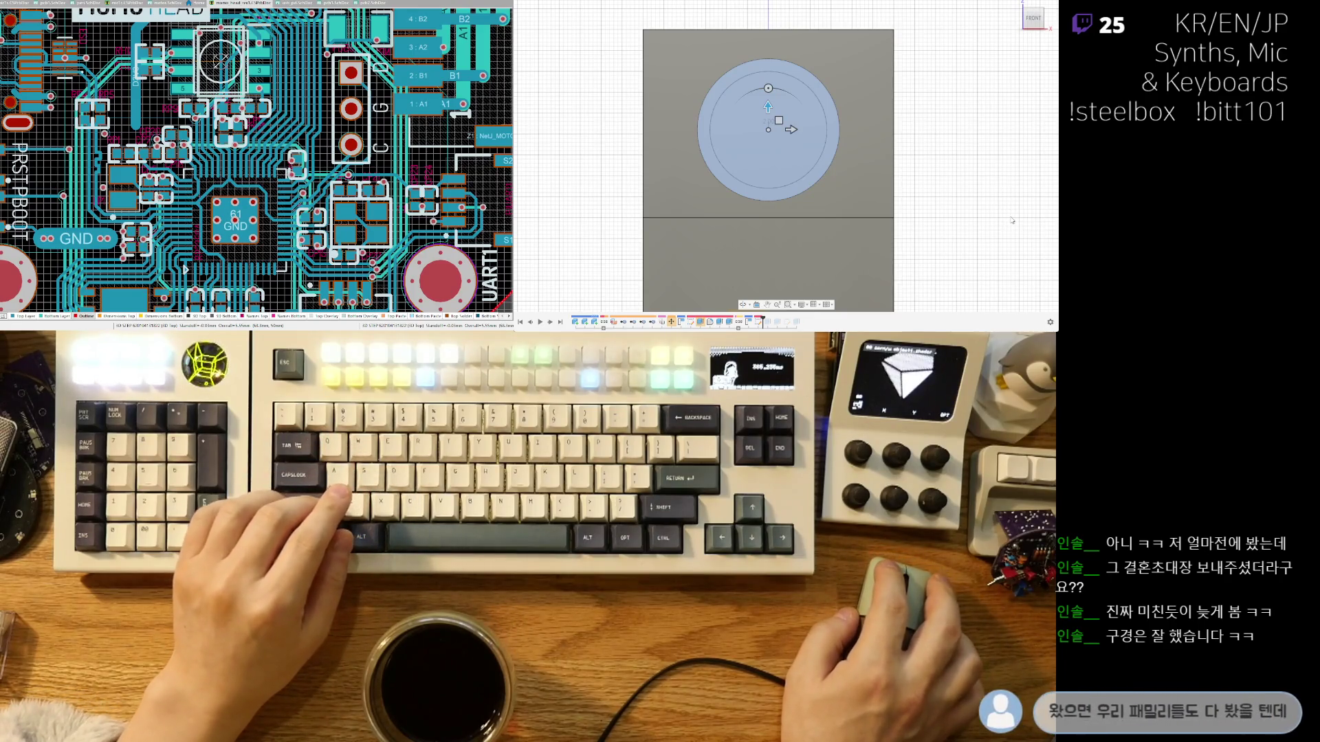
{"action": "scroll", "coordinate": [919, 206], "scroll_direction": "down", "scroll_amount": 5}
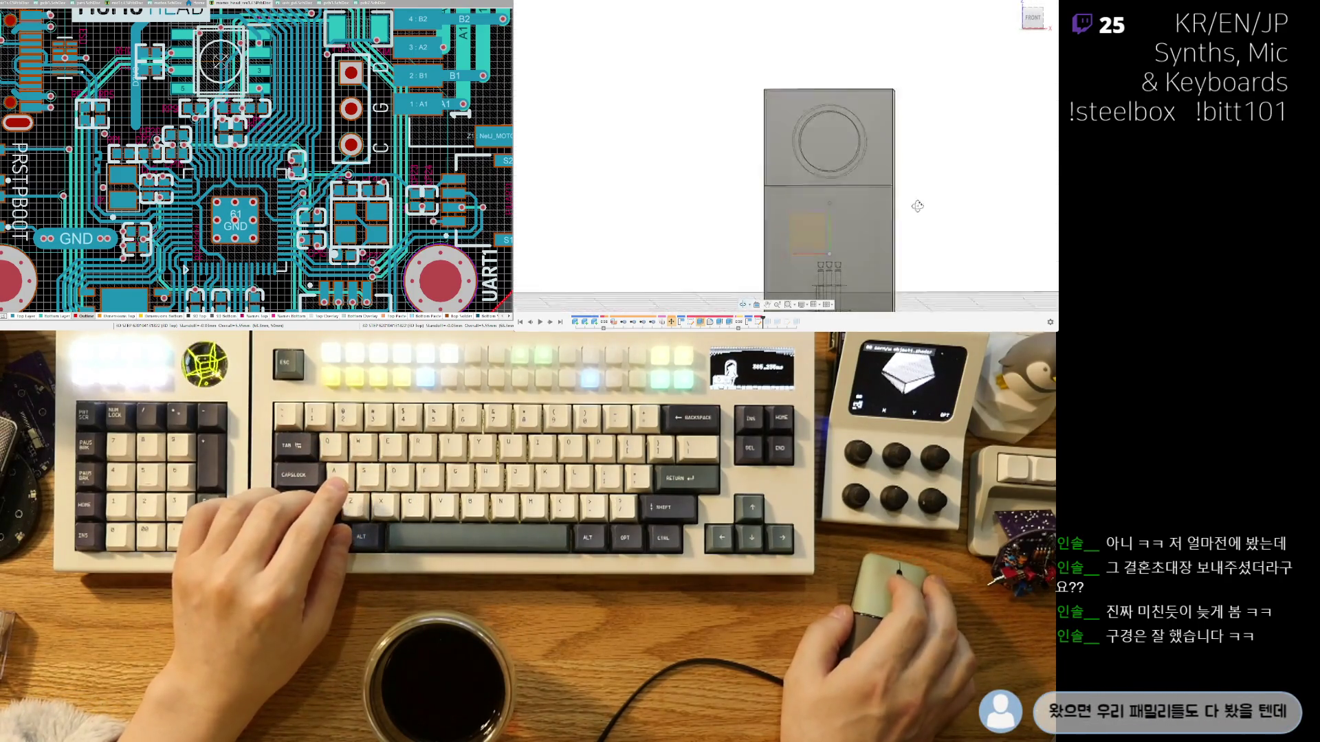
{"action": "mouse_move", "coordinate": [910, 236]}
{"action": "middle_mouse_down", "text": "shift"}
{"action": "mouse_move", "coordinate": [826, 205]}
{"action": "mouse_move", "coordinate": [779, 111]}
{"action": "middle_mouse_up", "text": "shift"}
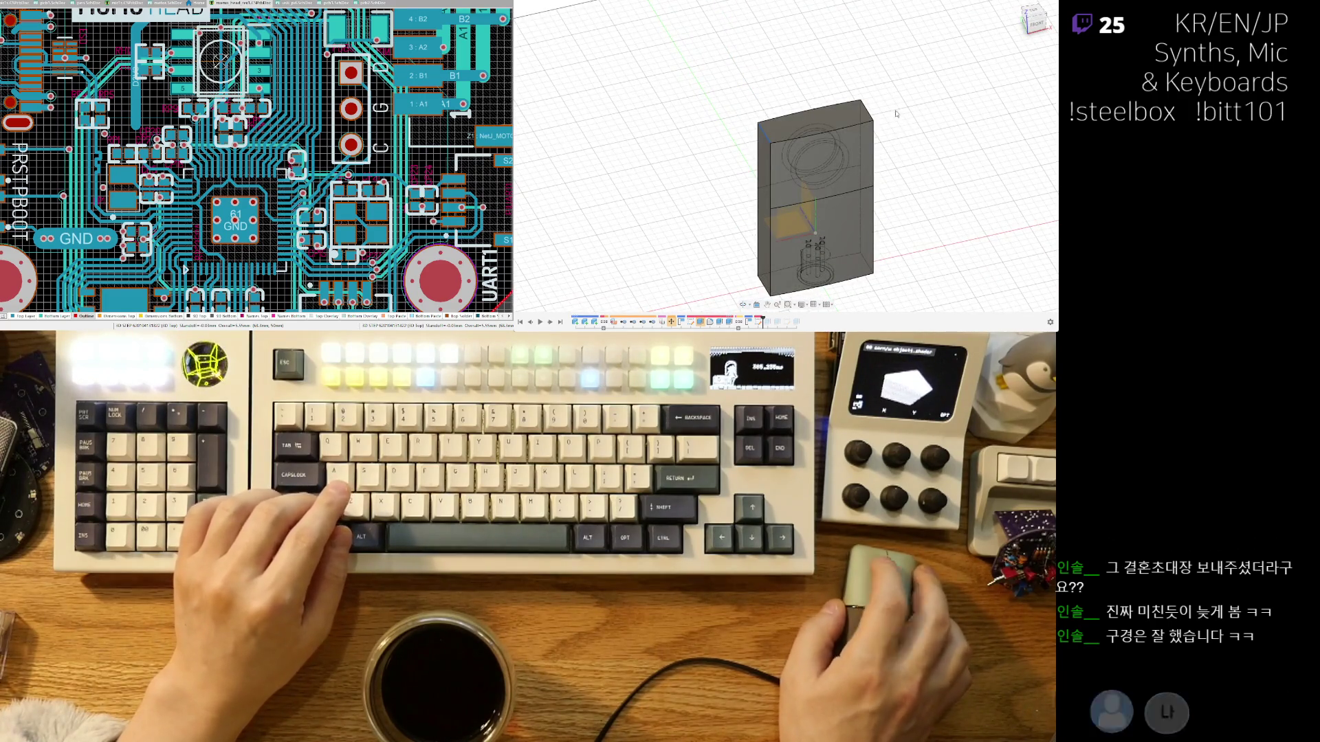
Shrink the top fillet radius so only small corner roundings remain and the top stays flat.
{"action": "scroll", "coordinate": [862, 116], "scroll_direction": "up", "scroll_amount": 4}
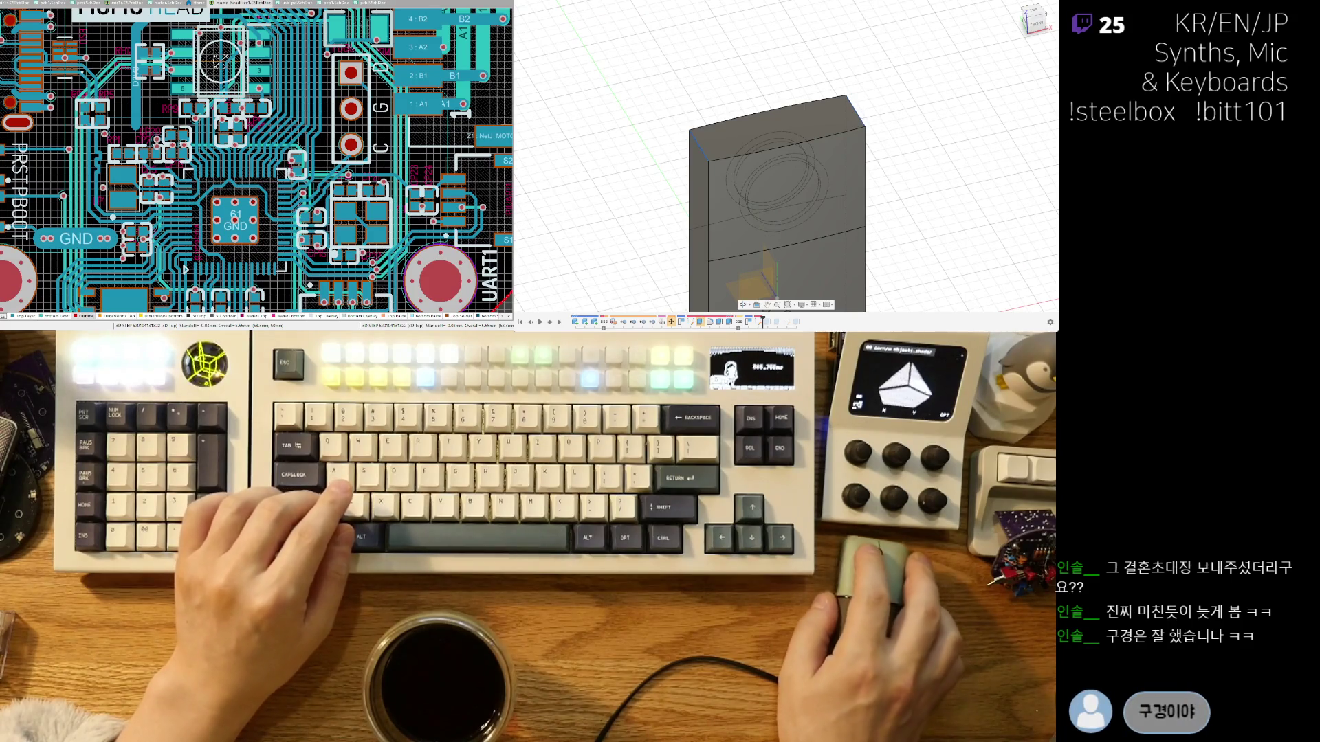
{"action": "middle_click_drag", "start_coordinate": [854, 114], "coordinate": [843, 122], "text": "shift"}
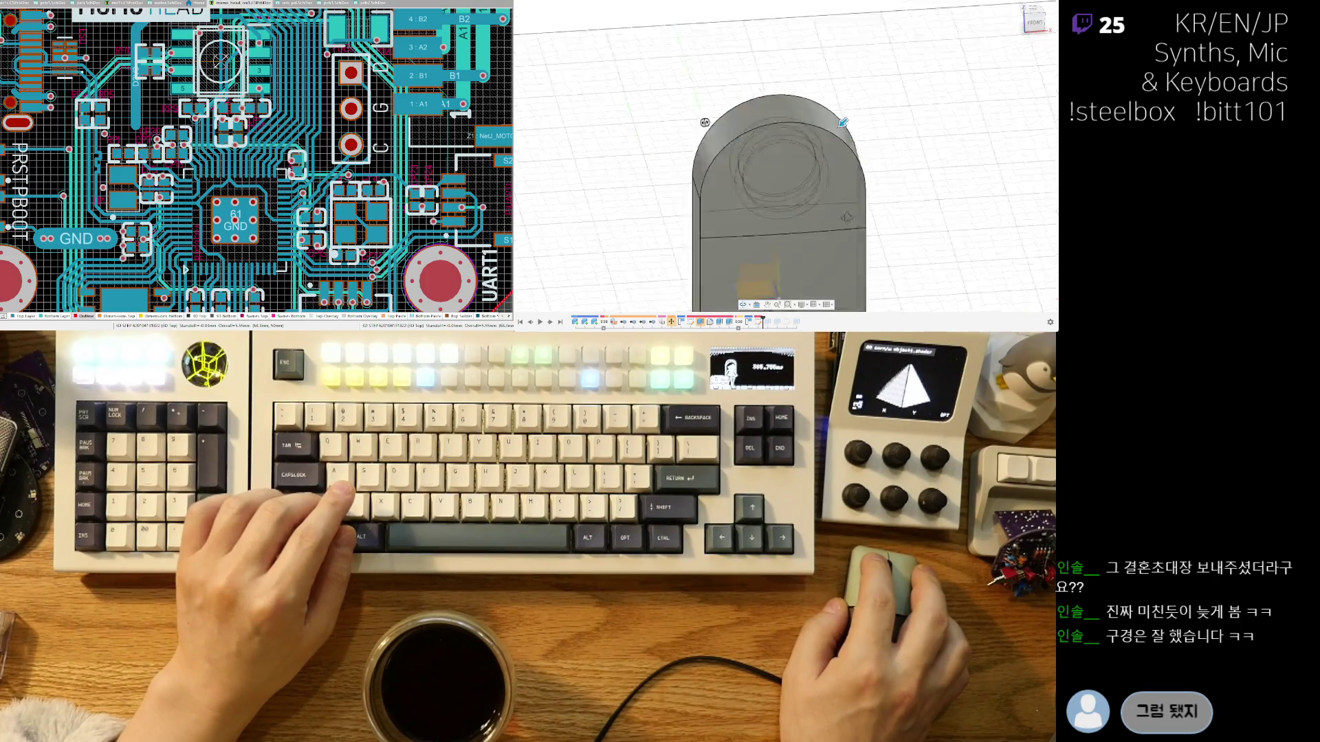
{"action": "scroll", "coordinate": [836, 190], "scroll_direction": "down", "scroll_amount": 5}
{"action": "middle_click_drag", "start_coordinate": [835, 189], "coordinate": [833, 187], "text": "shift"}
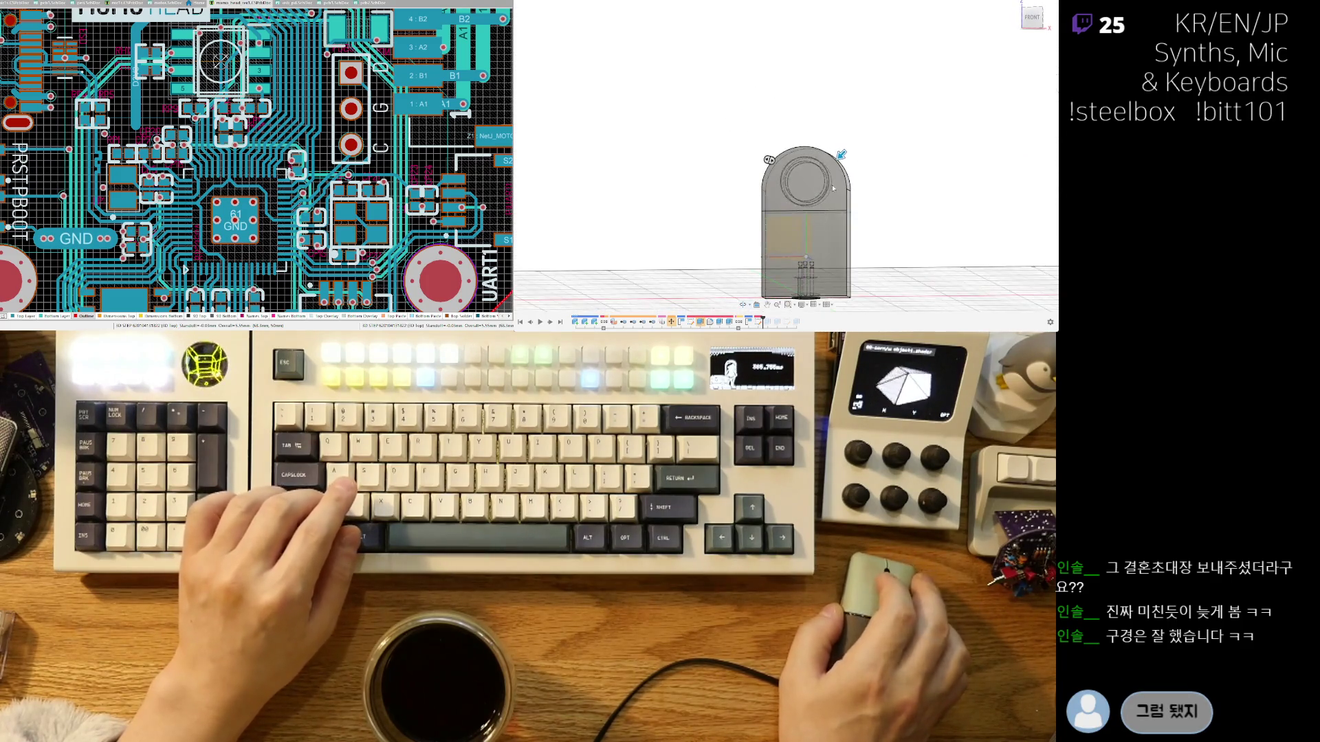
{"action": "scroll", "coordinate": [837, 166], "scroll_direction": "up", "scroll_amount": 3}
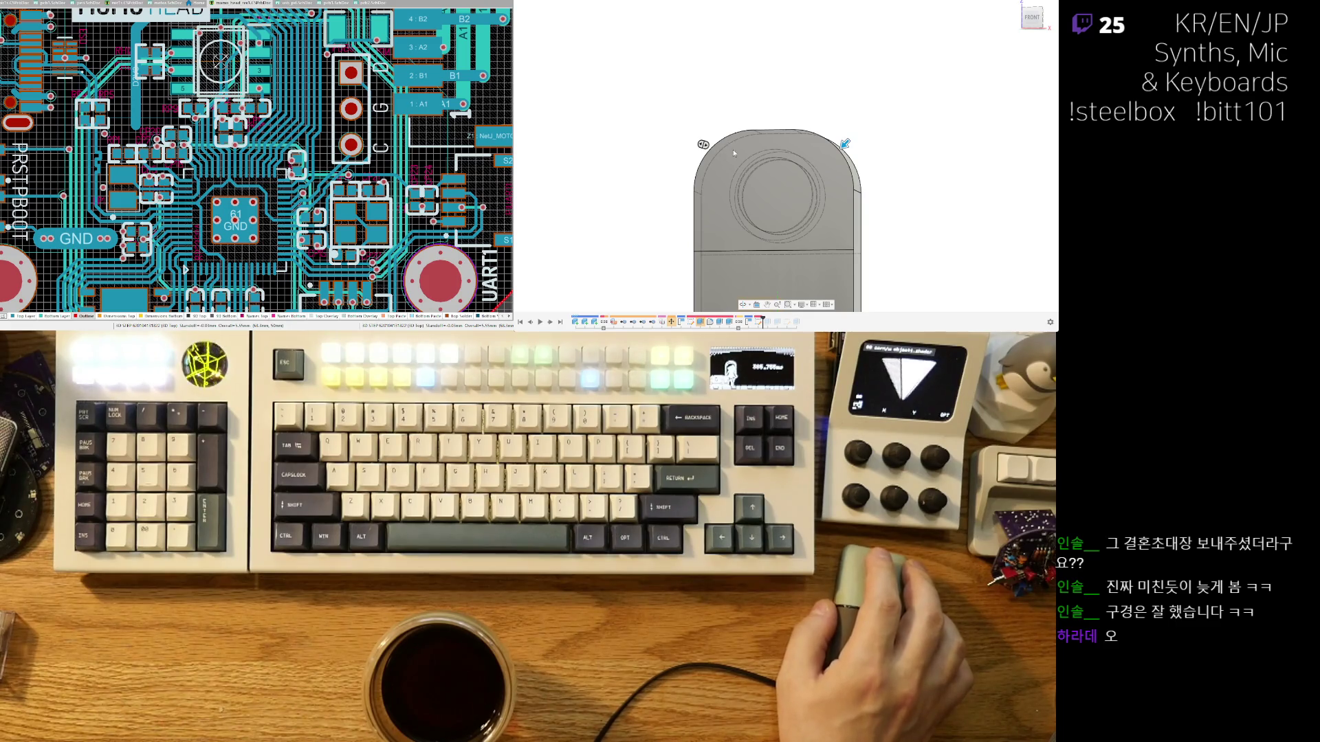
{"action": "mouse_move", "coordinate": [842, 238]}
{"action": "middle_mouse_down"}
{"action": "mouse_move", "coordinate": [803, 167]}
{"action": "mouse_move", "coordinate": [825, 176]}
{"action": "mouse_move", "coordinate": [815, 124]}
{"action": "mouse_move", "coordinate": [855, 171]}
{"action": "middle_mouse_up"}
{"action": "left_click_drag", "start_coordinate": [817, 81], "coordinate": [830, 67]}
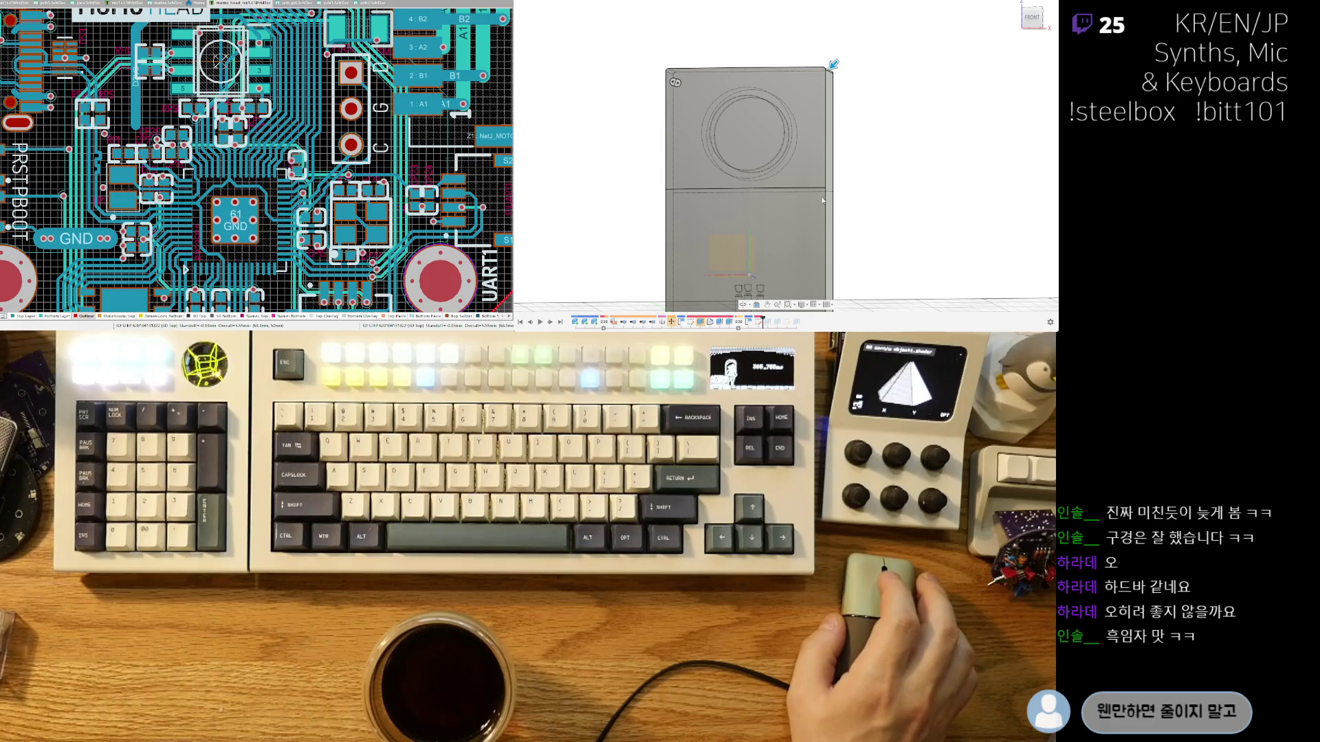
Add the top front edge to the fillet, toggling body visibility to check the rounding.
{"action": "left_click_drag", "start_coordinate": [834, 65], "coordinate": [831, 68]}
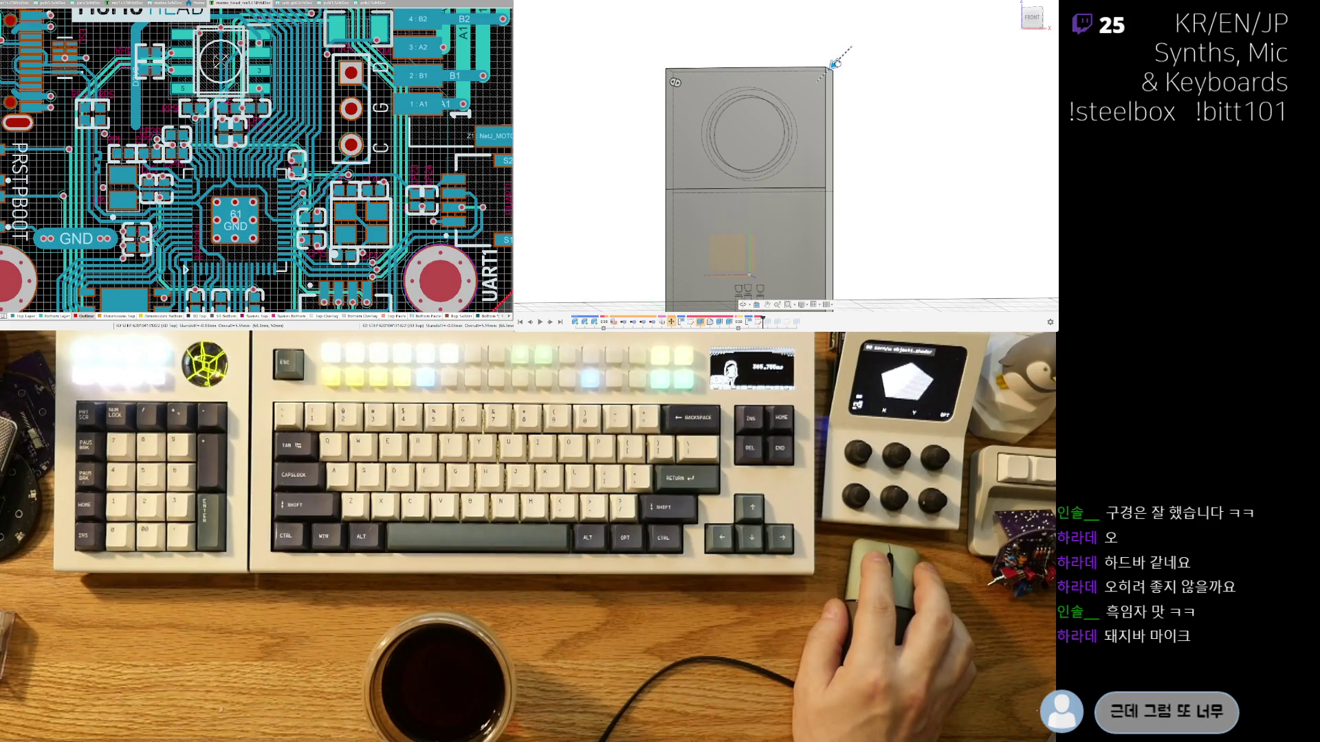
{"action": "mouse_move", "coordinate": [834, 66]}
{"action": "middle_mouse_down", "text": "shift"}
{"action": "mouse_move", "coordinate": [743, 102]}
{"action": "mouse_move", "coordinate": [831, 81]}
{"action": "mouse_move", "coordinate": [806, 113]}
{"action": "middle_mouse_up", "text": "shift"}
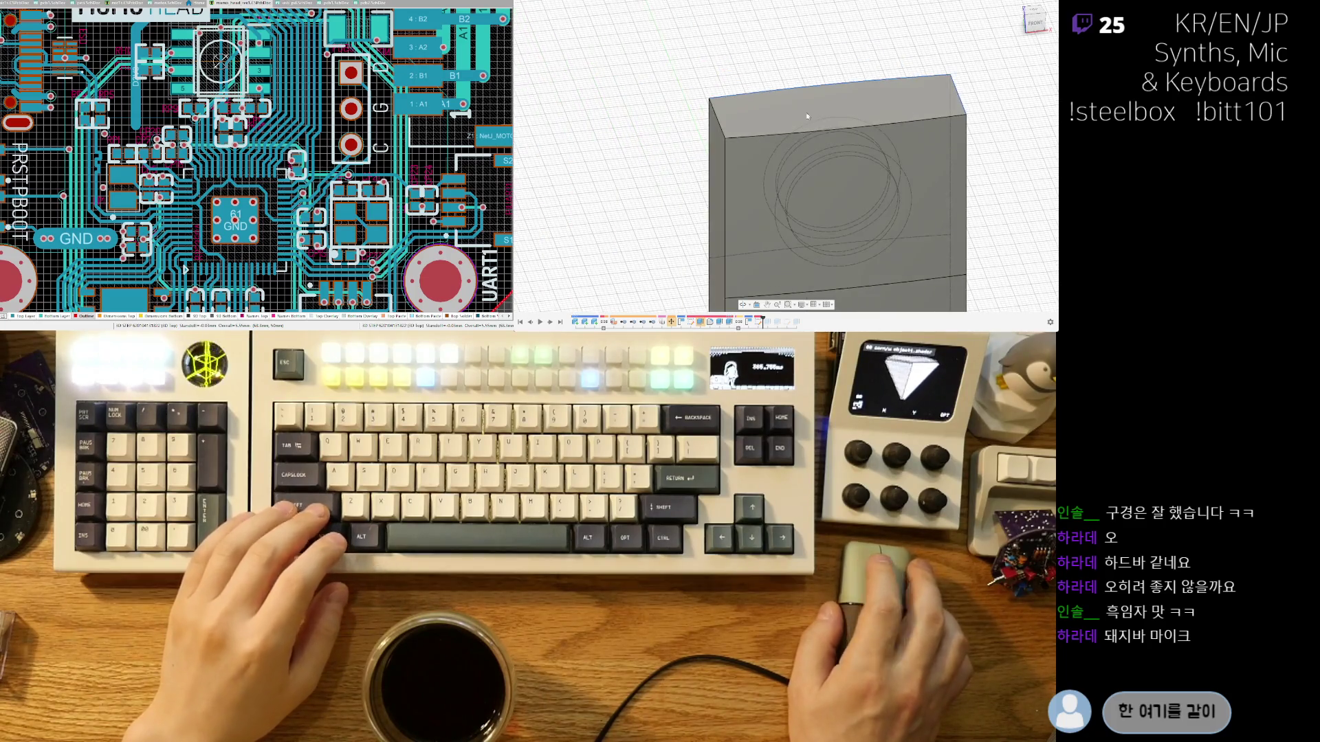
{"action": "left_click", "coordinate": [753, 135]}
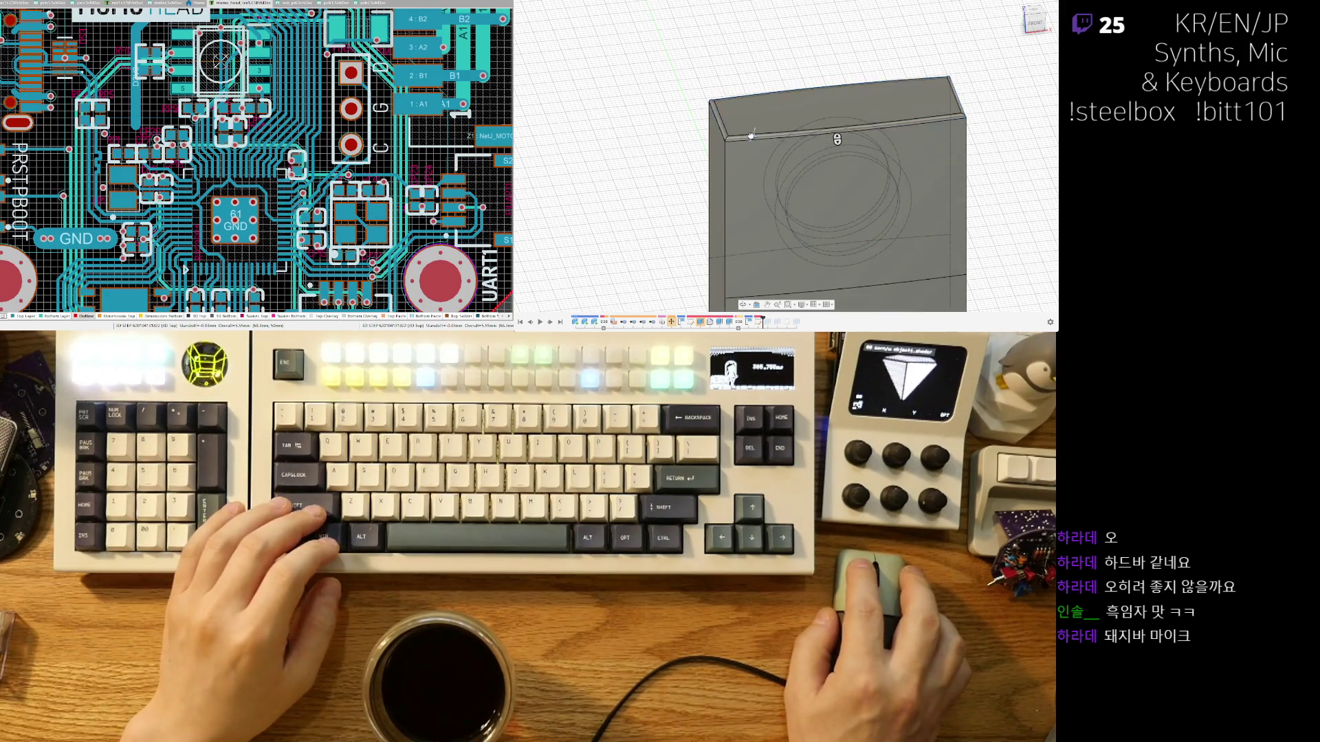
{"action": "key", "text": "v"}
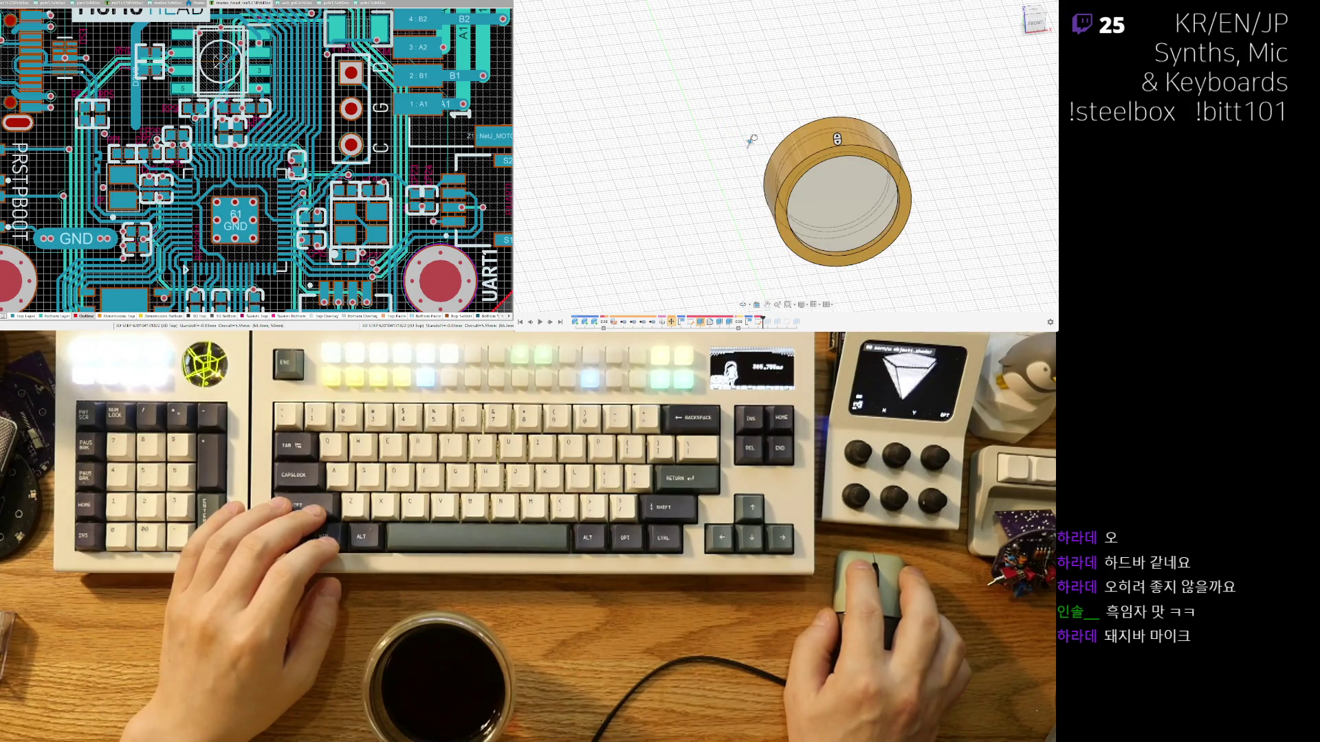
{"action": "key", "text": "v"}
{"action": "key", "text": "v"}
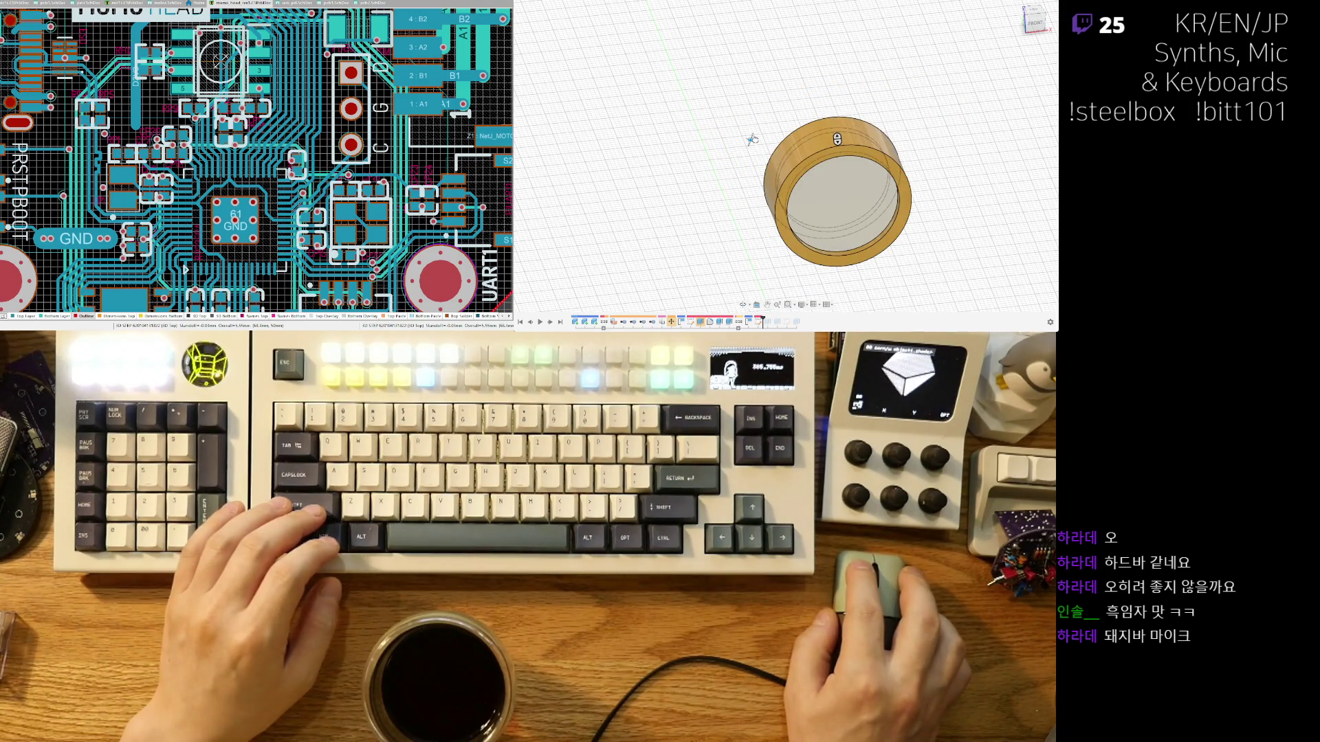
{"action": "key", "text": "v"}
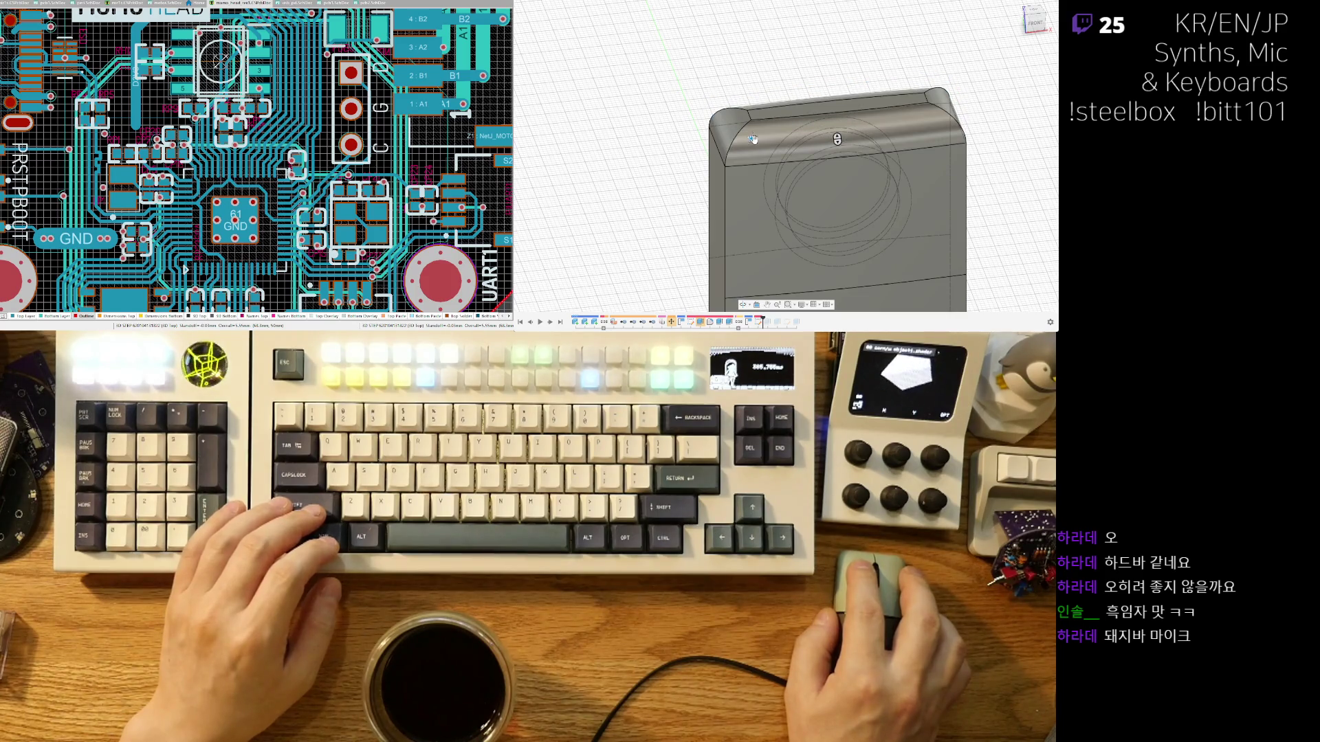
{"action": "mouse_move", "coordinate": [789, 184]}
{"action": "middle_mouse_down", "text": "shift"}
{"action": "mouse_move", "coordinate": [822, 186]}
{"action": "mouse_move", "coordinate": [792, 189]}
{"action": "middle_mouse_up", "text": "shift"}
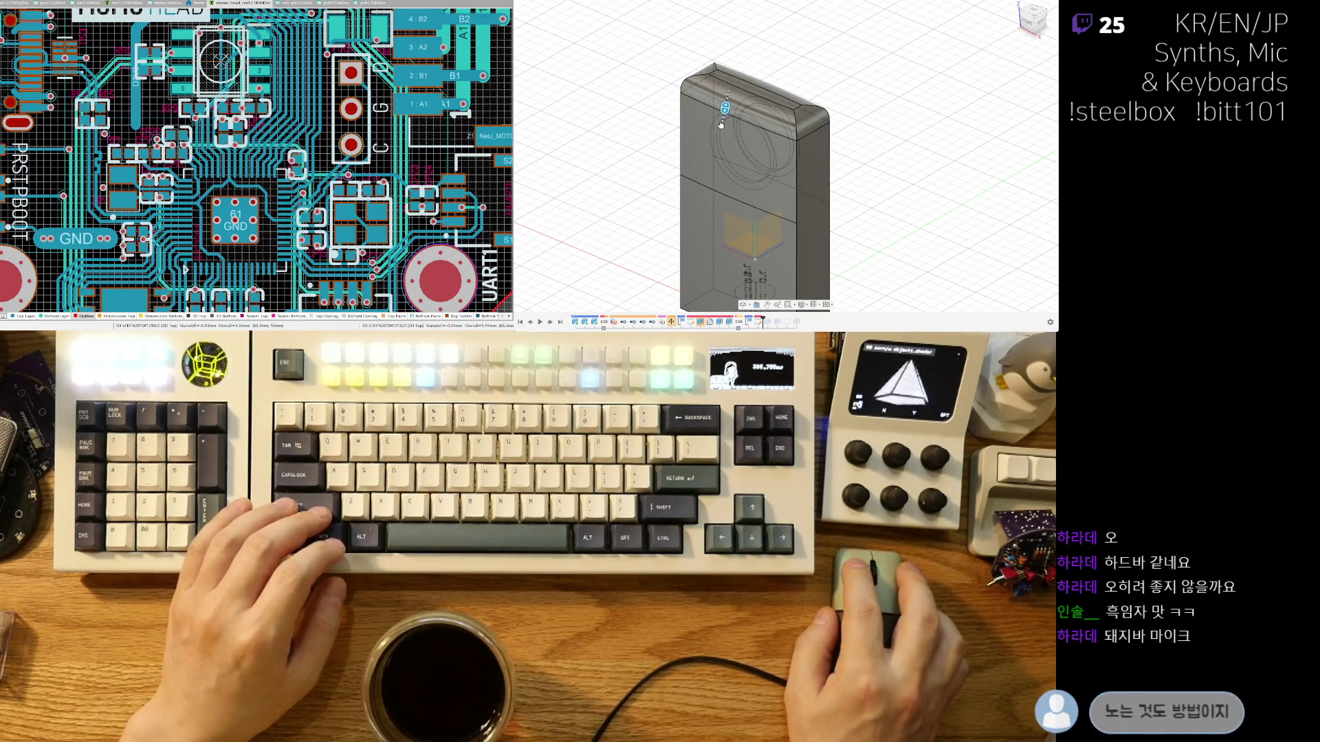
{"action": "mouse_move", "coordinate": [825, 165]}
{"action": "middle_mouse_down", "text": "shift"}
{"action": "mouse_move", "coordinate": [801, 231]}
{"action": "mouse_move", "coordinate": [704, 158]}
{"action": "middle_mouse_up", "text": "shift"}
{"action": "scroll", "coordinate": [646, 211], "scroll_direction": "up", "scroll_amount": 2}
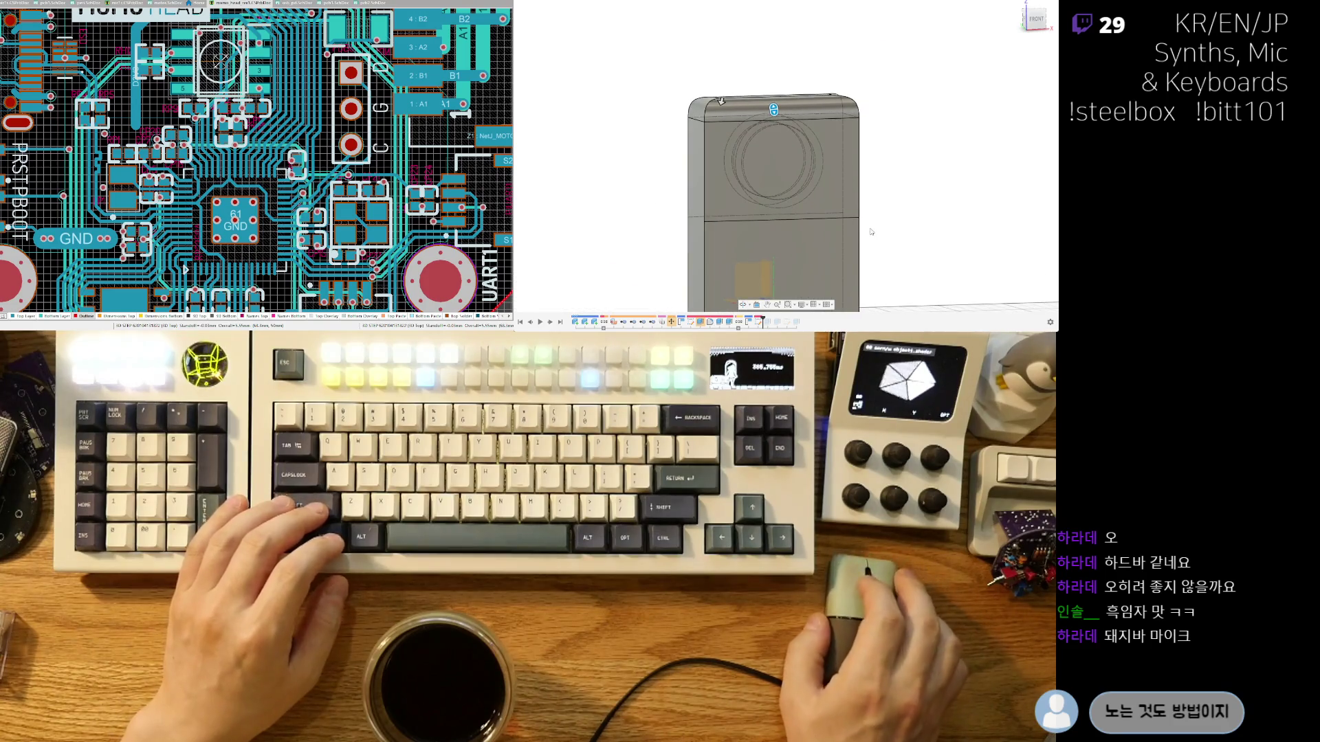
{"action": "middle_click_drag", "start_coordinate": [871, 232], "coordinate": [861, 172], "text": "shift"}
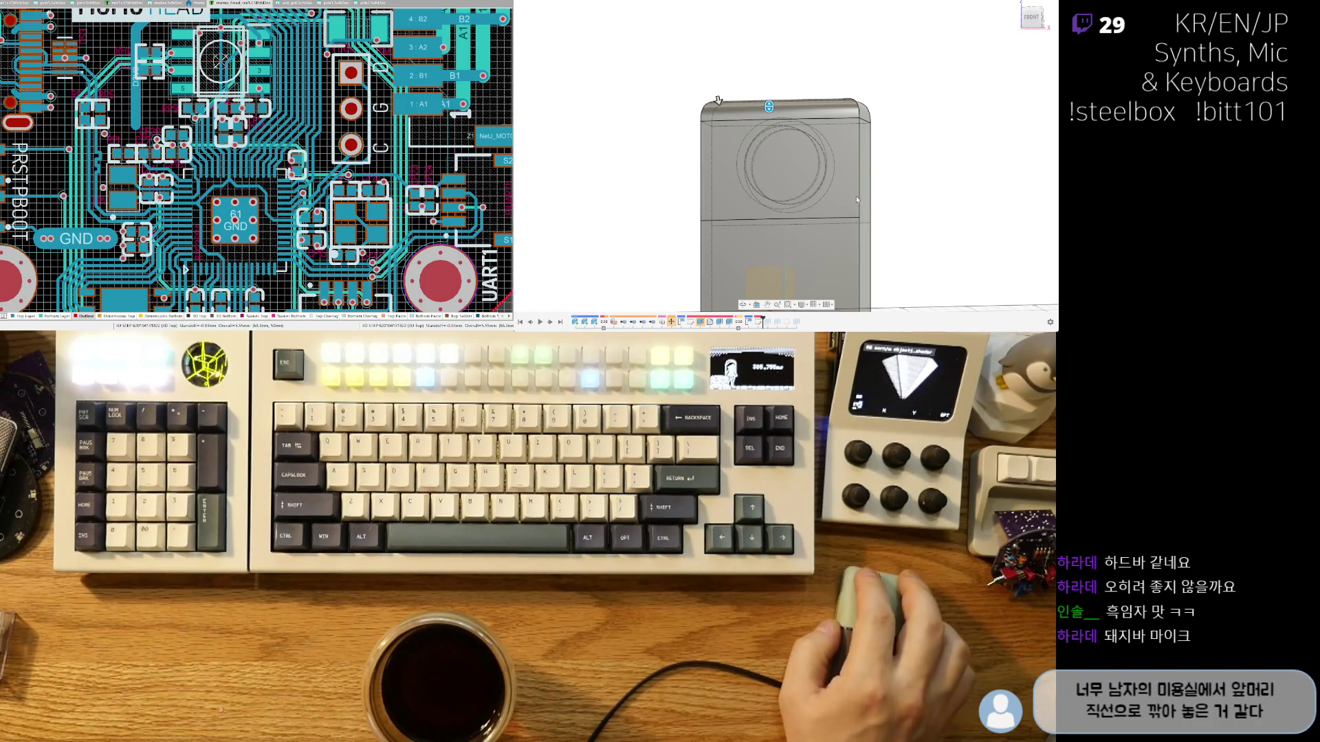
{"action": "middle_click_drag", "start_coordinate": [857, 200], "coordinate": [785, 183], "text": "shift"}
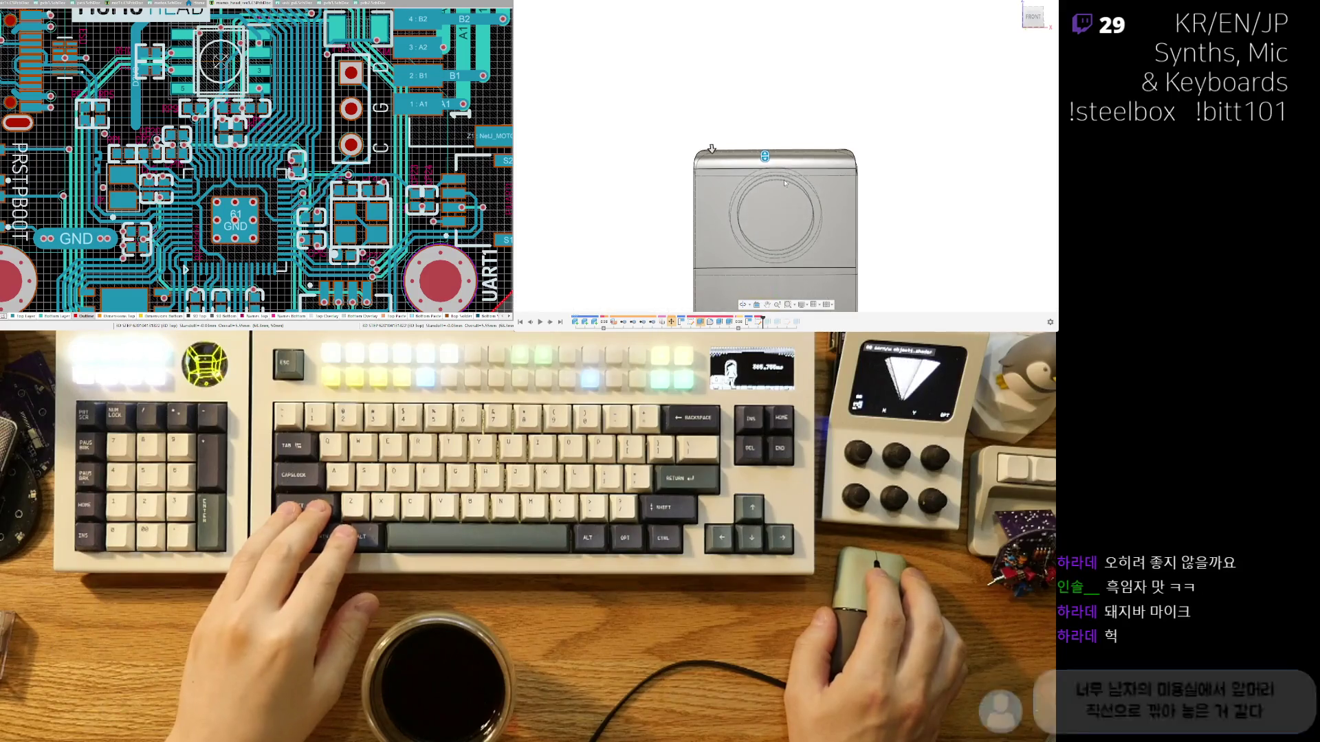
{"action": "scroll", "coordinate": [712, 149], "scroll_direction": "up", "scroll_amount": 5}
{"action": "mouse_move", "coordinate": [688, 150]}
{"action": "middle_mouse_down", "text": "shift"}
{"action": "mouse_move", "coordinate": [787, 208]}
{"action": "mouse_move", "coordinate": [797, 155]}
{"action": "mouse_move", "coordinate": [882, 221]}
{"action": "mouse_move", "coordinate": [797, 180]}
{"action": "middle_mouse_up", "text": "shift"}
{"action": "scroll", "coordinate": [797, 180], "scroll_direction": "up", "scroll_amount": 3}
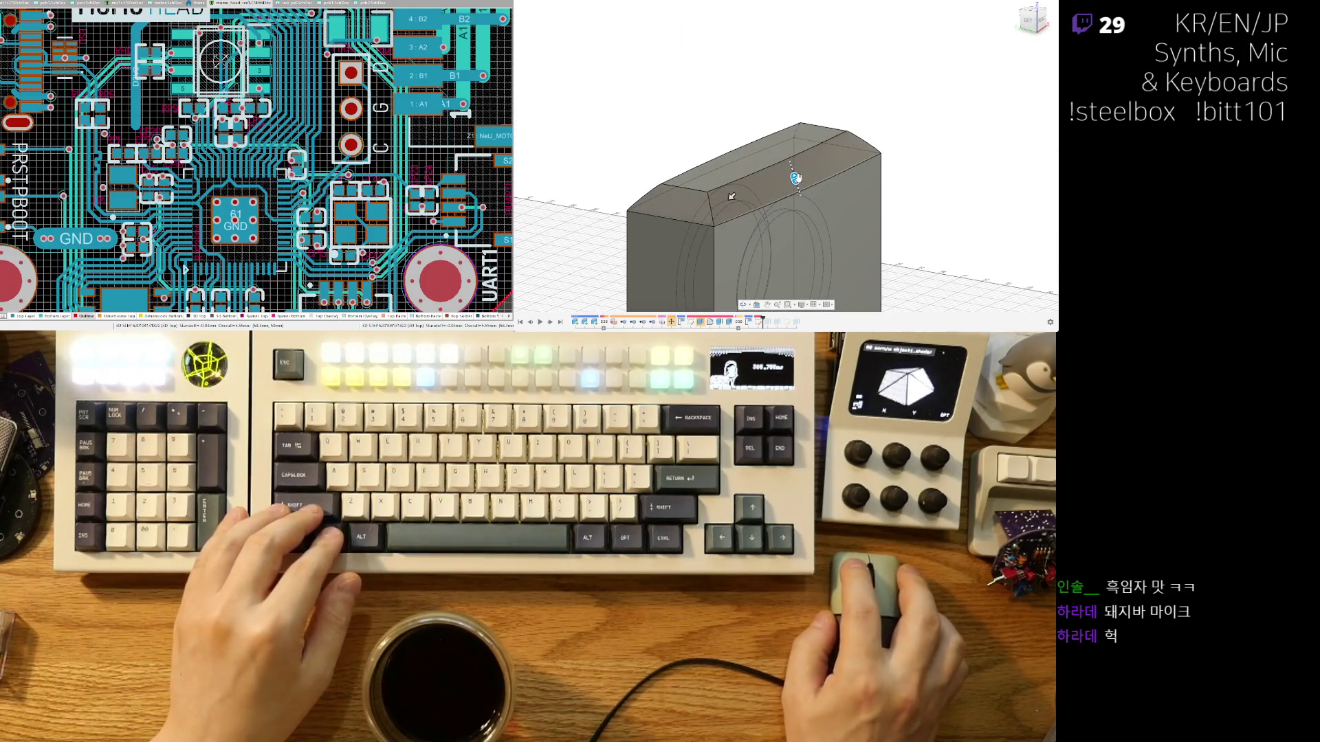
{"action": "mouse_move", "coordinate": [817, 240]}
{"action": "middle_mouse_down", "text": "shift"}
{"action": "mouse_move", "coordinate": [851, 147]}
{"action": "mouse_move", "coordinate": [848, 233]}
{"action": "mouse_move", "coordinate": [933, 191]}
{"action": "middle_mouse_up", "text": "shift"}
{"action": "scroll", "coordinate": [933, 192], "scroll_direction": "down", "scroll_amount": 2}
{"action": "scroll", "coordinate": [933, 191], "scroll_direction": "up", "scroll_amount": 2}
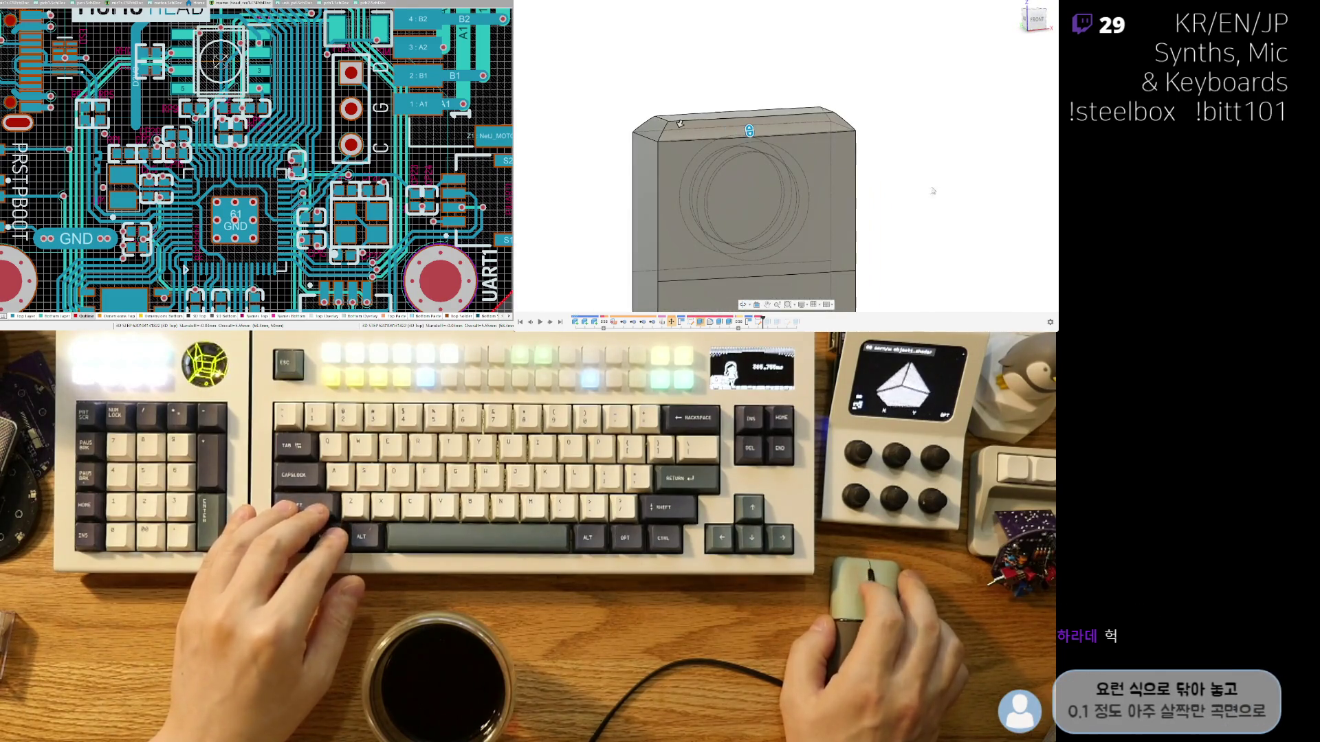
{"action": "key", "text": "Return"}
{"action": "mouse_move", "coordinate": [880, 255]}
{"action": "middle_mouse_down", "text": "shift"}
{"action": "mouse_move", "coordinate": [900, 199]}
{"action": "mouse_move", "coordinate": [863, 167]}
{"action": "middle_mouse_up", "text": "shift"}
{"action": "left_click", "coordinate": [844, 171]}
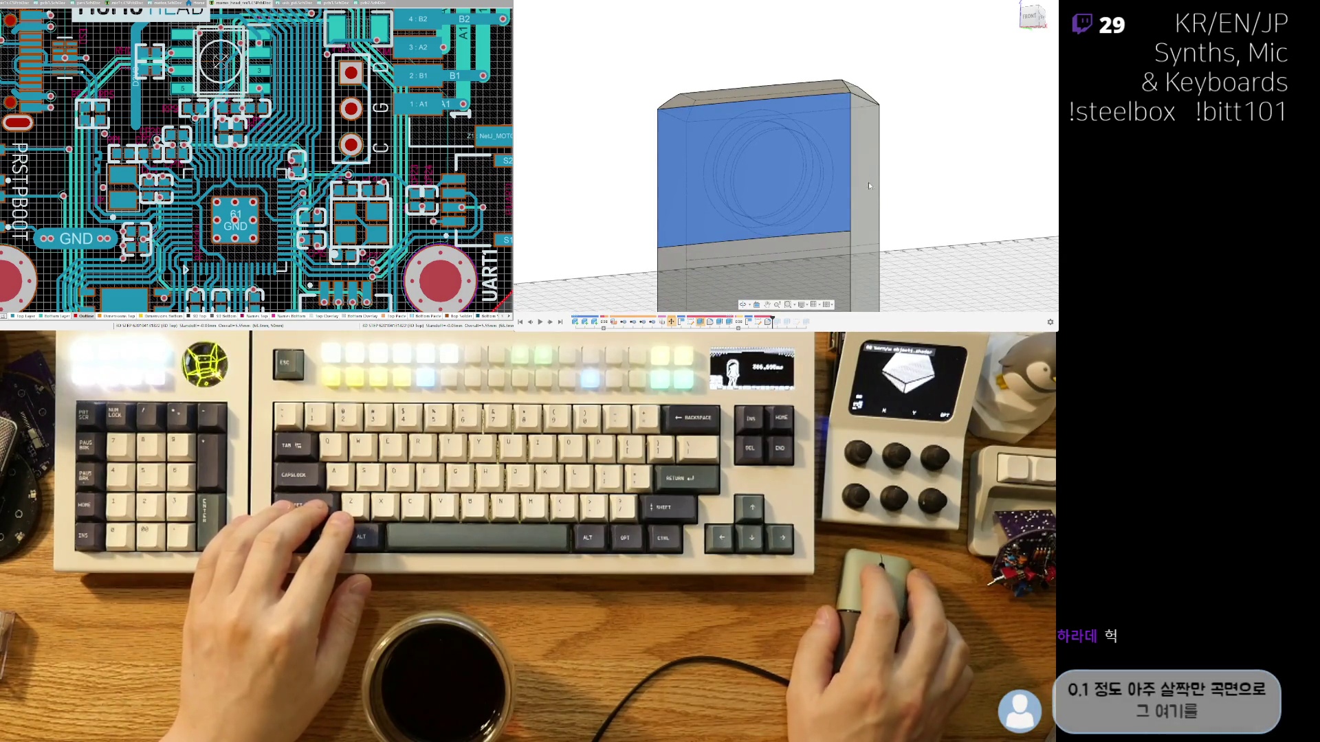
{"action": "mouse_move", "coordinate": [892, 249]}
{"action": "middle_mouse_down", "text": "shift"}
{"action": "mouse_move", "coordinate": [829, 237]}
{"action": "mouse_move", "coordinate": [791, 206]}
{"action": "middle_mouse_up", "text": "shift"}
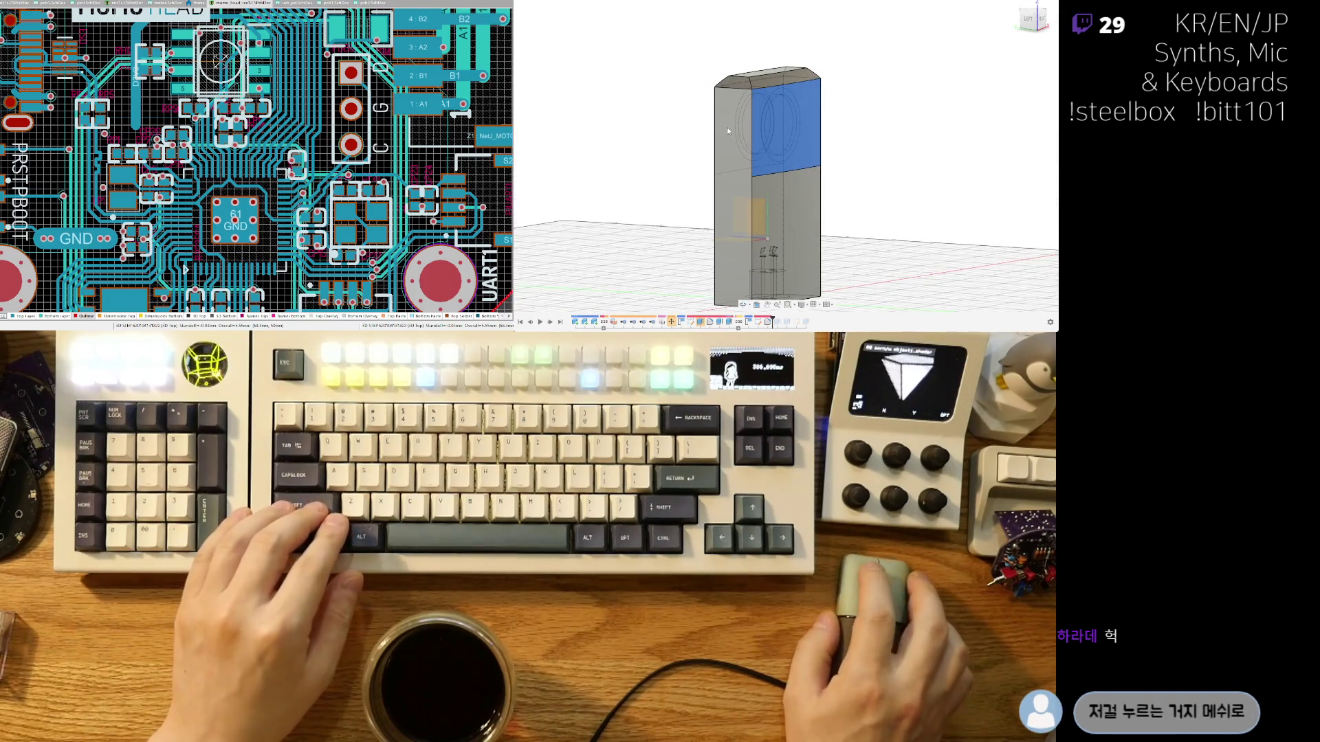
{"action": "left_click", "coordinate": [730, 136]}
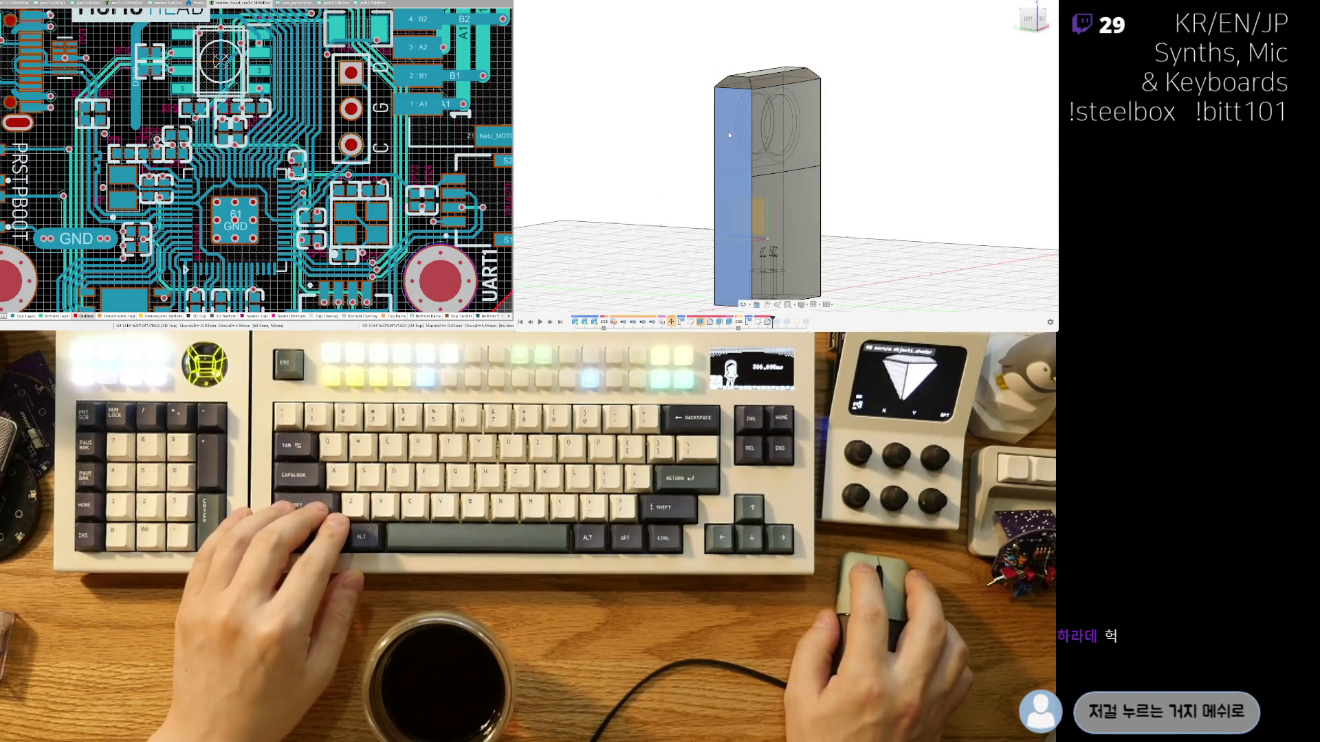
{"action": "left_click", "coordinate": [740, 180]}
{"action": "mouse_move", "coordinate": [837, 228]}
{"action": "middle_mouse_down", "text": "shift"}
{"action": "mouse_move", "coordinate": [777, 187]}
{"action": "mouse_move", "coordinate": [843, 192]}
{"action": "mouse_move", "coordinate": [839, 258]}
{"action": "mouse_move", "coordinate": [851, 256]}
{"action": "middle_mouse_up", "text": "shift"}
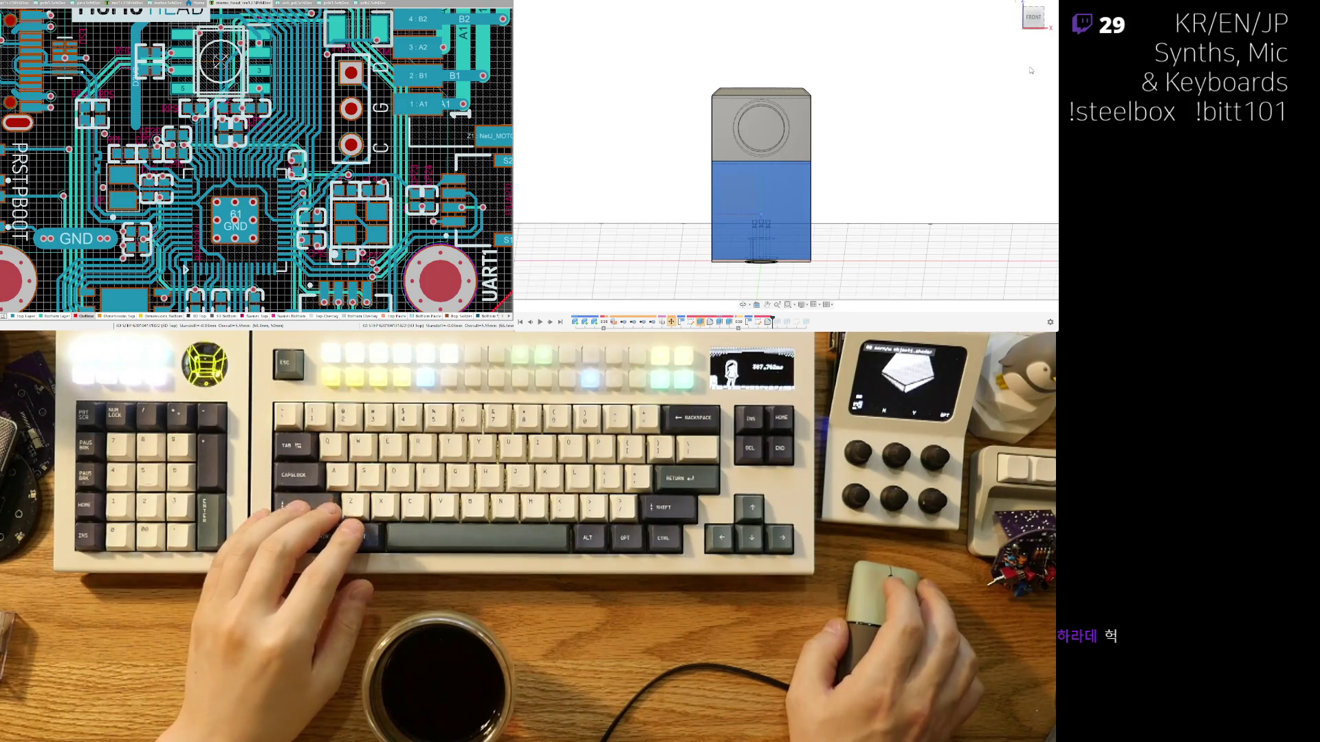
{"action": "left_click", "coordinate": [1034, 18]}
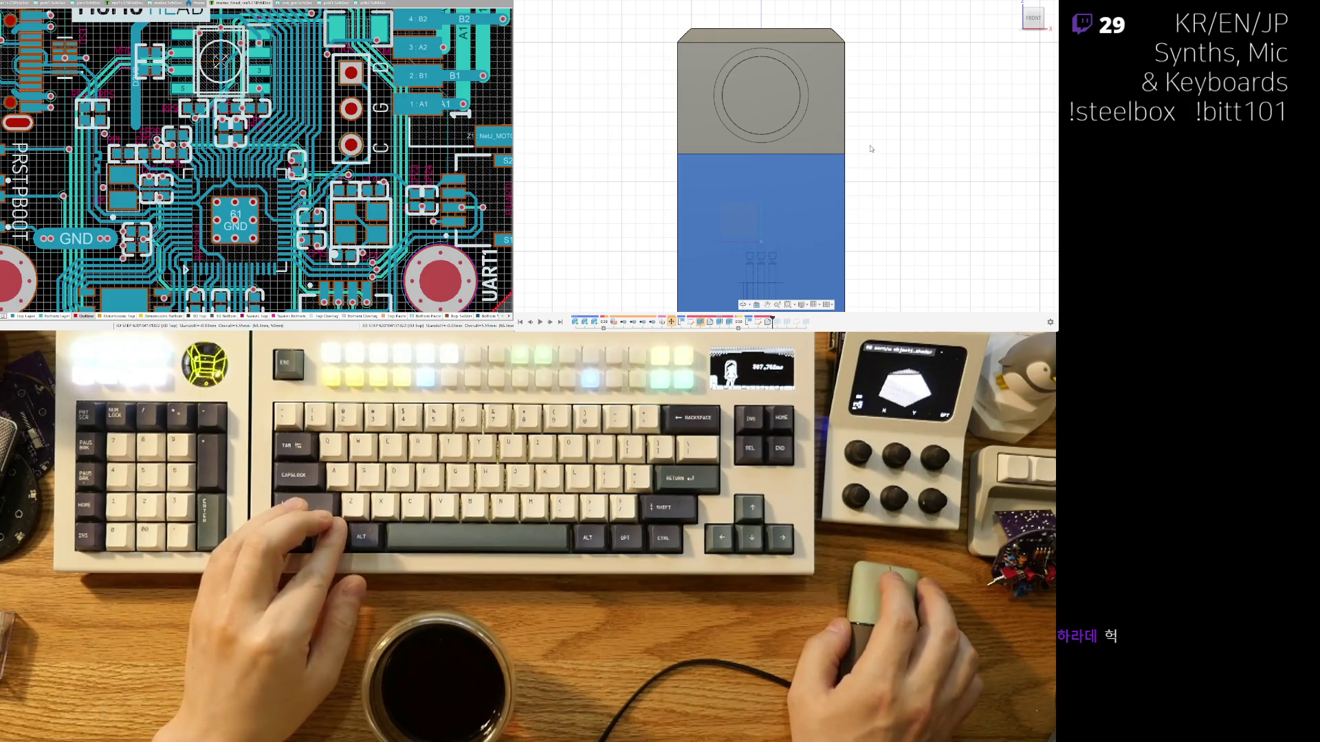
{"action": "middle_click_drag", "start_coordinate": [871, 149], "coordinate": [695, 92], "text": "shift"}
{"action": "left_click", "coordinate": [696, 93]}
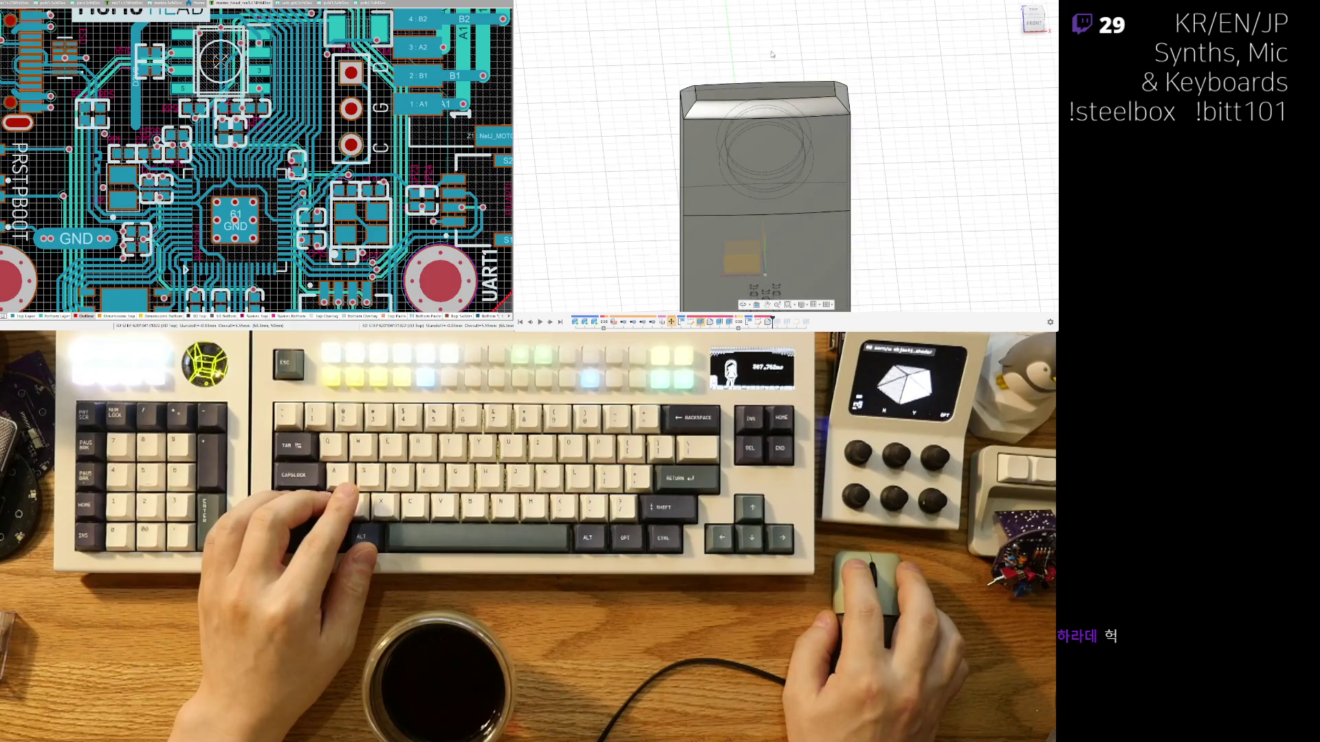
{"action": "scroll", "coordinate": [694, 91], "scroll_direction": "up", "scroll_amount": 2}
{"action": "left_click", "coordinate": [688, 110]}
{"action": "left_click", "coordinate": [880, 100], "text": "ctrl"}
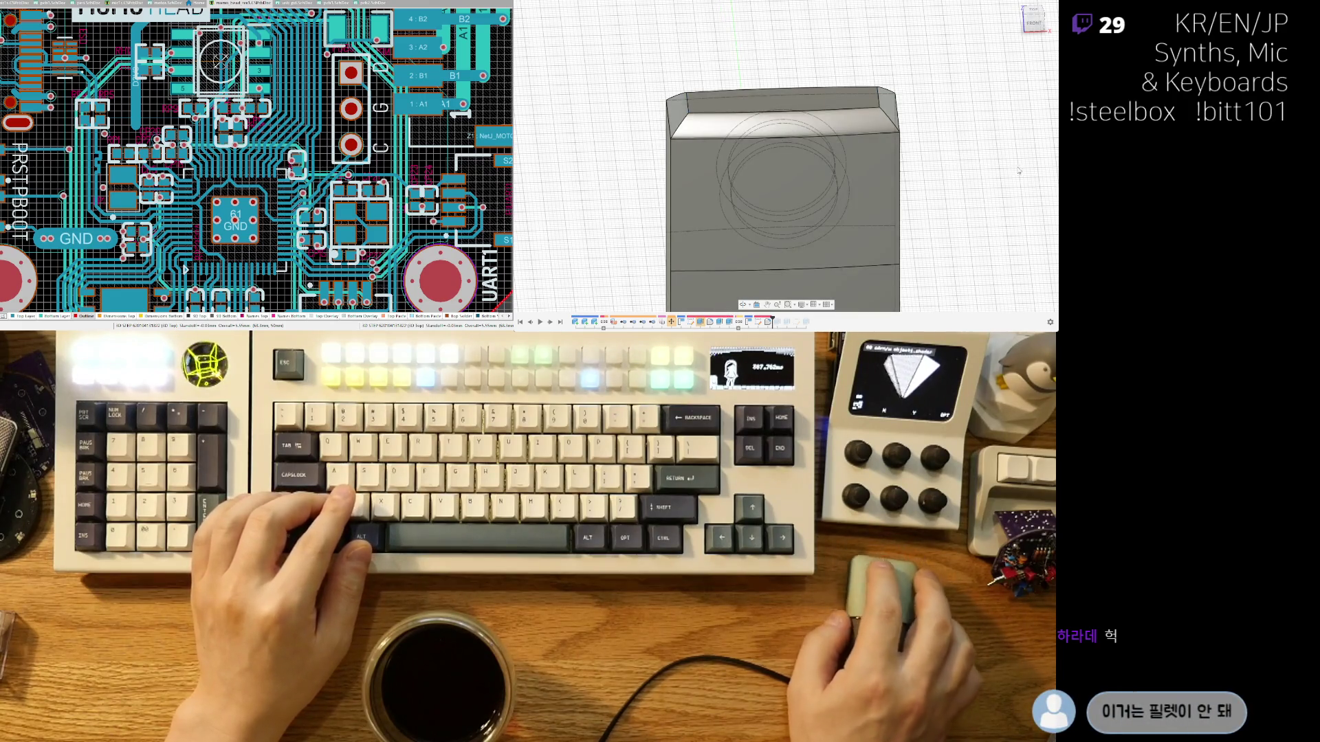
{"action": "scroll", "coordinate": [733, 86], "scroll_direction": "up", "scroll_amount": 2}
{"action": "left_click", "coordinate": [655, 114]}
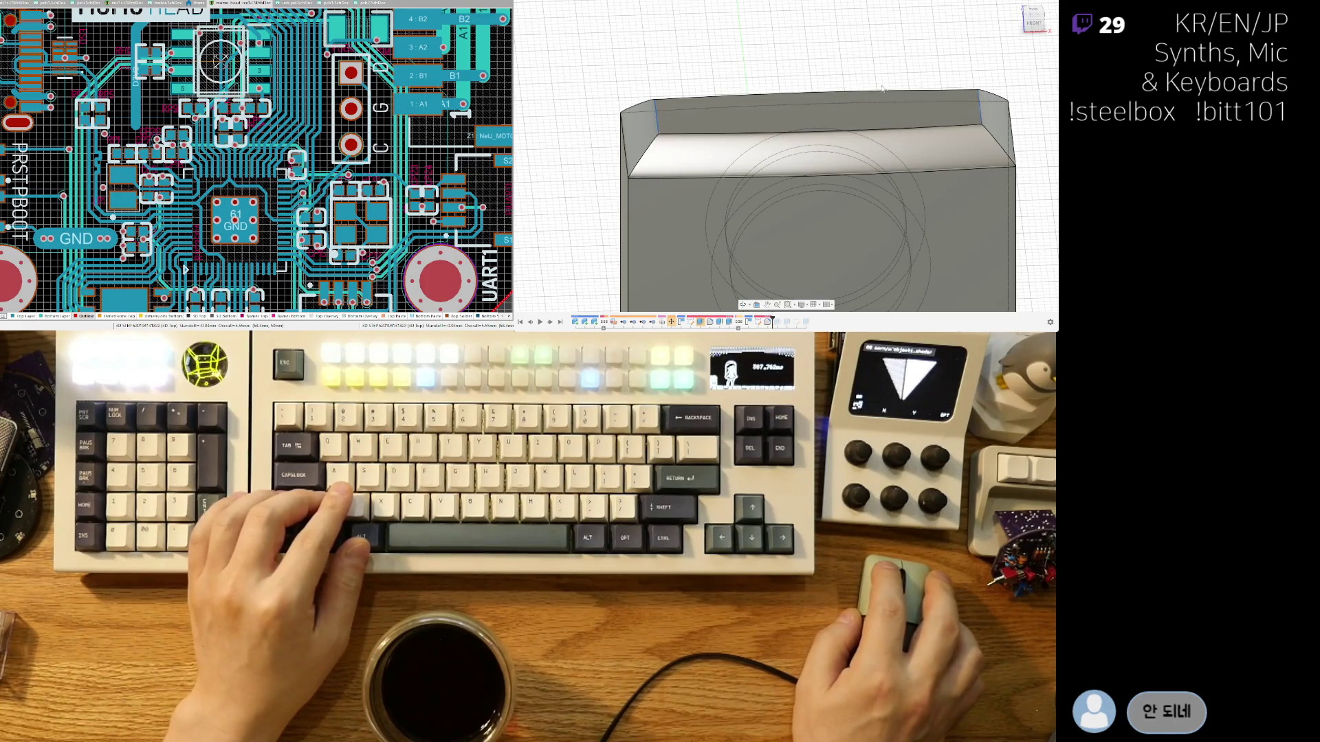
{"action": "key", "text": "f"}
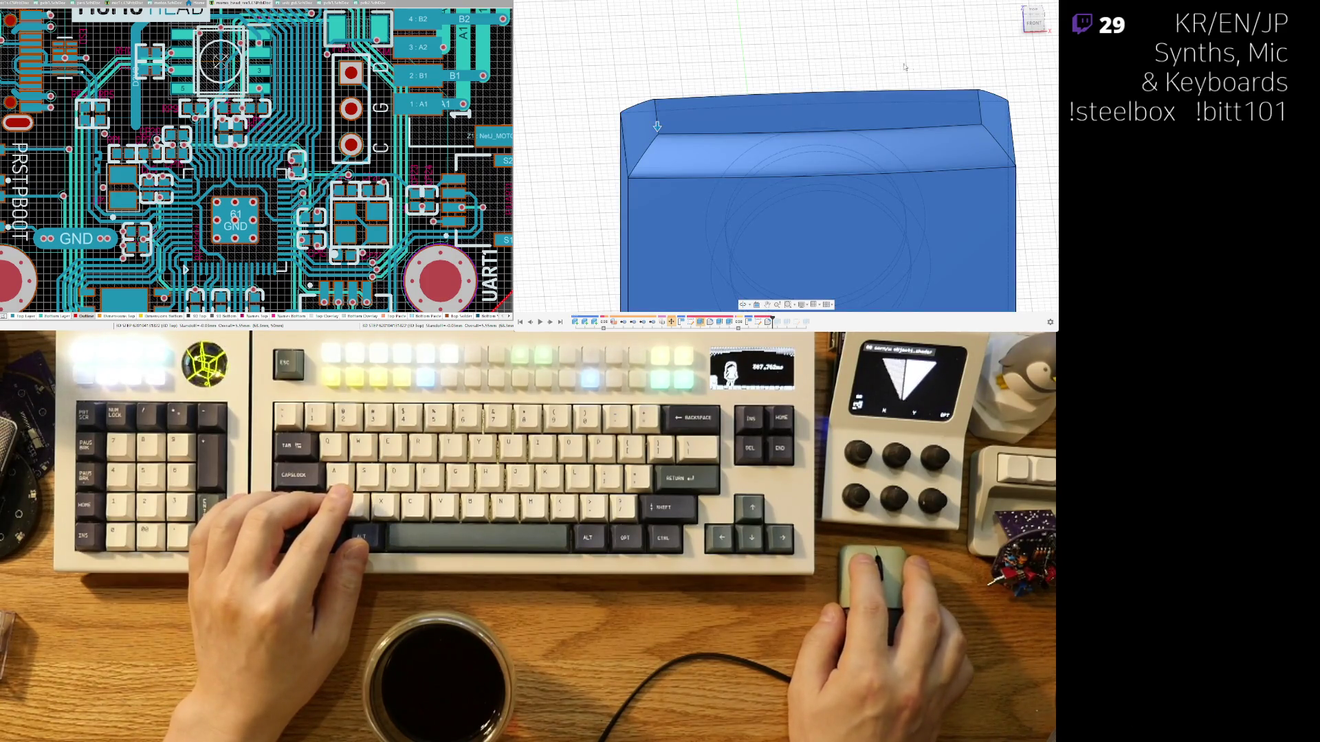
{"action": "left_click", "coordinate": [867, 73]}
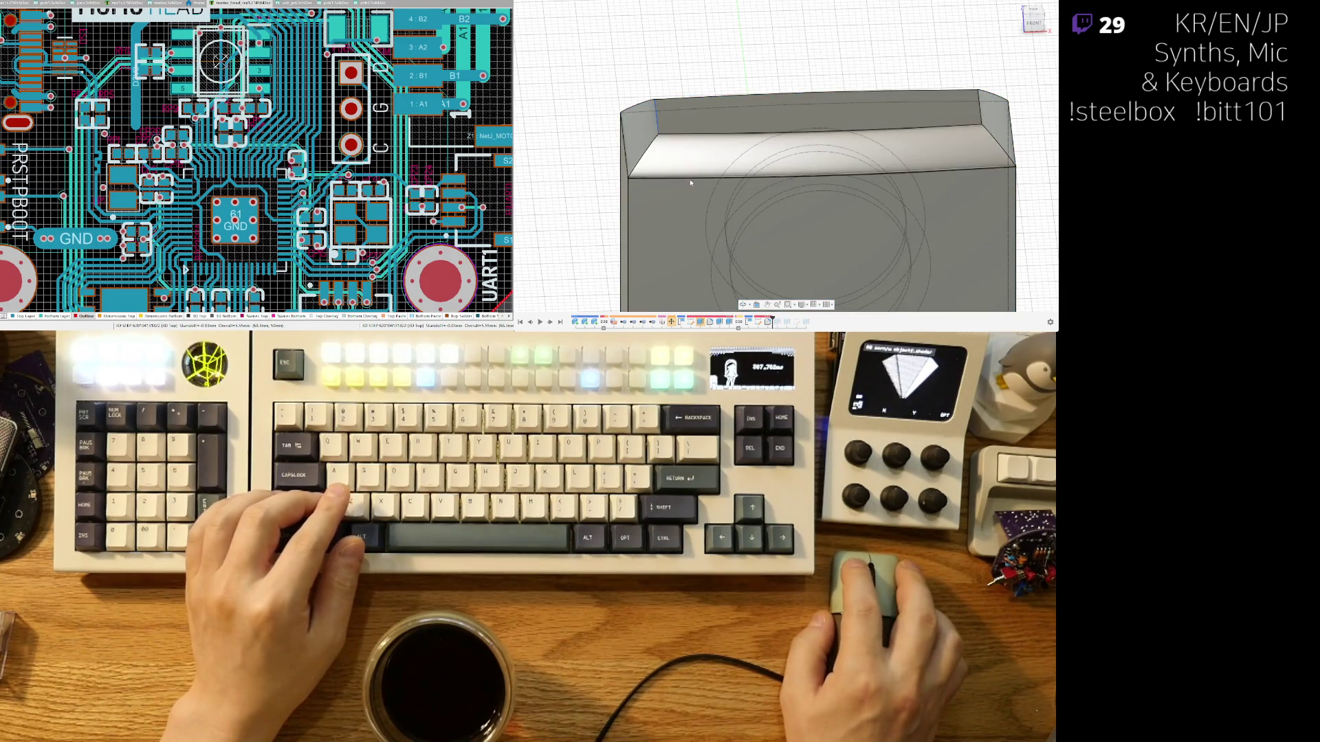
{"action": "left_click", "coordinate": [660, 176]}
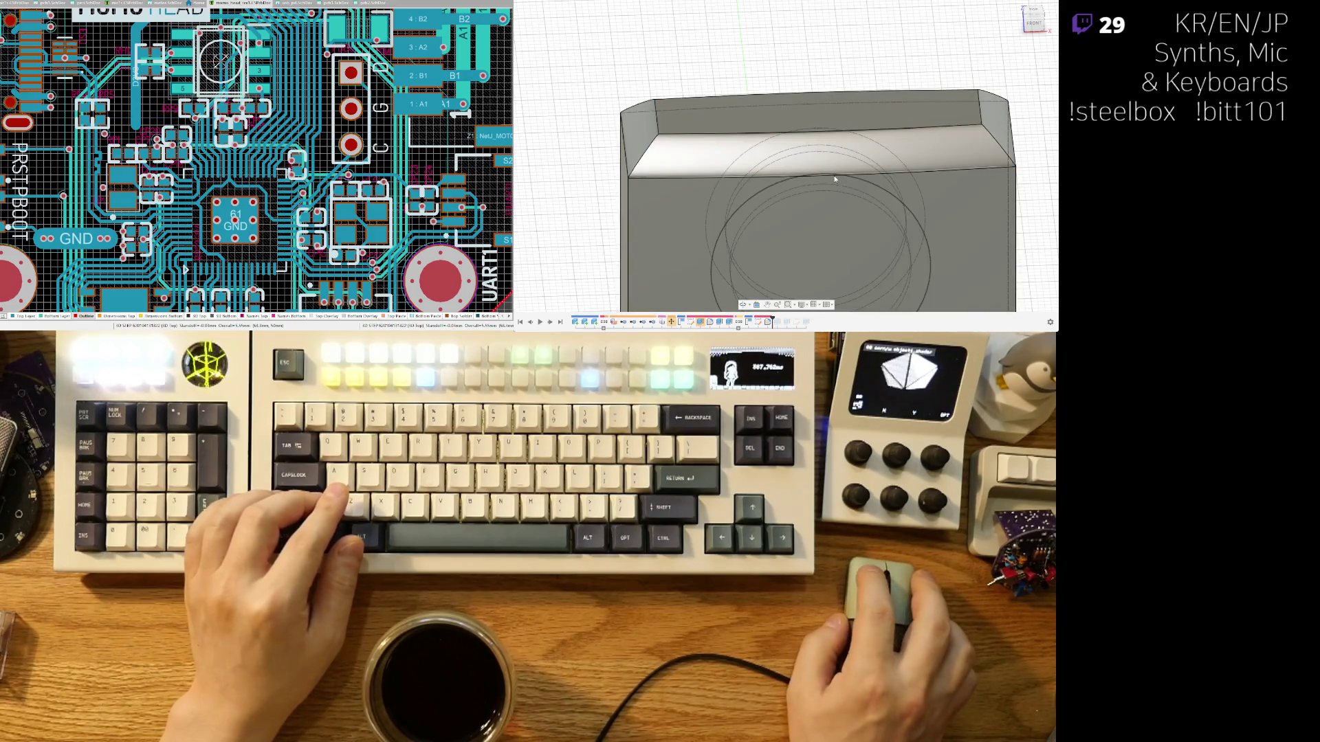
{"action": "mouse_move", "coordinate": [835, 180]}
{"action": "middle_mouse_down", "text": "shift"}
{"action": "mouse_move", "coordinate": [790, 72]}
{"action": "mouse_move", "coordinate": [944, 171]}
{"action": "middle_mouse_up", "text": "shift"}
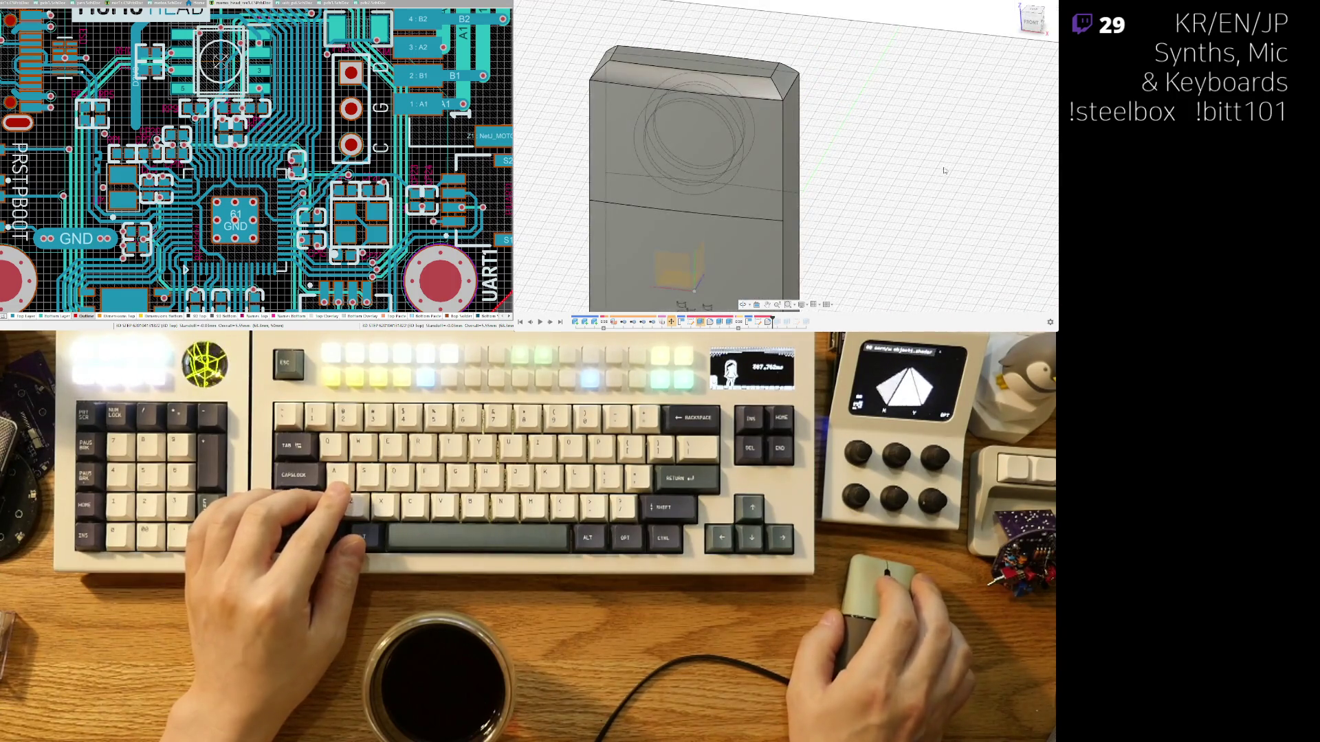
{"action": "key", "text": "ctrl+z"}
{"action": "key", "text": "ctrl+z"}
{"action": "key", "text": "ctrl+z"}
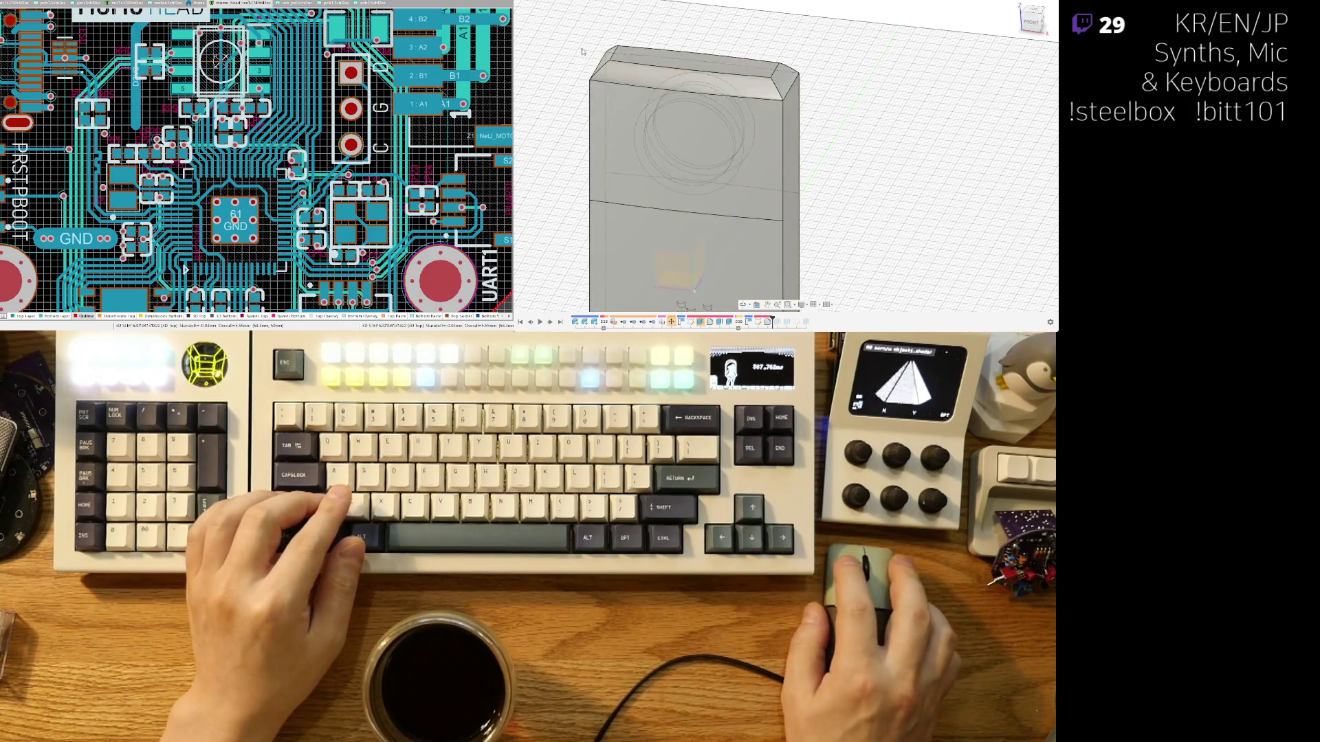
{"action": "middle_click_drag", "start_coordinate": [828, 54], "coordinate": [789, 73], "text": "shift"}
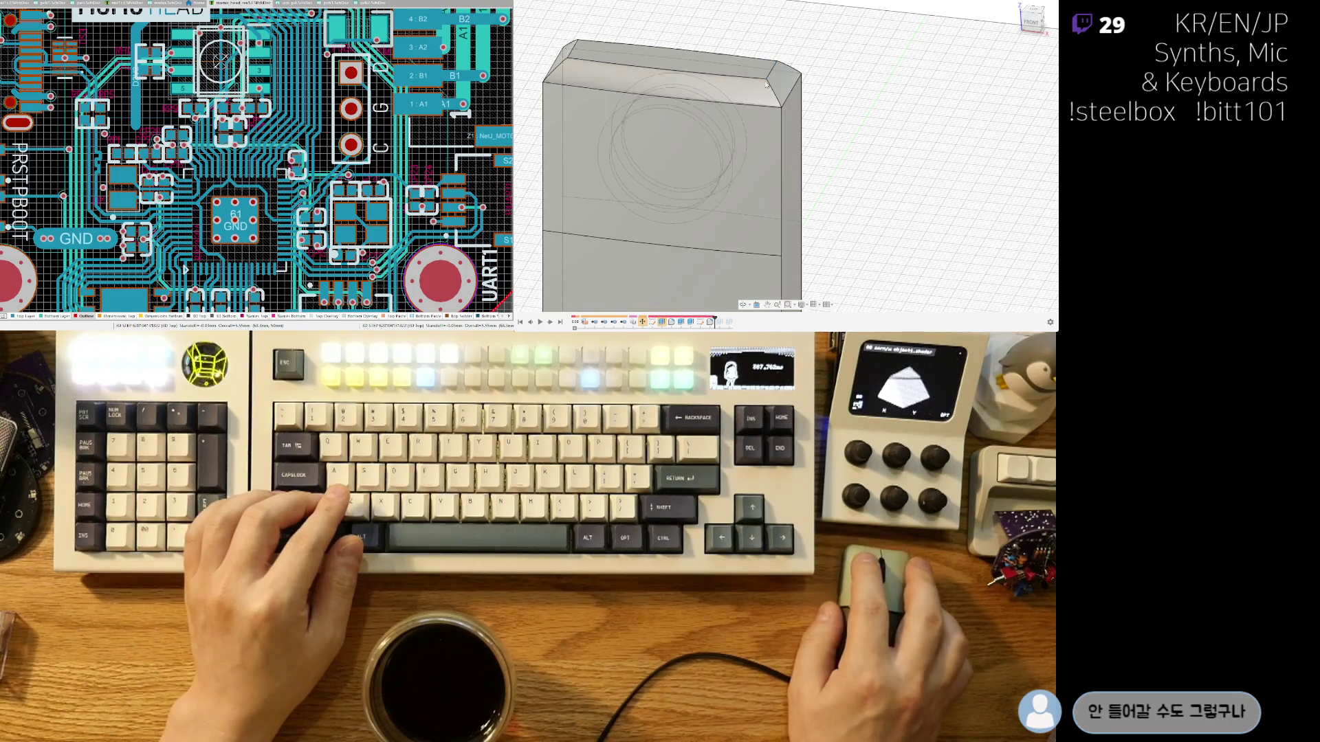
{"action": "left_click", "coordinate": [775, 77]}
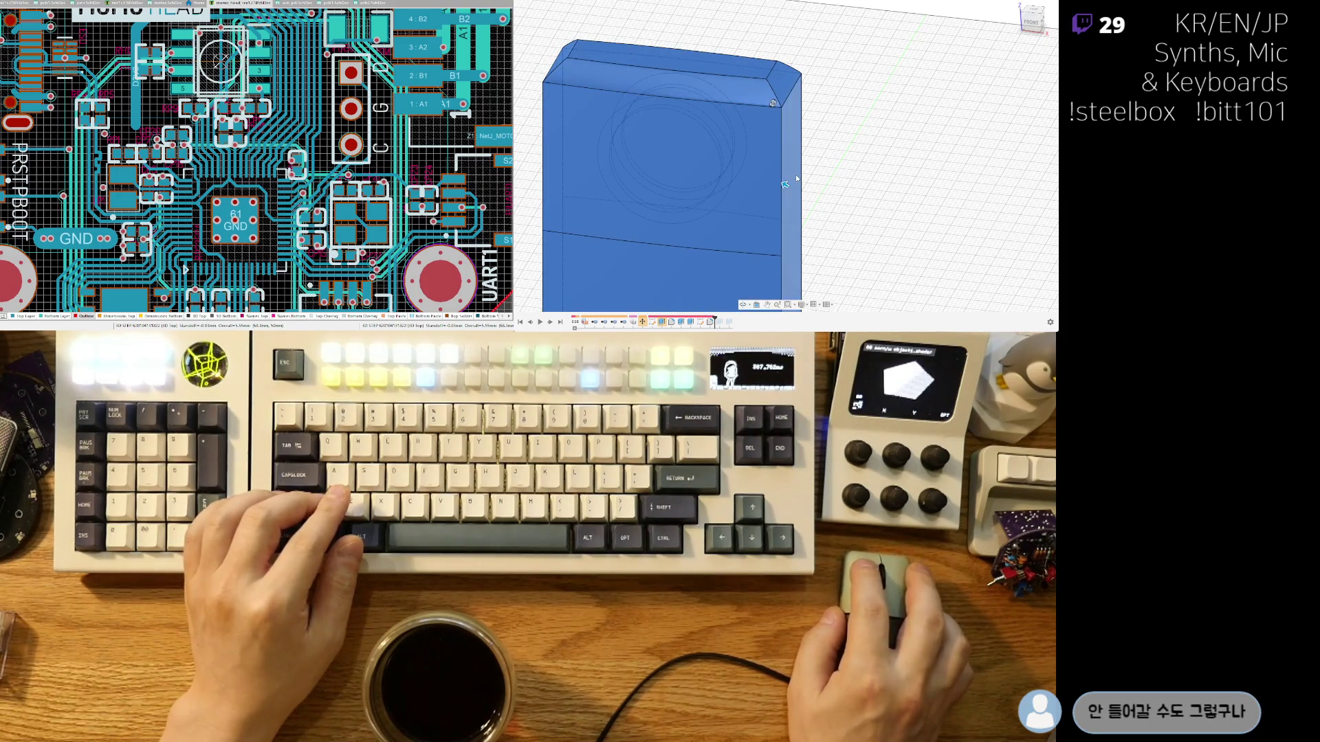
{"action": "left_click", "coordinate": [784, 185]}
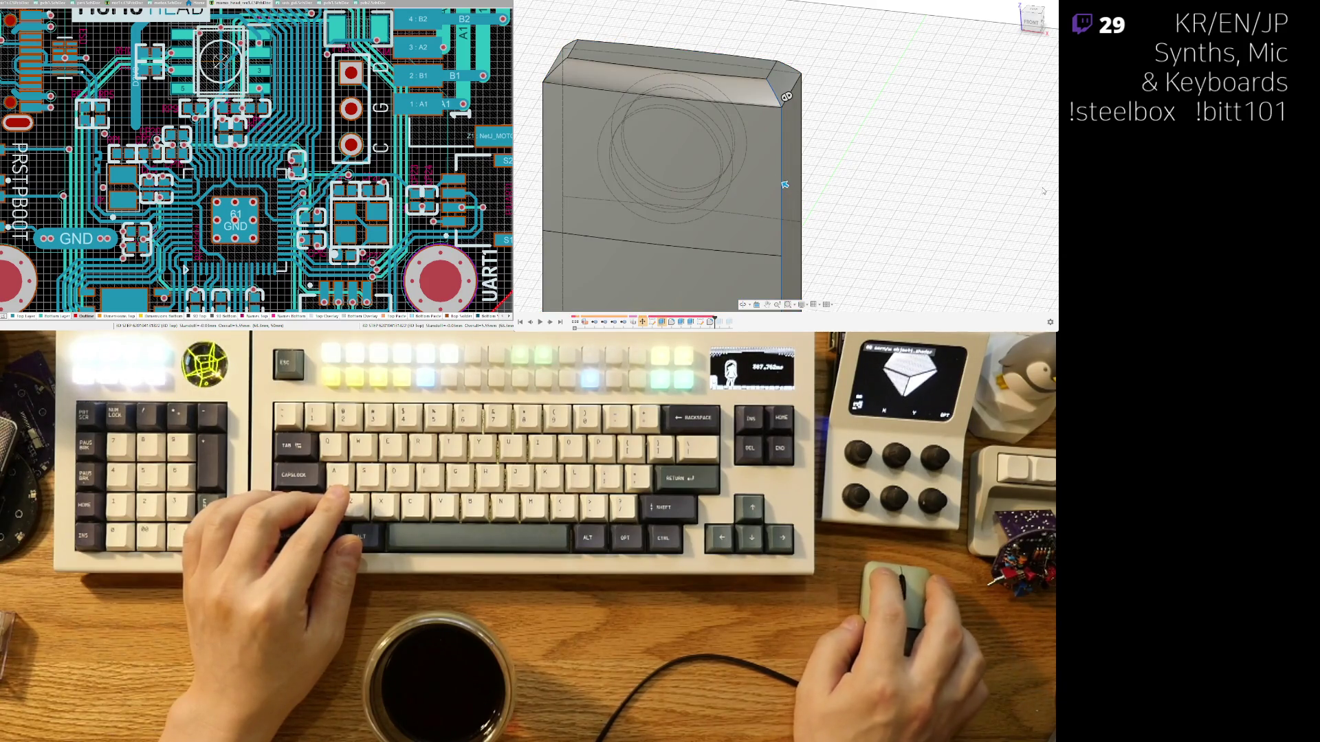
{"action": "scroll", "coordinate": [785, 185], "scroll_direction": "up", "scroll_amount": 3}
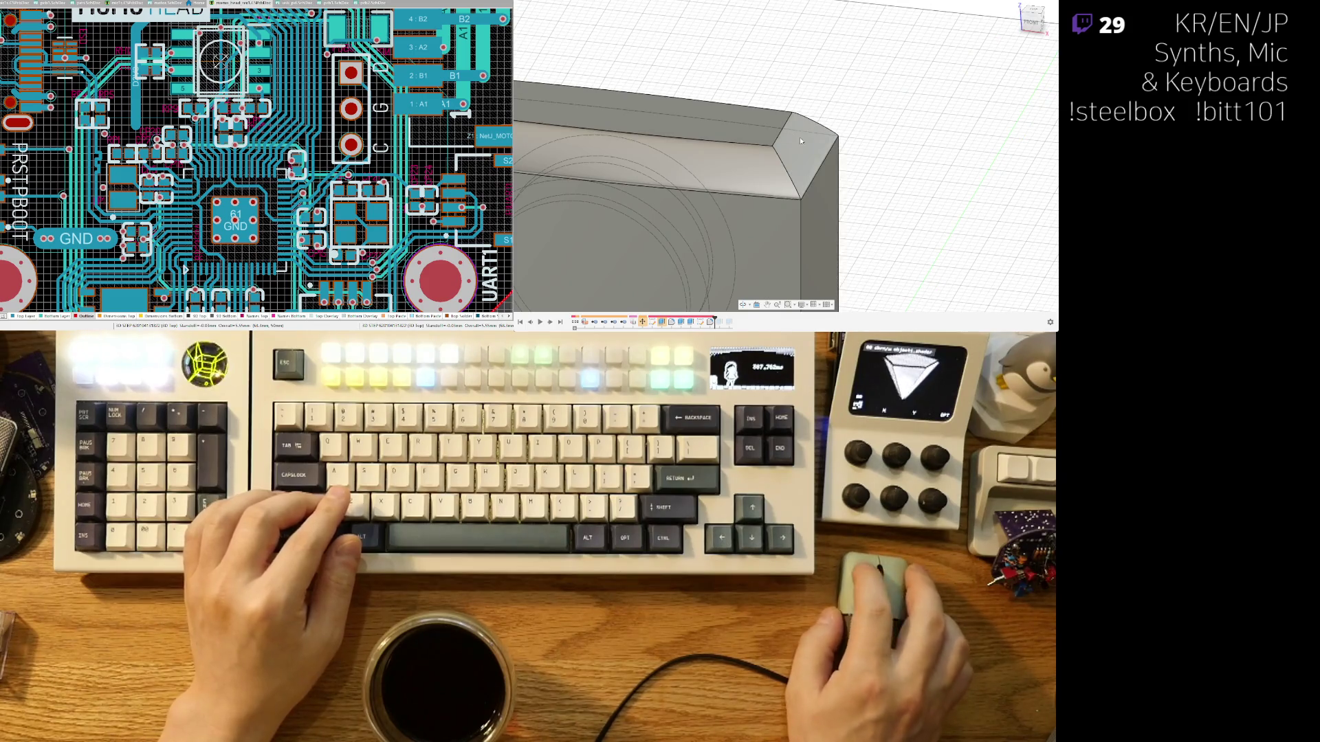
{"action": "left_click", "coordinate": [781, 133]}
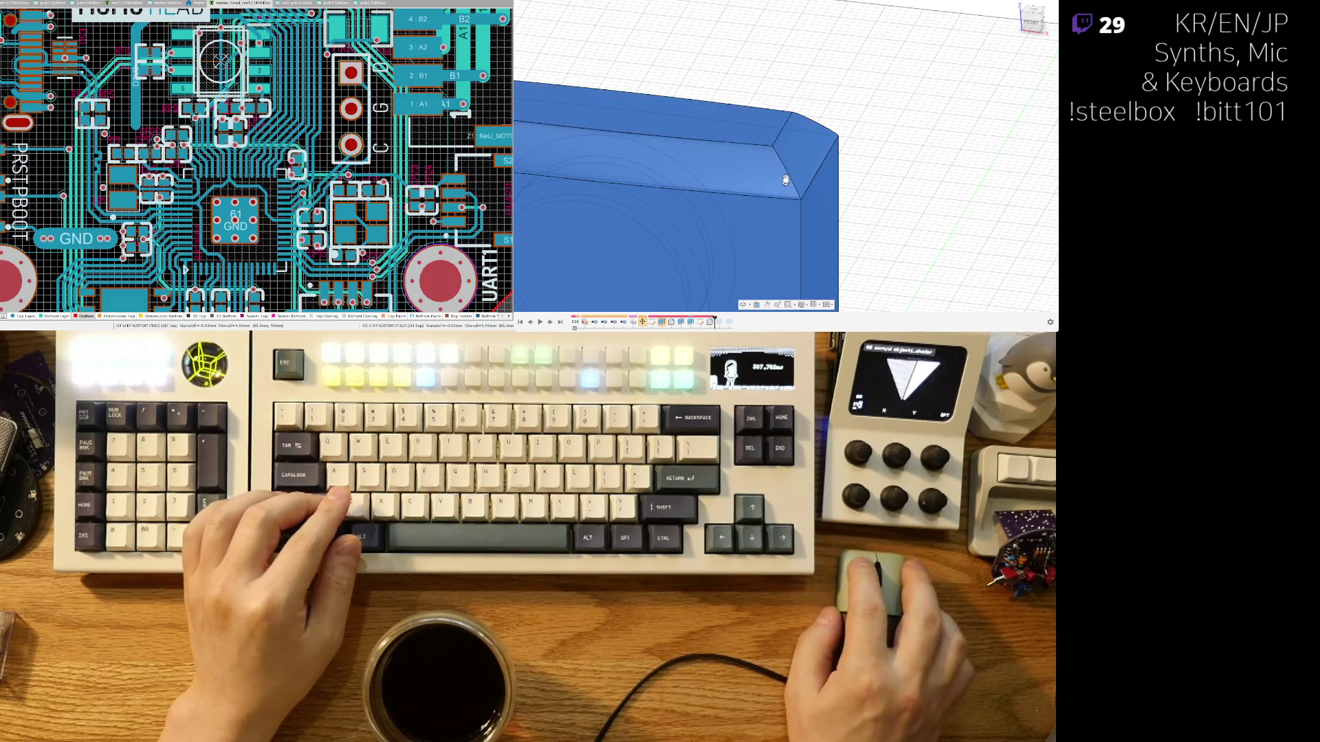
{"action": "scroll", "coordinate": [797, 207], "scroll_direction": "down", "scroll_amount": 2}
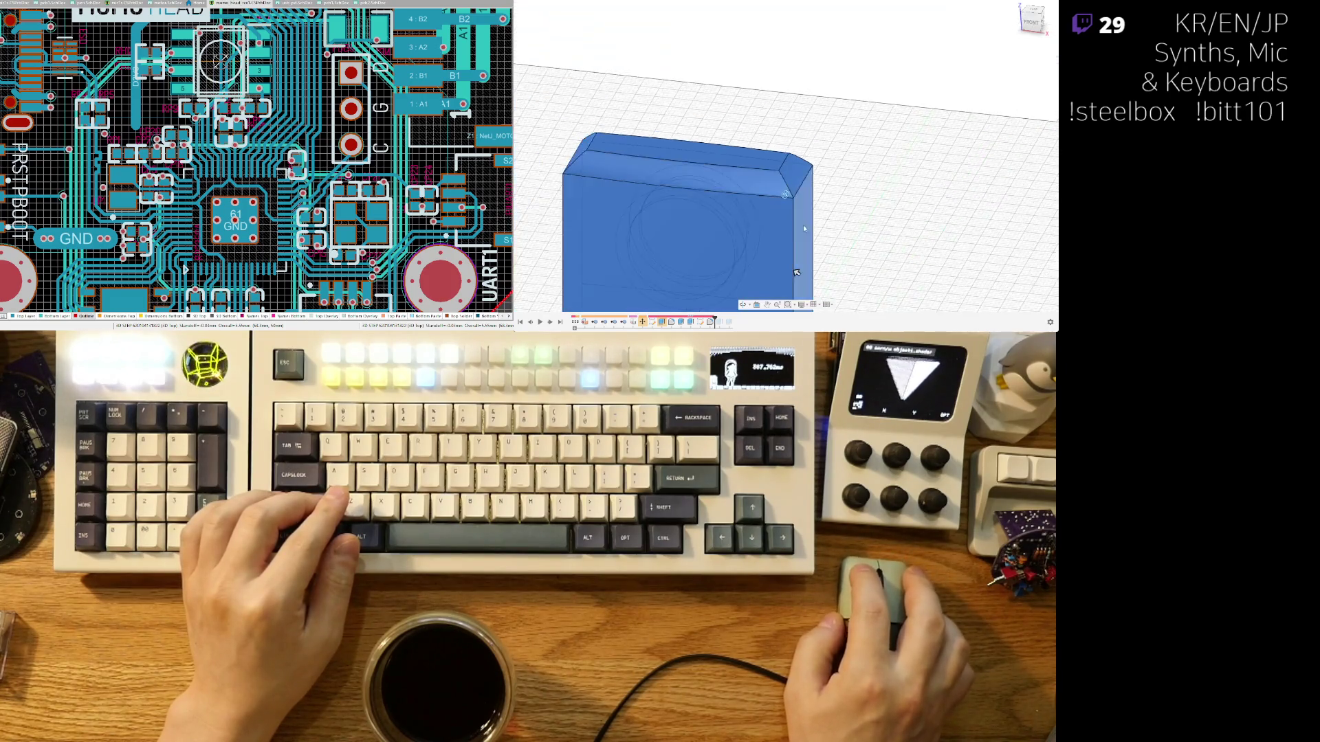
{"action": "scroll", "coordinate": [791, 210], "scroll_direction": "up", "scroll_amount": 5}
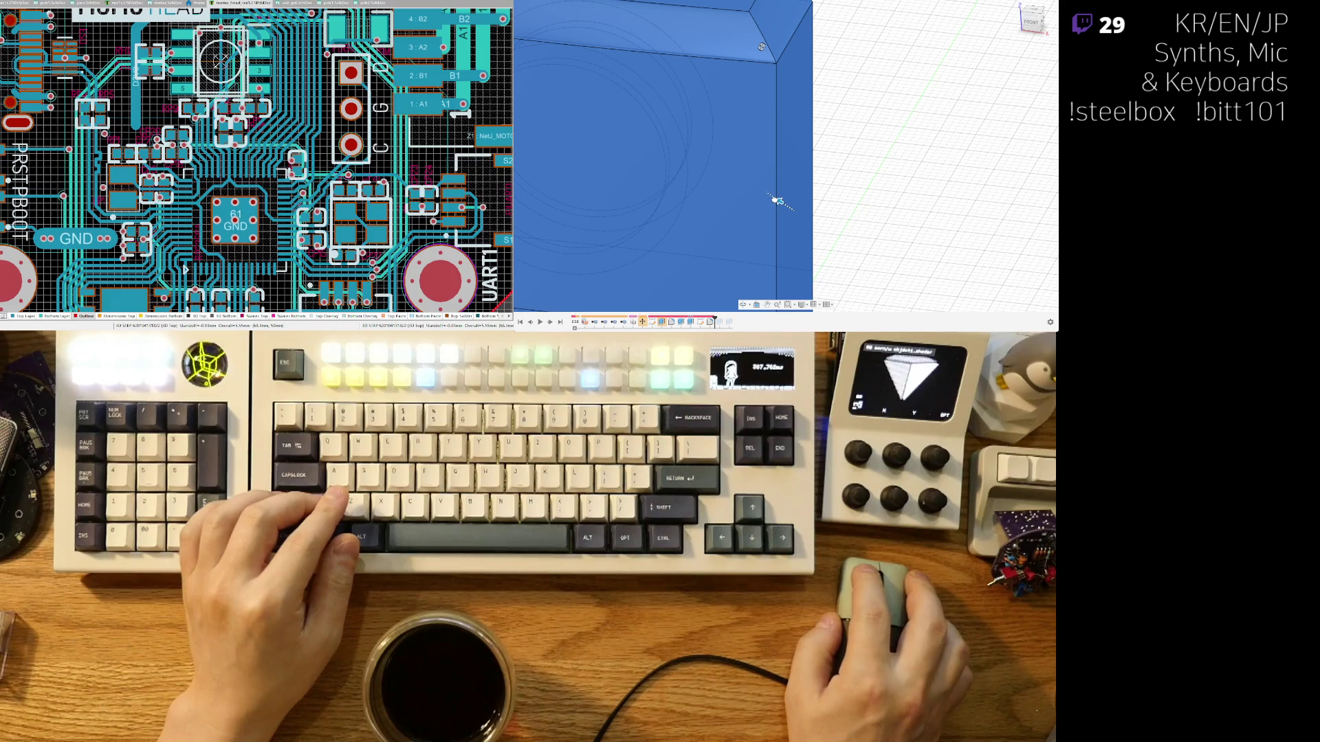
{"action": "scroll", "coordinate": [790, 172], "scroll_direction": "down", "scroll_amount": 5}
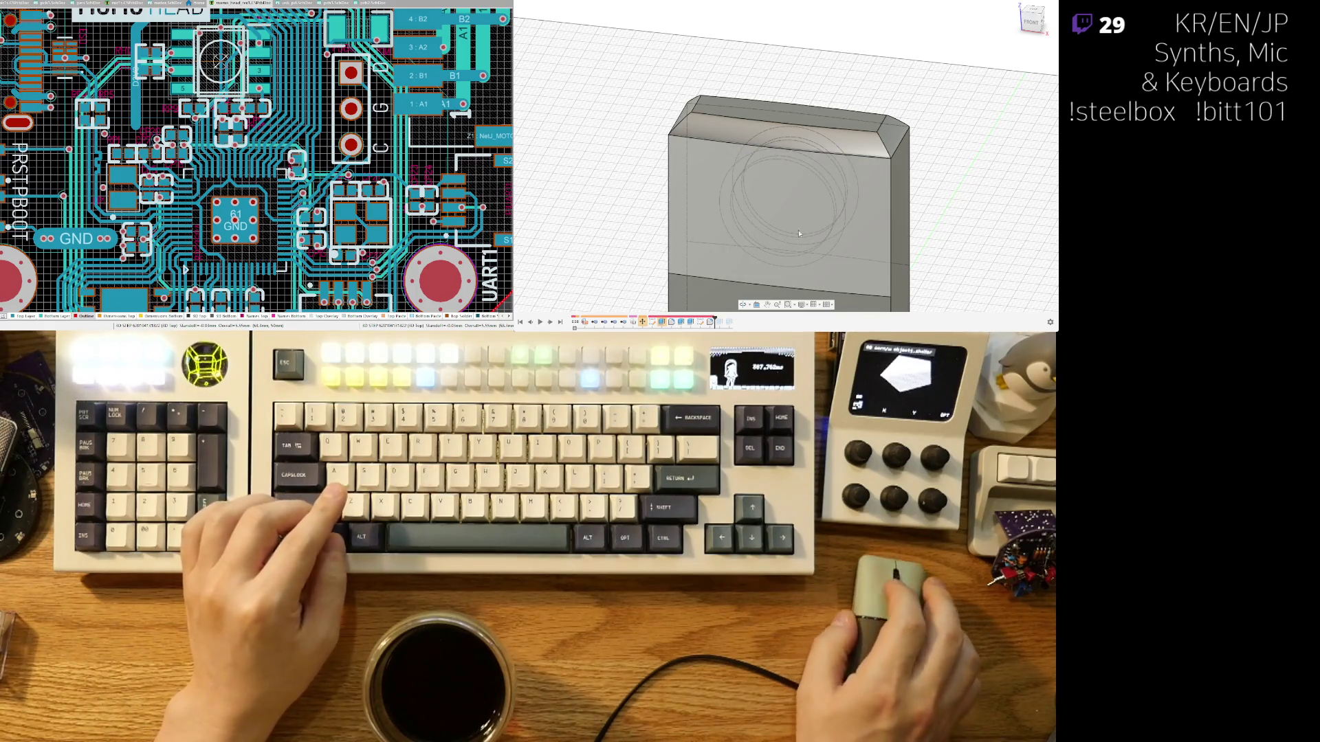
{"action": "scroll", "coordinate": [785, 117], "scroll_direction": "up", "scroll_amount": 2}
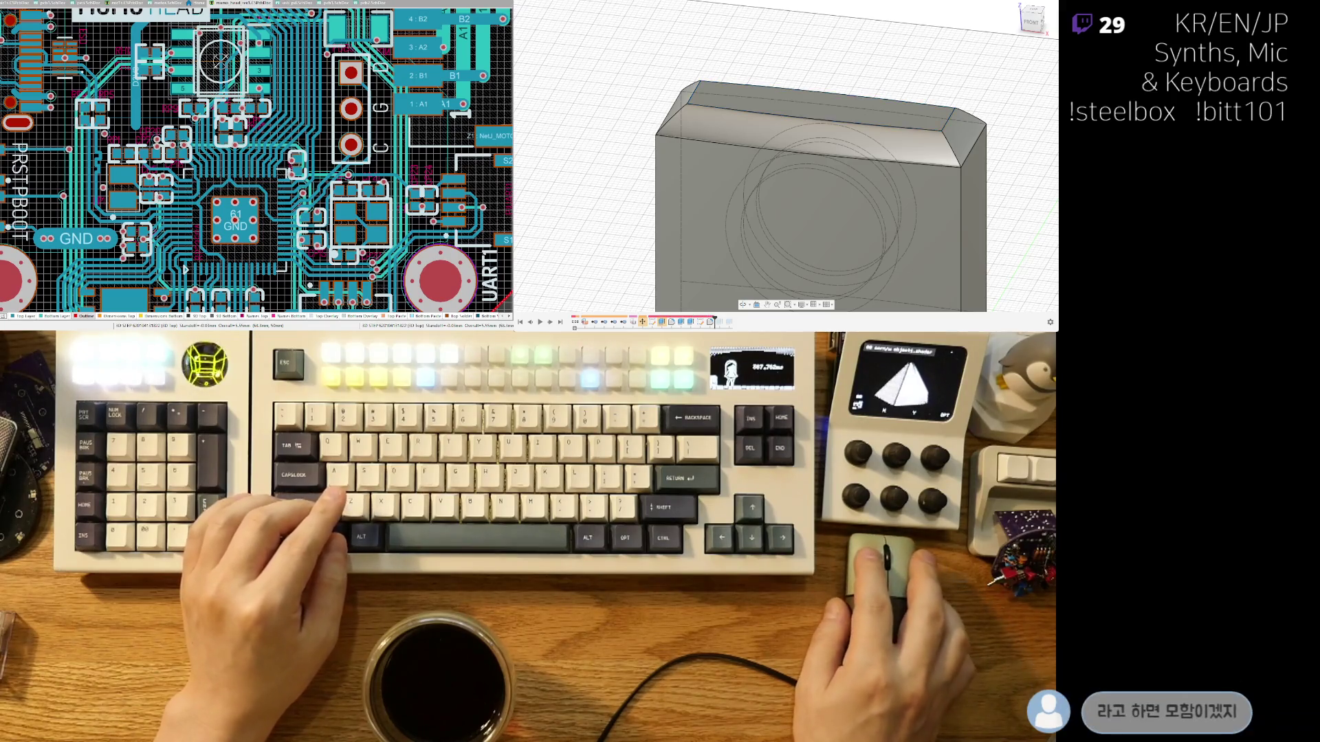
{"action": "scroll", "coordinate": [797, 121], "scroll_direction": "down", "scroll_amount": 3}
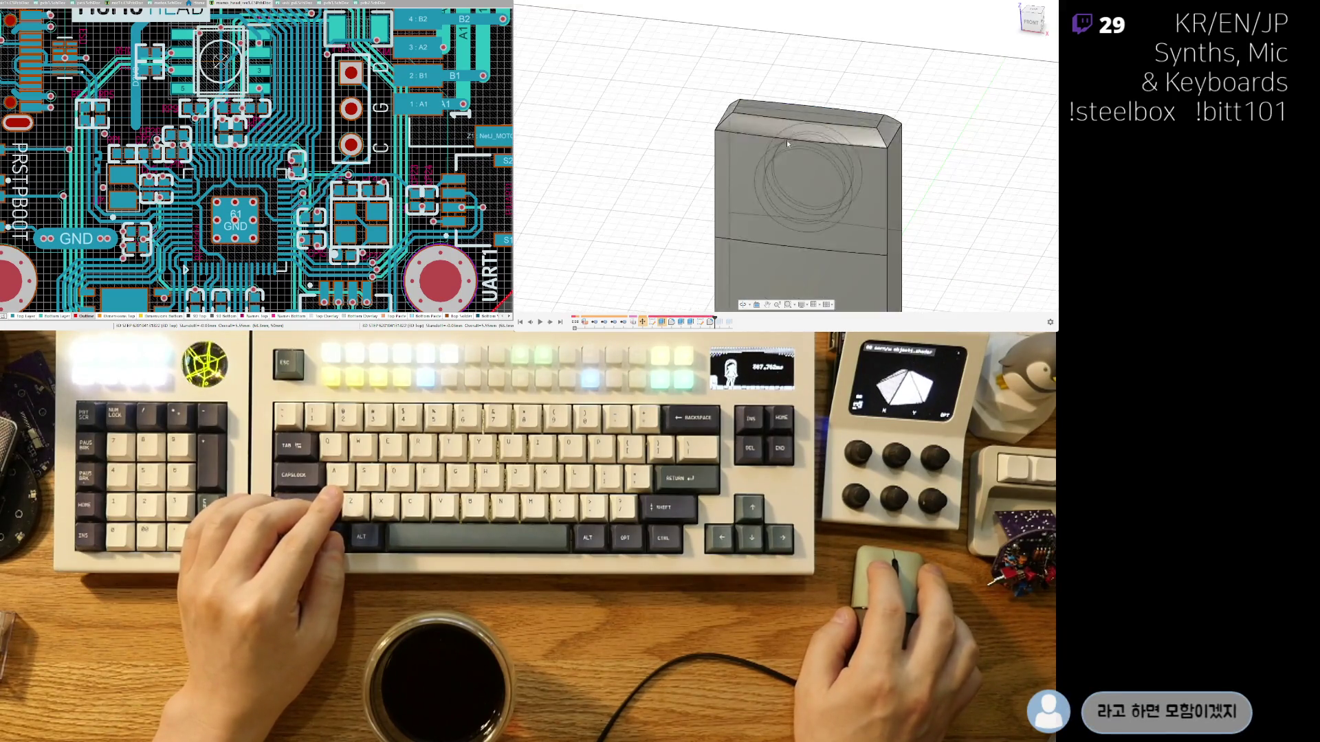
Select the enclosure body and switch its opacity to see-through.
{"action": "middle_click_drag", "start_coordinate": [787, 140], "coordinate": [1005, 202], "text": "shift"}
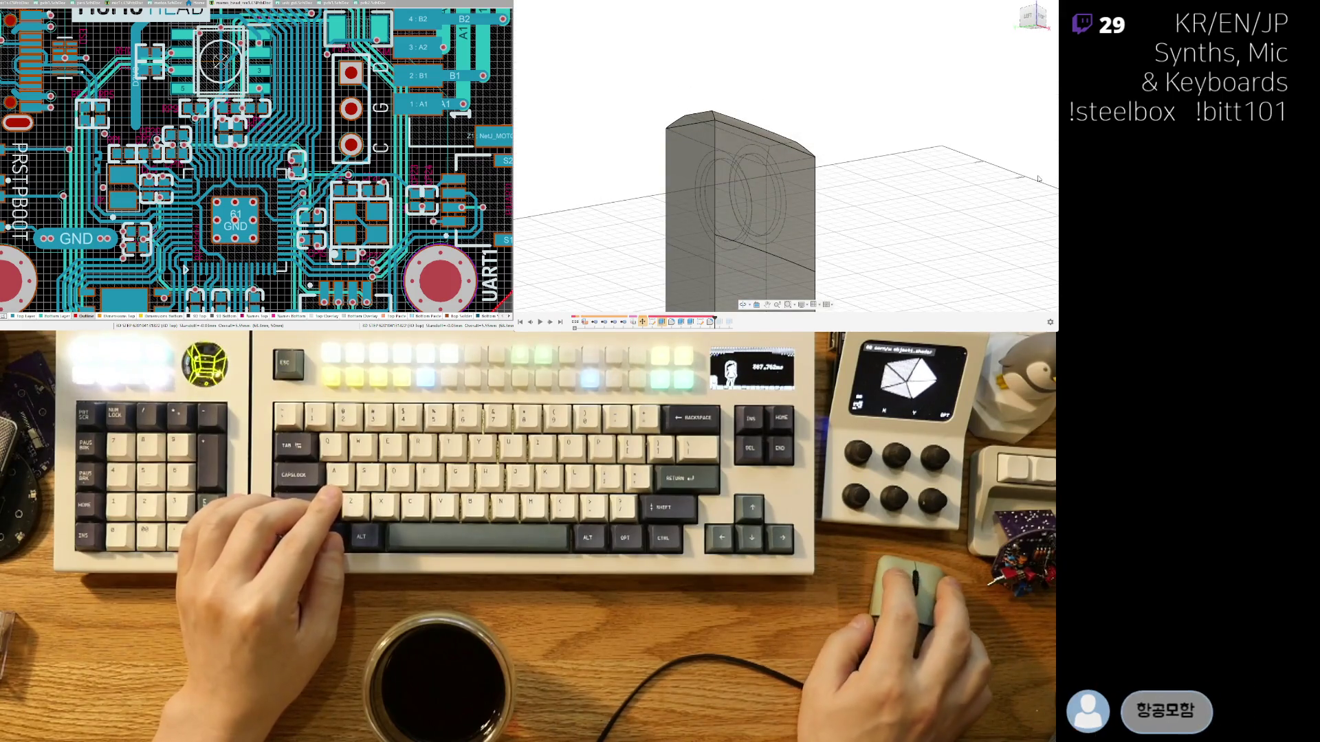
{"action": "scroll", "coordinate": [756, 169], "scroll_direction": "up", "scroll_amount": 2}
{"action": "left_click", "coordinate": [759, 179]}
{"action": "mouse_move", "coordinate": [759, 179]}
{"action": "middle_mouse_down", "text": "shift"}
{"action": "mouse_move", "coordinate": [887, 165]}
{"action": "mouse_move", "coordinate": [873, 200]}
{"action": "mouse_move", "coordinate": [807, 206]}
{"action": "mouse_move", "coordinate": [837, 253]}
{"action": "mouse_move", "coordinate": [838, 172]}
{"action": "mouse_move", "coordinate": [851, 161]}
{"action": "middle_mouse_up", "text": "shift"}
{"action": "left_click", "coordinate": [837, 254]}
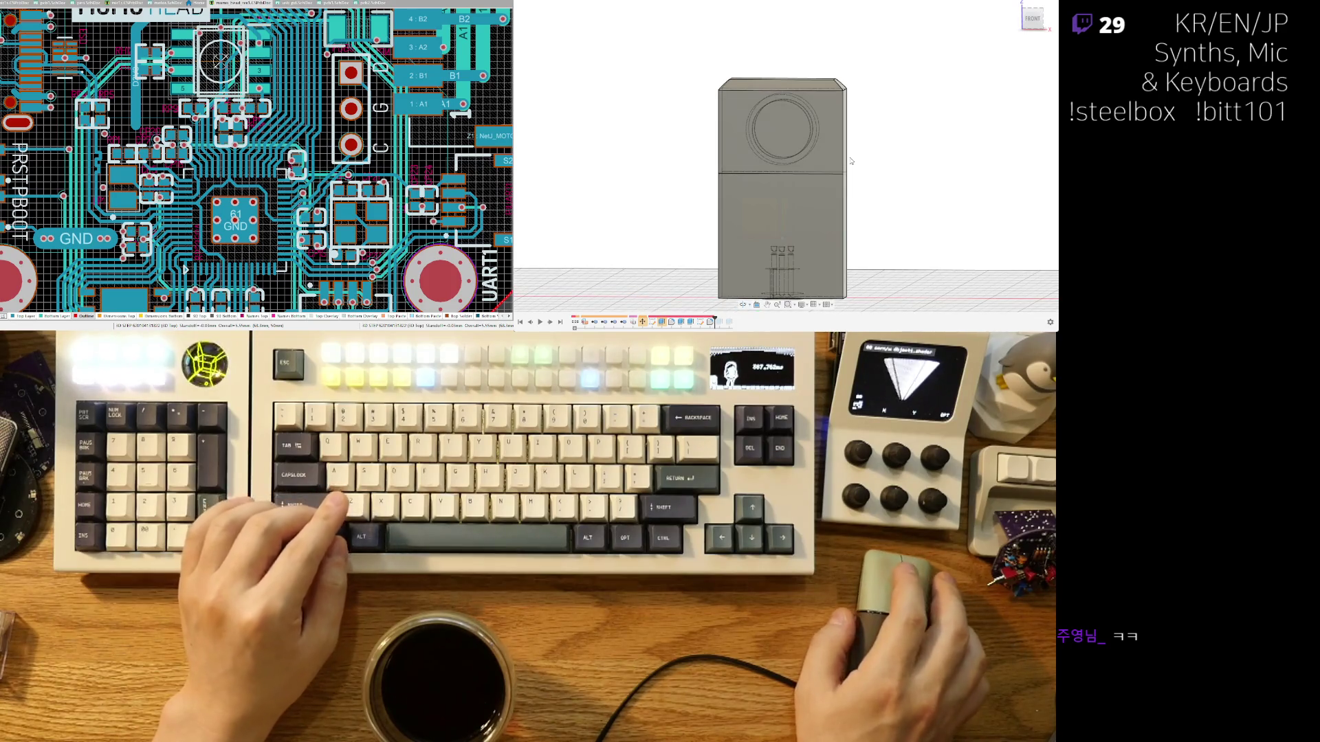
Orbit around the transparent enclosure to inspect its top, bottom and the internal parts.
{"action": "scroll", "coordinate": [865, 168], "scroll_direction": "up", "scroll_amount": 4}
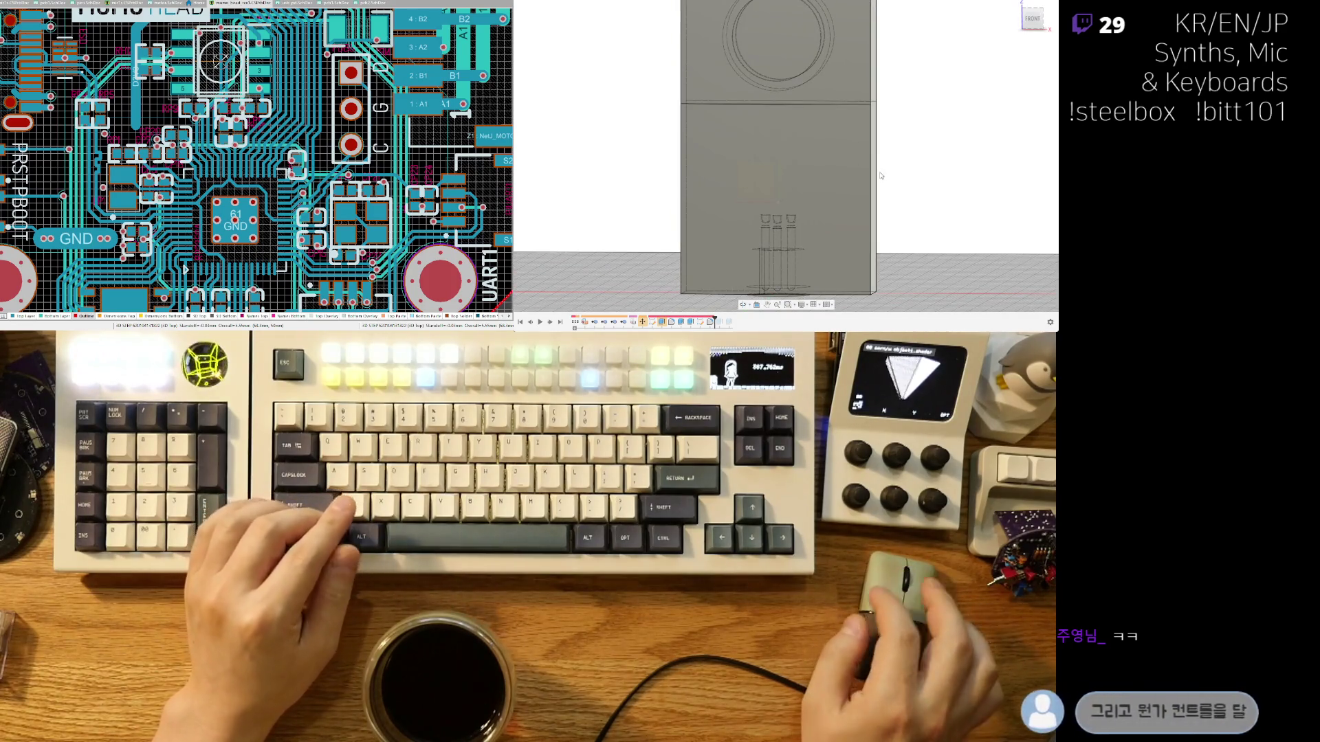
{"action": "middle_click_drag", "start_coordinate": [839, 150], "coordinate": [821, 156], "text": "shift"}
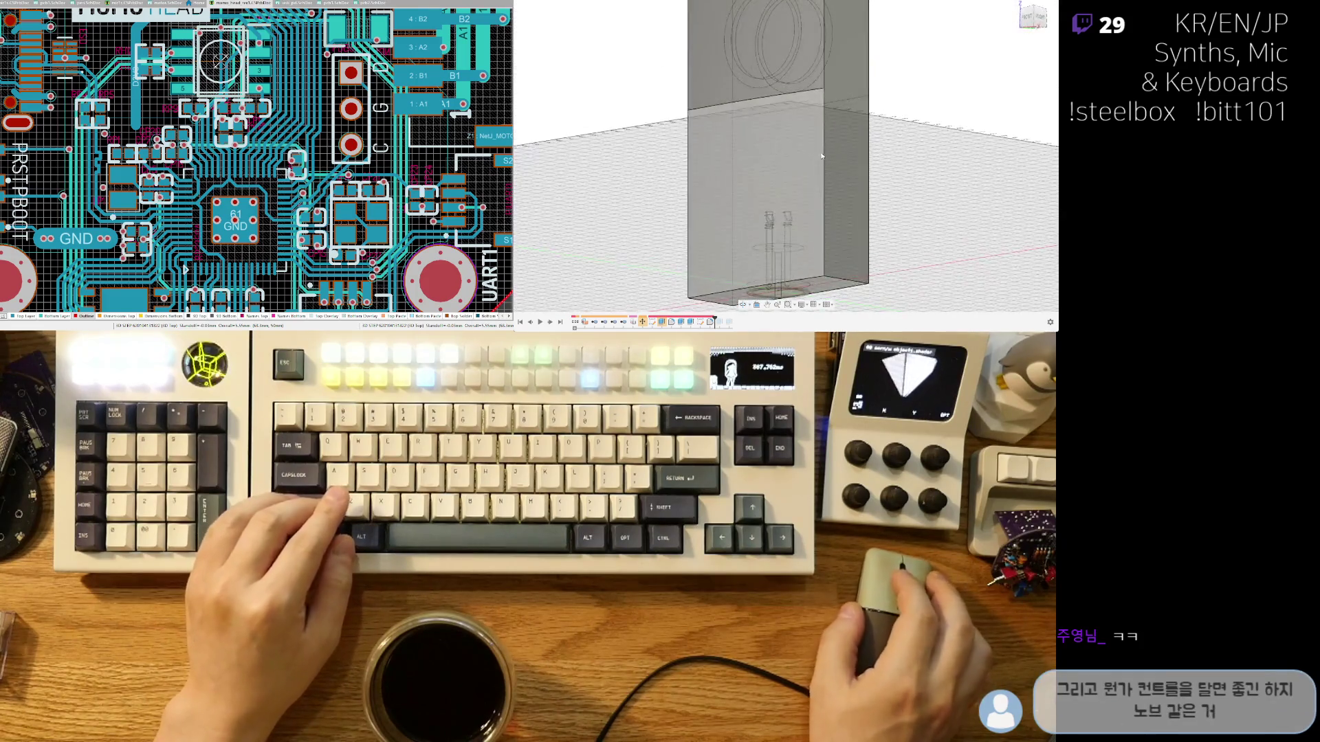
{"action": "scroll", "coordinate": [811, 214], "scroll_direction": "down", "scroll_amount": 3}
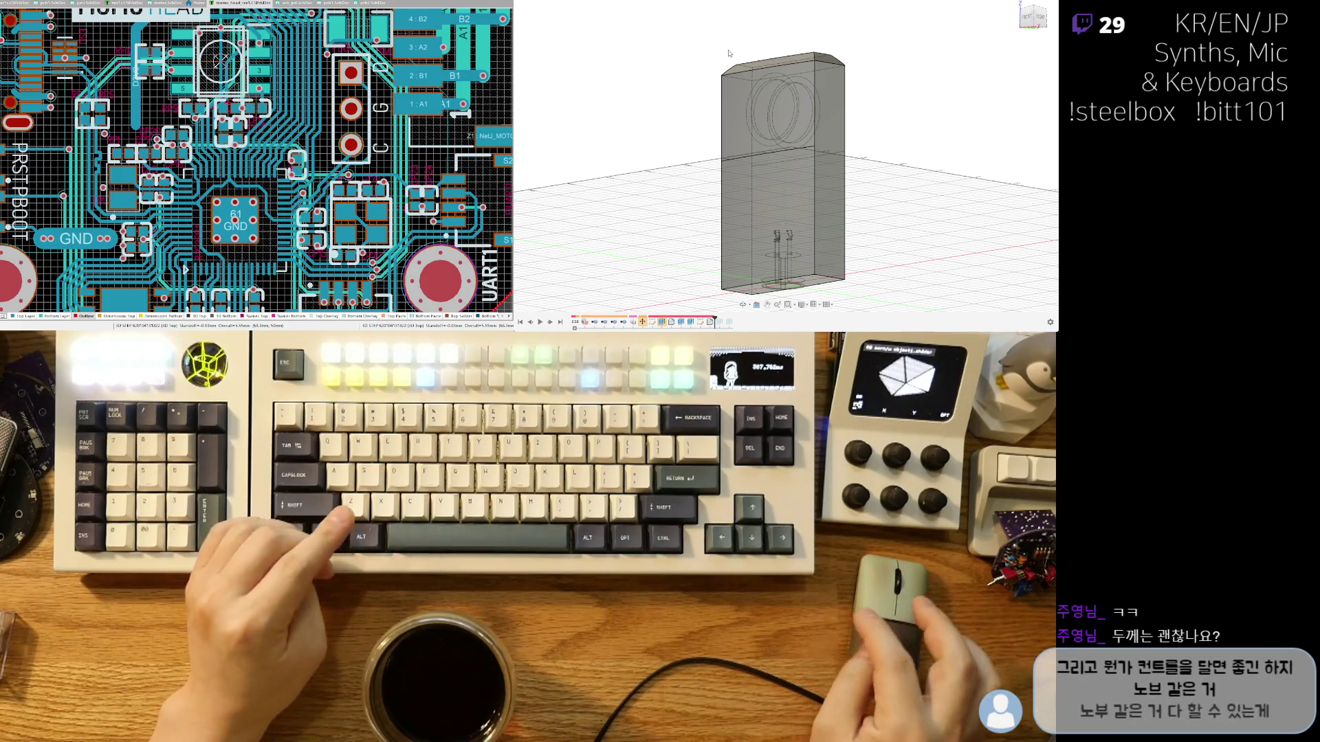
{"action": "mouse_move", "coordinate": [749, 72]}
{"action": "middle_mouse_down", "text": "shift"}
{"action": "mouse_move", "coordinate": [788, 114]}
{"action": "mouse_move", "coordinate": [834, 97]}
{"action": "middle_mouse_up", "text": "shift"}
{"action": "scroll", "coordinate": [798, 92], "scroll_direction": "up", "scroll_amount": 5}
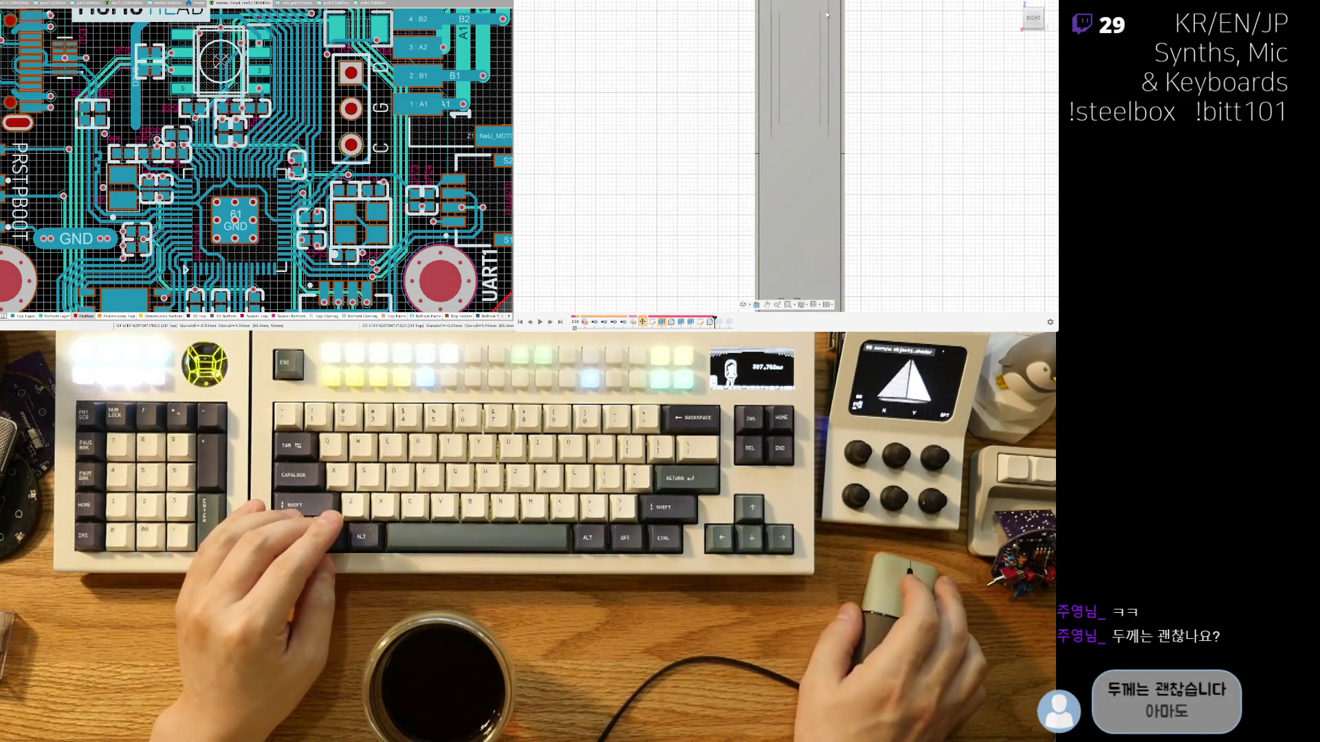
{"action": "middle_click_drag", "start_coordinate": [827, 13], "coordinate": [799, 30]}
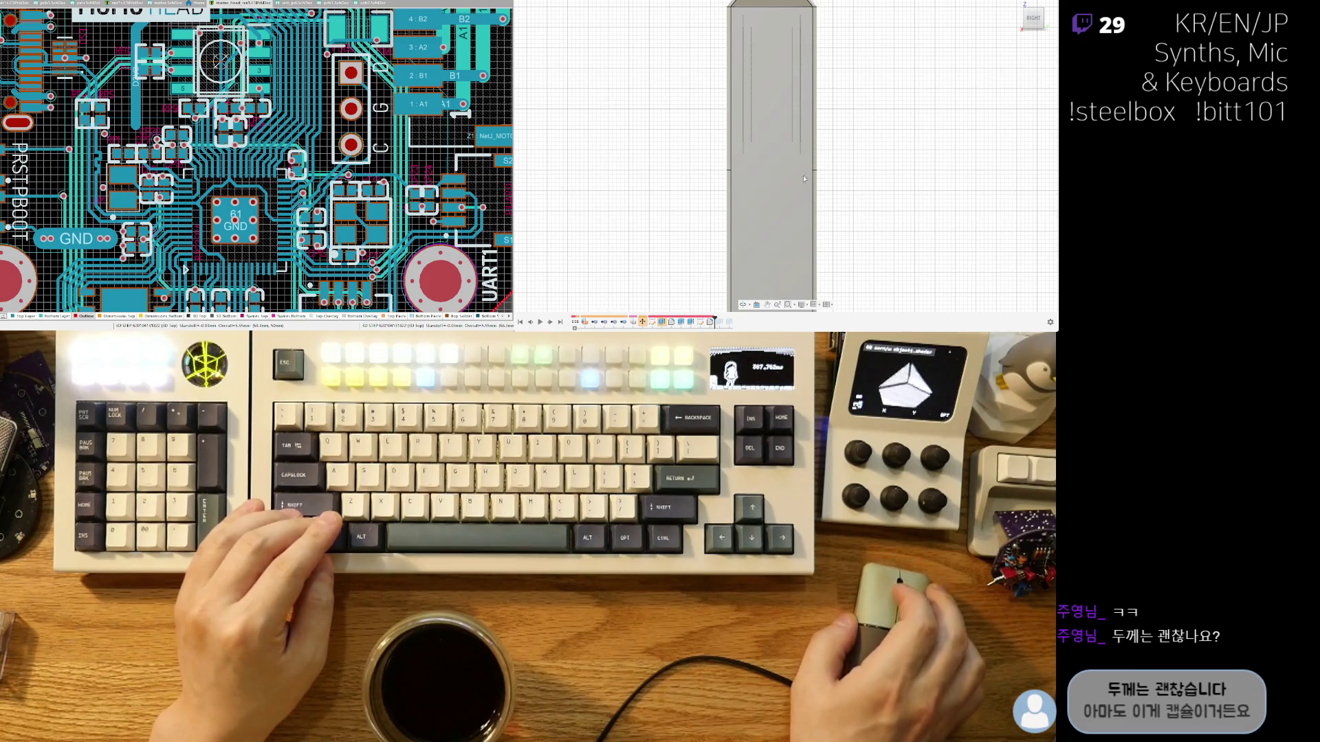
{"action": "middle_click_drag", "start_coordinate": [804, 178], "coordinate": [787, 98]}
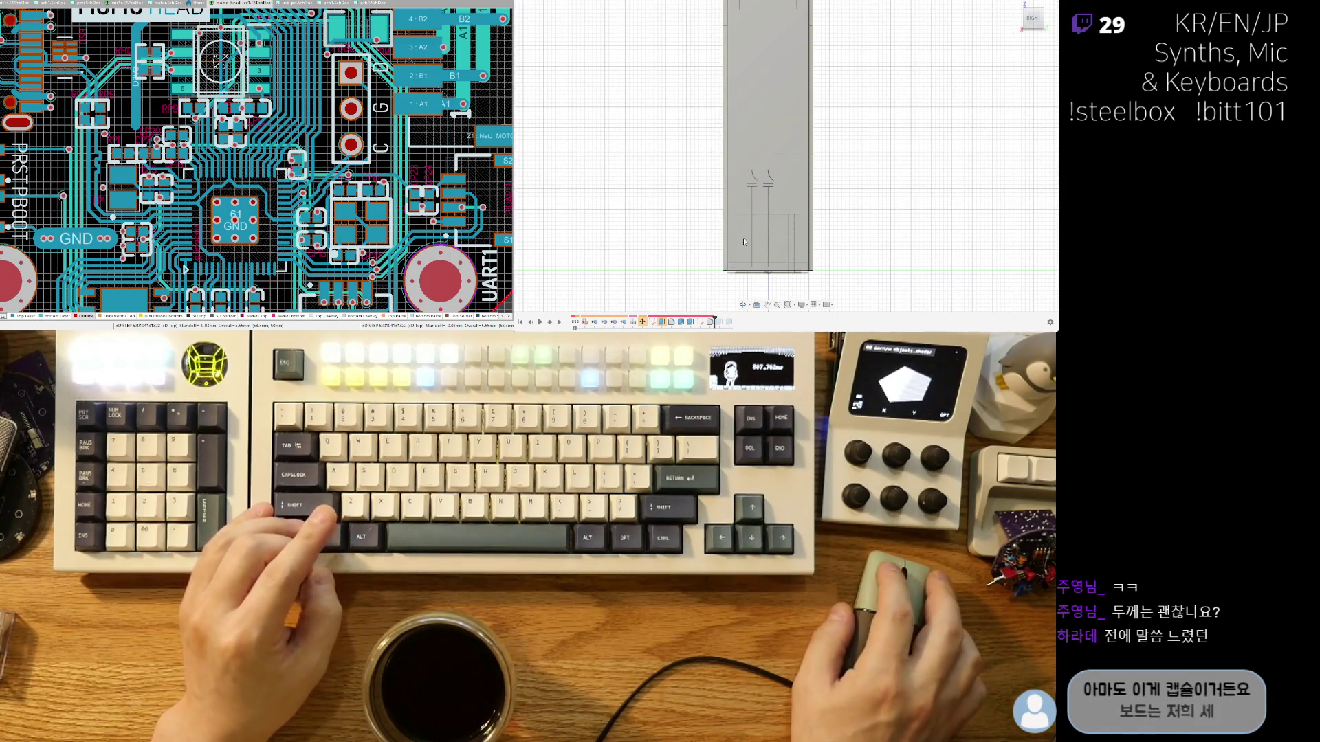
{"action": "middle_click_drag", "start_coordinate": [763, 233], "coordinate": [731, 198], "text": "shift"}
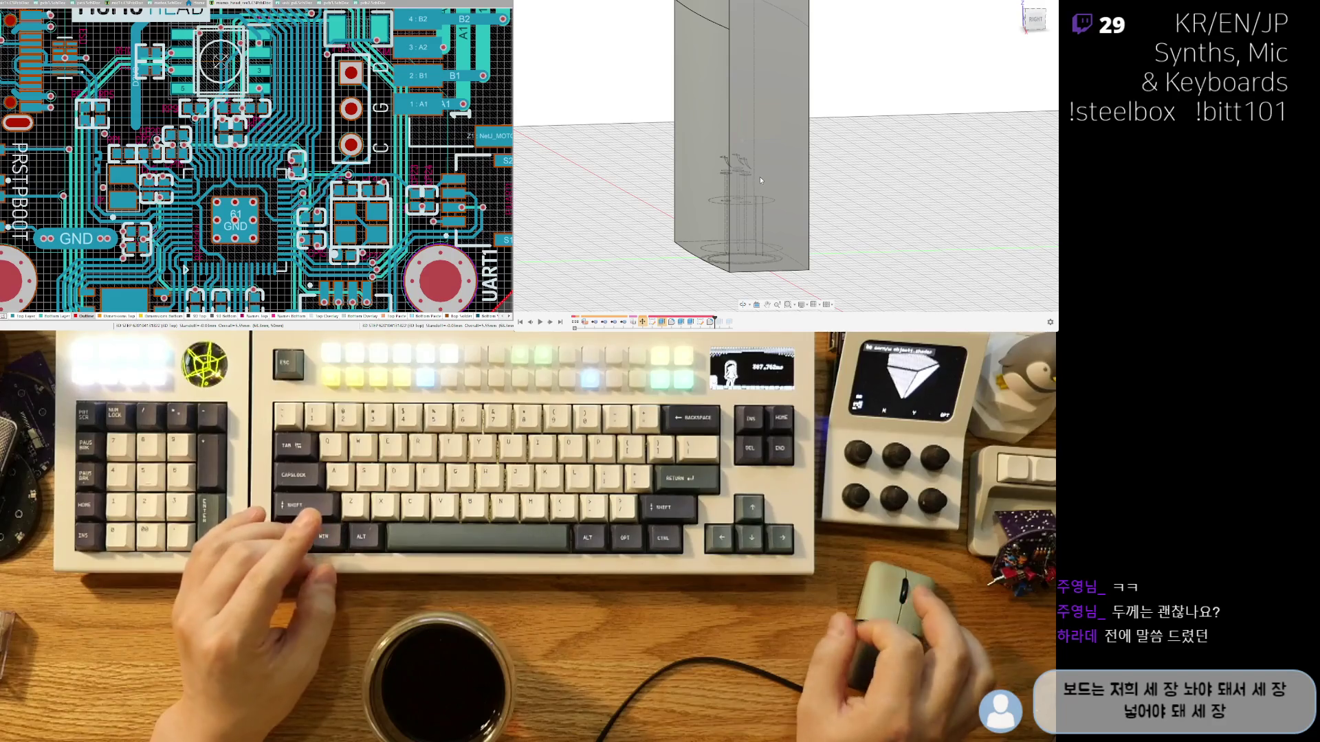
{"action": "mouse_move", "coordinate": [666, 206]}
{"action": "middle_mouse_down", "text": "shift"}
{"action": "mouse_move", "coordinate": [691, 132]}
{"action": "mouse_move", "coordinate": [756, 207]}
{"action": "middle_mouse_up", "text": "shift"}
{"action": "scroll", "coordinate": [691, 131], "scroll_direction": "down", "scroll_amount": 3}
{"action": "scroll", "coordinate": [792, 259], "scroll_direction": "down", "scroll_amount": 3}
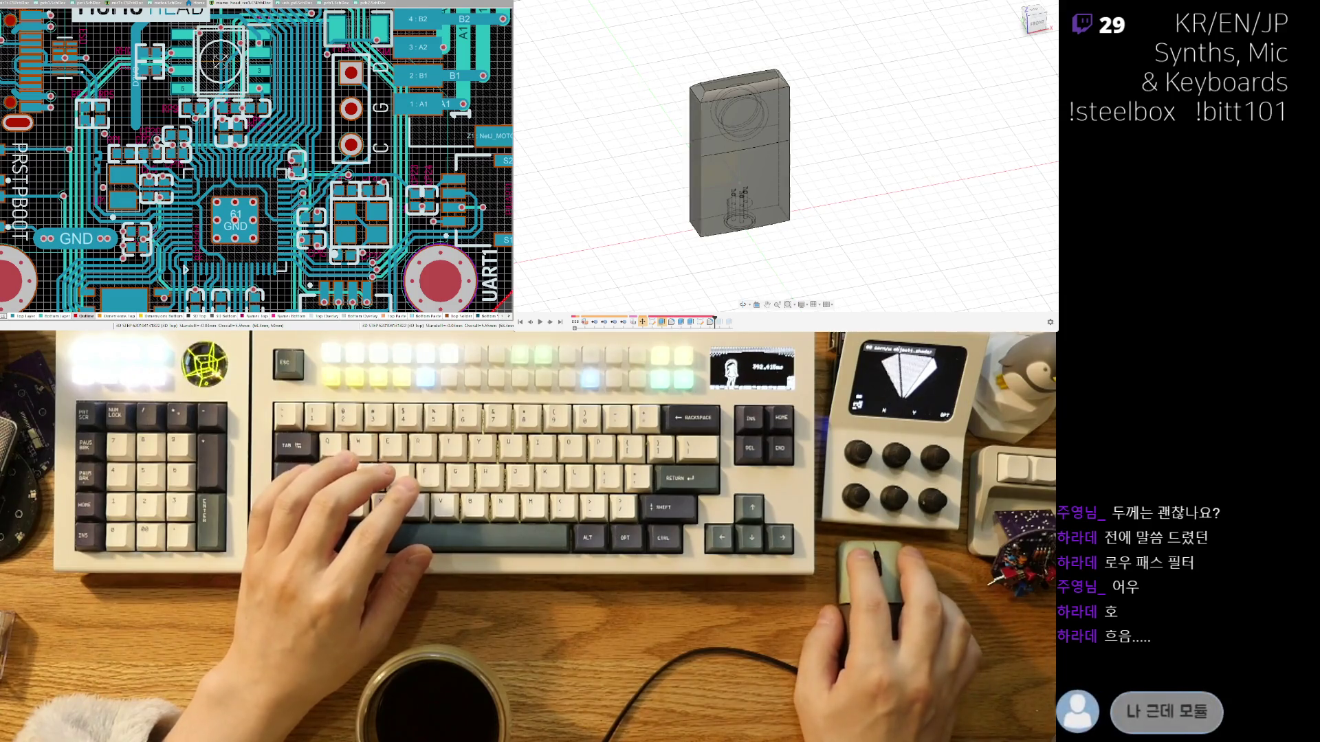
Open the Data Panel to list the project's design files.
{"action": "left_click", "coordinate": [530, 5]}
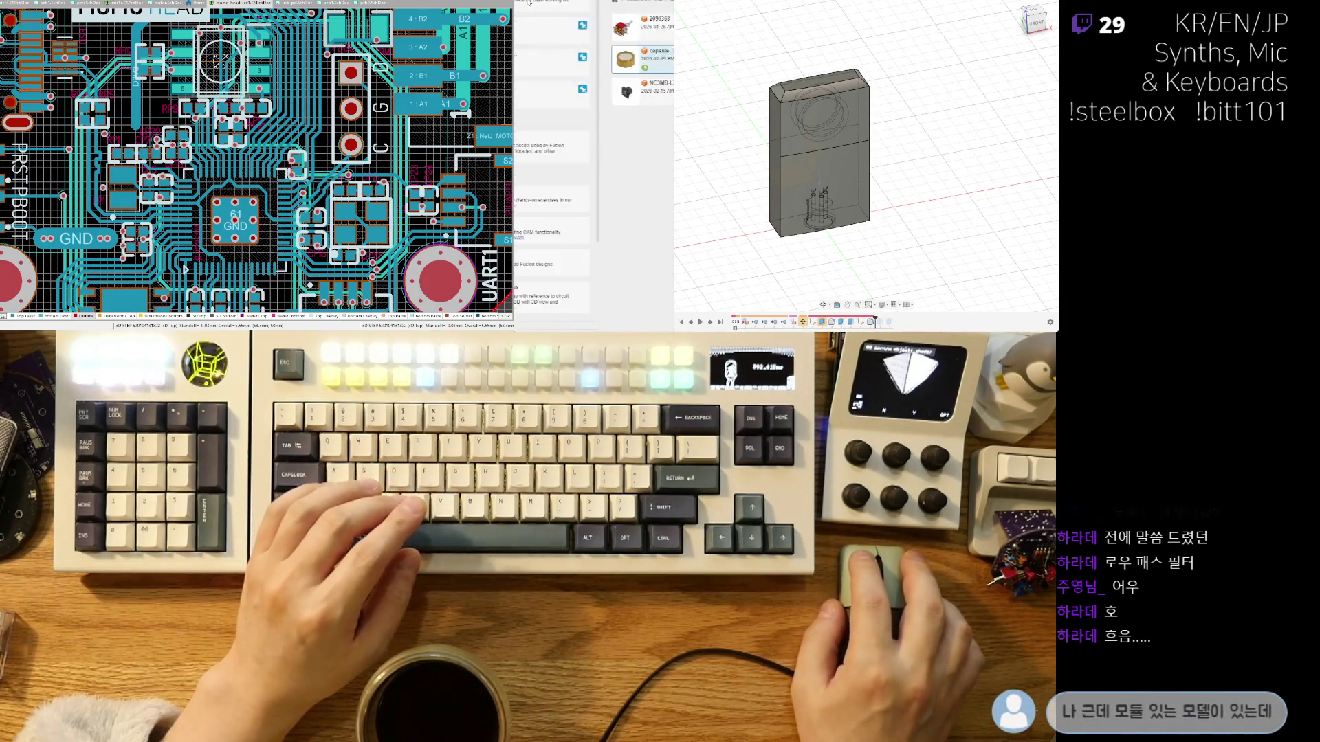
{"action": "left_click", "coordinate": [561, 37]}
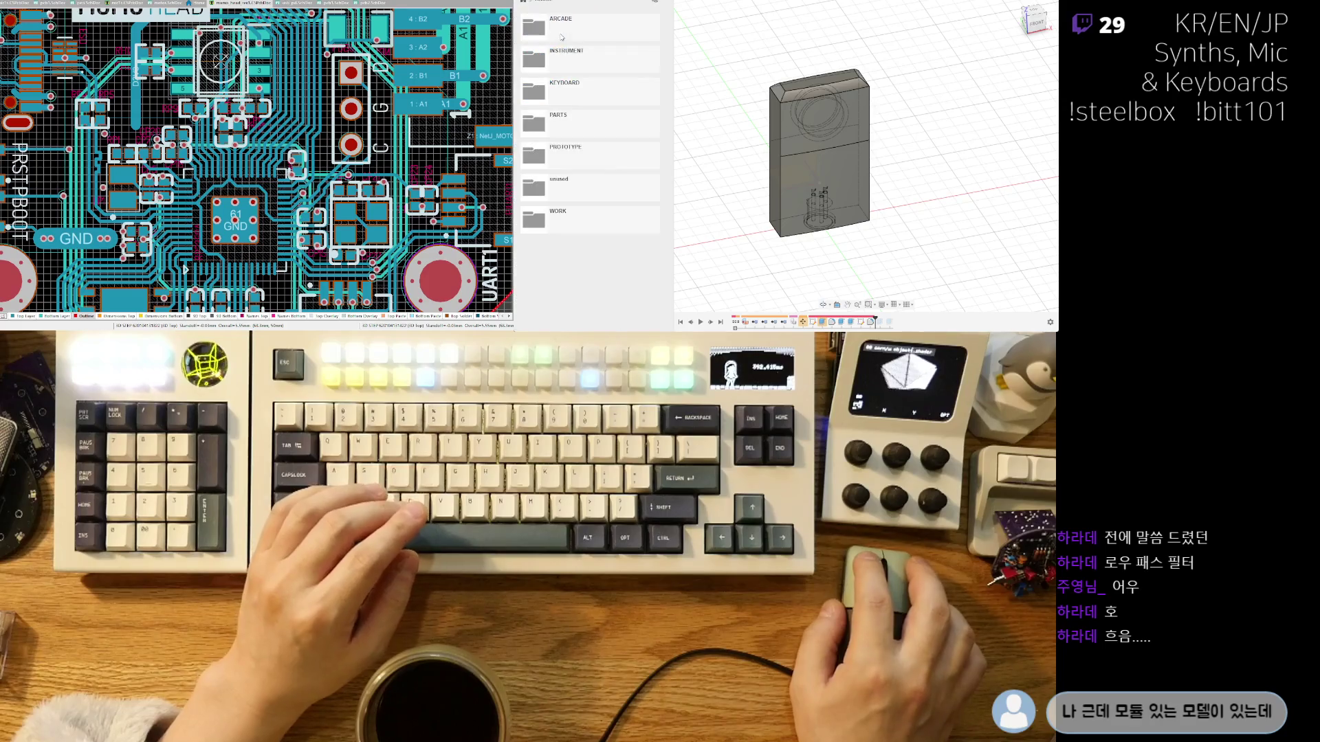
{"action": "left_click", "coordinate": [585, 207]}
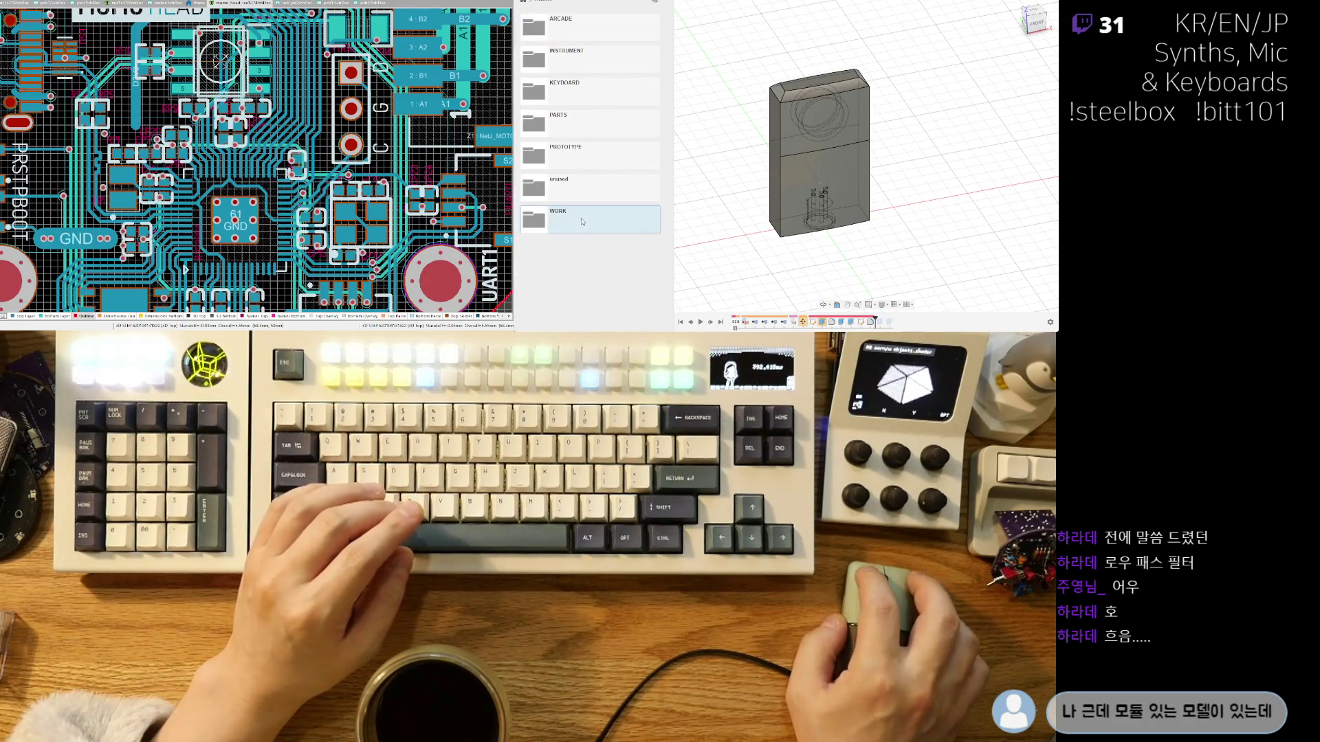
{"action": "double_click", "coordinate": [585, 59]}
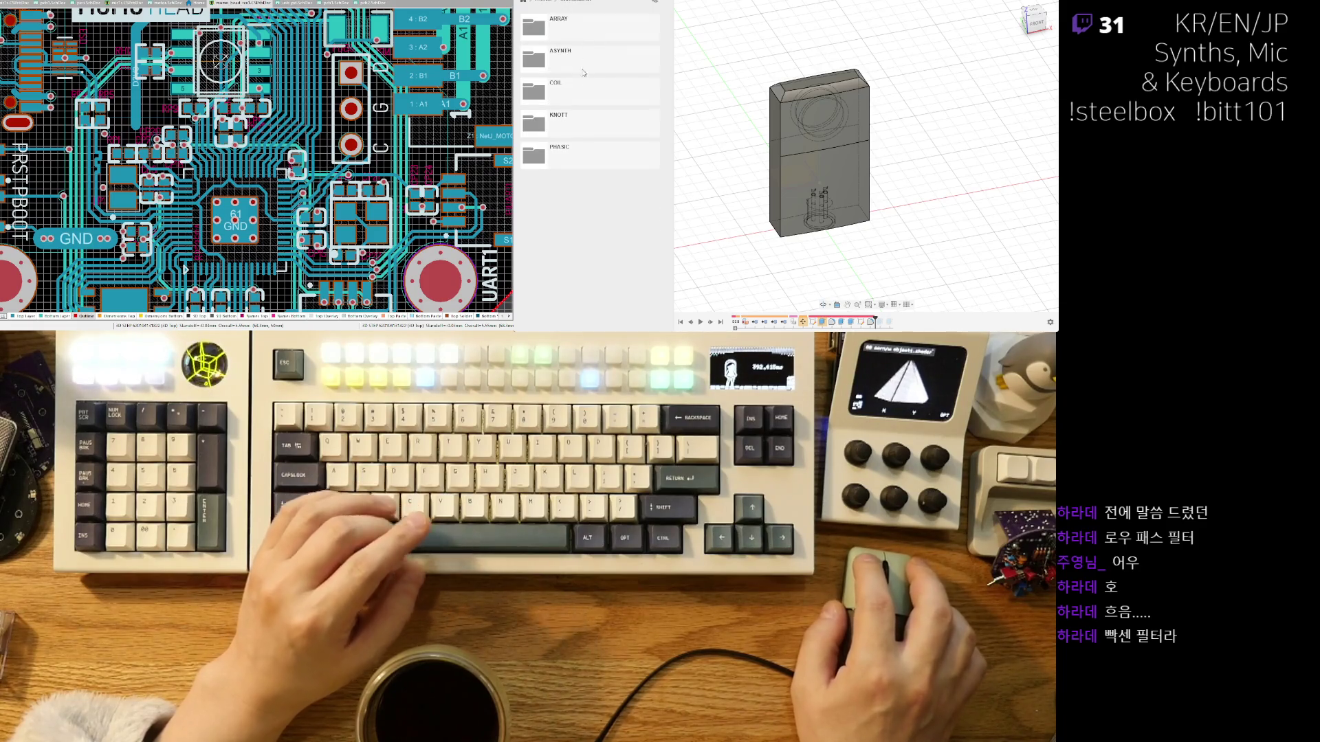
{"action": "double_click", "coordinate": [584, 69]}
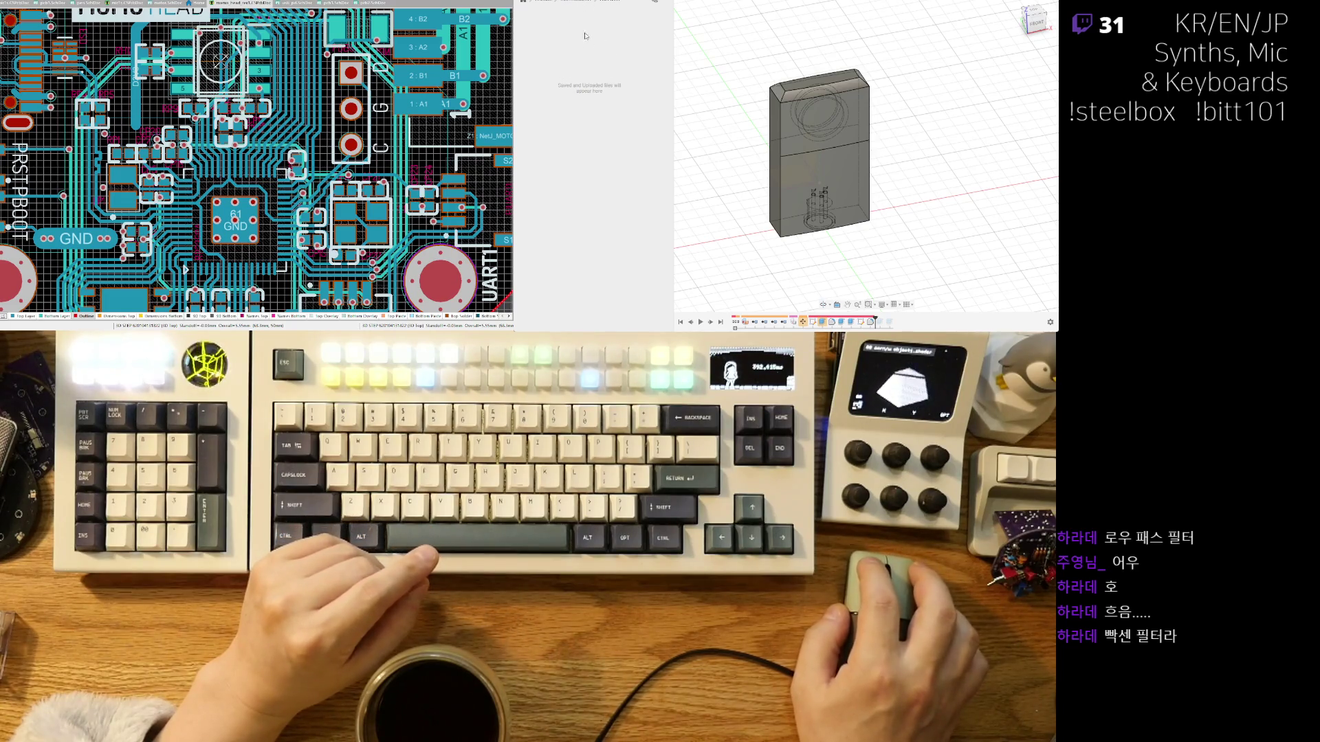
{"action": "left_click", "coordinate": [574, 5]}
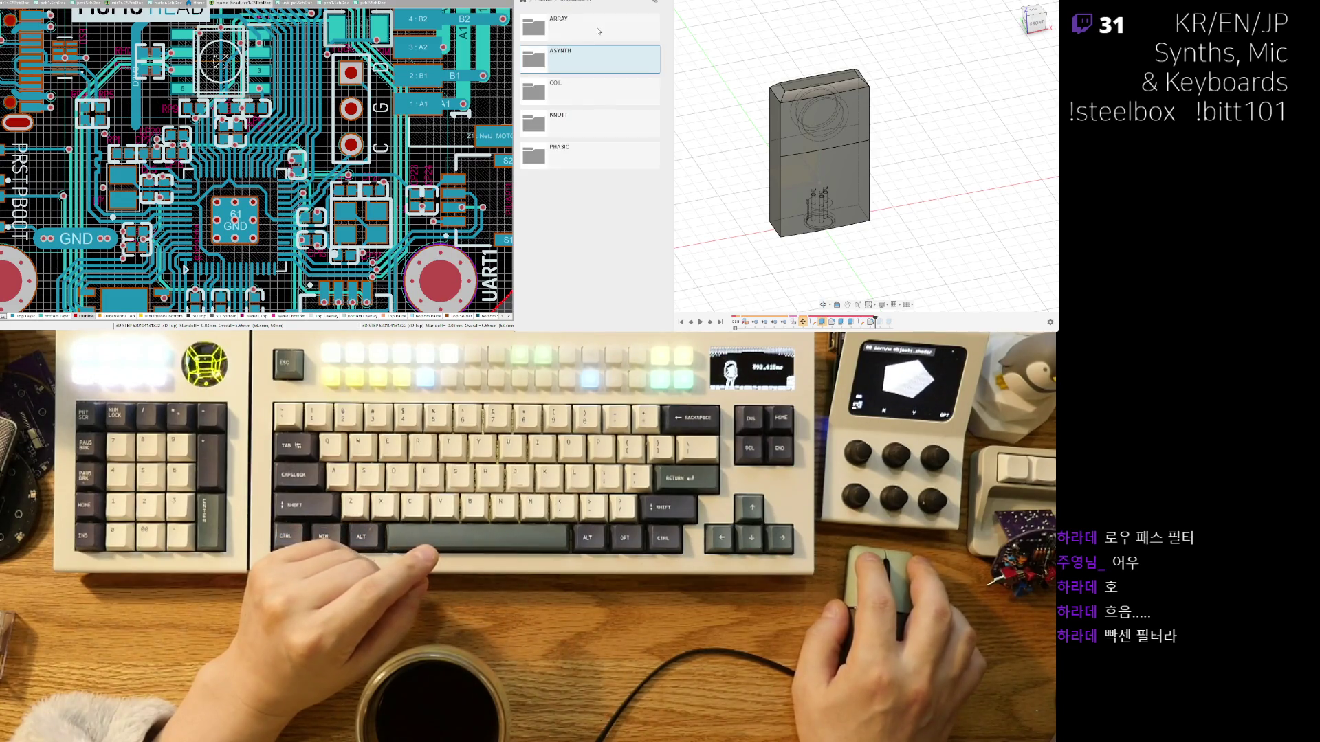
{"action": "left_click", "coordinate": [598, 31]}
{"action": "double_click", "coordinate": [581, 147]}
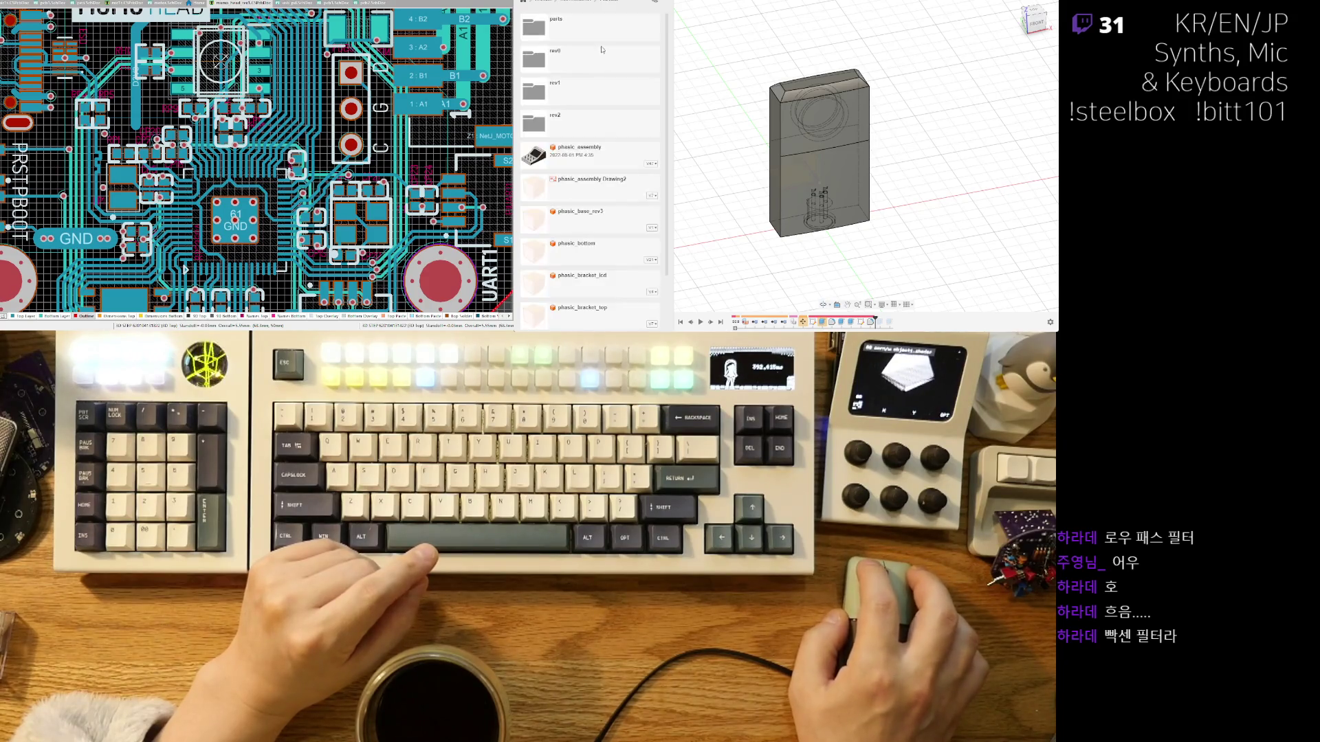
{"action": "double_click", "coordinate": [592, 36]}
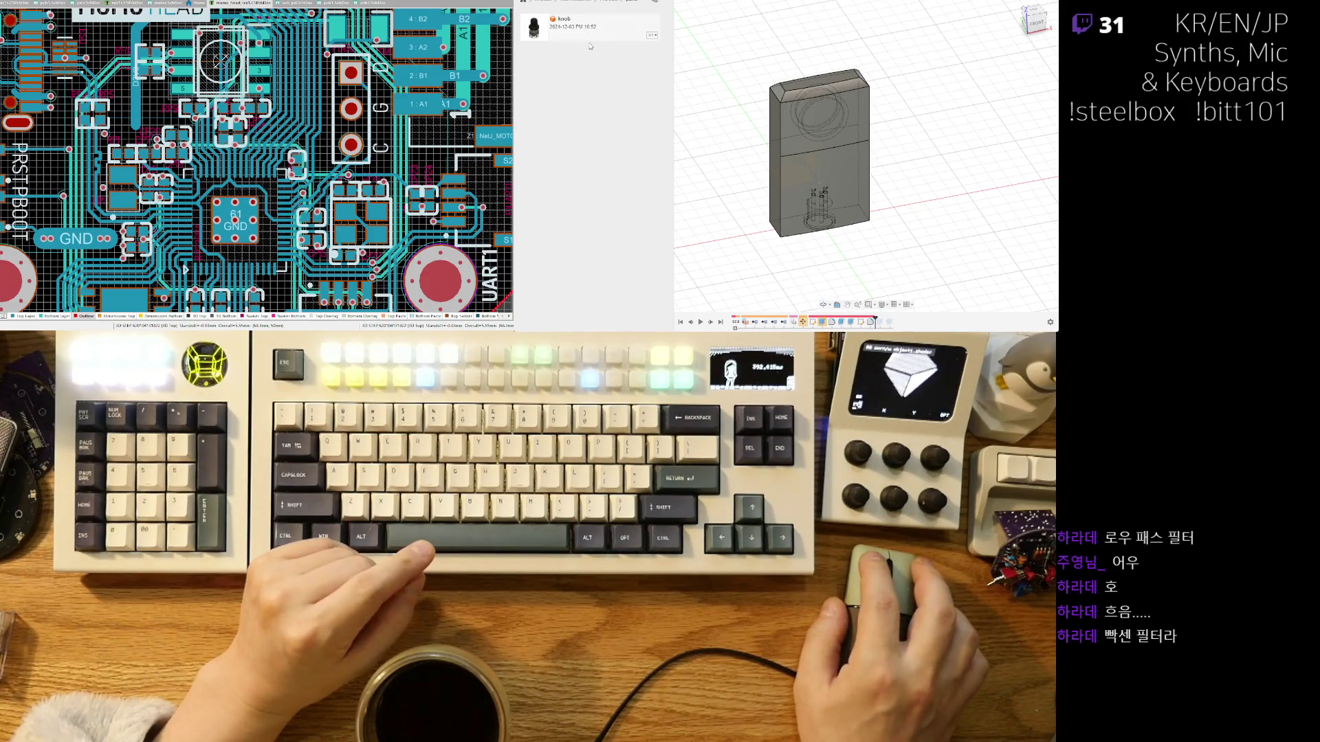
{"action": "left_click", "coordinate": [611, 4]}
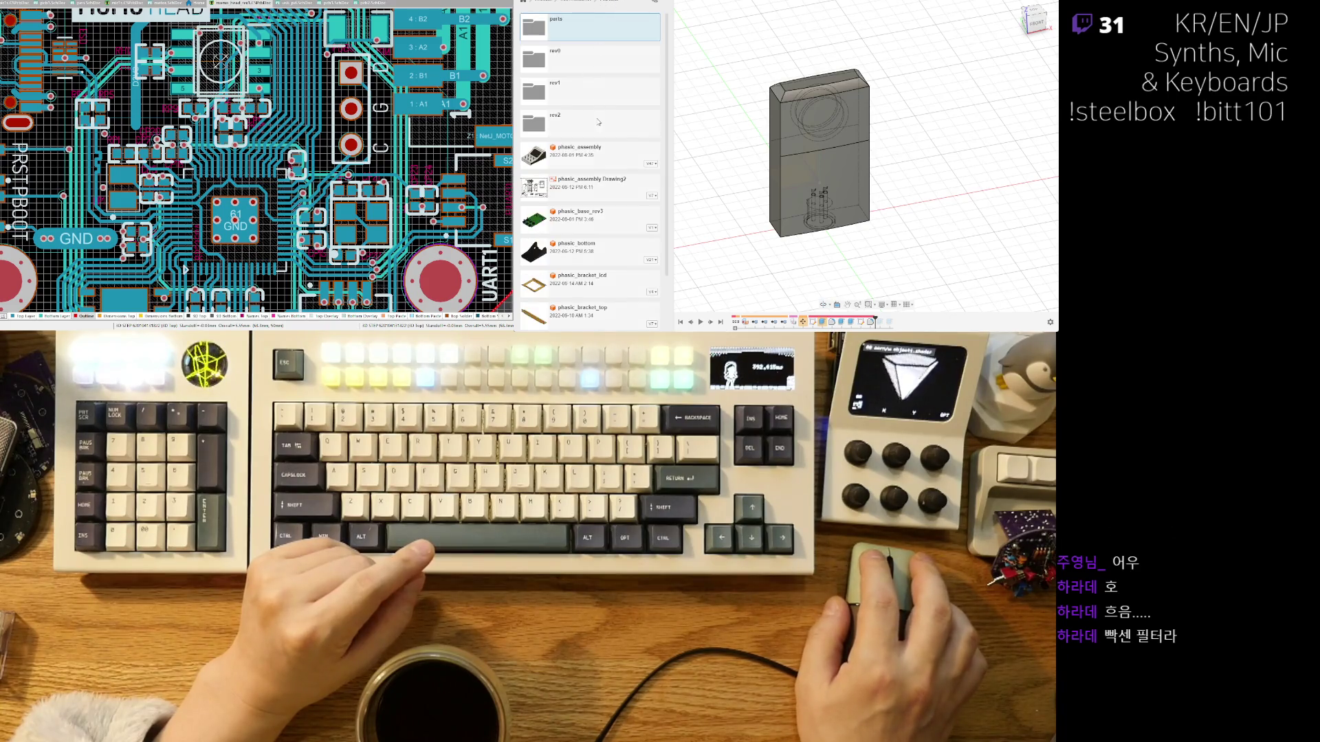
{"action": "scroll", "coordinate": [607, 133], "scroll_direction": "down", "scroll_amount": 2}
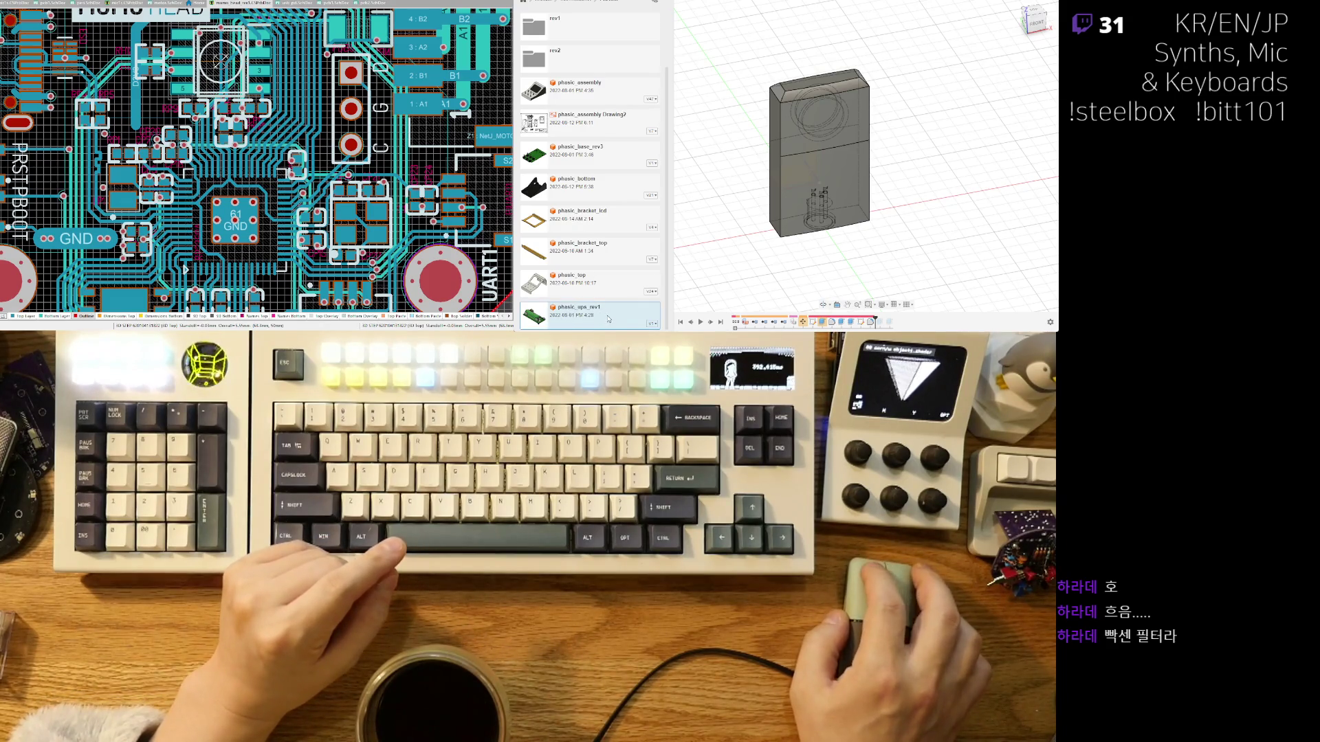
{"action": "scroll", "coordinate": [608, 319], "scroll_direction": "up", "scroll_amount": 2}
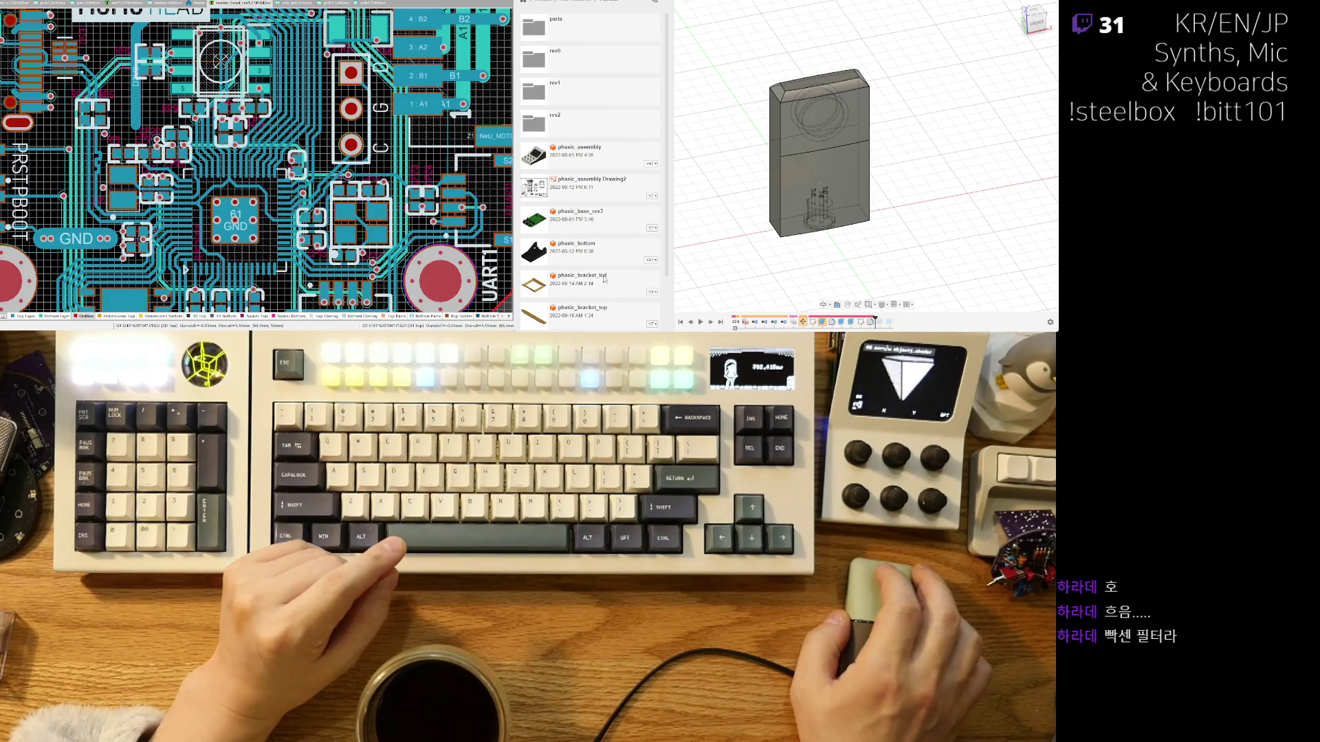
{"action": "left_click", "coordinate": [581, 57]}
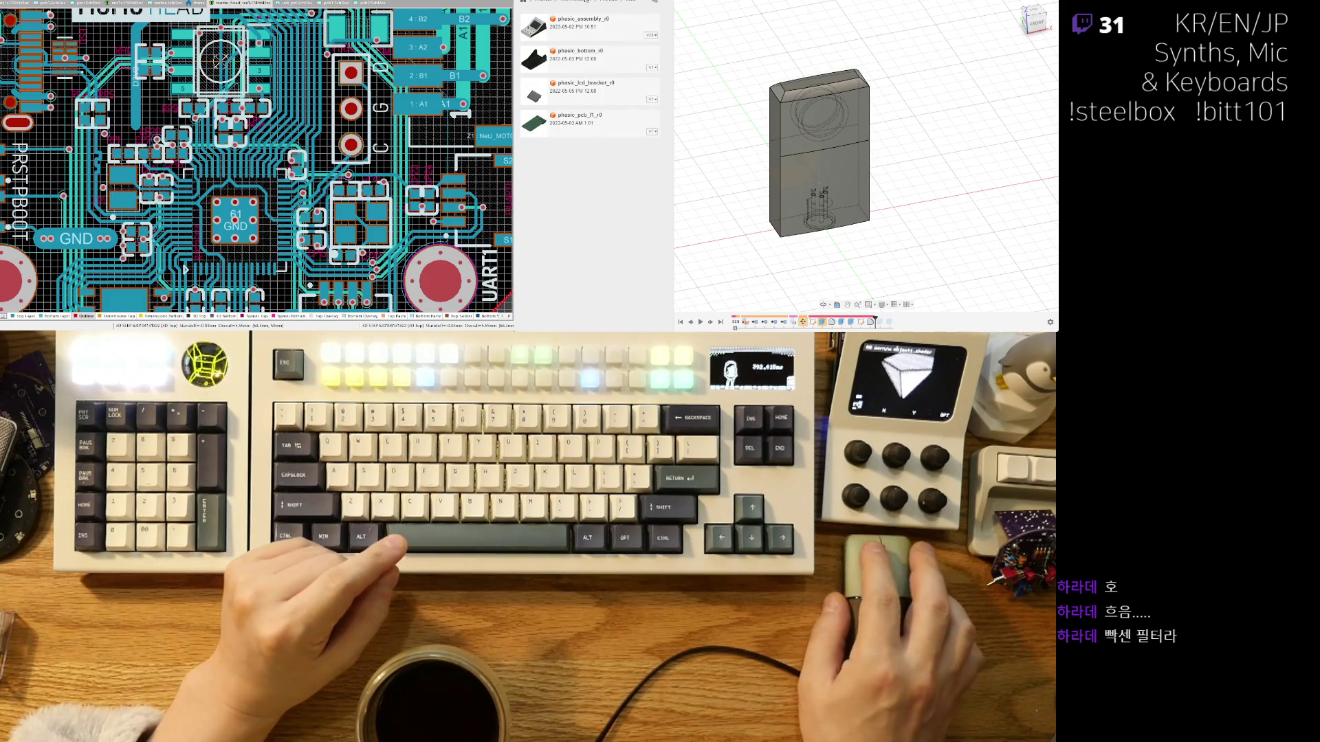
{"action": "left_click", "coordinate": [608, 2]}
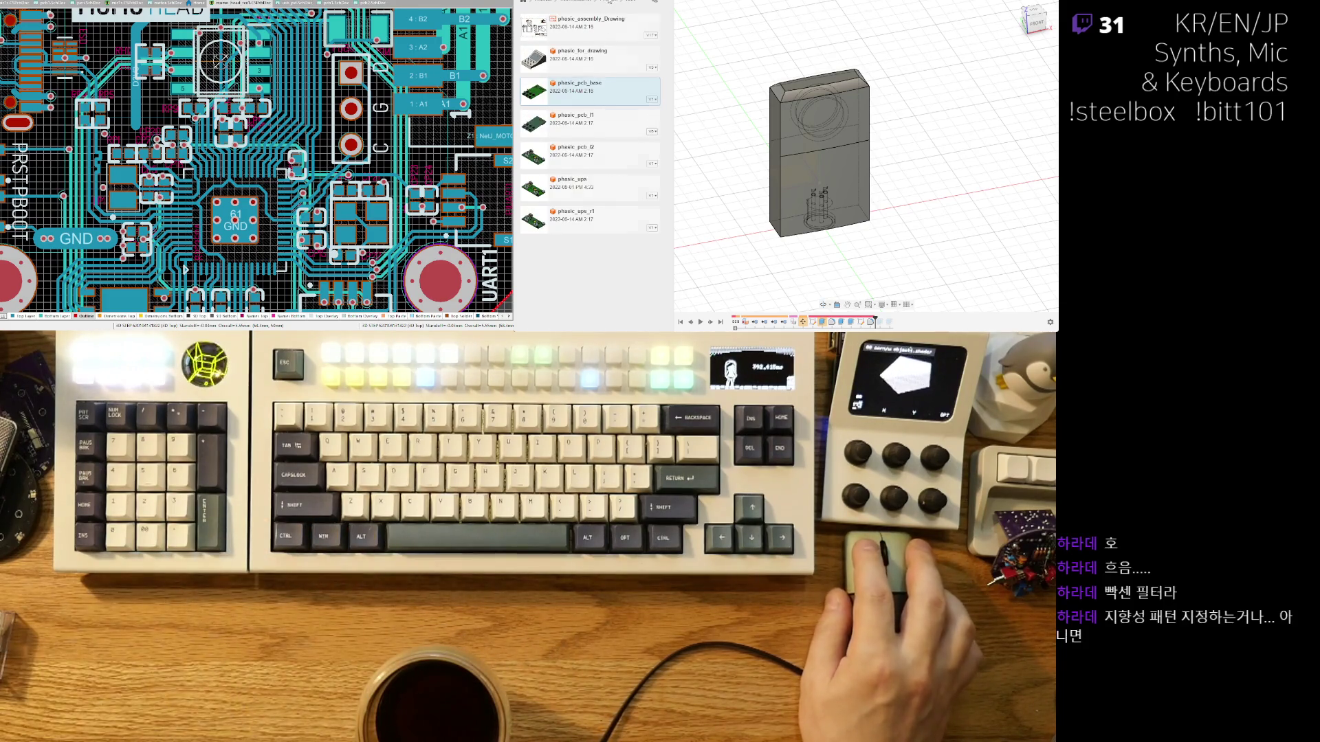
{"action": "left_click", "coordinate": [588, 125]}
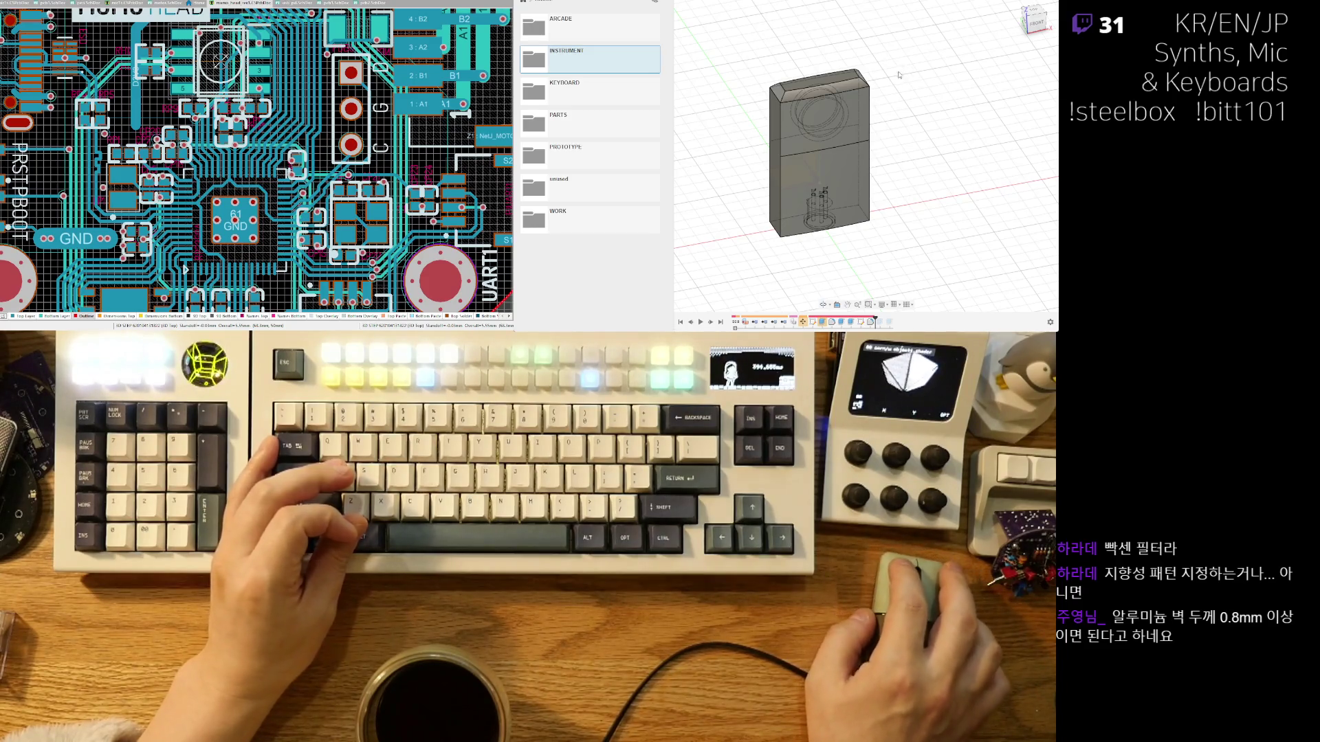
Navigate the Data Panel to the ORDINARY LAB project's amic1 folder.
{"action": "scroll", "coordinate": [894, 103], "scroll_direction": "up", "scroll_amount": 5}
{"action": "mouse_move", "coordinate": [889, 135]}
{"action": "middle_mouse_down", "text": "shift"}
{"action": "mouse_move", "coordinate": [853, 172]}
{"action": "mouse_move", "coordinate": [872, 184]}
{"action": "middle_mouse_up", "text": "shift"}
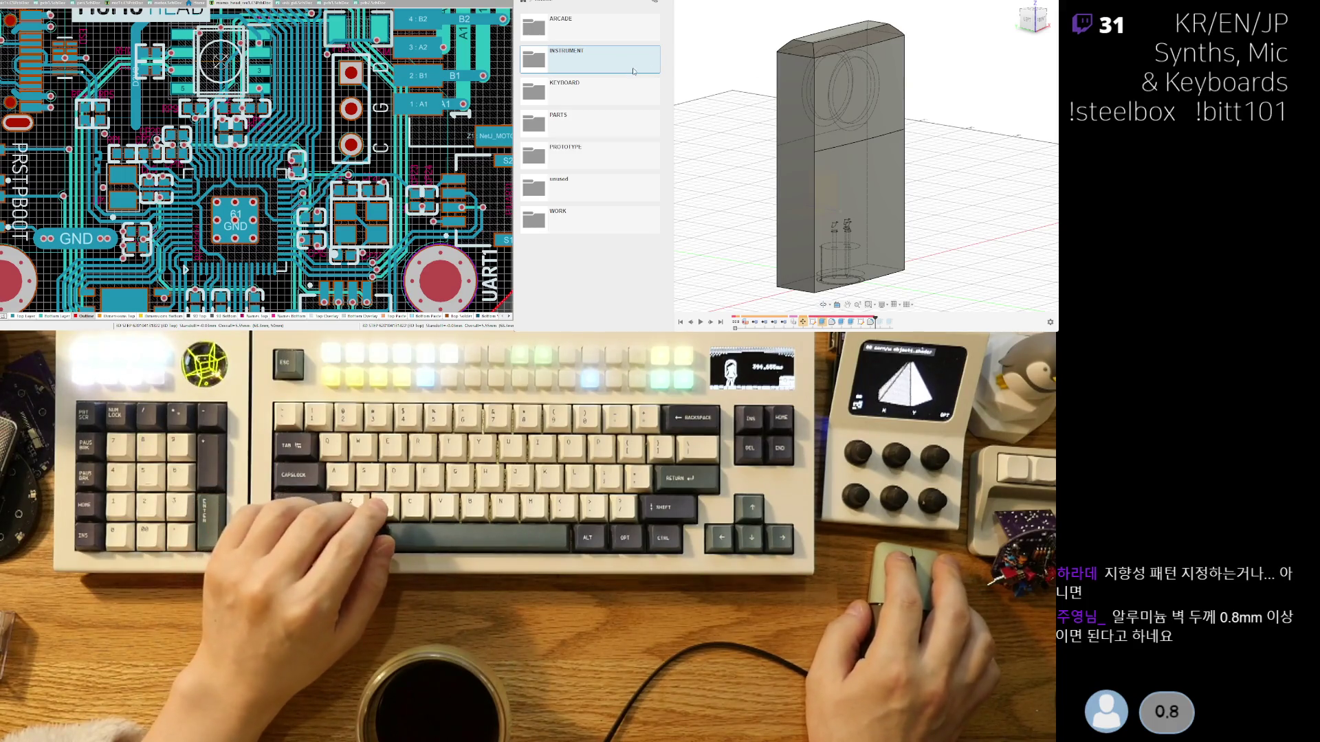
{"action": "left_click", "coordinate": [524, 3]}
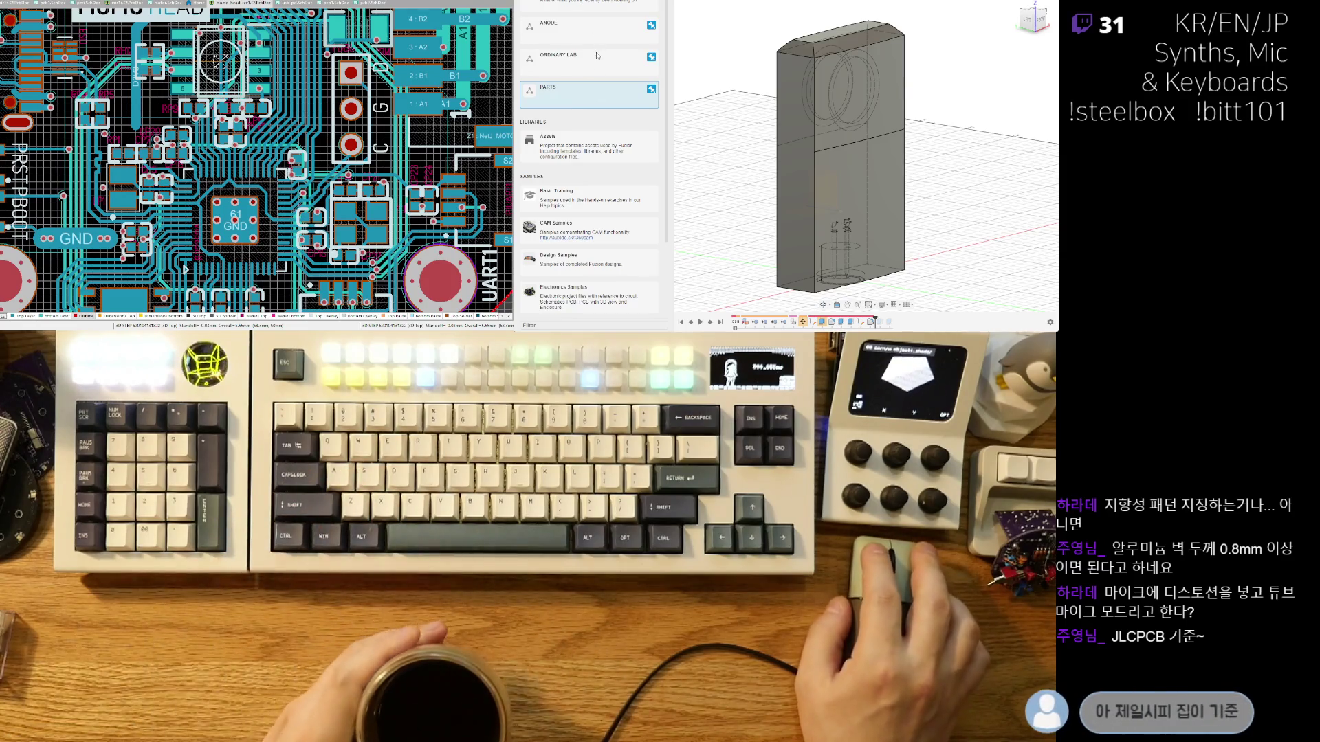
{"action": "left_click", "coordinate": [592, 64]}
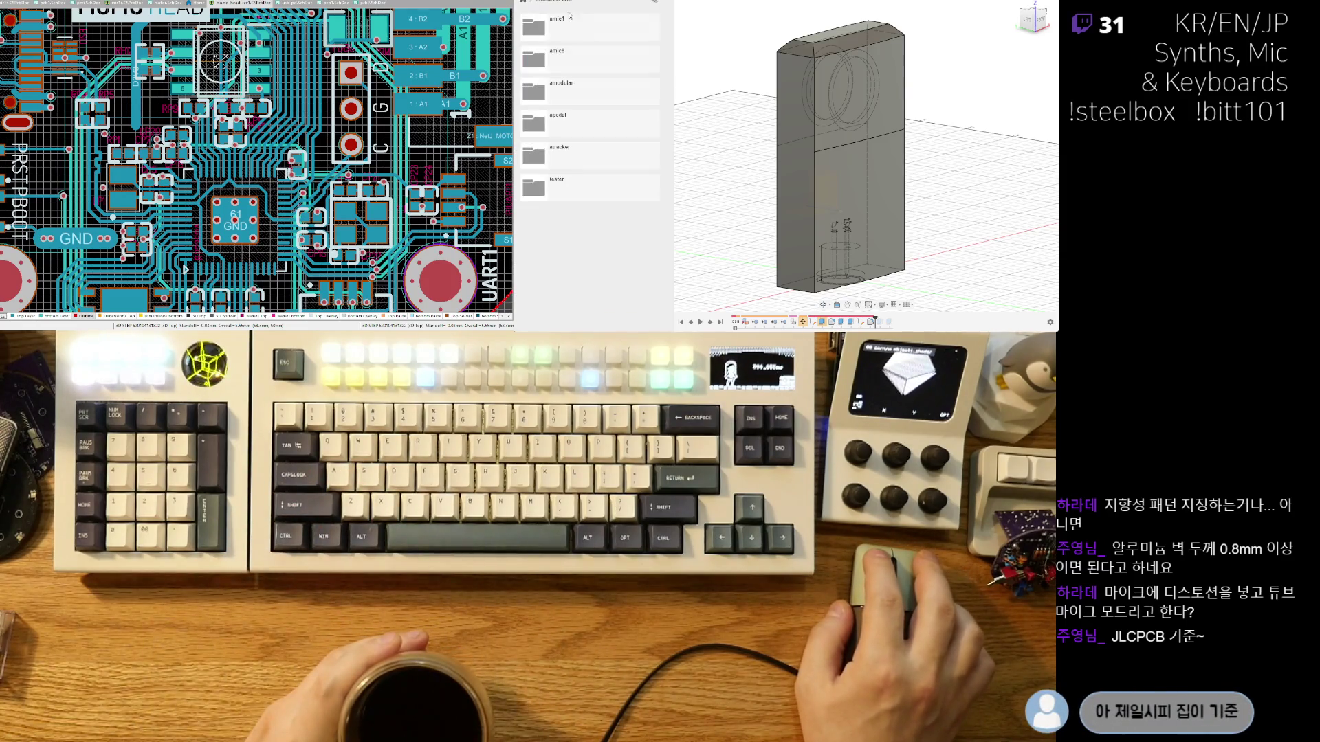
{"action": "left_click", "coordinate": [596, 34]}
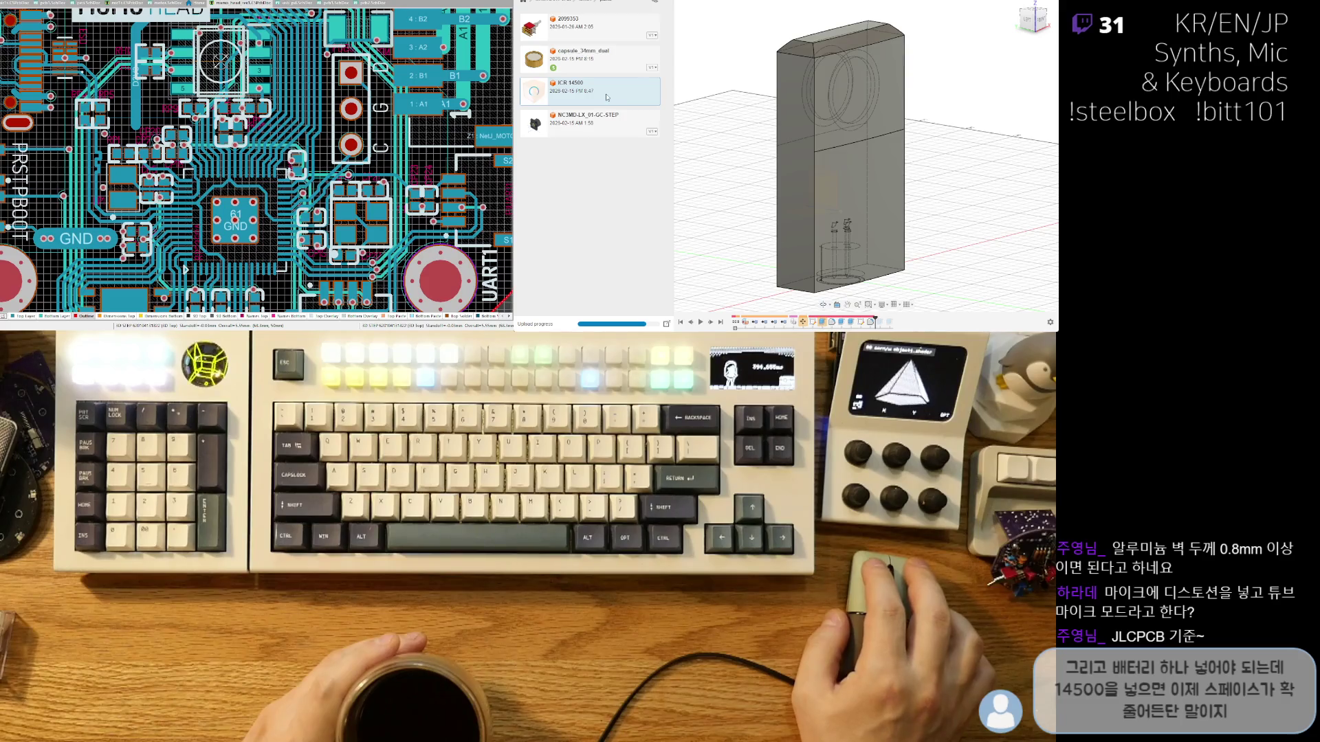
Insert the ICR 14500 battery into the current design and shift it about 20 mm right.
{"action": "mouse_move", "coordinate": [791, 151]}
{"action": "middle_mouse_down", "text": "shift"}
{"action": "mouse_move", "coordinate": [892, 231]}
{"action": "mouse_move", "coordinate": [827, 252]}
{"action": "middle_mouse_up", "text": "shift"}
{"action": "scroll", "coordinate": [892, 230], "scroll_direction": "up", "scroll_amount": 3}
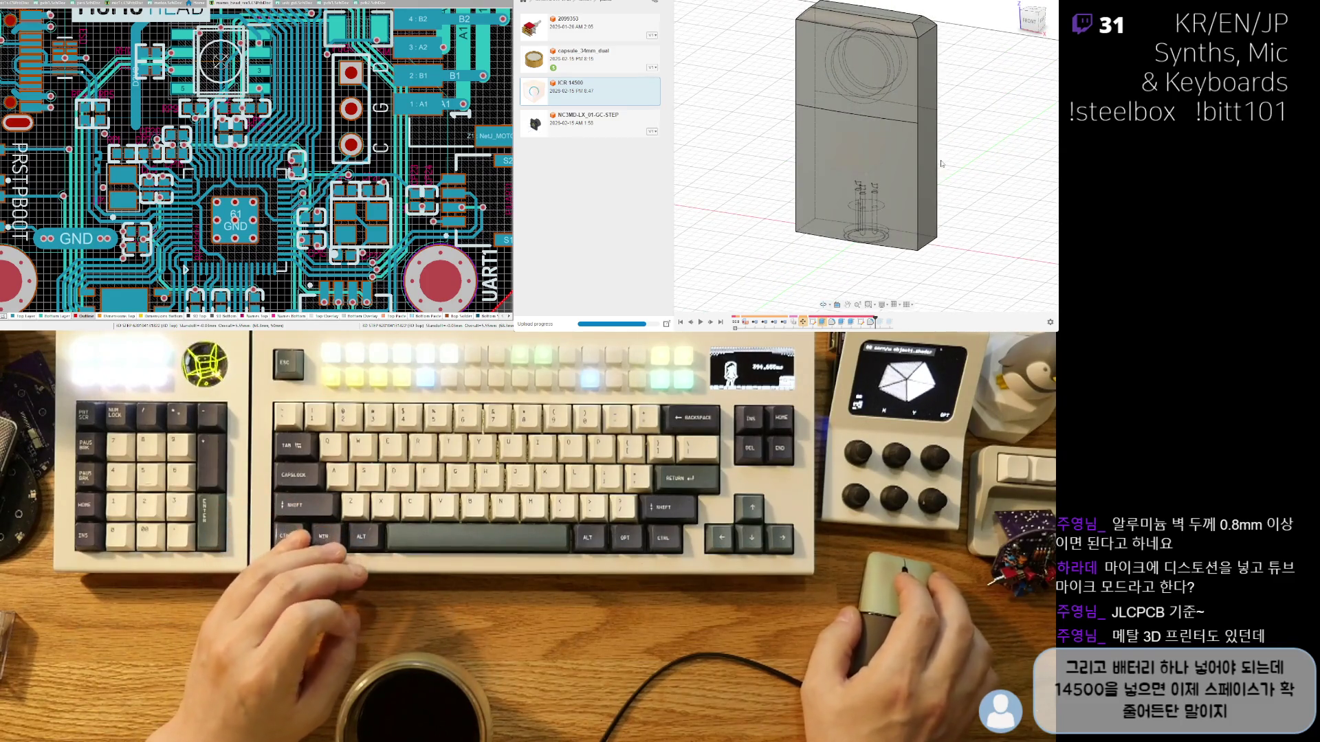
{"action": "middle_click_drag", "start_coordinate": [943, 125], "coordinate": [915, 122], "text": "shift"}
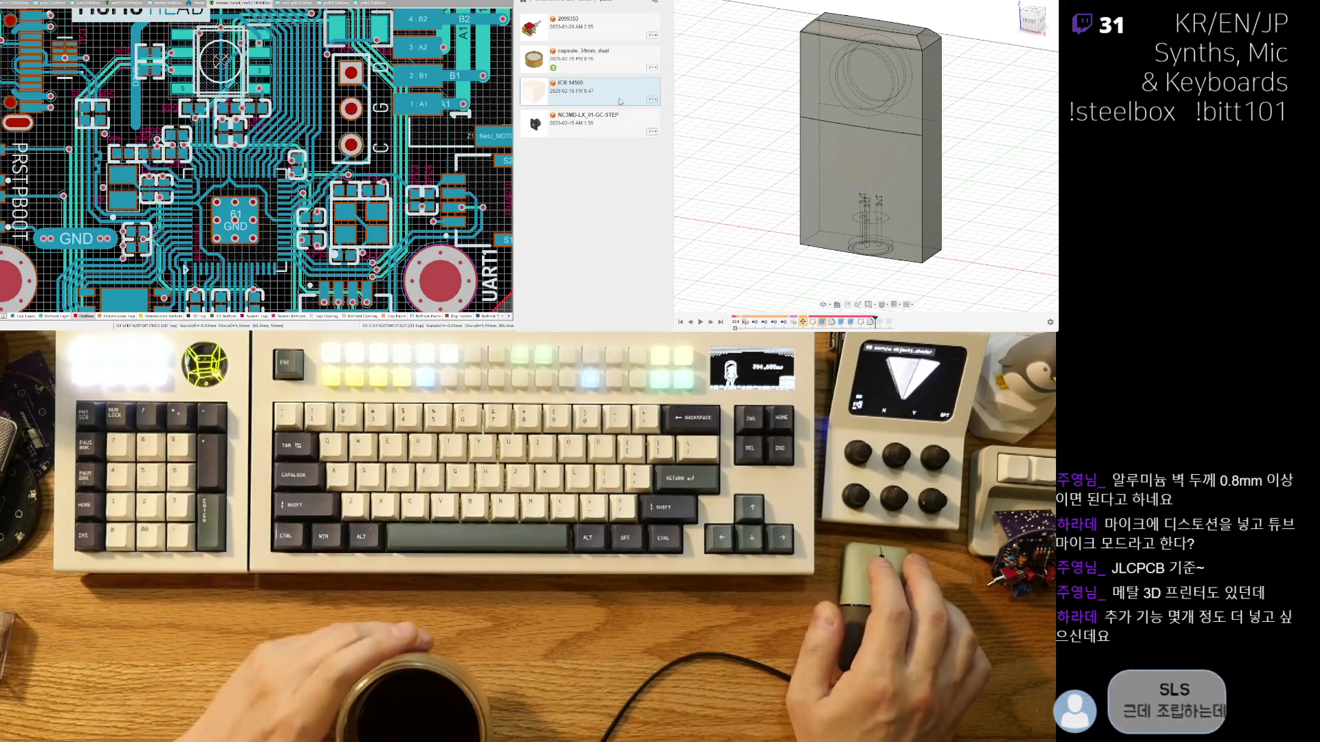
{"action": "right_click", "coordinate": [609, 100]}
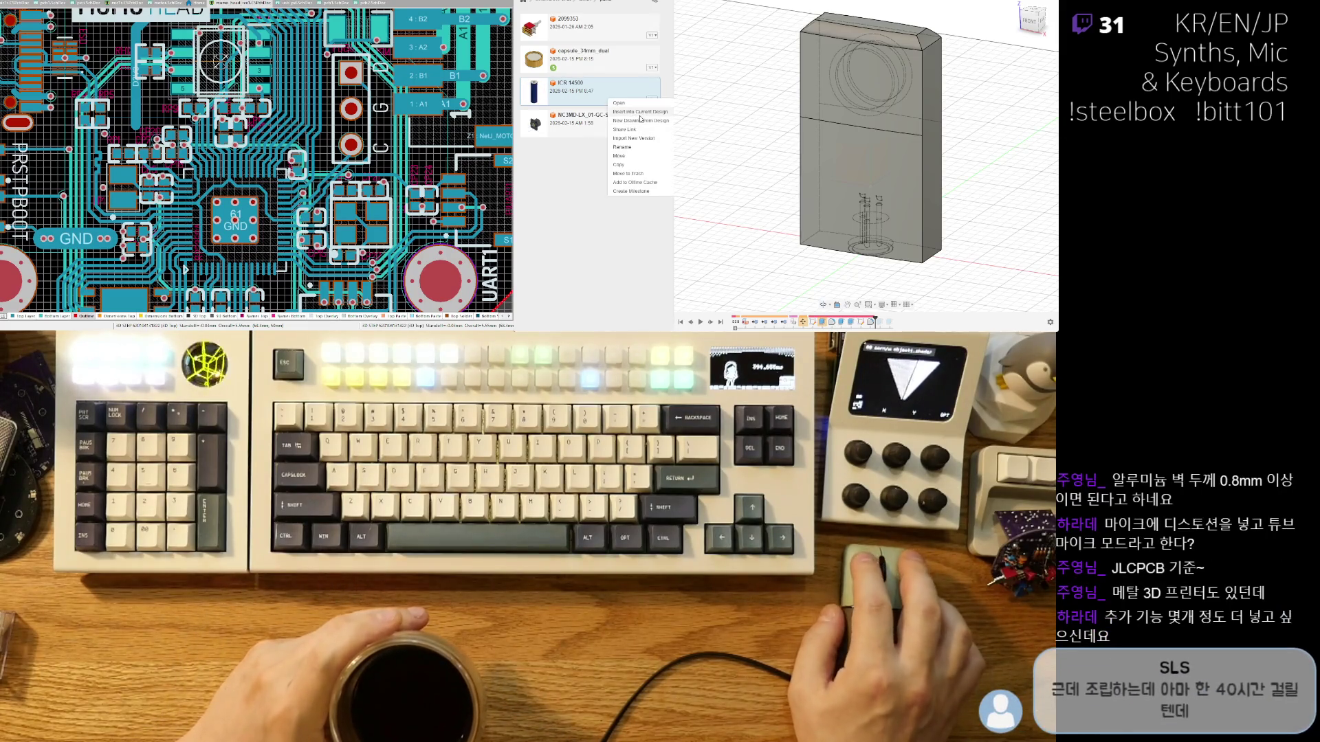
{"action": "left_click", "coordinate": [752, 141]}
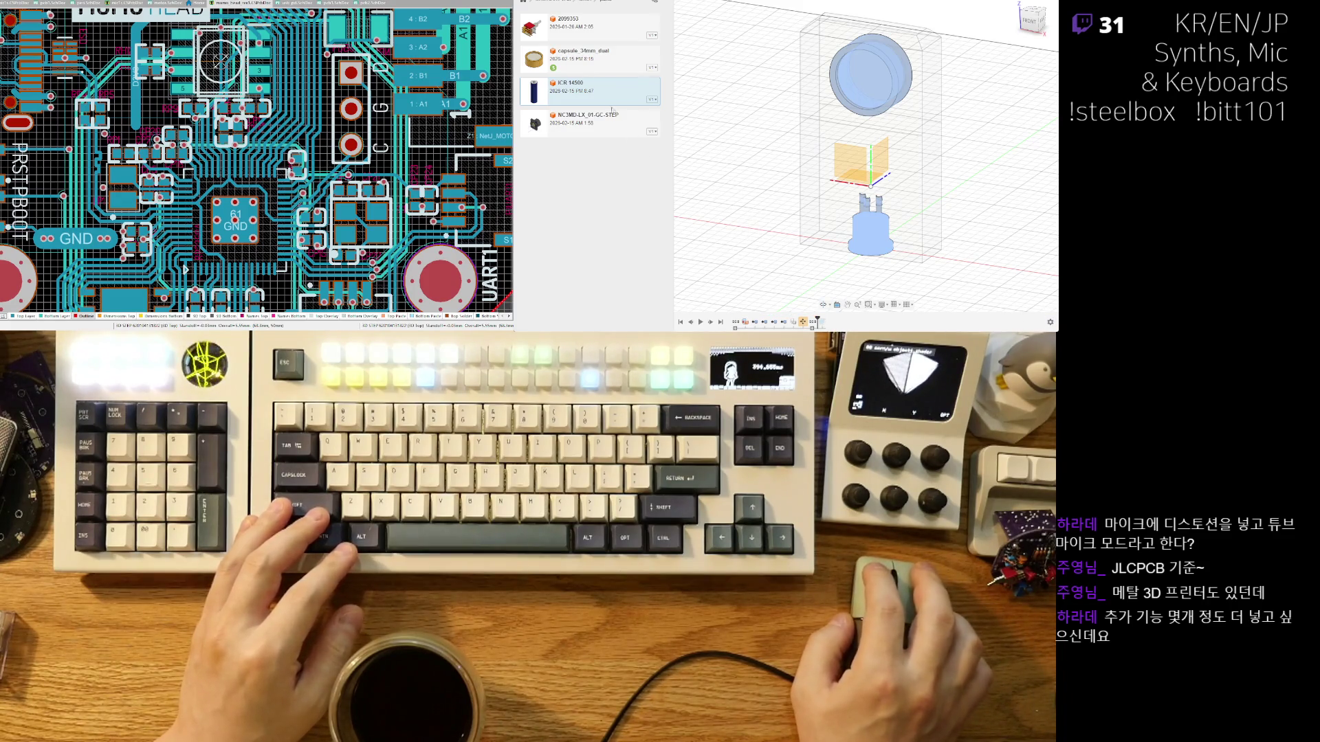
{"action": "right_click", "coordinate": [604, 91]}
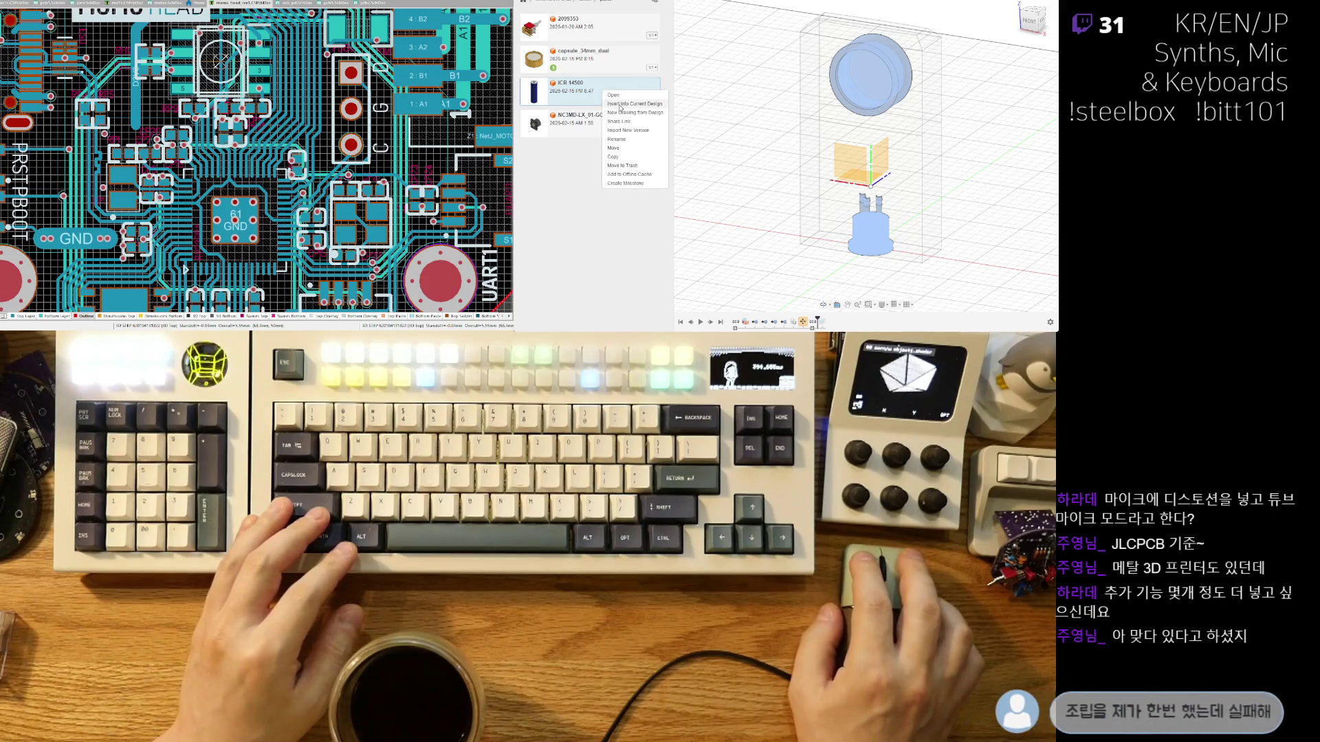
{"action": "left_click", "coordinate": [626, 106]}
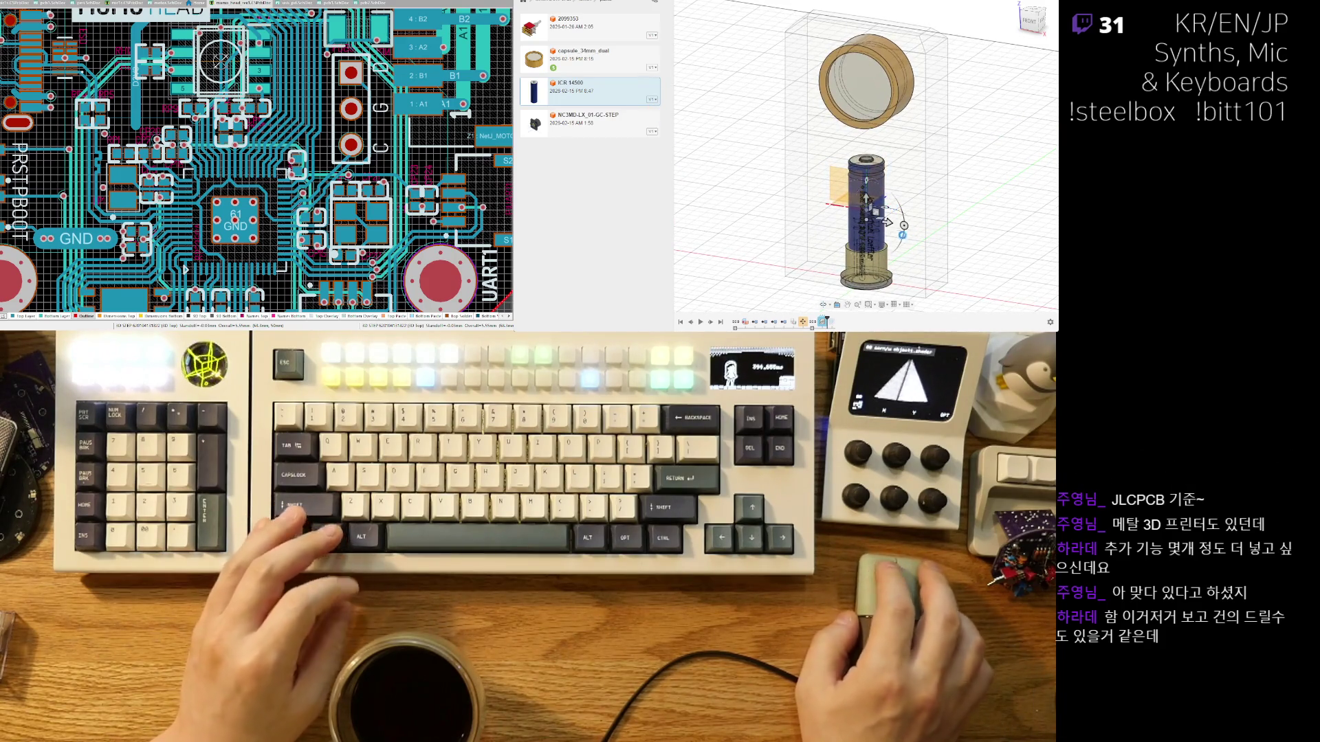
{"action": "left_click_drag", "start_coordinate": [887, 222], "coordinate": [927, 236]}
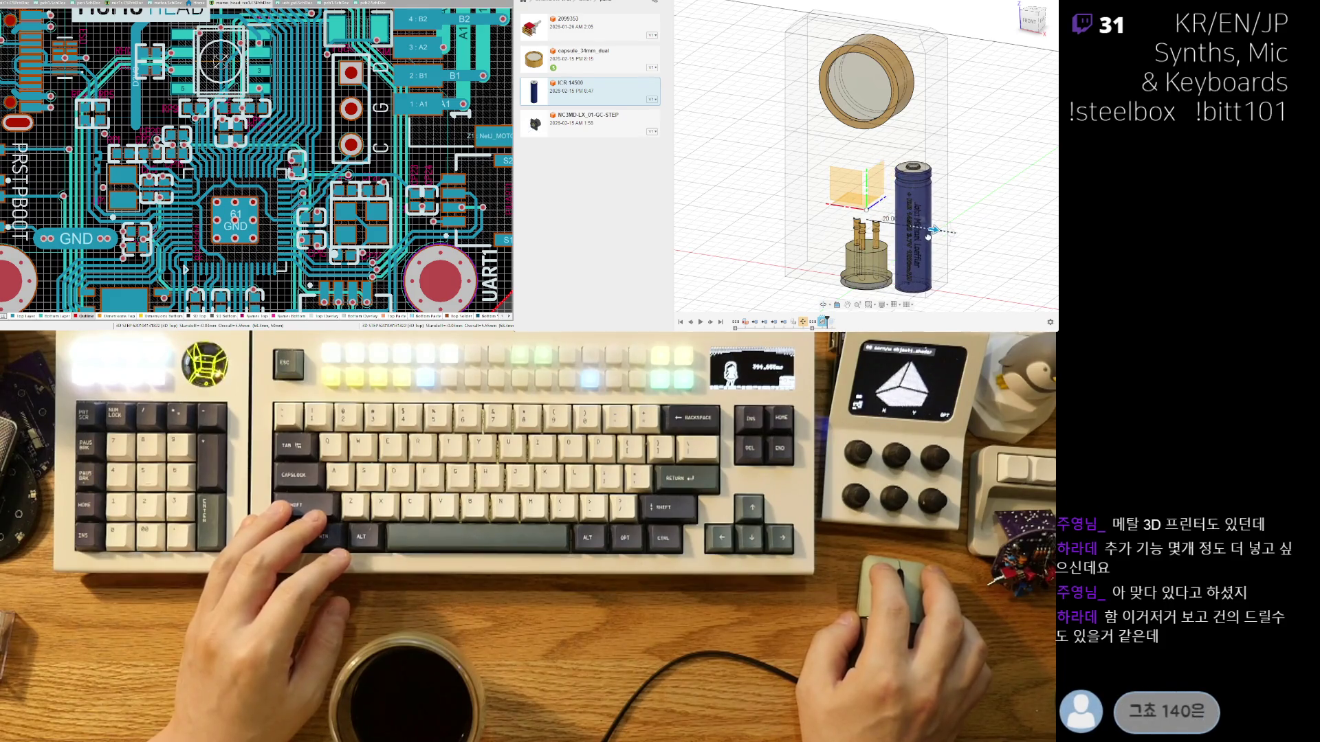
From the front view, raise the ICR 14500 battery slightly inside the enclosure.
{"action": "key", "text": "F6"}
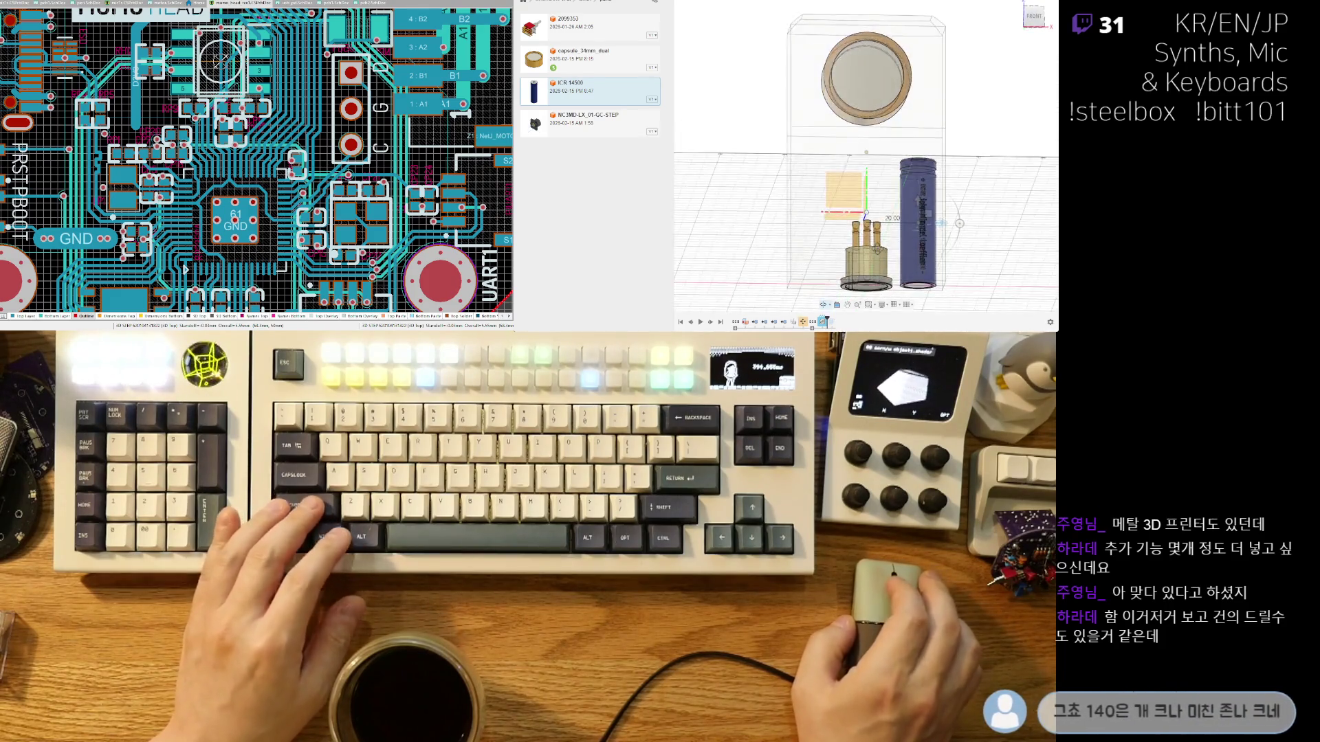
{"action": "middle_click_drag", "start_coordinate": [928, 234], "coordinate": [906, 231], "text": "shift"}
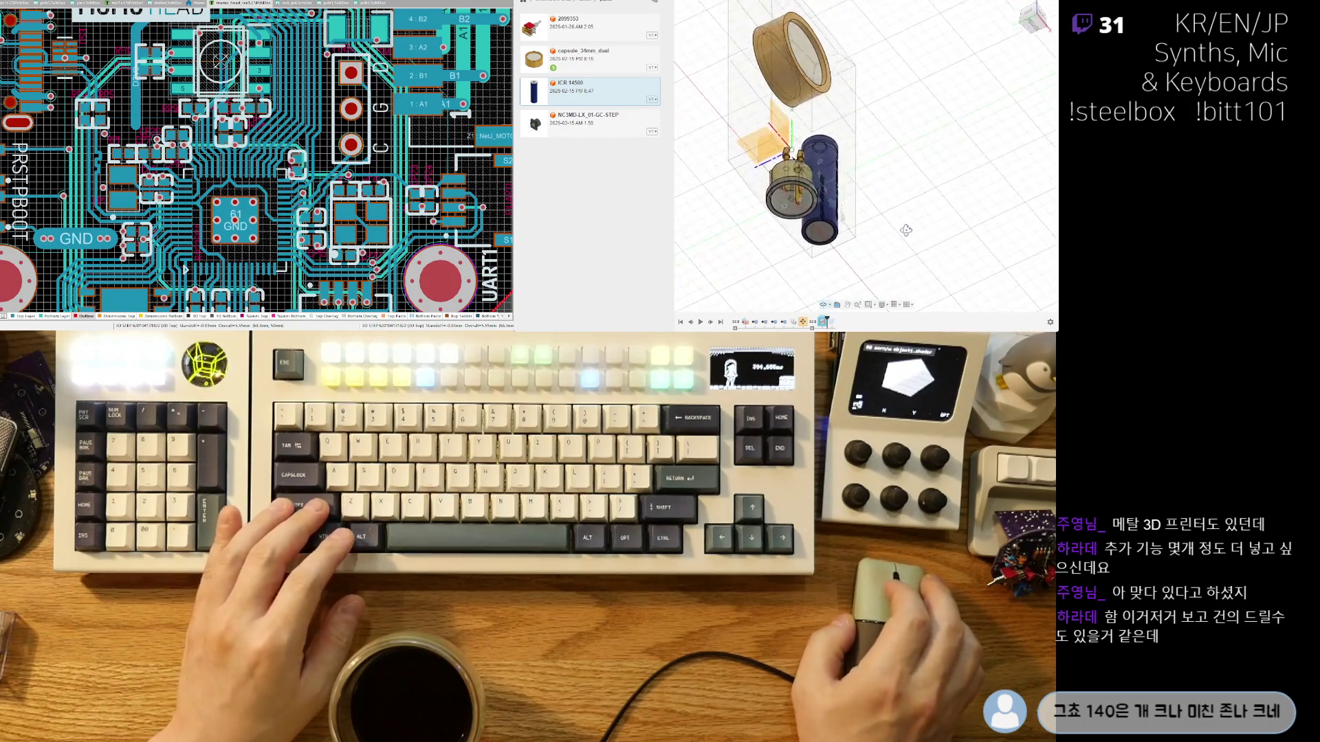
{"action": "key", "text": "F6"}
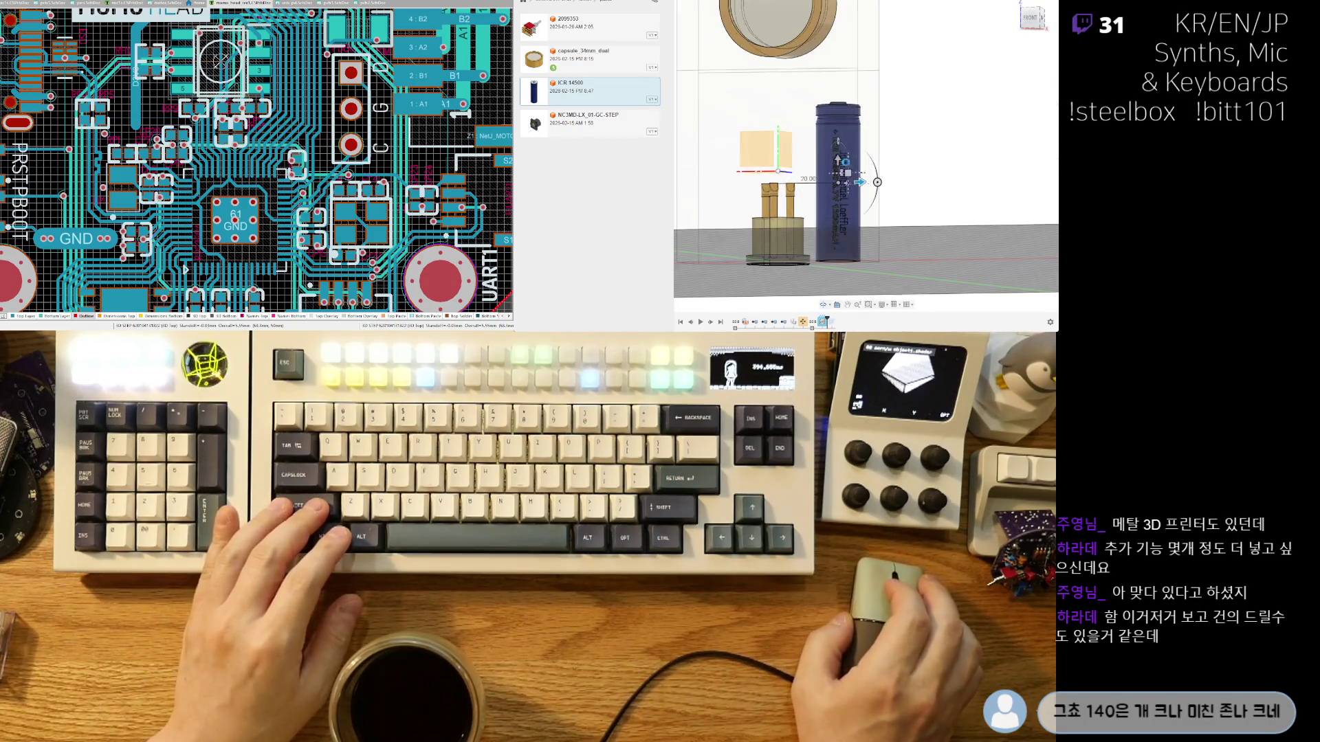
{"action": "left_click_drag", "start_coordinate": [847, 172], "coordinate": [838, 142]}
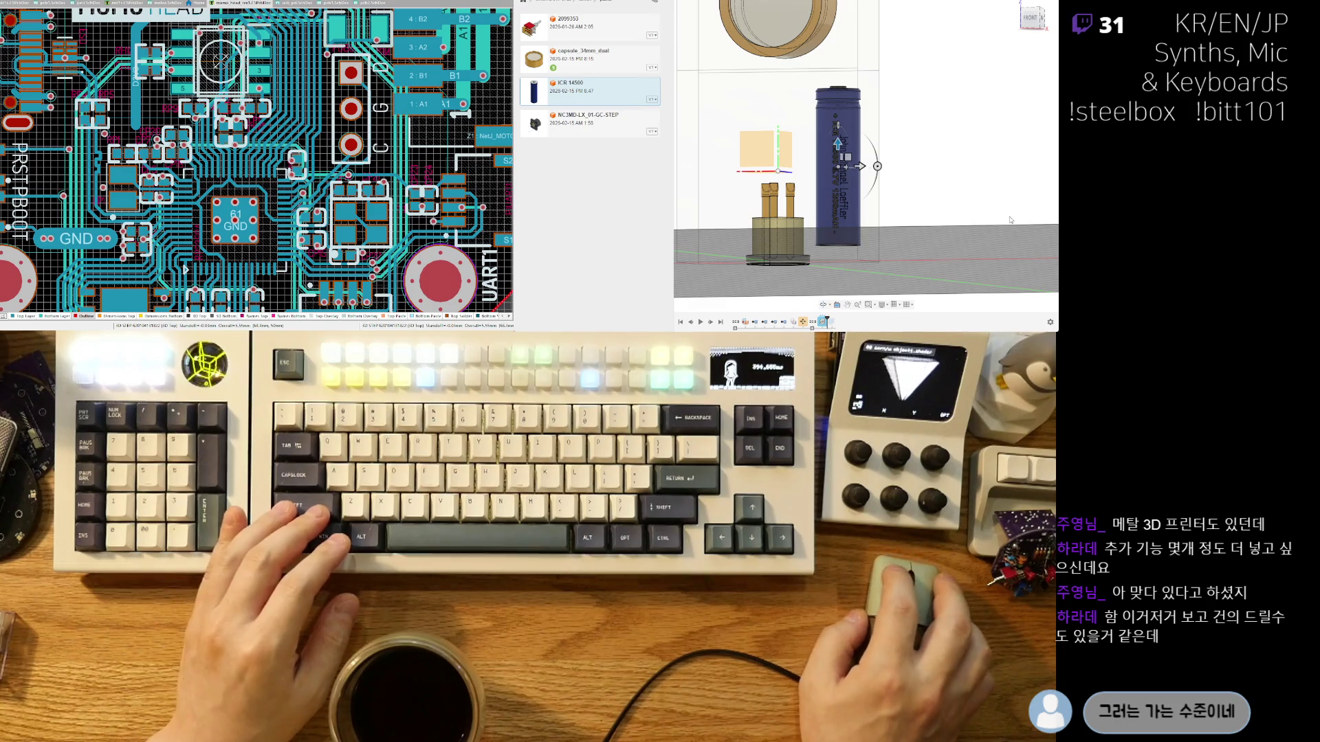
Orbit, pan and zoom to check the battery's fit in the see-through enclosure.
{"action": "middle_click_drag", "start_coordinate": [967, 225], "coordinate": [985, 202], "text": "shift"}
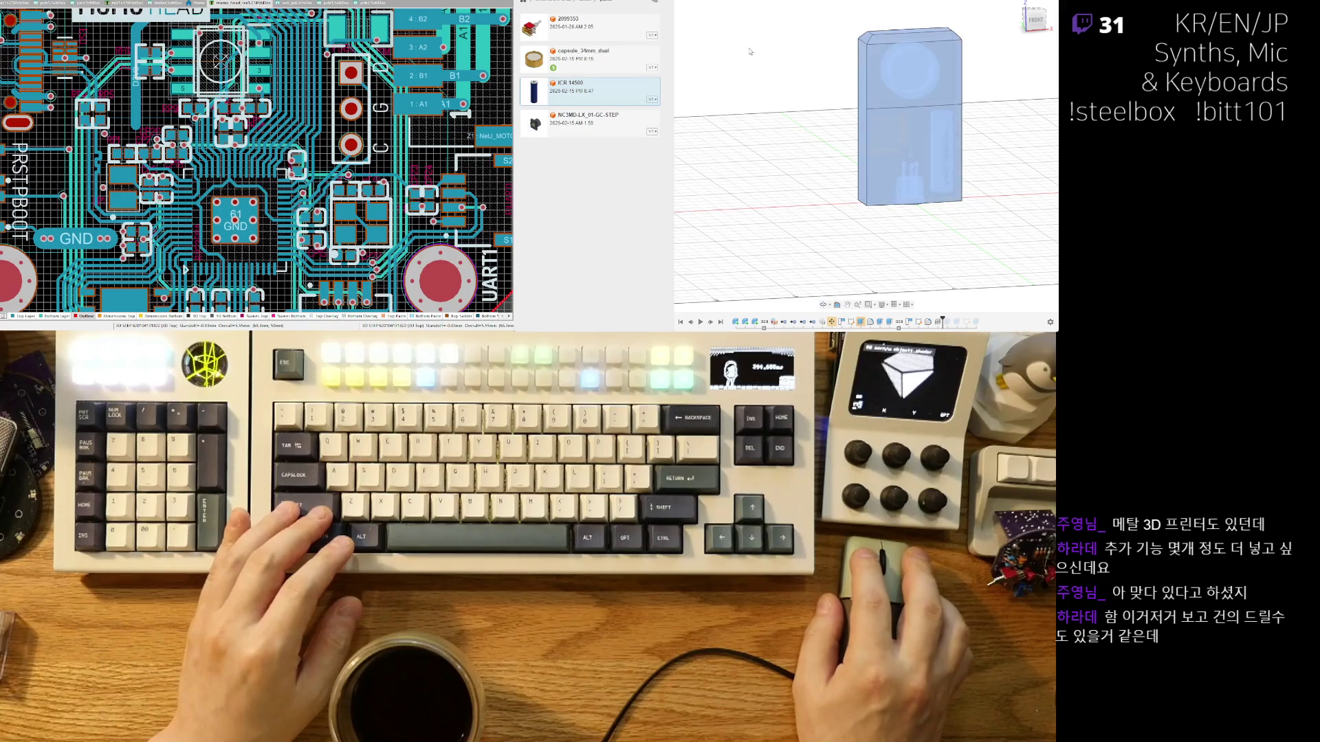
{"action": "mouse_move", "coordinate": [914, 206]}
{"action": "middle_mouse_down", "text": "shift"}
{"action": "mouse_move", "coordinate": [916, 236]}
{"action": "mouse_move", "coordinate": [830, 184]}
{"action": "middle_mouse_up", "text": "shift"}
{"action": "mouse_move", "coordinate": [914, 242]}
{"action": "middle_mouse_down"}
{"action": "mouse_move", "coordinate": [941, 251]}
{"action": "mouse_move", "coordinate": [909, 65]}
{"action": "middle_mouse_up"}
{"action": "scroll", "coordinate": [910, 65], "scroll_direction": "up", "scroll_amount": 5}
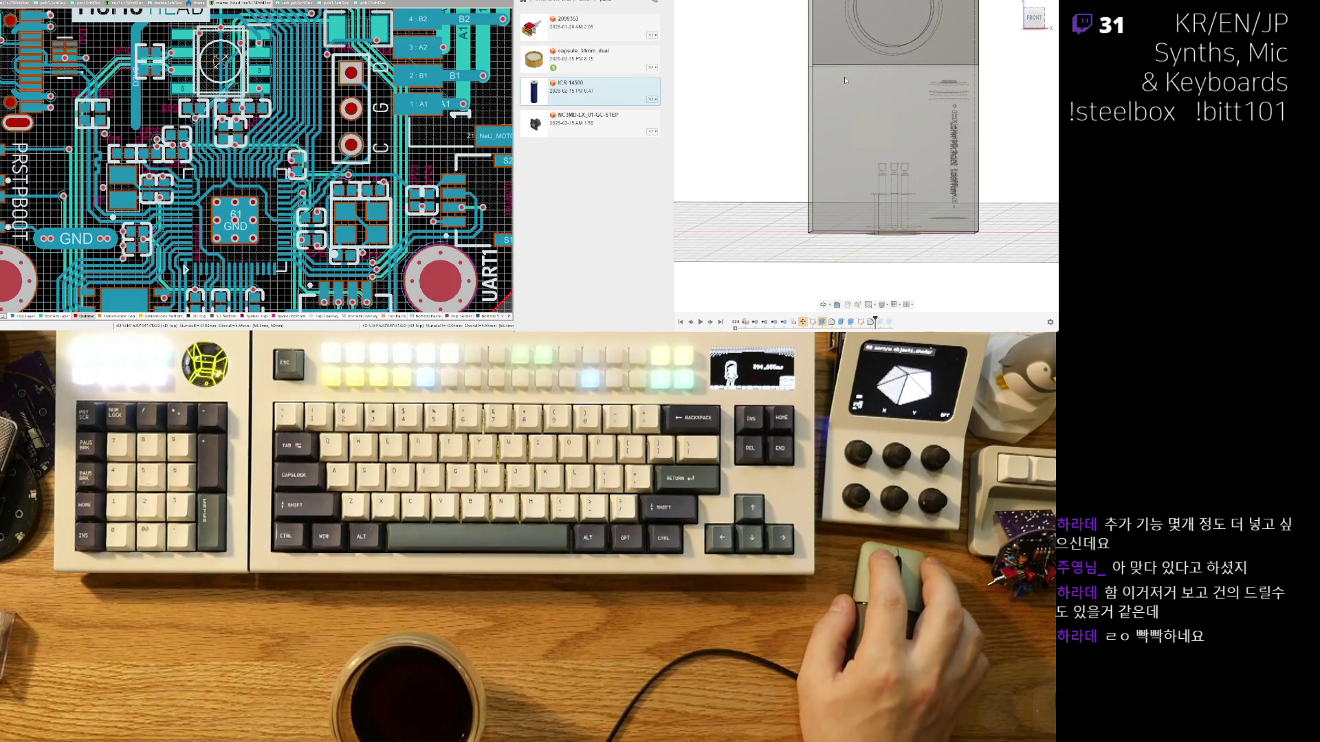
{"action": "mouse_move", "coordinate": [874, 216]}
{"action": "middle_mouse_down", "text": "shift"}
{"action": "mouse_move", "coordinate": [825, 243]}
{"action": "mouse_move", "coordinate": [852, 213]}
{"action": "middle_mouse_up", "text": "shift"}
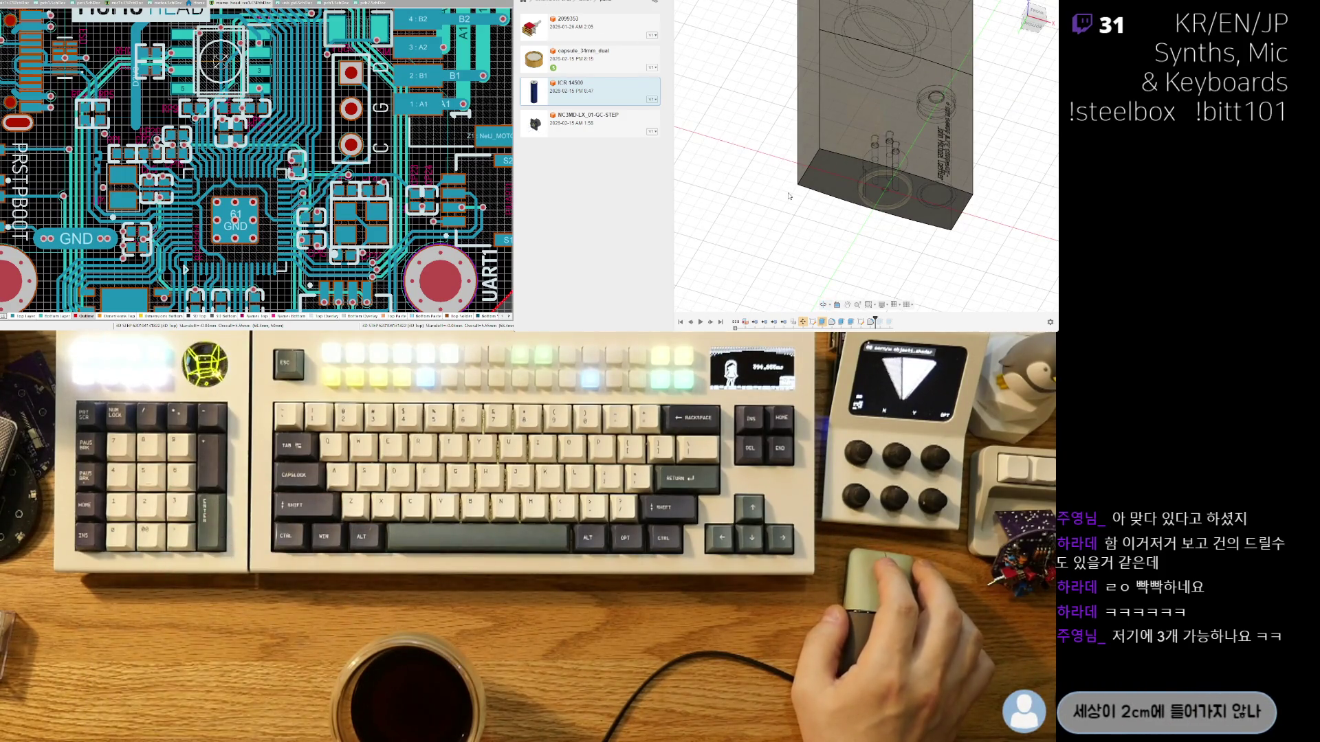
Insert the PD Stepper (PCB Model) from amic8 > momo8_head into the enclosure design.
{"action": "left_click", "coordinate": [584, 10]}
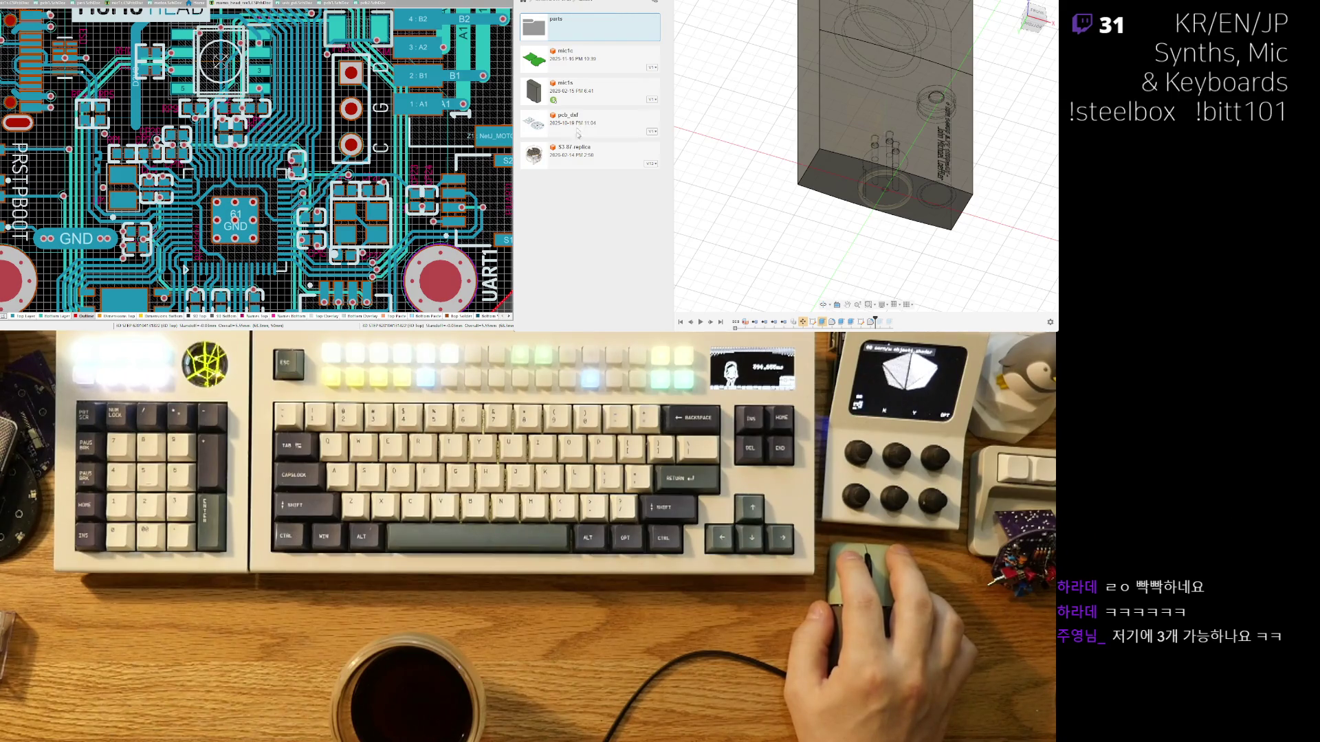
{"action": "double_click", "coordinate": [562, 26]}
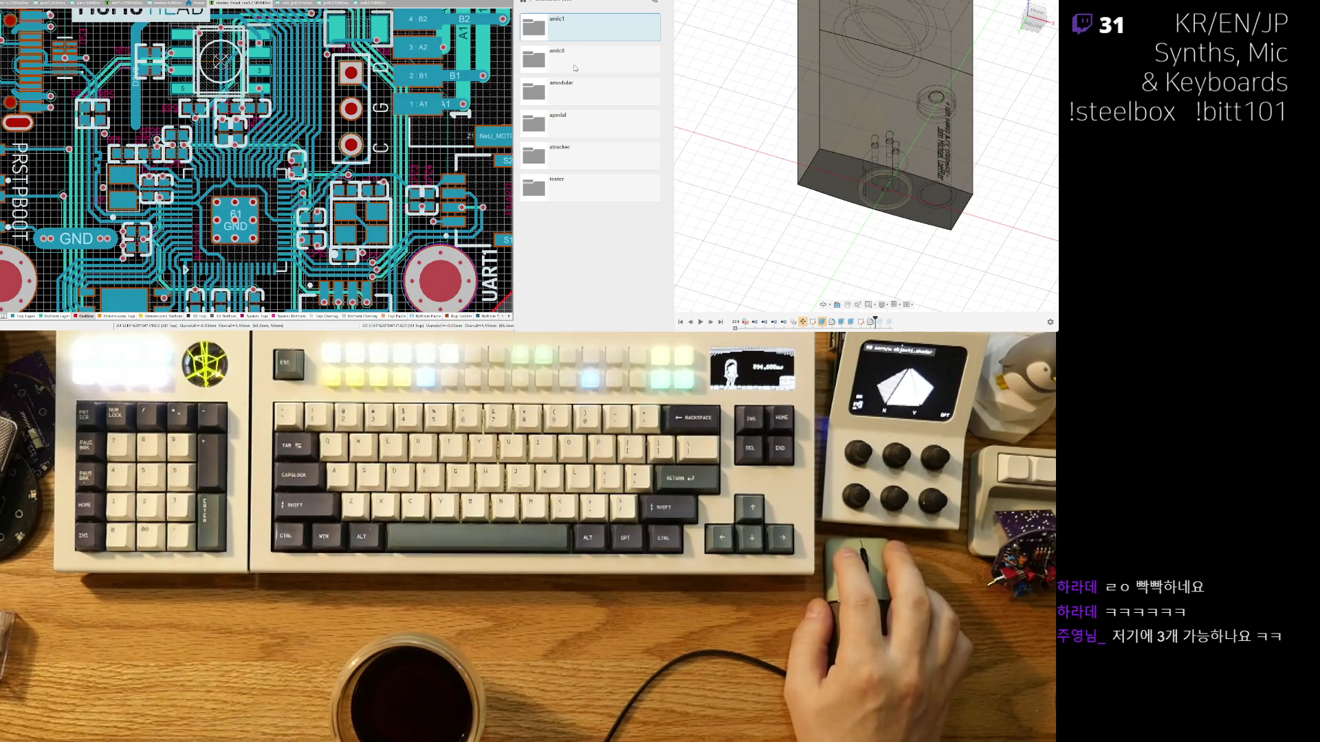
{"action": "double_click", "coordinate": [578, 68]}
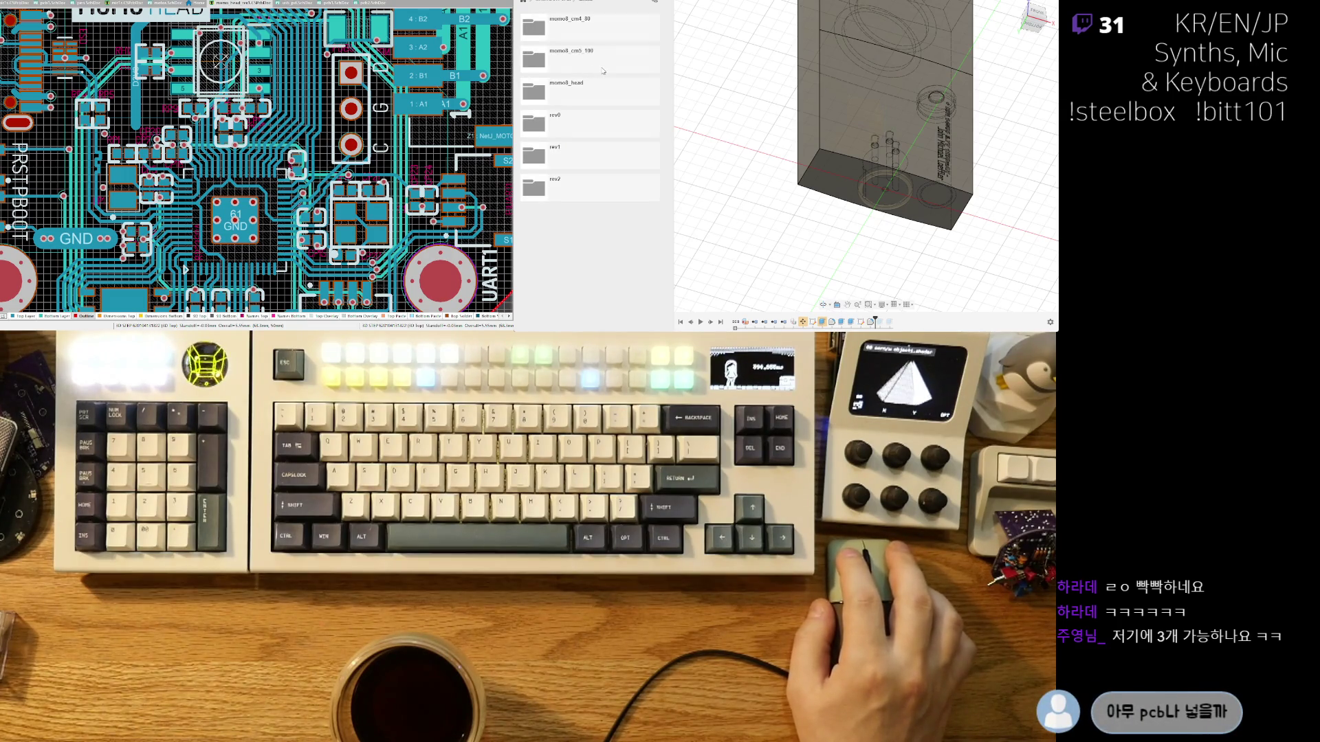
{"action": "double_click", "coordinate": [588, 93]}
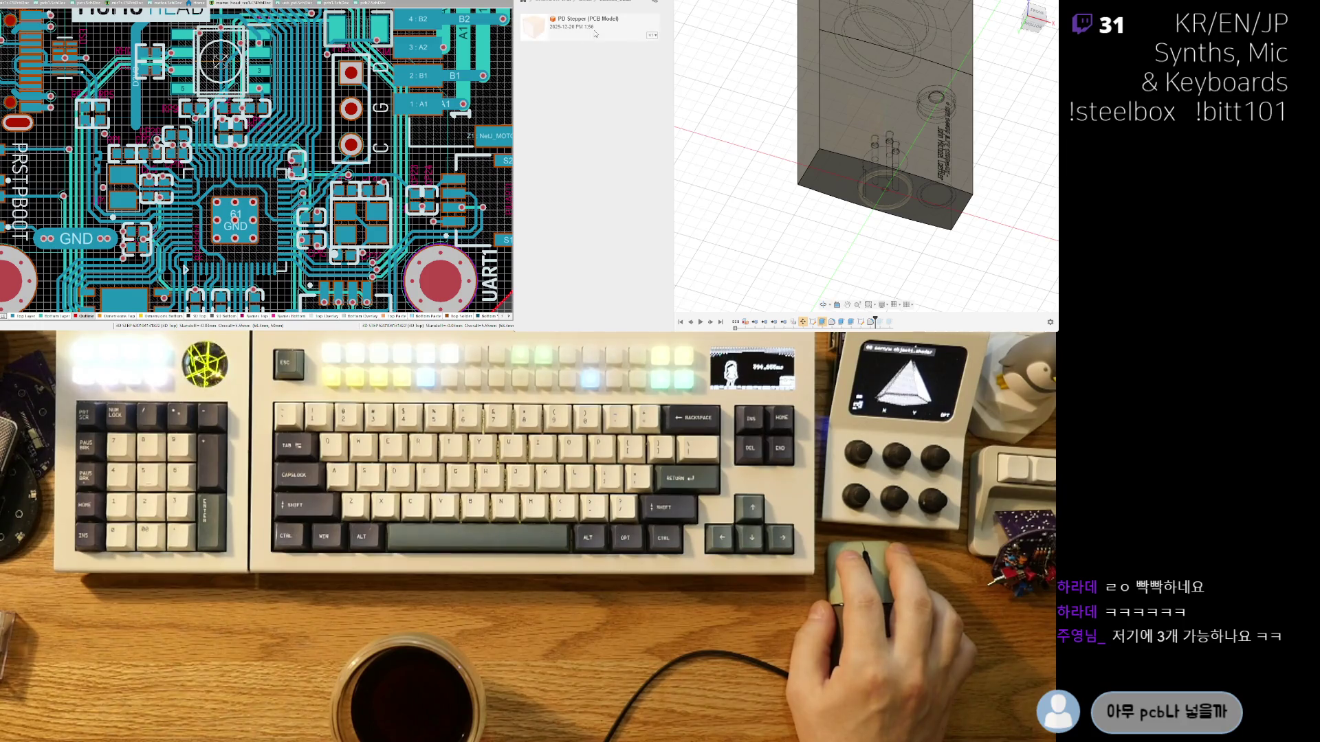
{"action": "left_click", "coordinate": [602, 36]}
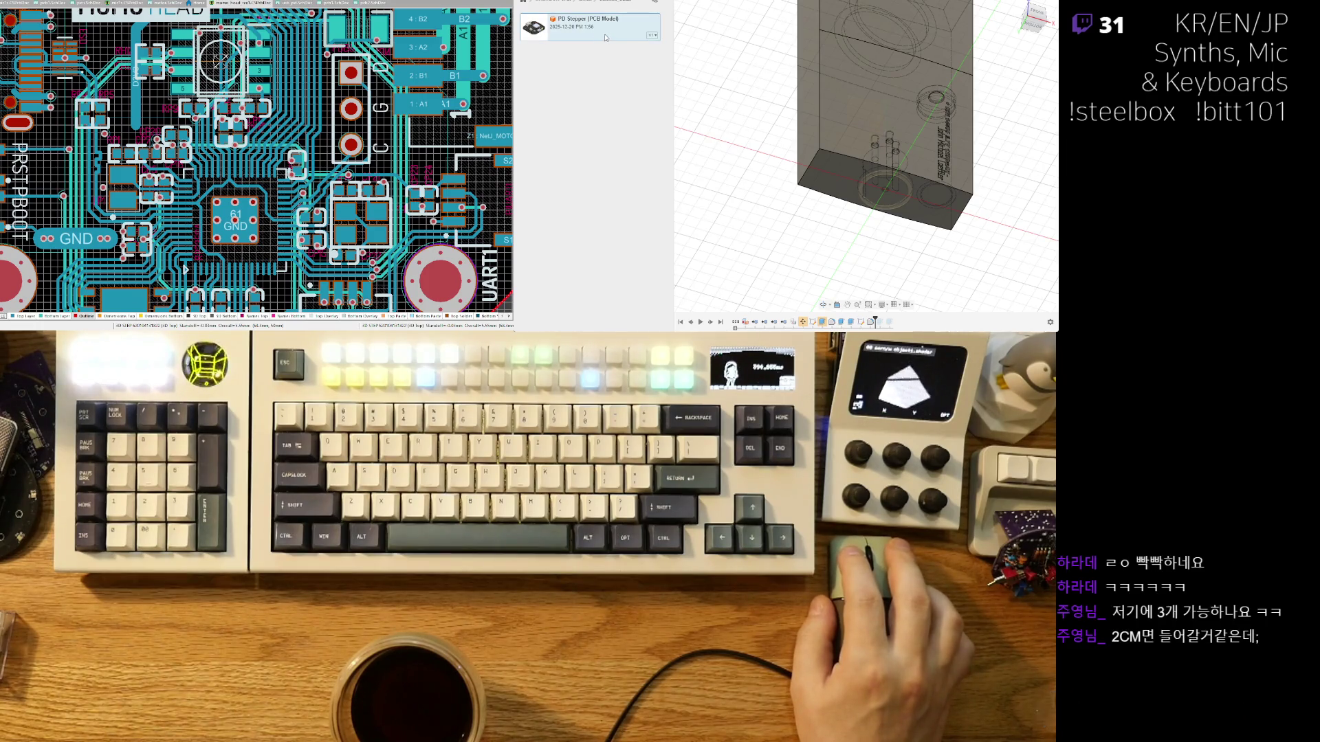
{"action": "right_click", "coordinate": [606, 37]}
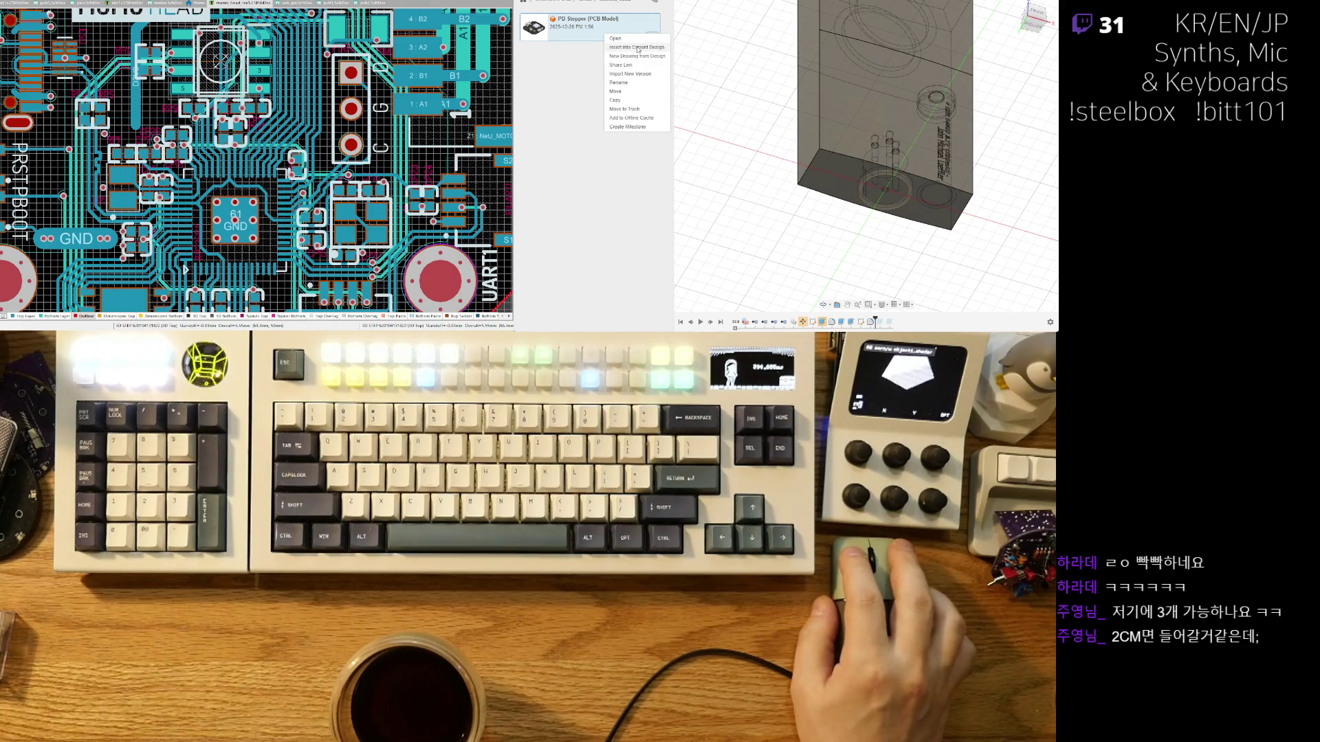
{"action": "left_click", "coordinate": [780, 121]}
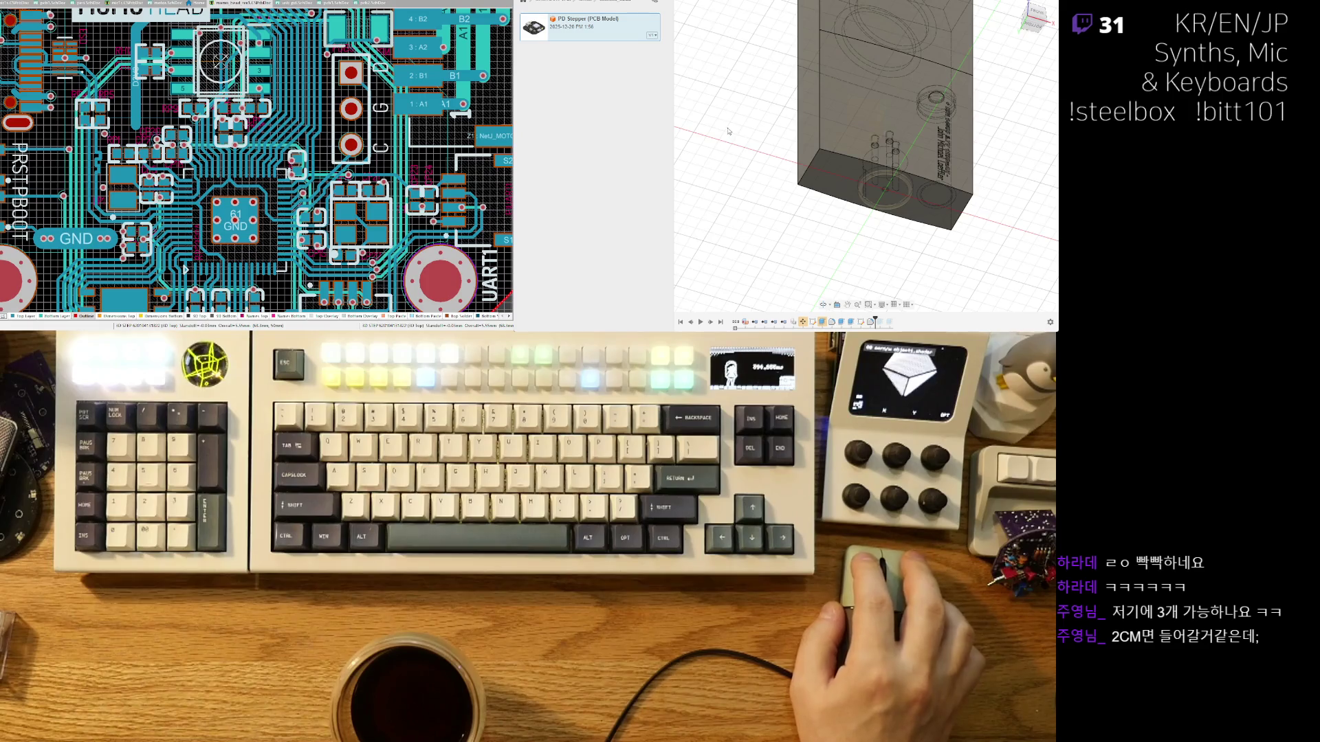
{"action": "right_click", "coordinate": [609, 28]}
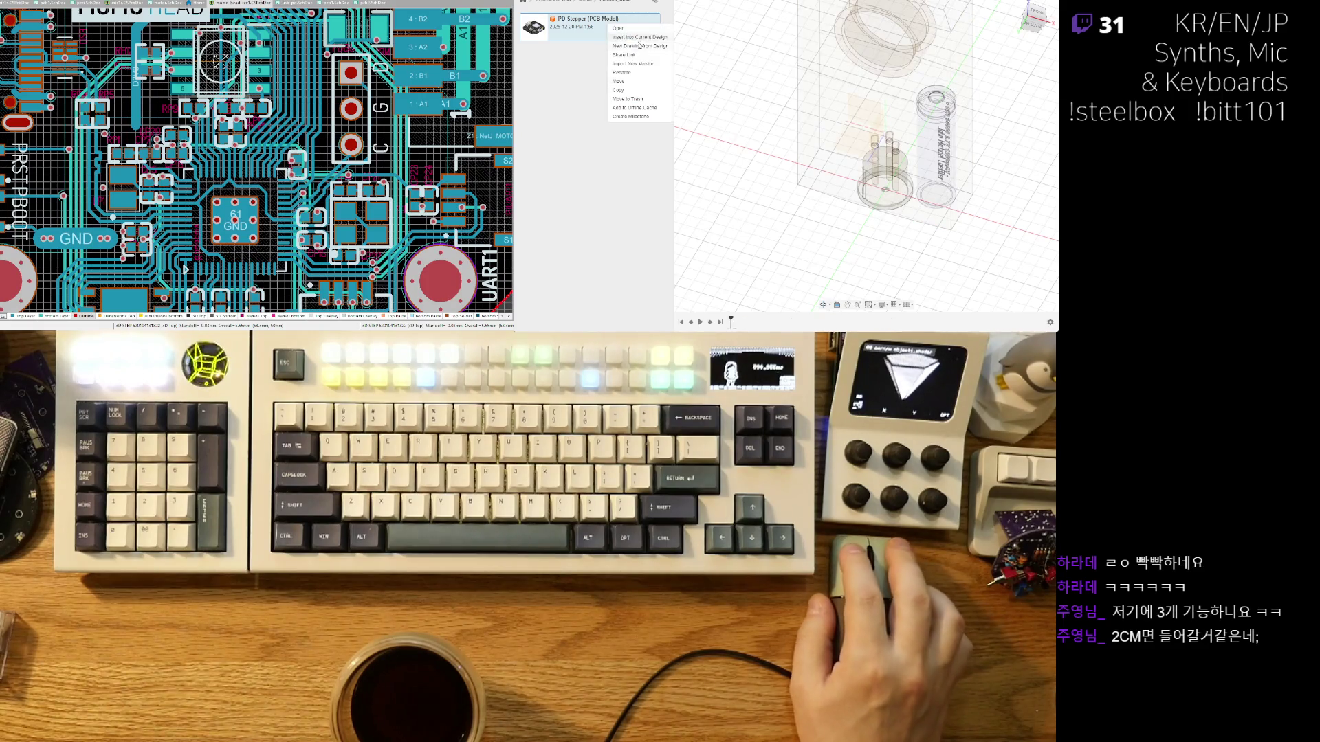
{"action": "left_click", "coordinate": [734, 57]}
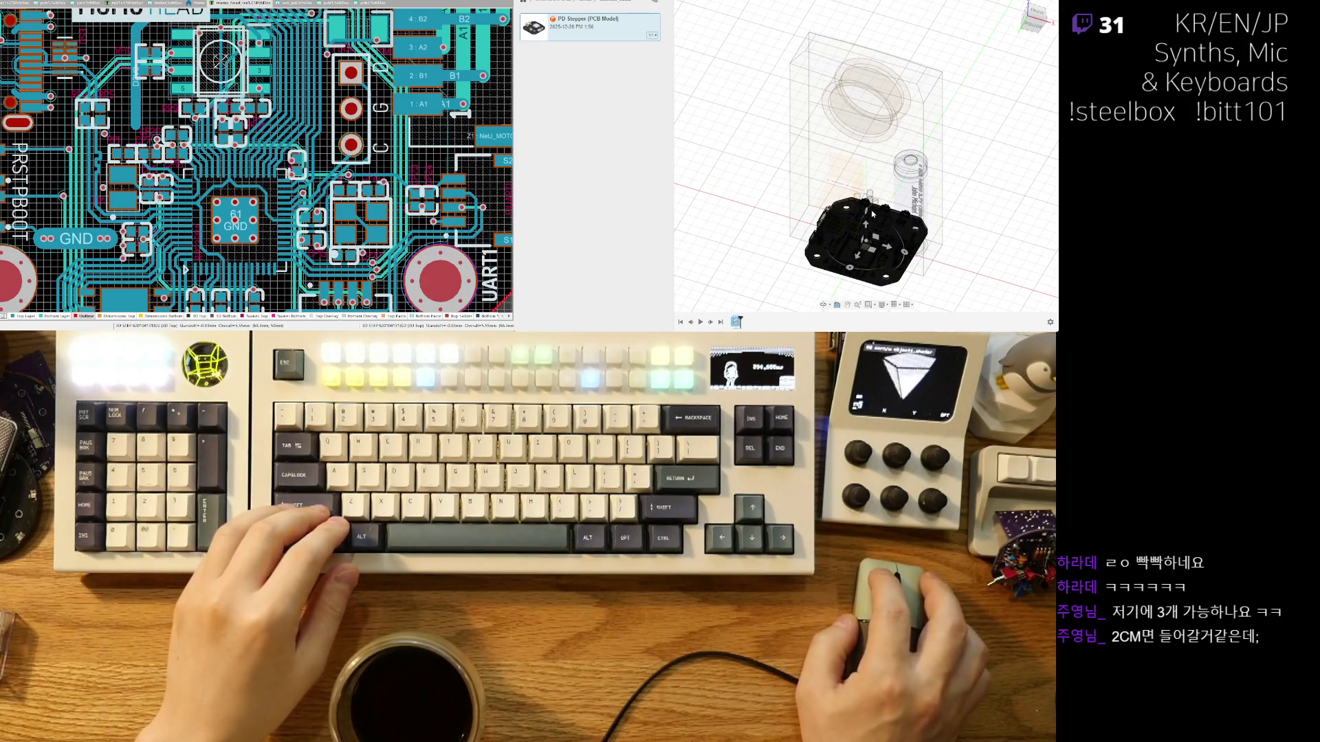
Rotate the inserted PD Stepper board upright and confirm its placement, checked from the LEFT view.
{"action": "mouse_move", "coordinate": [867, 209]}
{"action": "left_mouse_down"}
{"action": "mouse_move", "coordinate": [911, 224]}
{"action": "mouse_move", "coordinate": [911, 173]}
{"action": "left_mouse_up"}
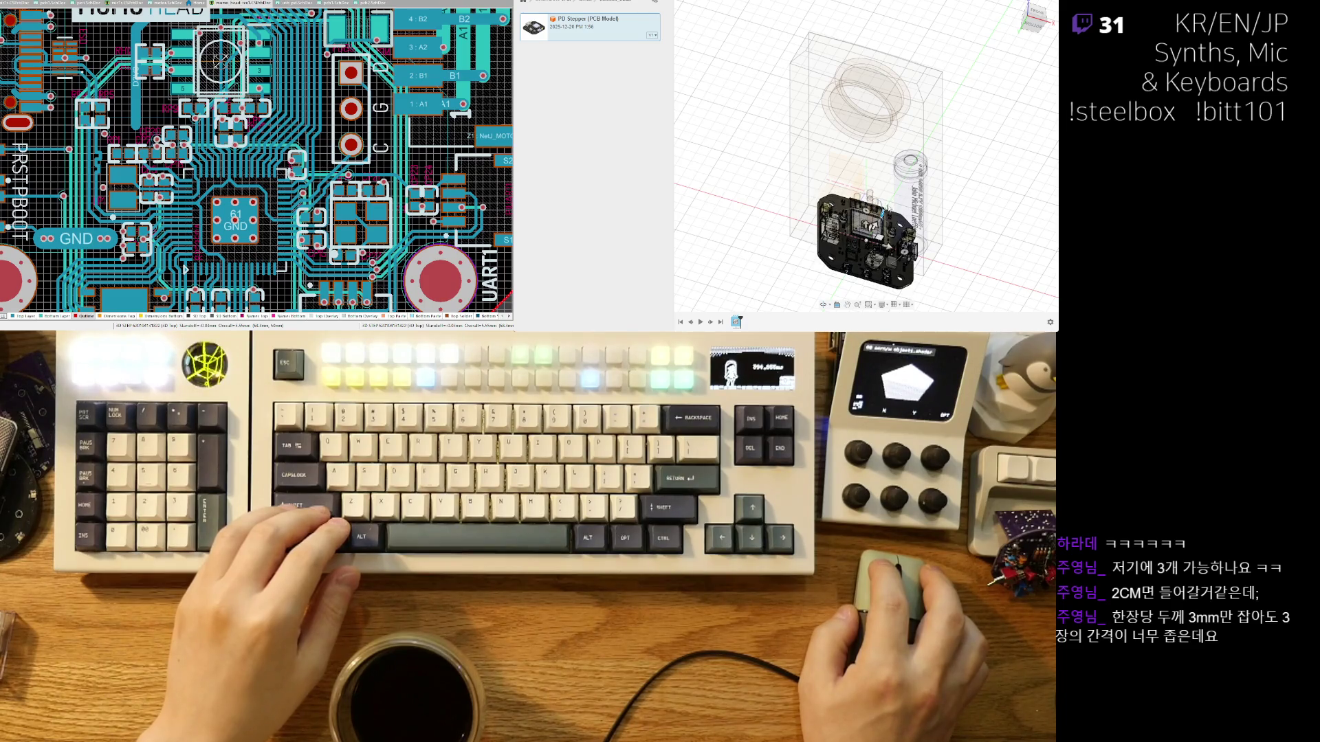
{"action": "middle_click_drag", "start_coordinate": [868, 225], "coordinate": [917, 113], "text": "shift"}
{"action": "left_click", "coordinate": [1031, 17]}
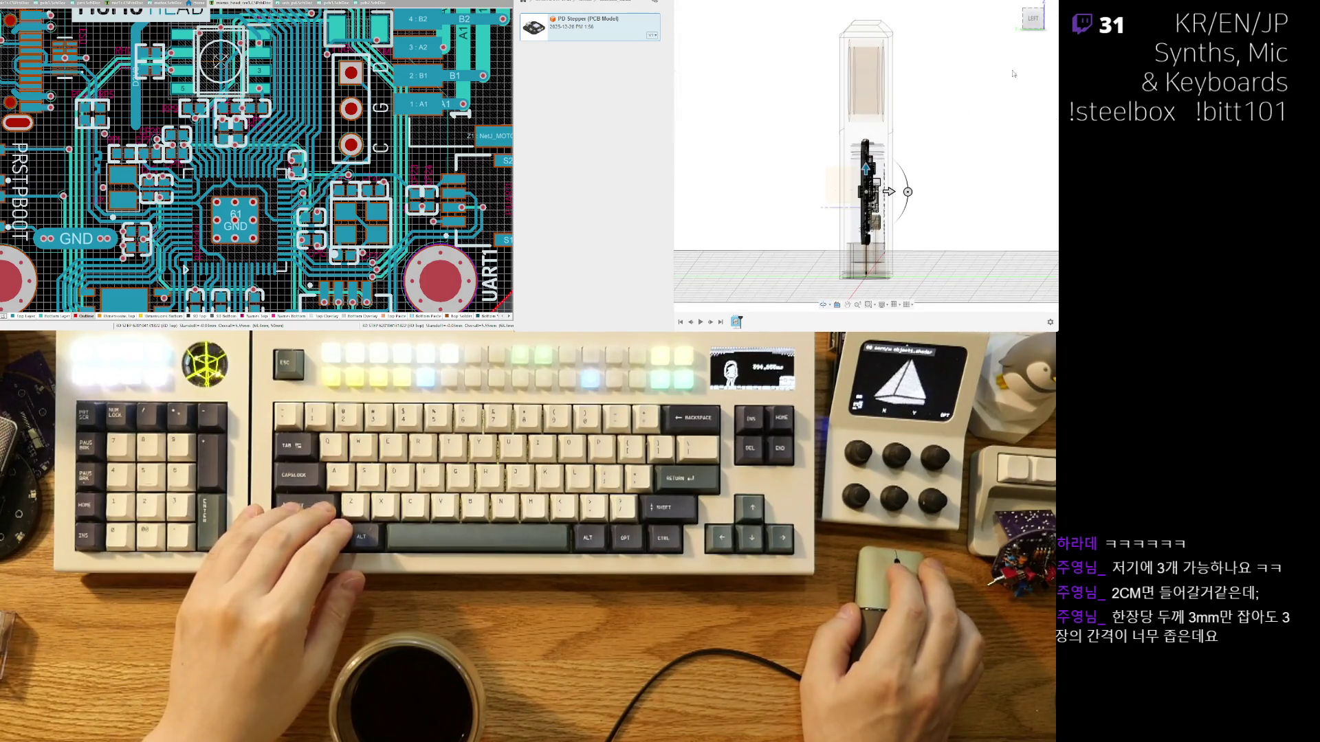
{"action": "scroll", "coordinate": [891, 163], "scroll_direction": "up", "scroll_amount": 10}
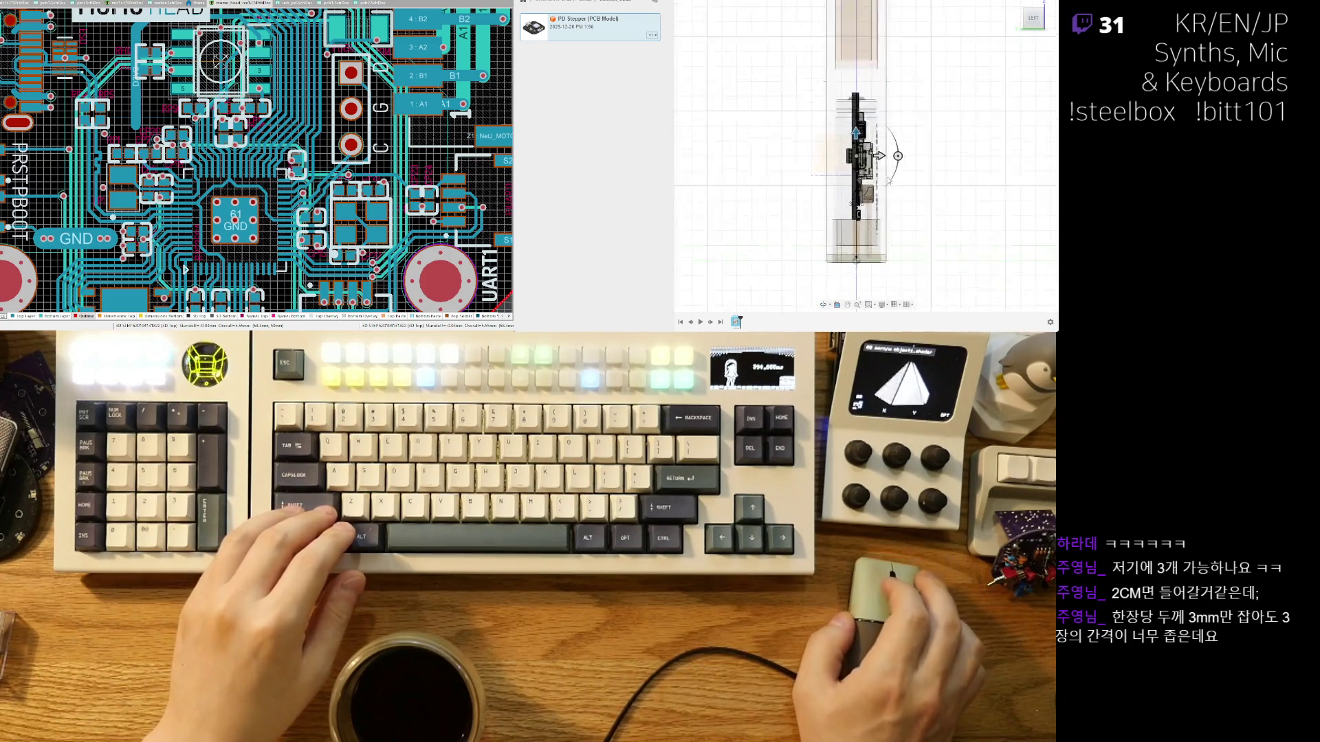
{"action": "scroll", "coordinate": [891, 163], "scroll_direction": "up", "scroll_amount": 3}
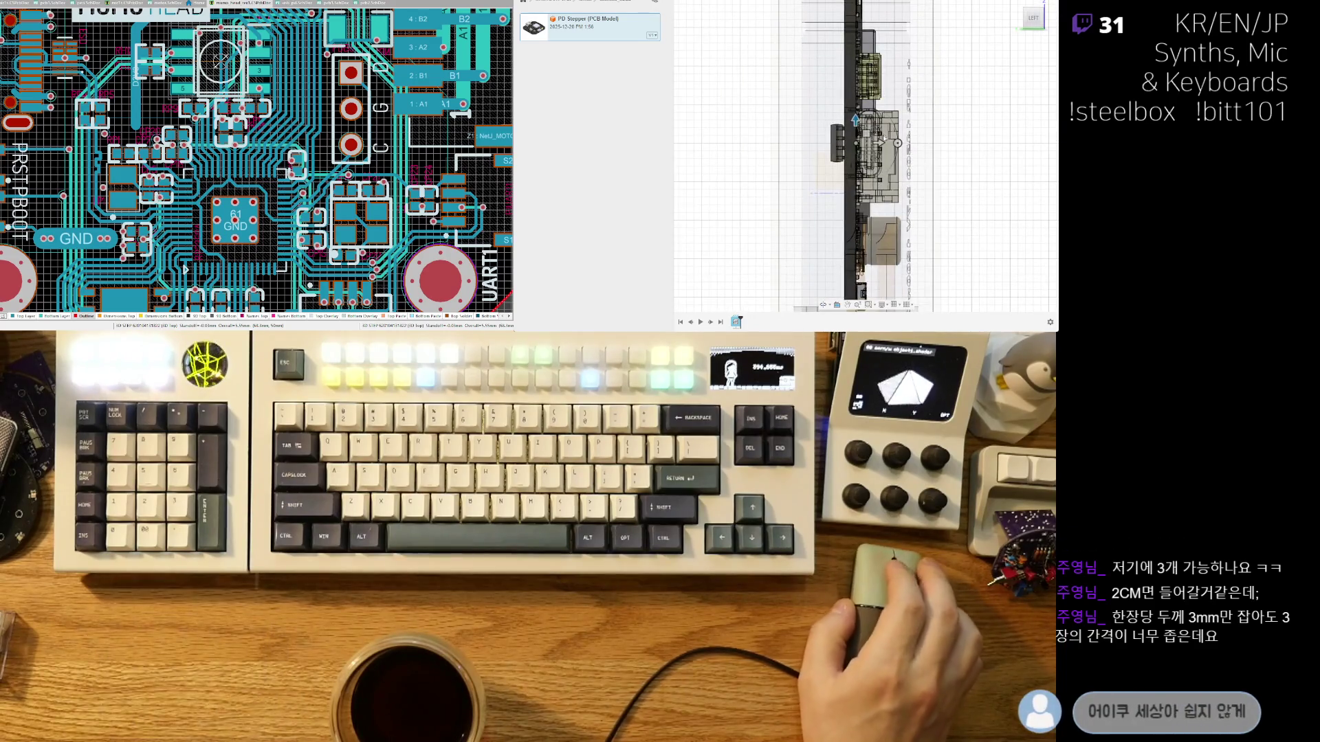
{"action": "scroll", "coordinate": [849, 142], "scroll_direction": "up", "scroll_amount": 2}
{"action": "mouse_move", "coordinate": [849, 142]}
{"action": "middle_mouse_down"}
{"action": "mouse_move", "coordinate": [823, 143]}
{"action": "mouse_move", "coordinate": [833, 143]}
{"action": "middle_mouse_up"}
{"action": "scroll", "coordinate": [832, 144], "scroll_direction": "down", "scroll_amount": 5}
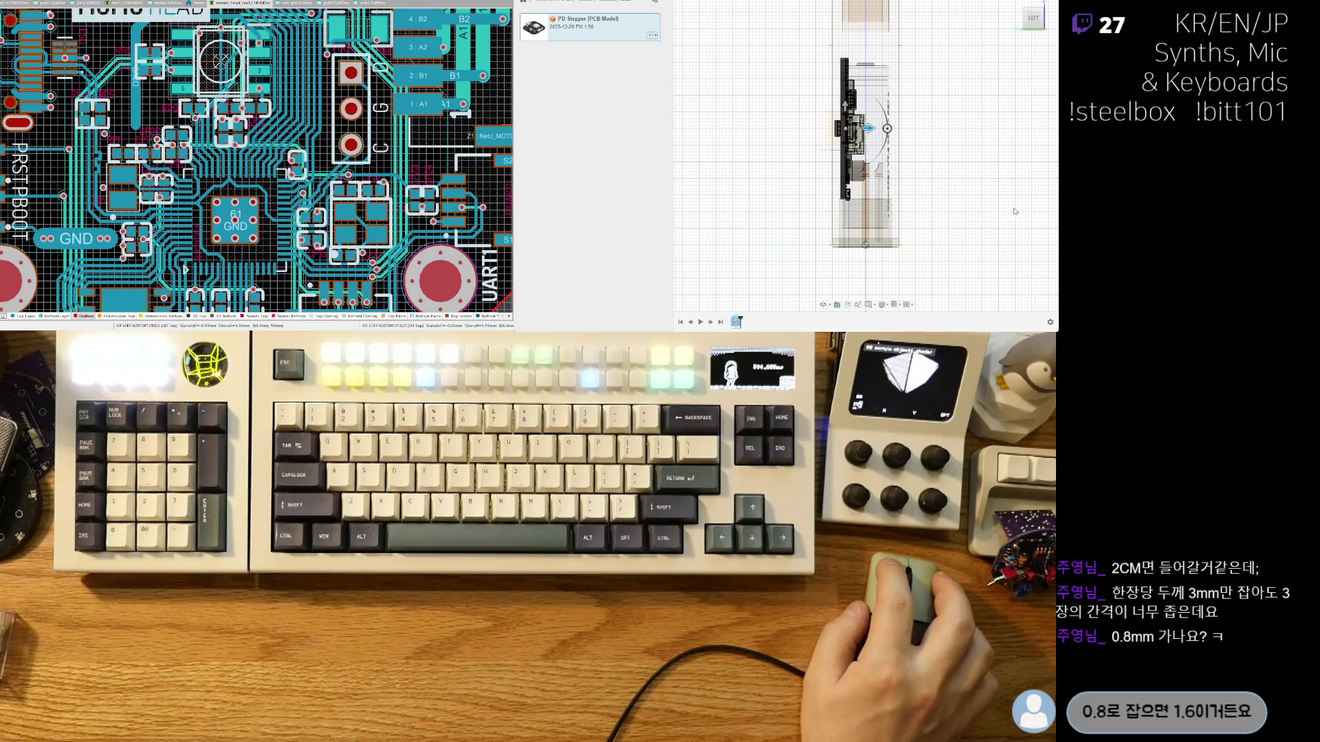
{"action": "key", "text": "Return"}
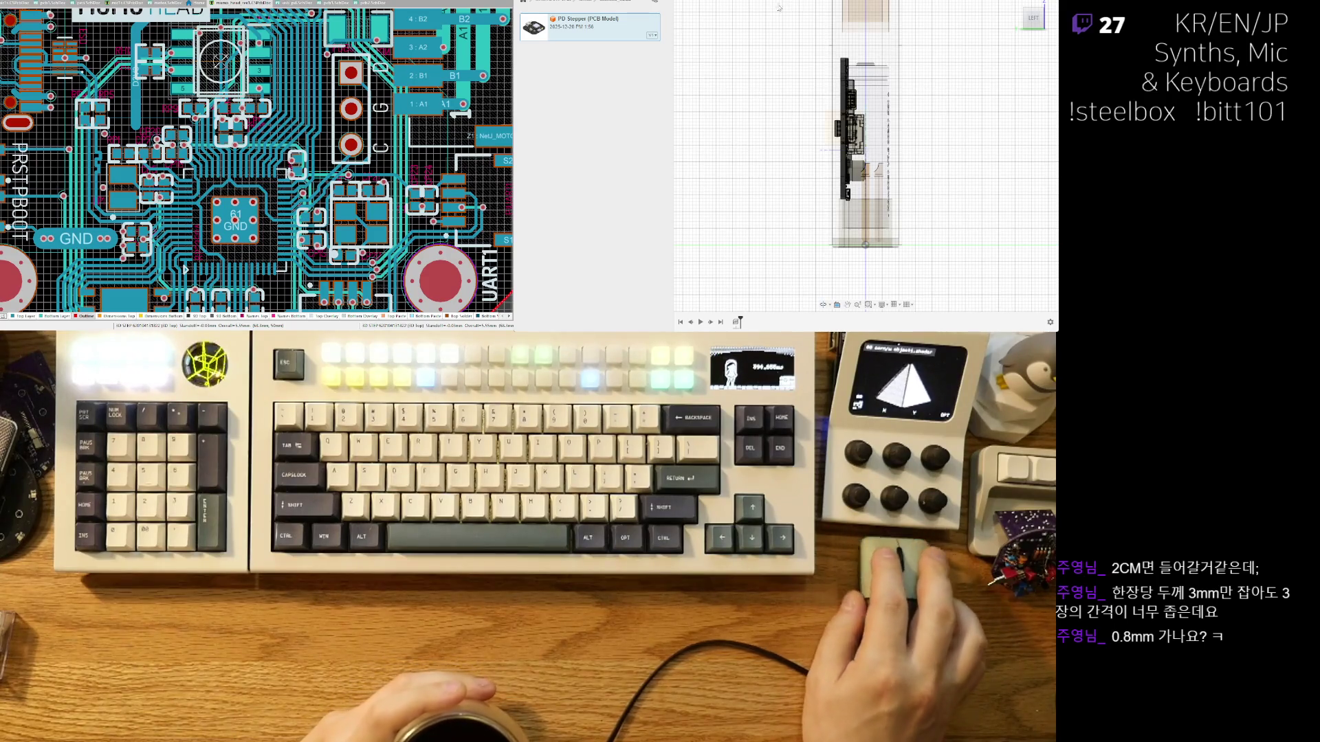
Move/Copy the PCB body sideways to place a duplicate board beside the original.
{"action": "left_click", "coordinate": [846, 131]}
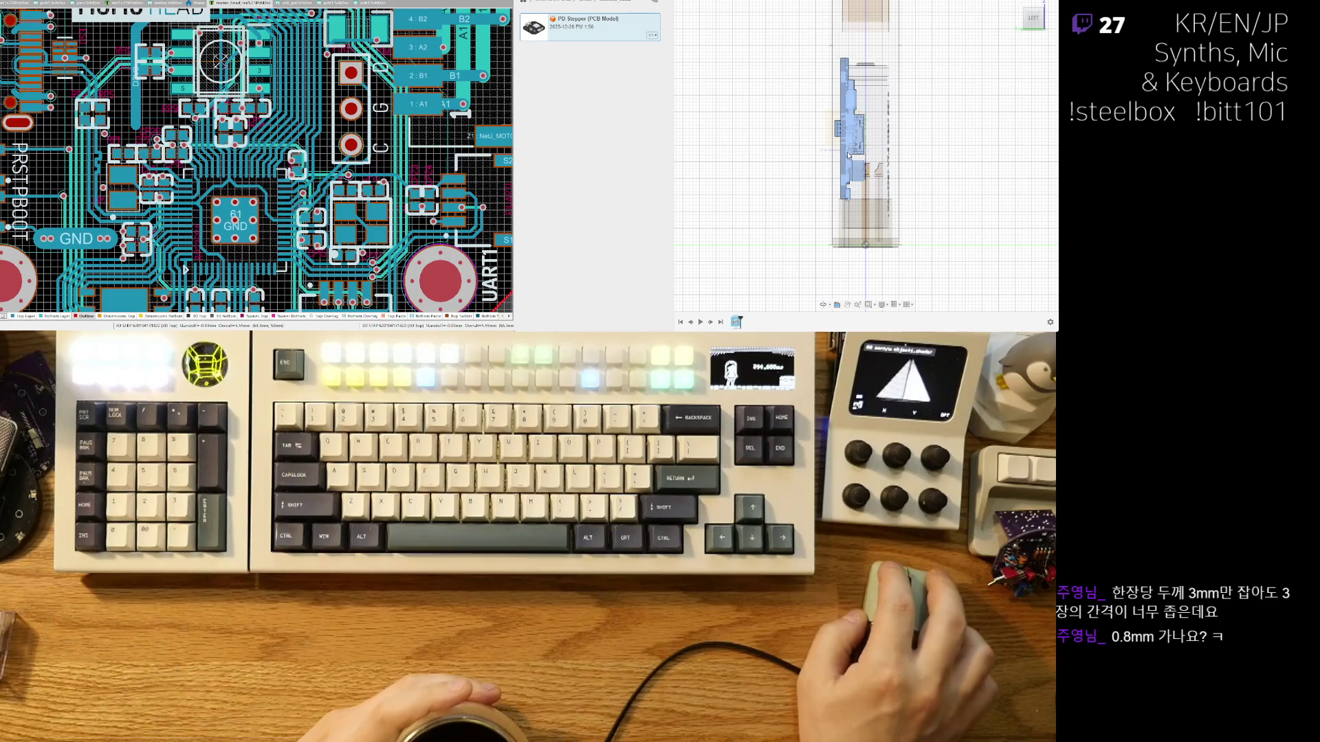
{"action": "left_click", "coordinate": [751, 143]}
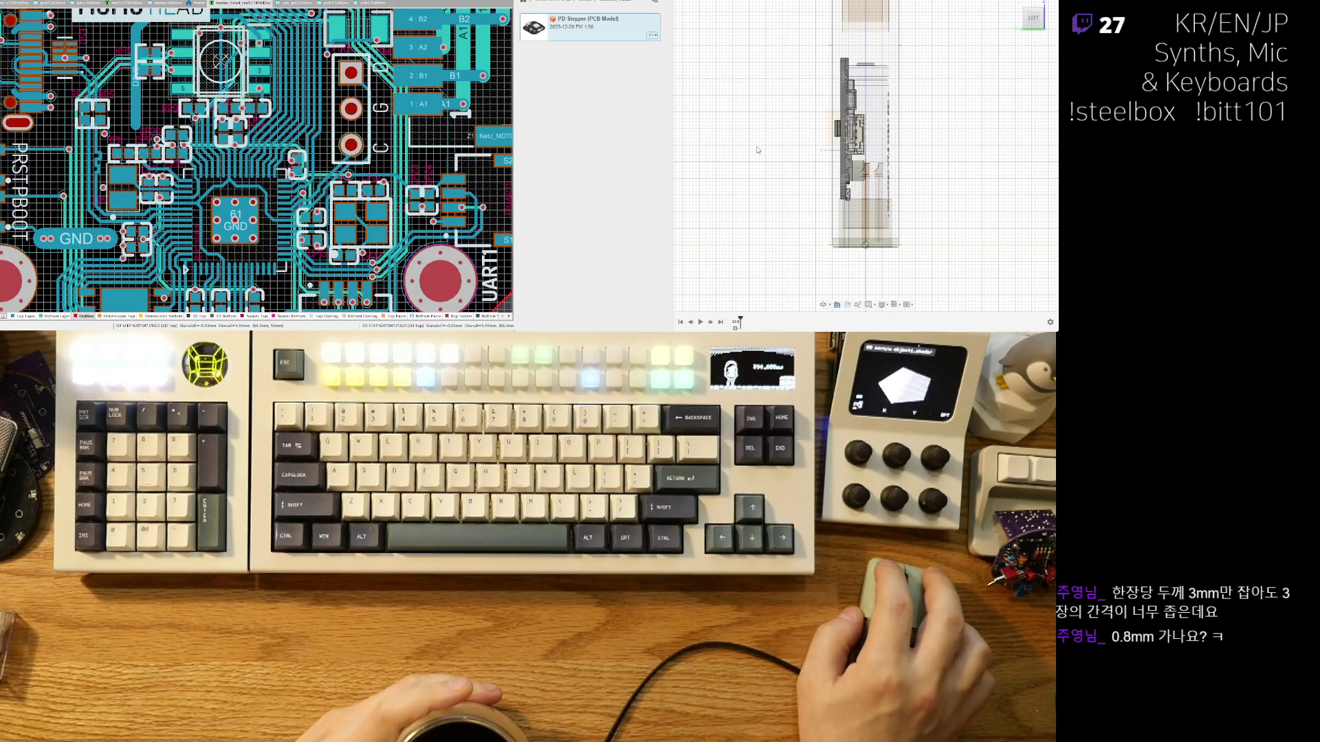
{"action": "left_click", "coordinate": [849, 137]}
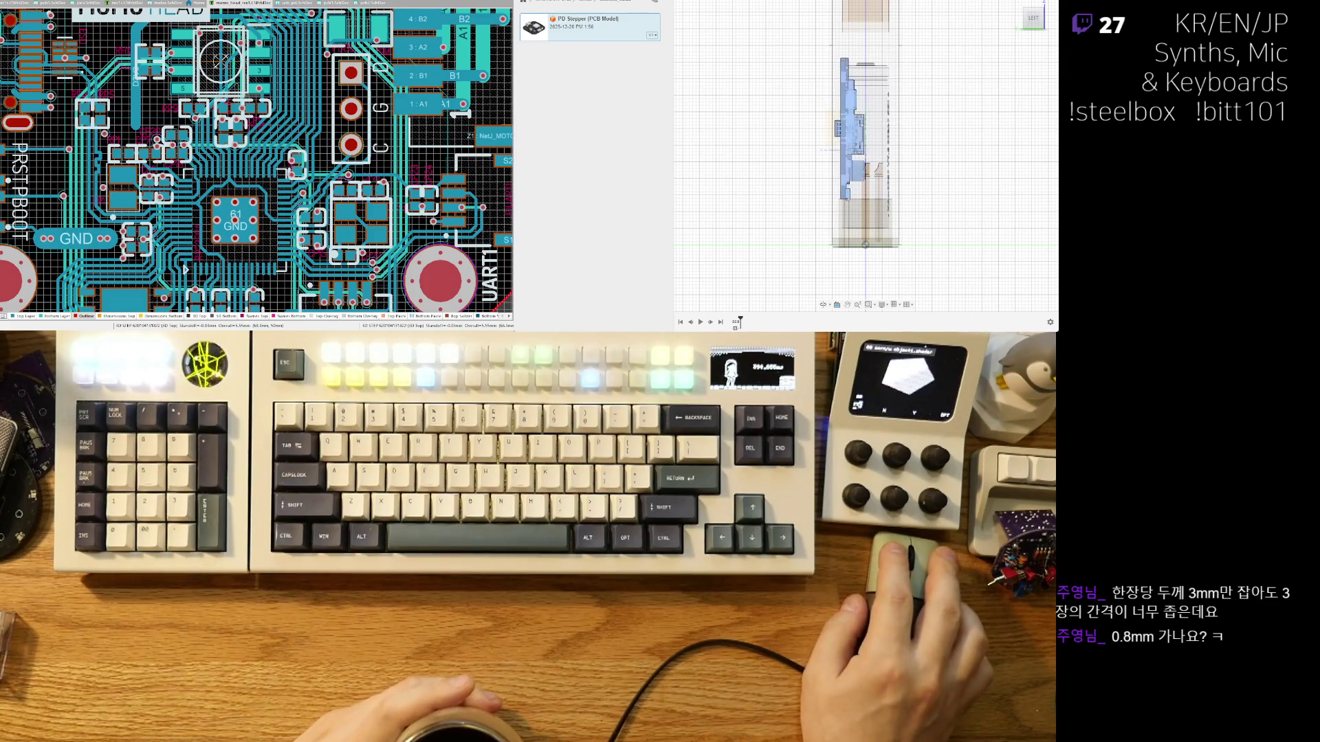
{"action": "scroll", "coordinate": [928, 157], "scroll_direction": "up", "scroll_amount": 2}
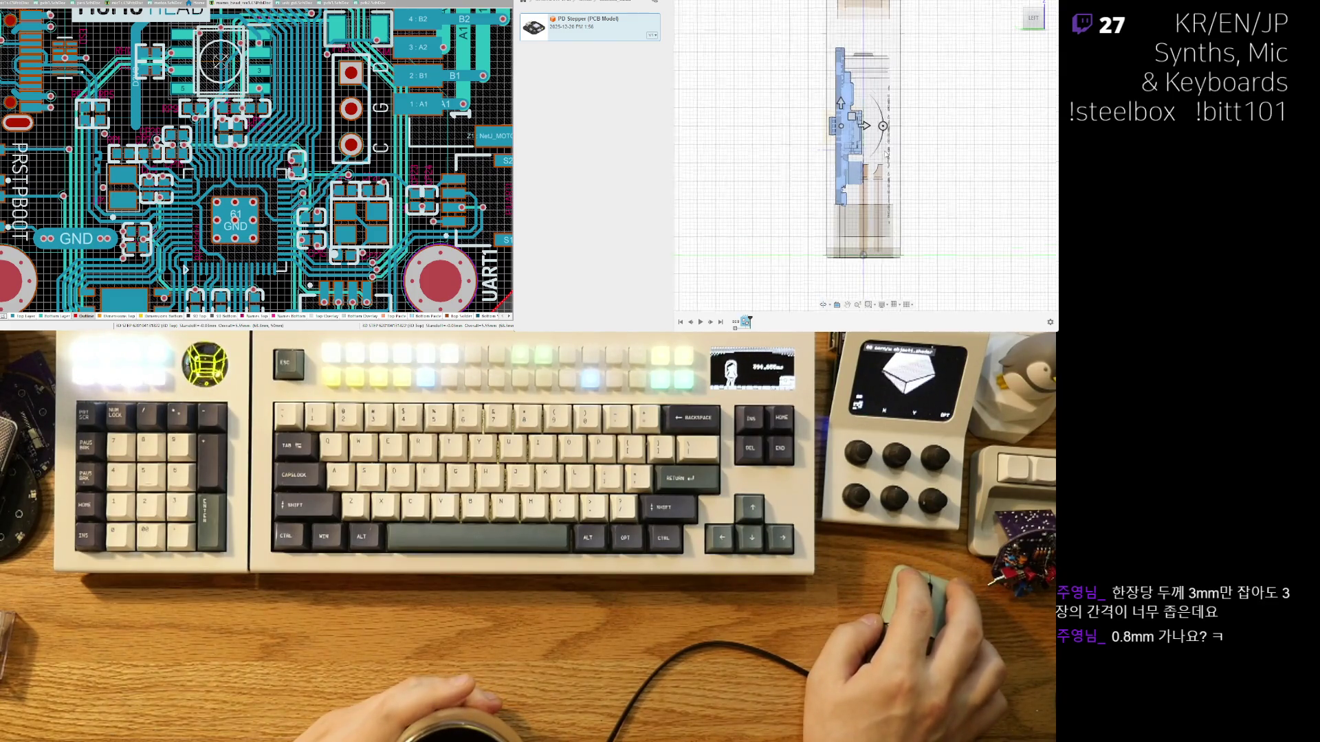
{"action": "left_click_drag", "start_coordinate": [855, 120], "coordinate": [879, 123]}
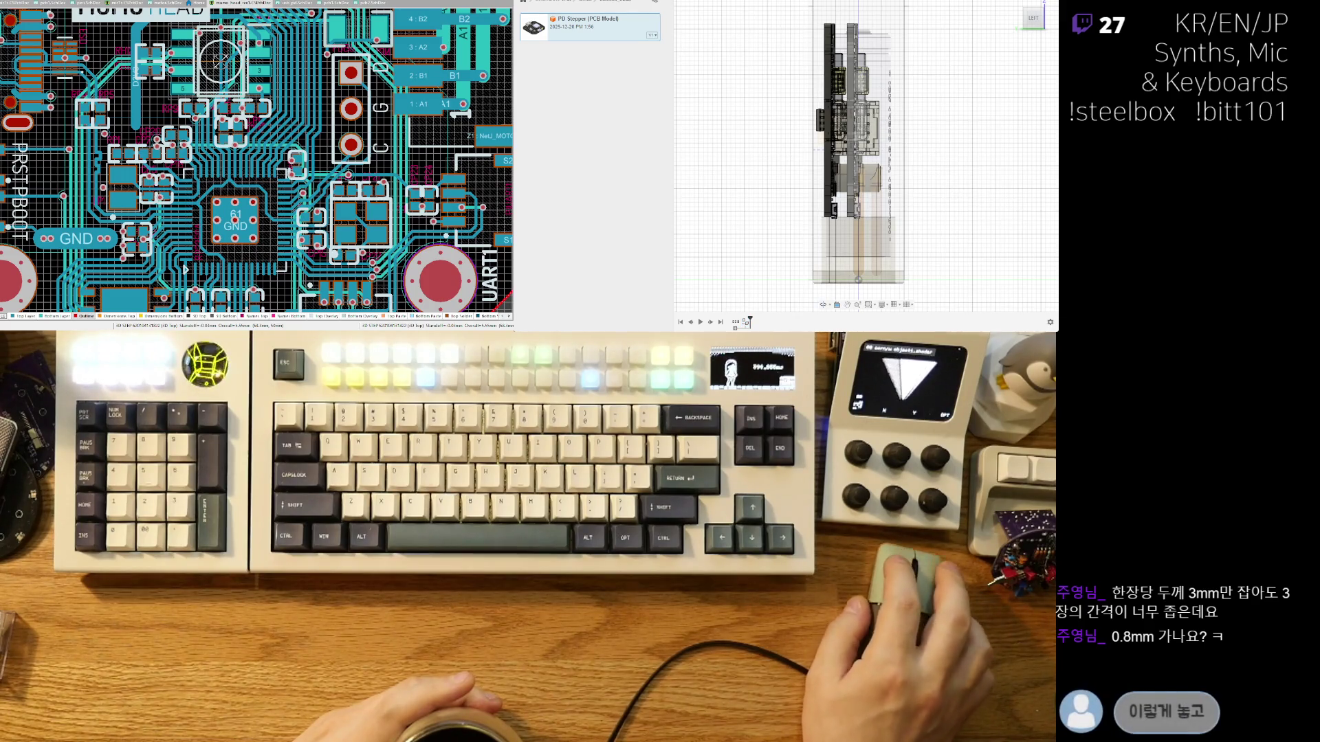
Add the third board copy and orbit to a tilted front view of the stack.
{"action": "left_click", "coordinate": [859, 137]}
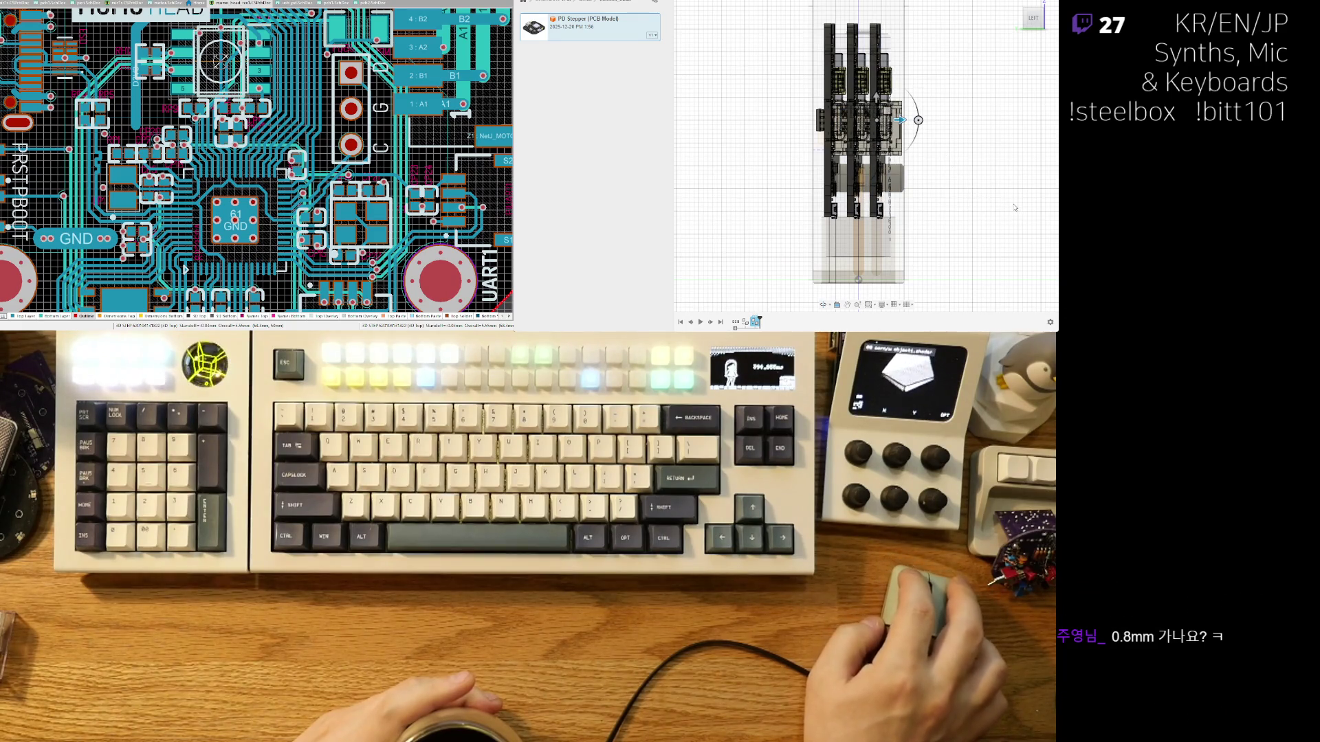
{"action": "left_click", "coordinate": [955, 125]}
{"action": "middle_click_drag", "start_coordinate": [955, 125], "coordinate": [873, 138], "text": "shift"}
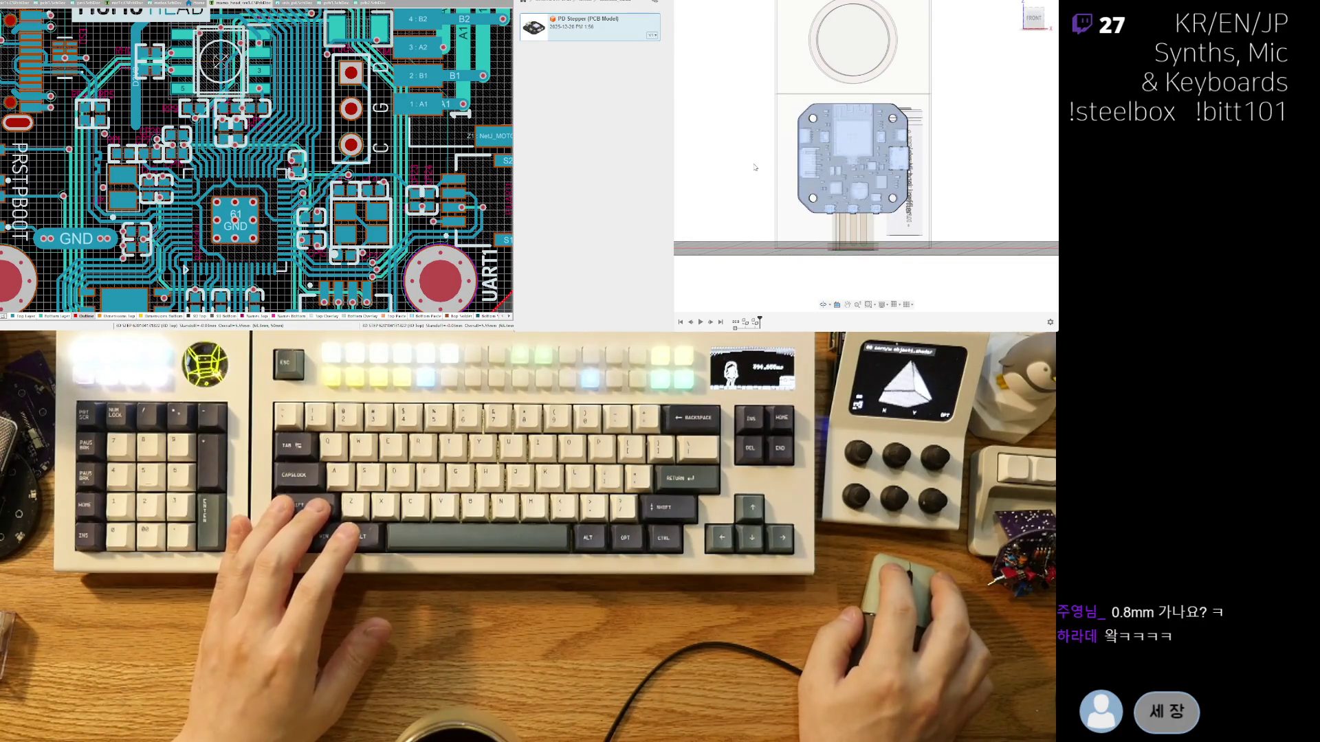
{"action": "middle_click_drag", "start_coordinate": [897, 180], "coordinate": [951, 188]}
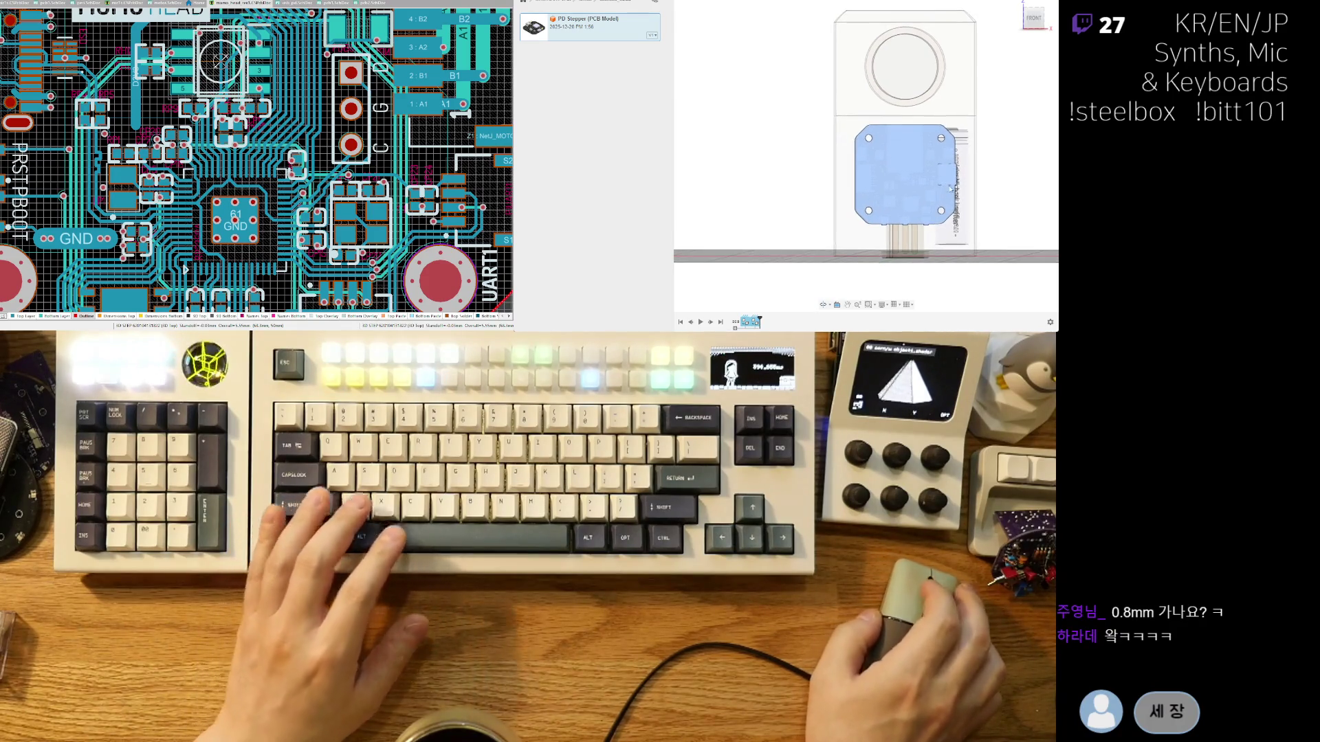
Move the front board left with M to centre the three-board stack in the enclosure.
{"action": "key", "text": "m"}
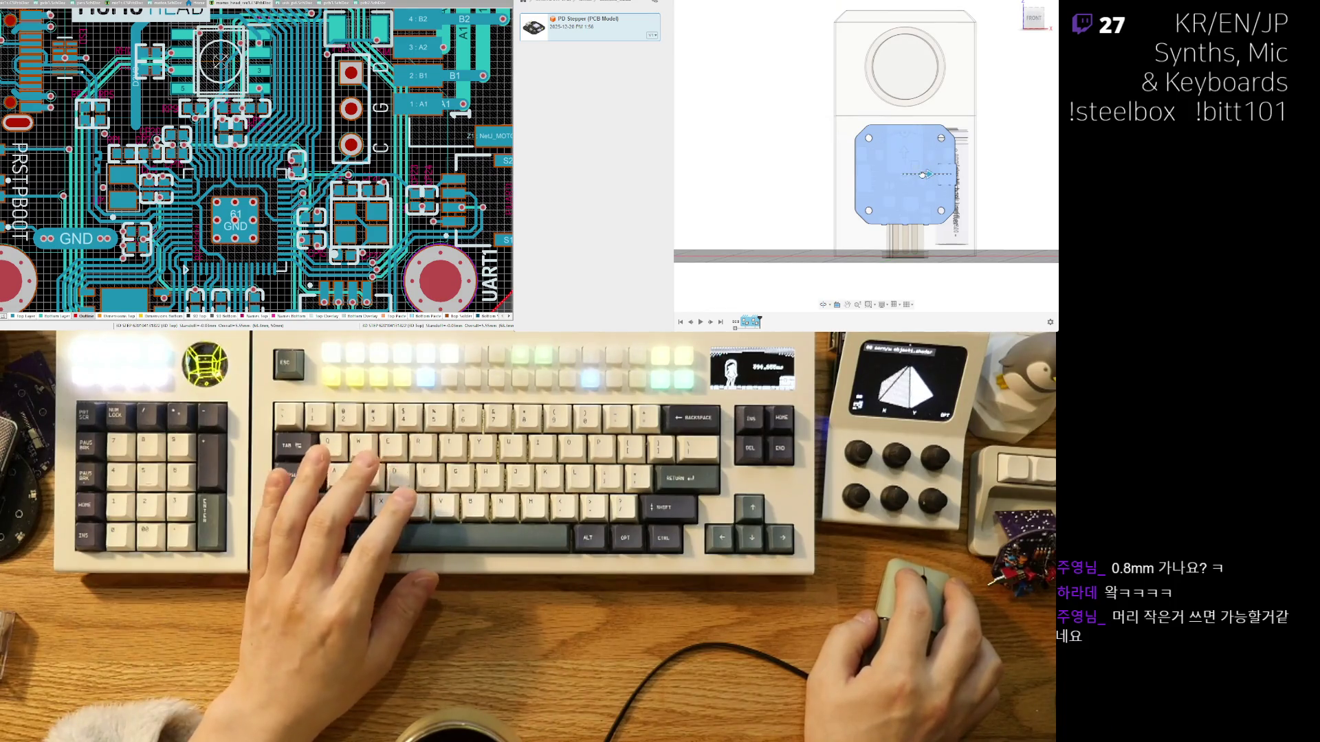
{"action": "left_click_drag", "start_coordinate": [922, 175], "coordinate": [918, 174]}
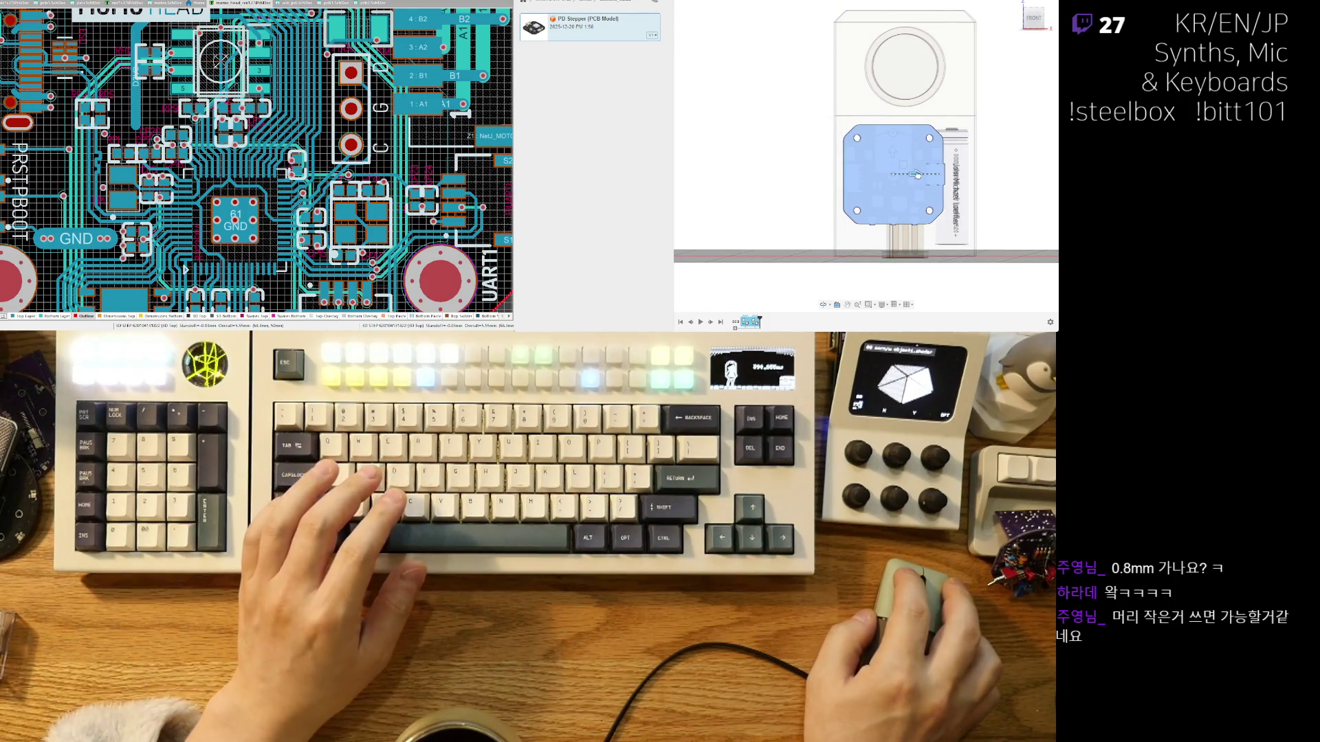
{"action": "middle_click_drag", "start_coordinate": [926, 213], "coordinate": [986, 205], "text": "shift"}
{"action": "scroll", "coordinate": [869, 207], "scroll_direction": "up", "scroll_amount": 3}
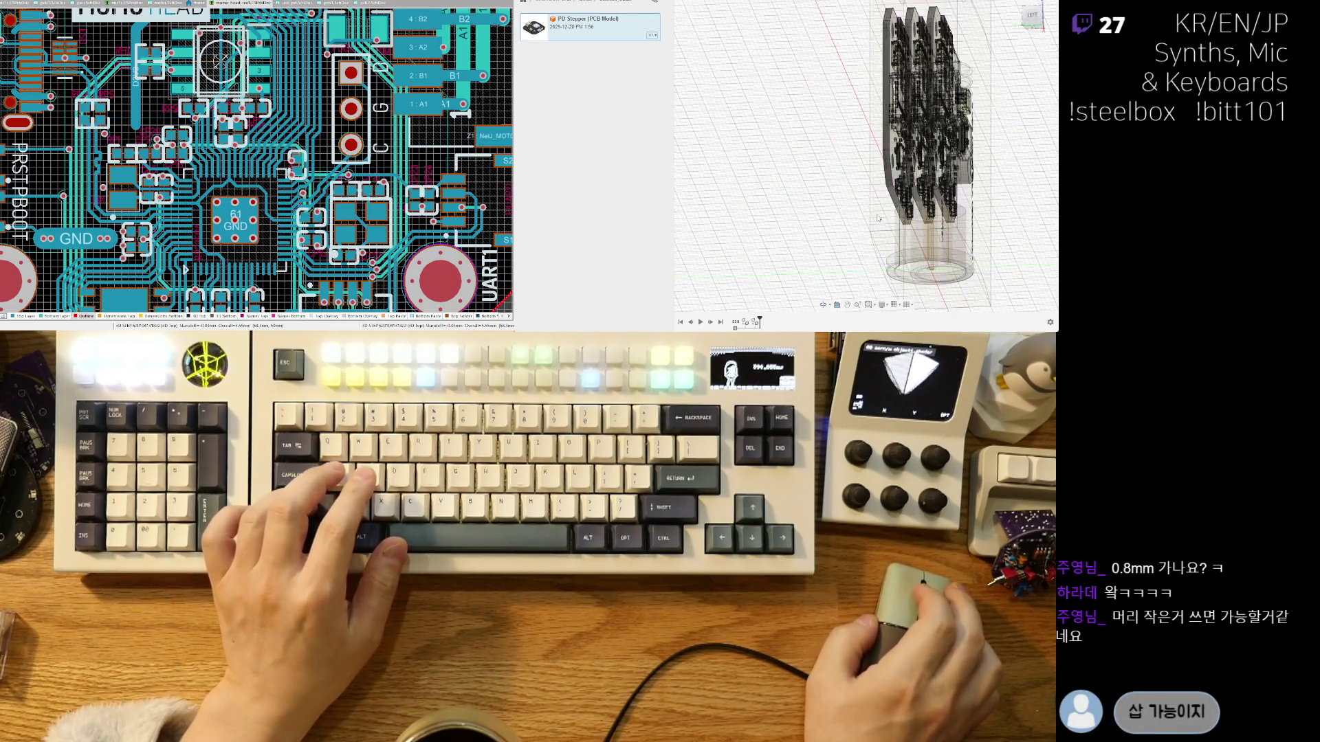
{"action": "middle_click_drag", "start_coordinate": [852, 153], "coordinate": [889, 209], "text": "shift"}
{"action": "scroll", "coordinate": [853, 149], "scroll_direction": "down", "scroll_amount": 3}
{"action": "scroll", "coordinate": [899, 206], "scroll_direction": "up", "scroll_amount": 3}
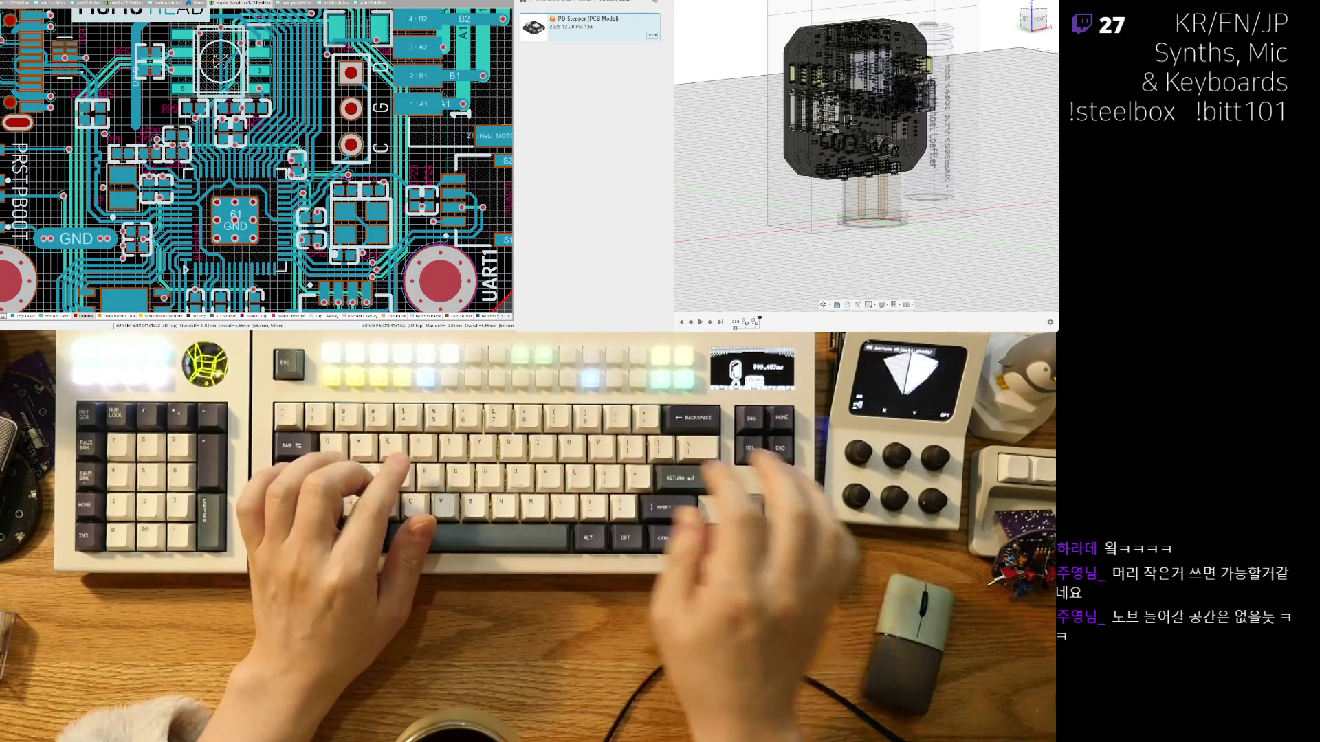
{"action": "mouse_move", "coordinate": [798, 155]}
{"action": "middle_mouse_down", "text": "shift"}
{"action": "mouse_move", "coordinate": [795, 231]}
{"action": "mouse_move", "coordinate": [889, 239]}
{"action": "middle_mouse_up", "text": "shift"}
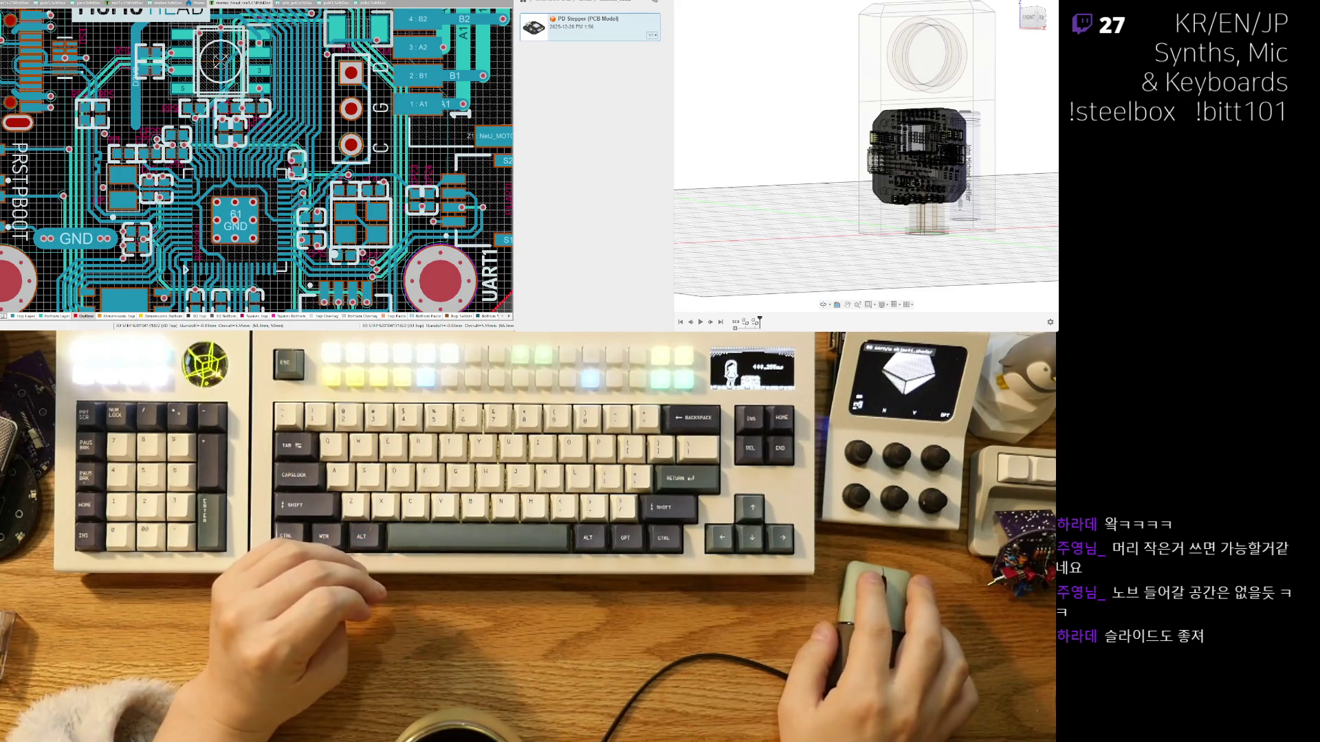
{"action": "middle_click_drag", "start_coordinate": [866, 158], "coordinate": [835, 161], "text": "shift"}
{"action": "mouse_move", "coordinate": [861, 228]}
{"action": "middle_mouse_down", "text": "shift"}
{"action": "mouse_move", "coordinate": [977, 204]}
{"action": "mouse_move", "coordinate": [971, 117]}
{"action": "mouse_move", "coordinate": [990, 89]}
{"action": "middle_mouse_up", "text": "shift"}
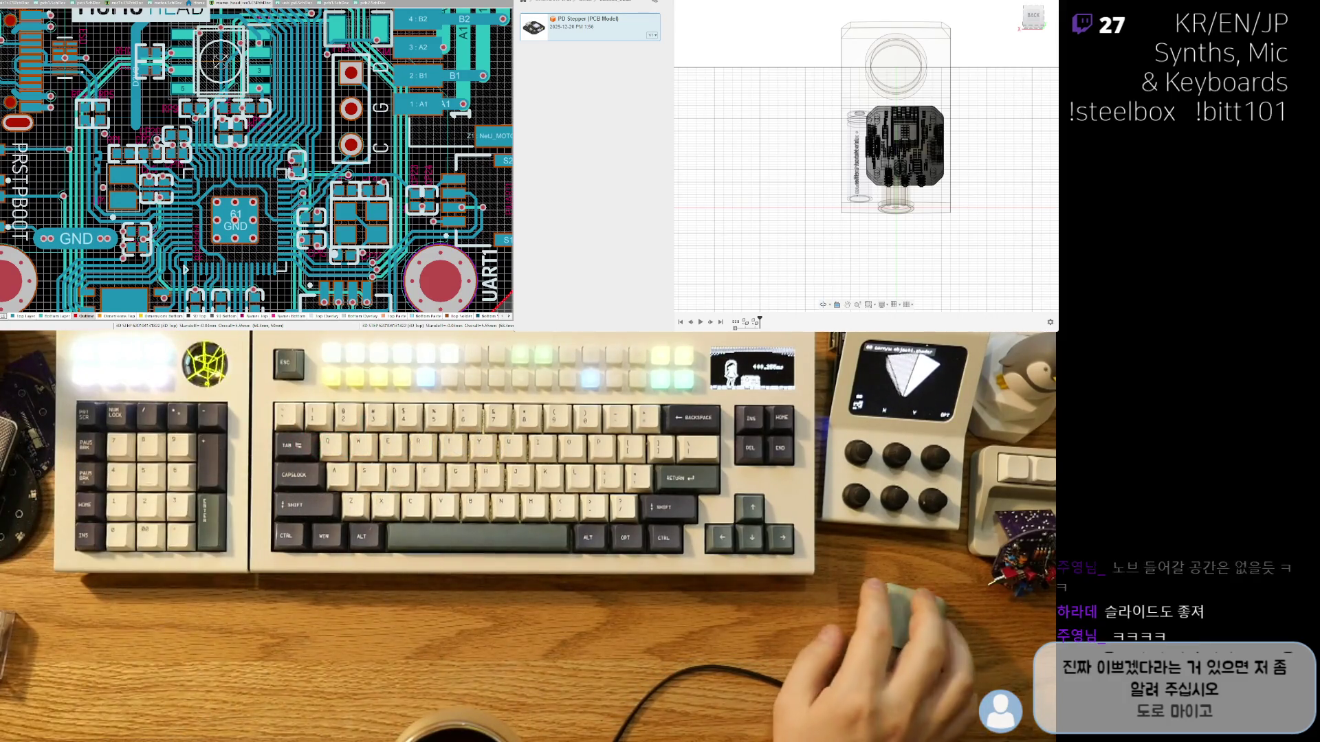
{"action": "mouse_move", "coordinate": [901, 218]}
{"action": "middle_mouse_down", "text": "shift"}
{"action": "mouse_move", "coordinate": [953, 192]}
{"action": "mouse_move", "coordinate": [958, 220]}
{"action": "middle_mouse_up", "text": "shift"}
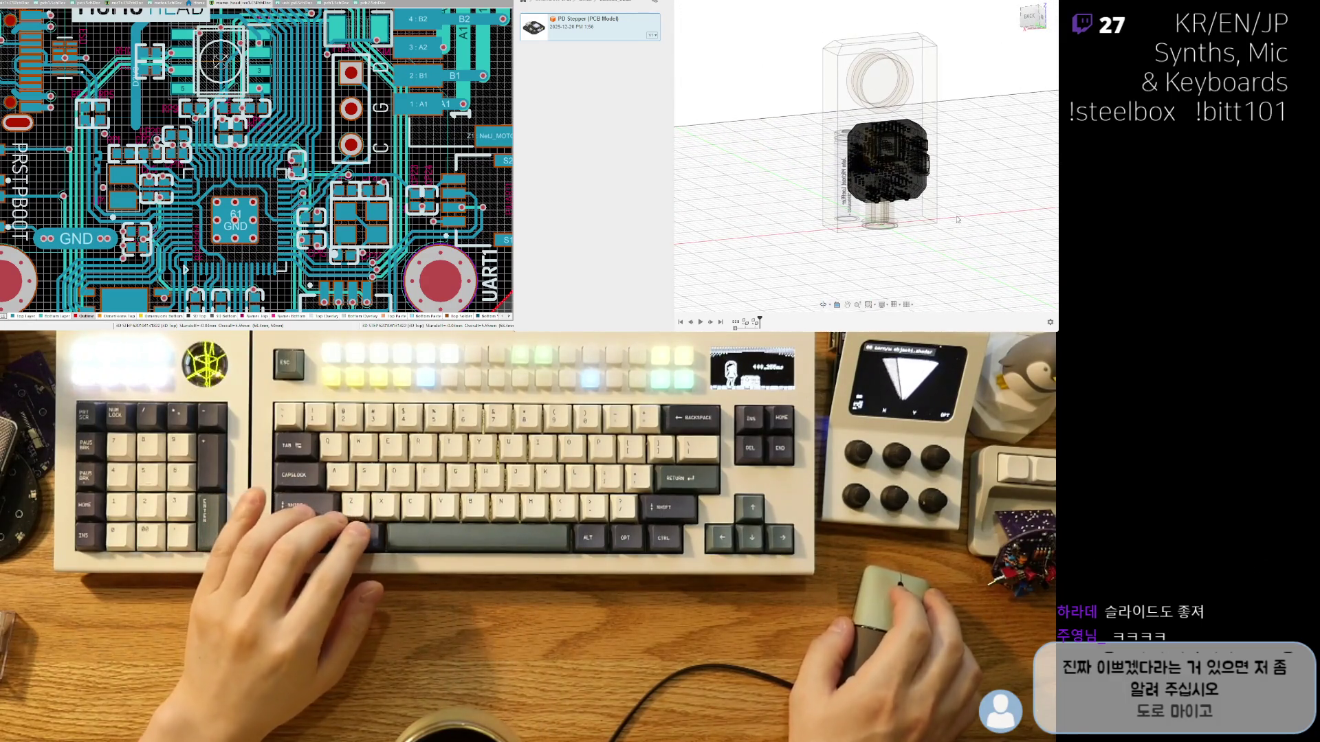
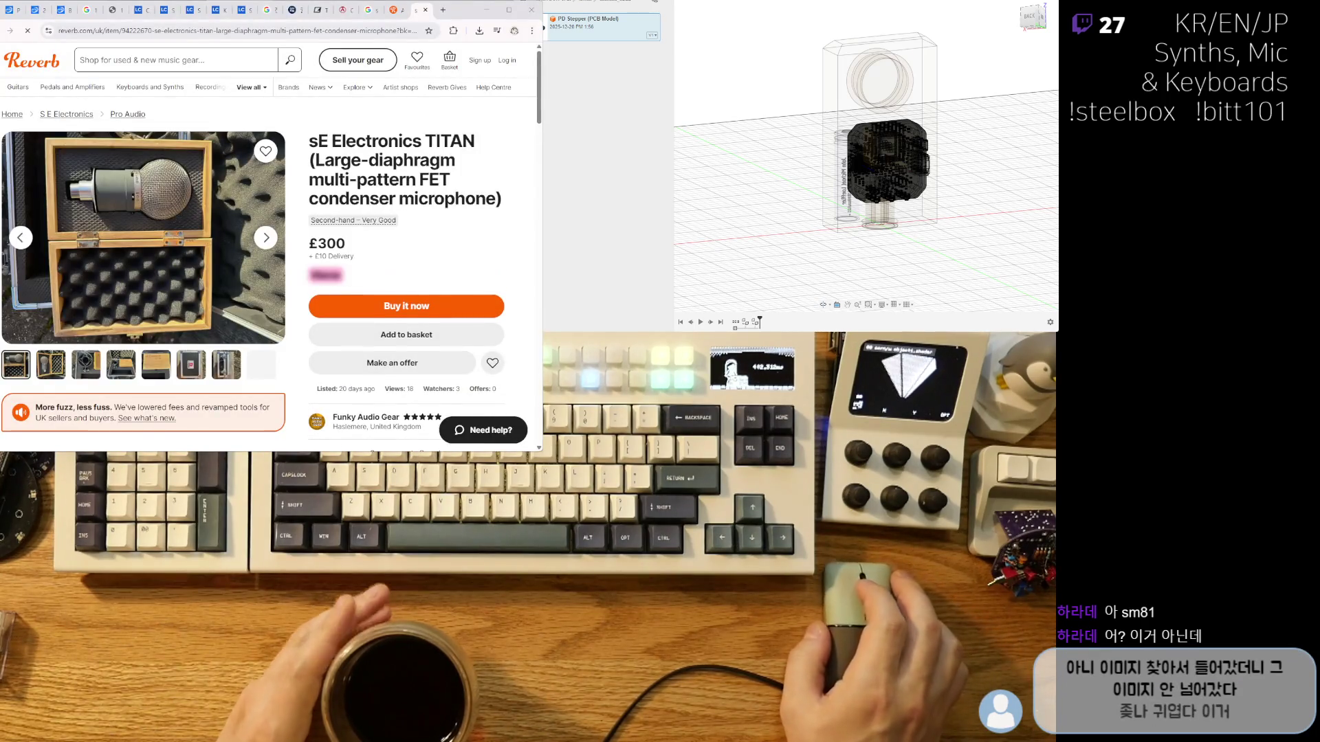
View the TITAN listing's photos, including the flight case and wooden box shots, then switch to the AKG C 451 E tab.
{"action": "left_click", "coordinate": [50, 364]}
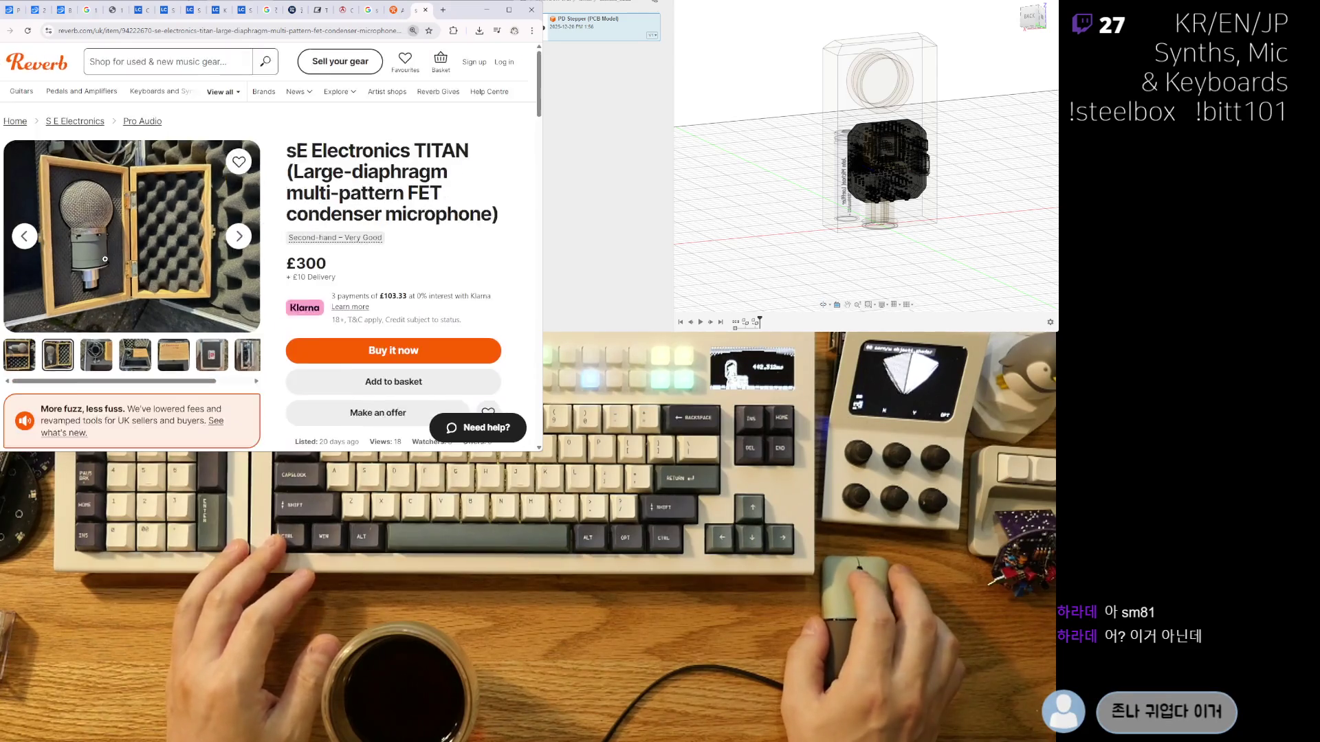
{"action": "scroll", "coordinate": [105, 259], "scroll_direction": "down", "scroll_amount": 3, "text": "ctrl"}
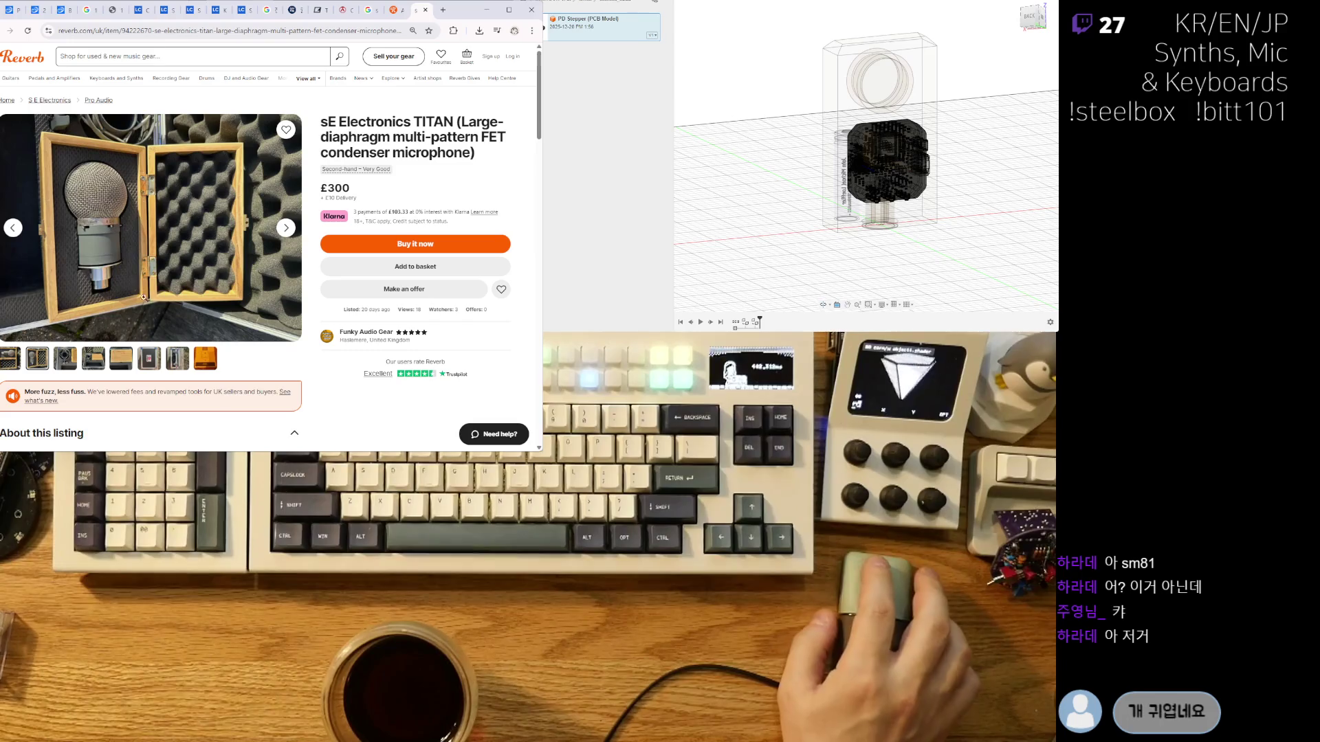
{"action": "left_click", "coordinate": [179, 360]}
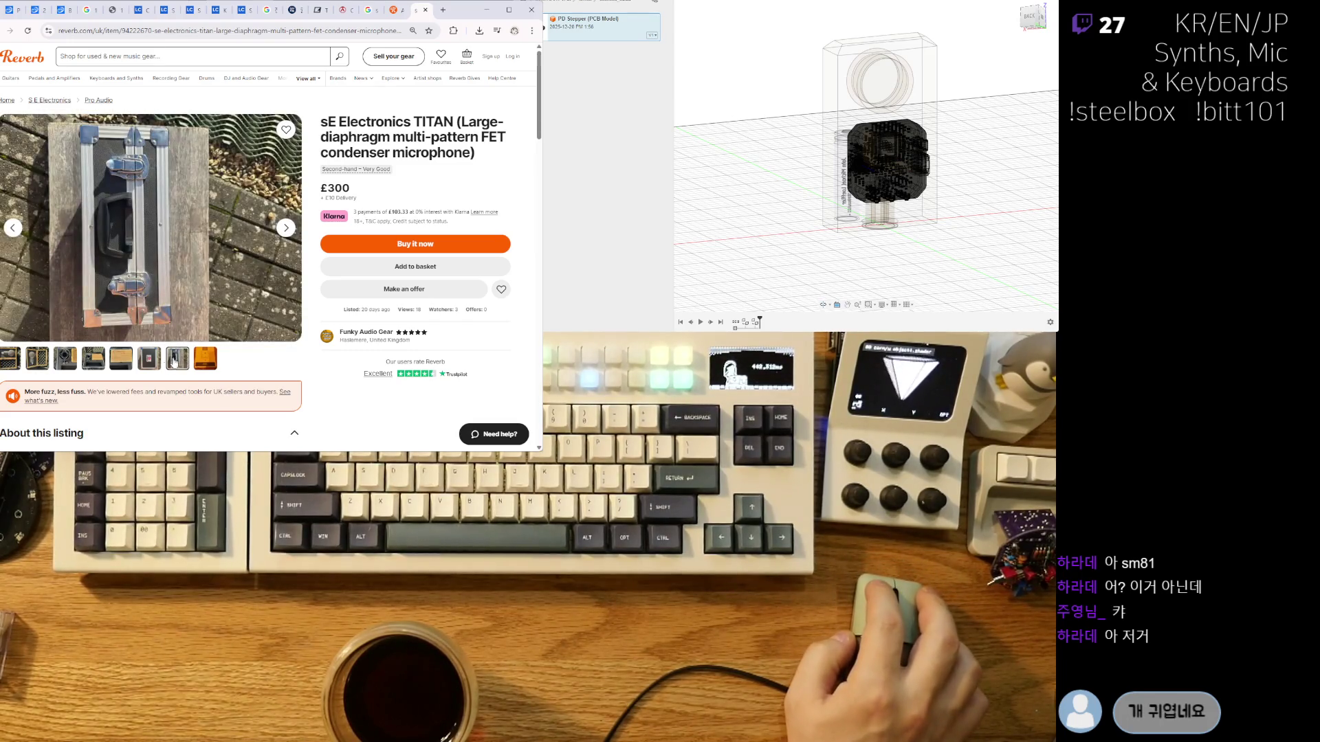
{"action": "left_click", "coordinate": [56, 361]}
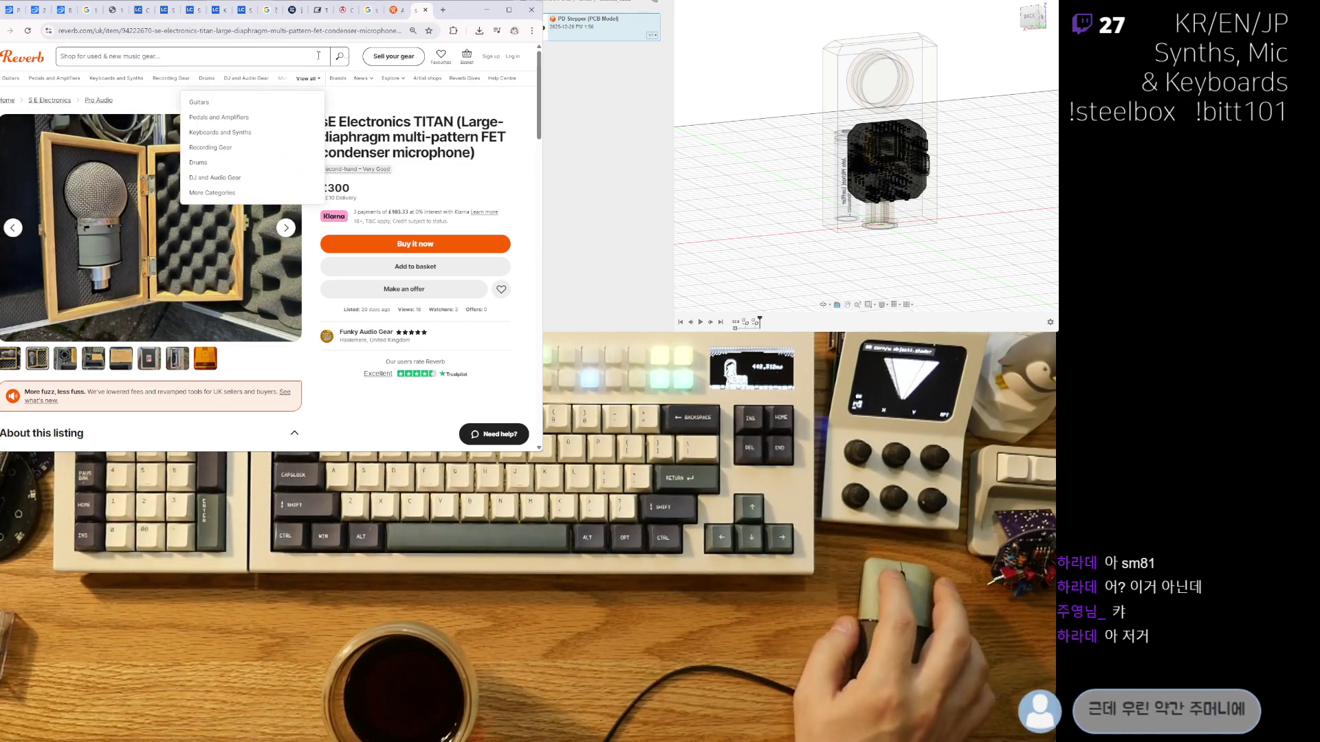
{"action": "key", "text": "ctrl+shift+Tab"}
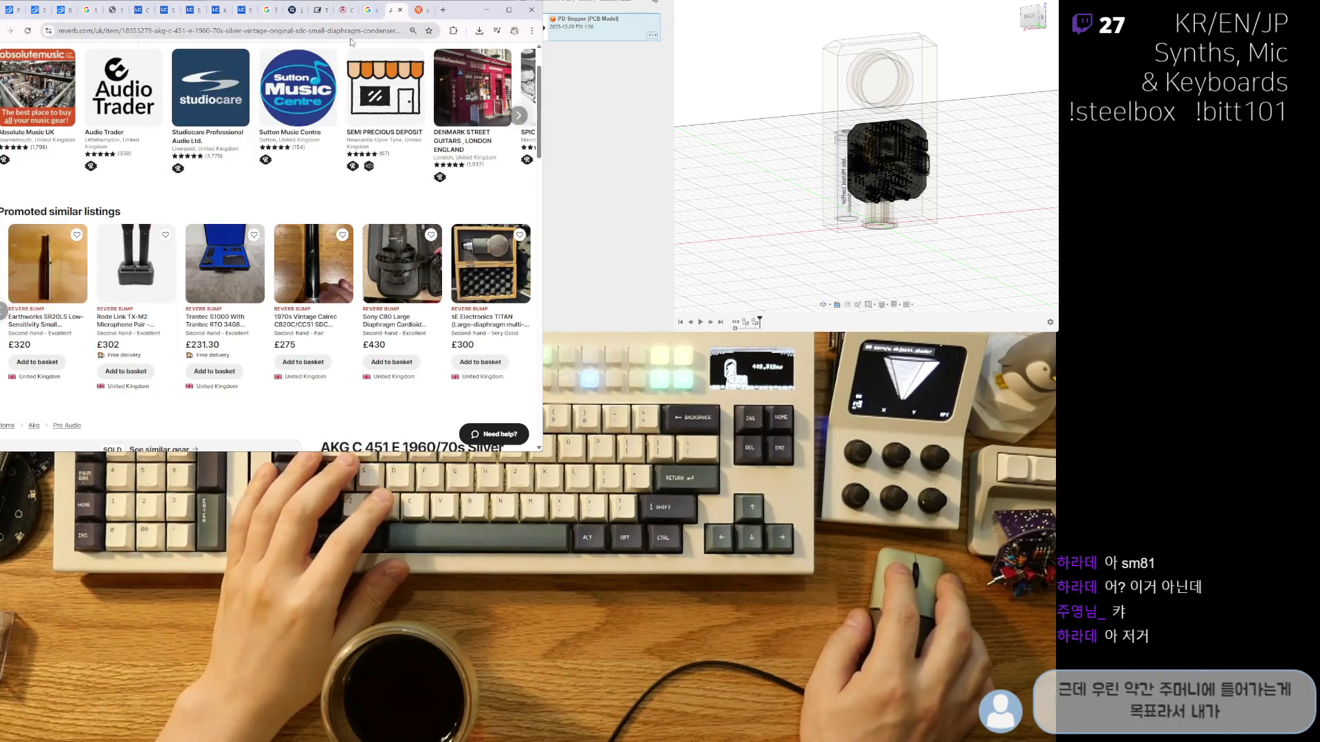
Search Google for 'ricoh gr3' from the address bar.
{"action": "left_click", "coordinate": [358, 28]}
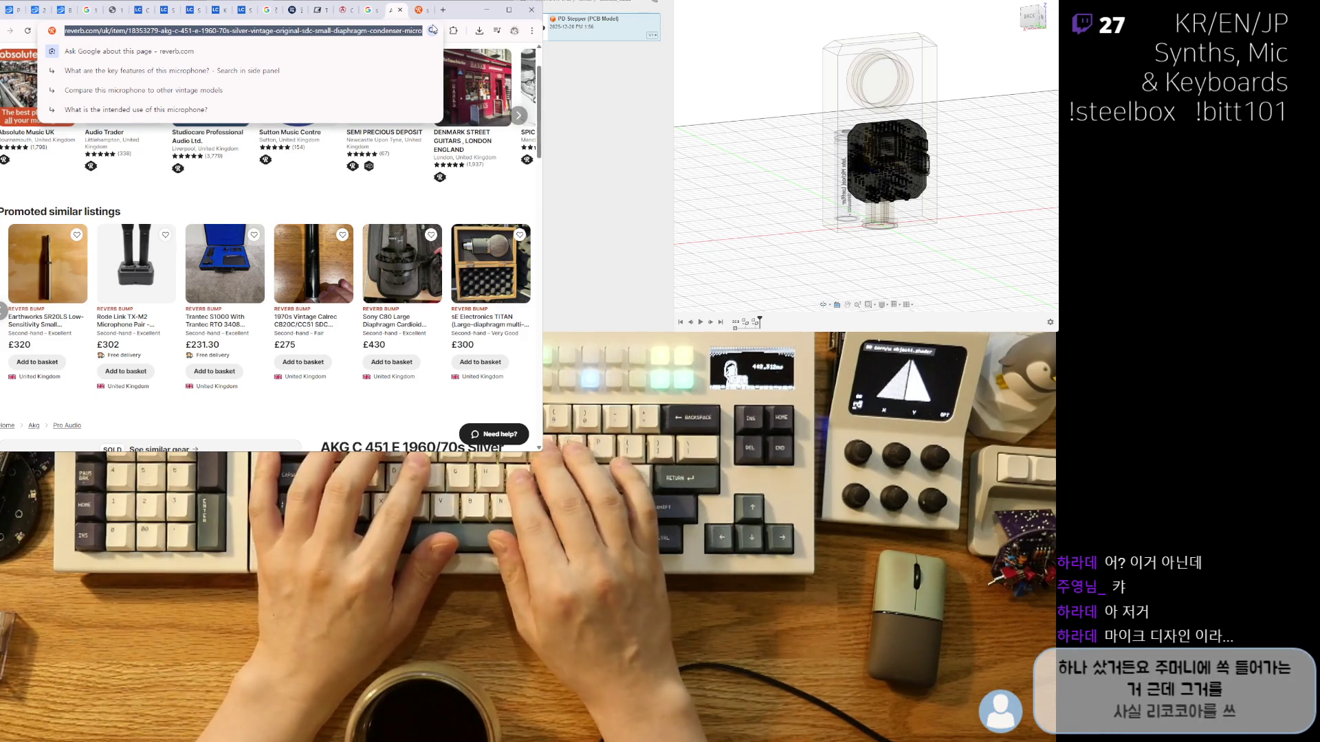
{"action": "type", "text": "ricoh gr3"}
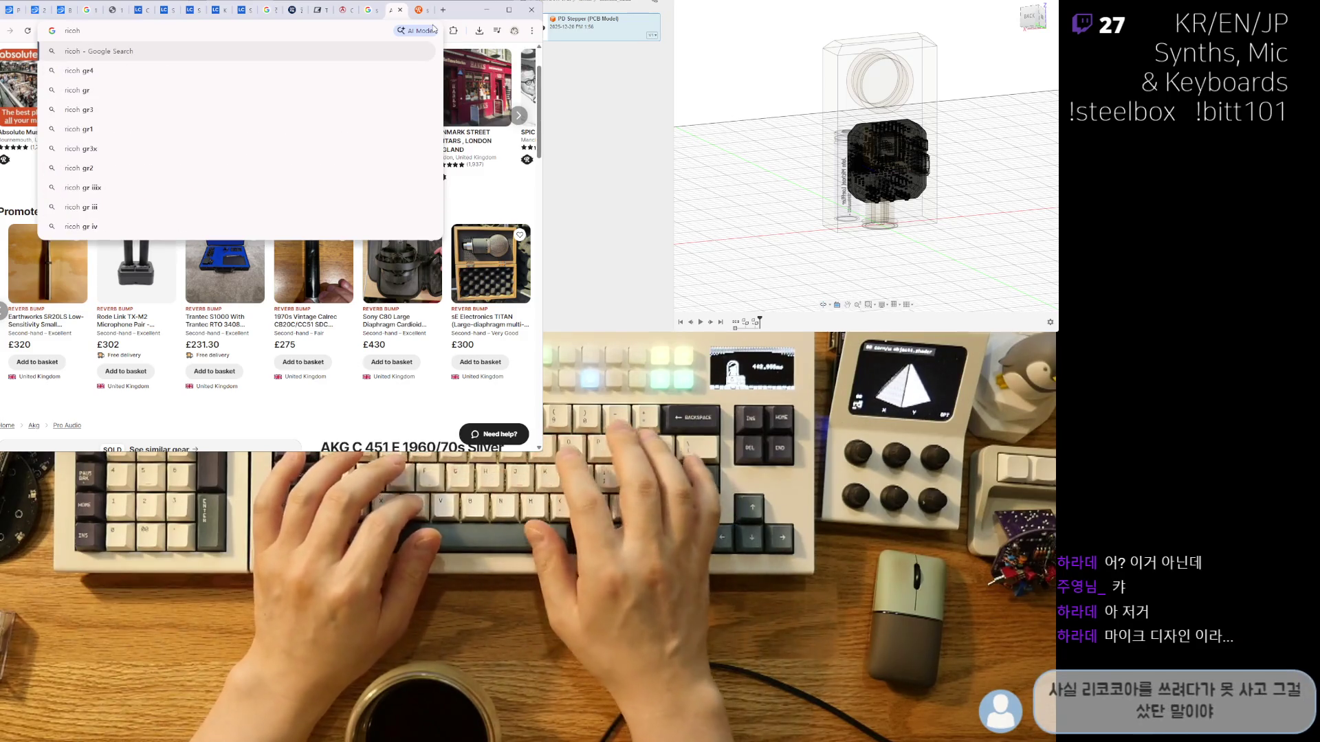
{"action": "key", "text": "Return"}
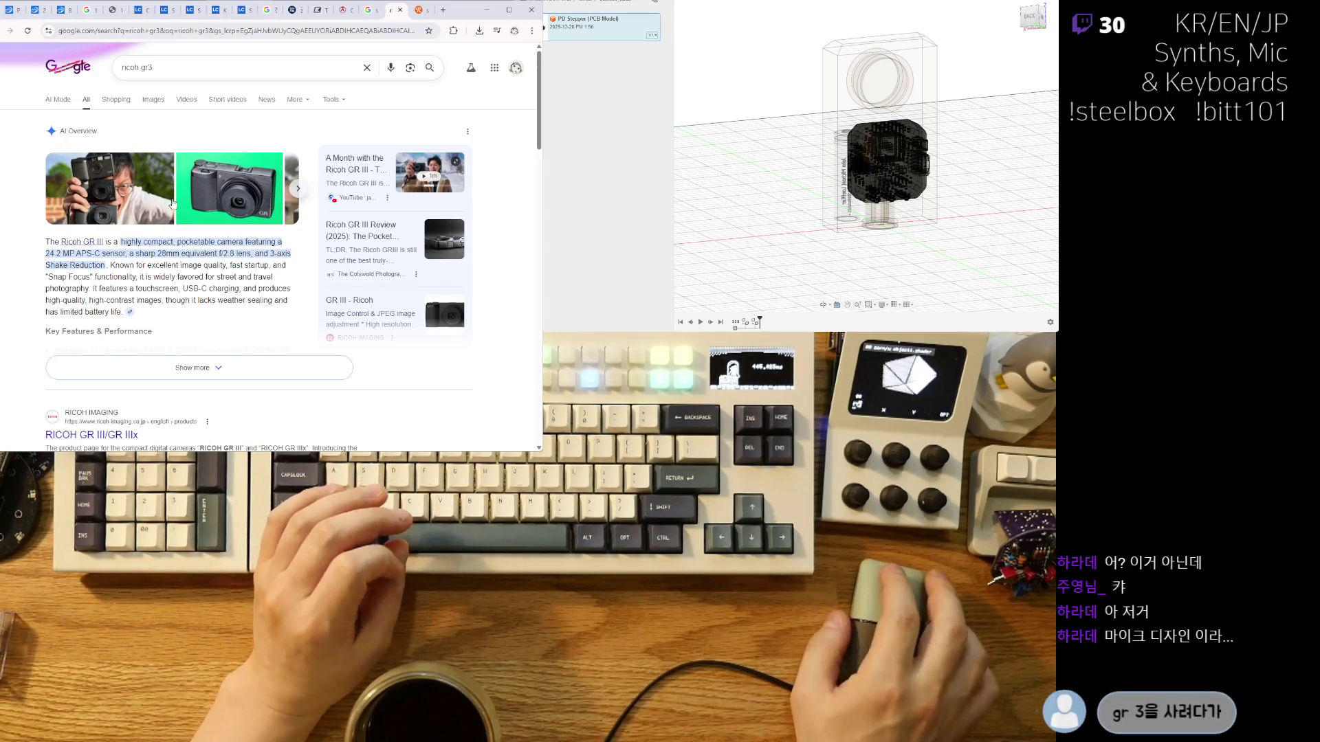
Browse the Ricoh GR III image results with one enlarged preview, then close the tab.
{"action": "left_click", "coordinate": [152, 100]}
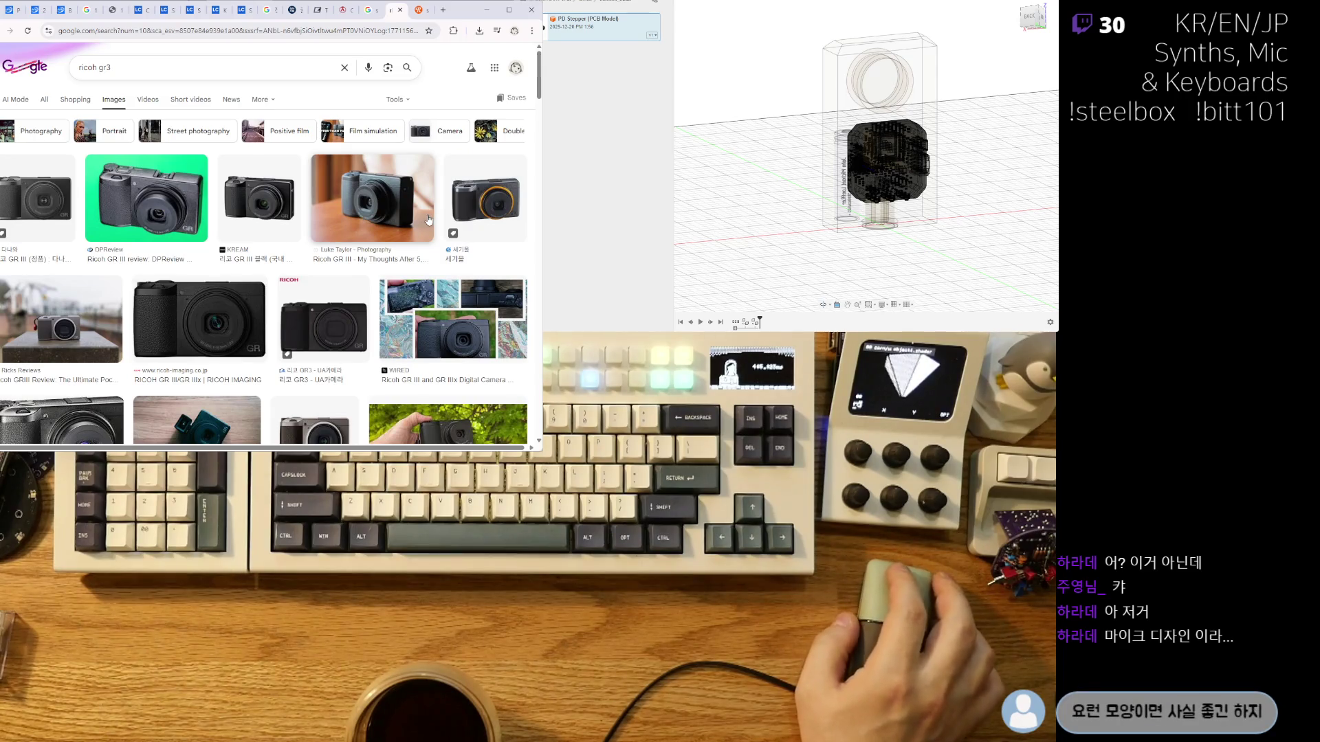
{"action": "left_click", "coordinate": [428, 220]}
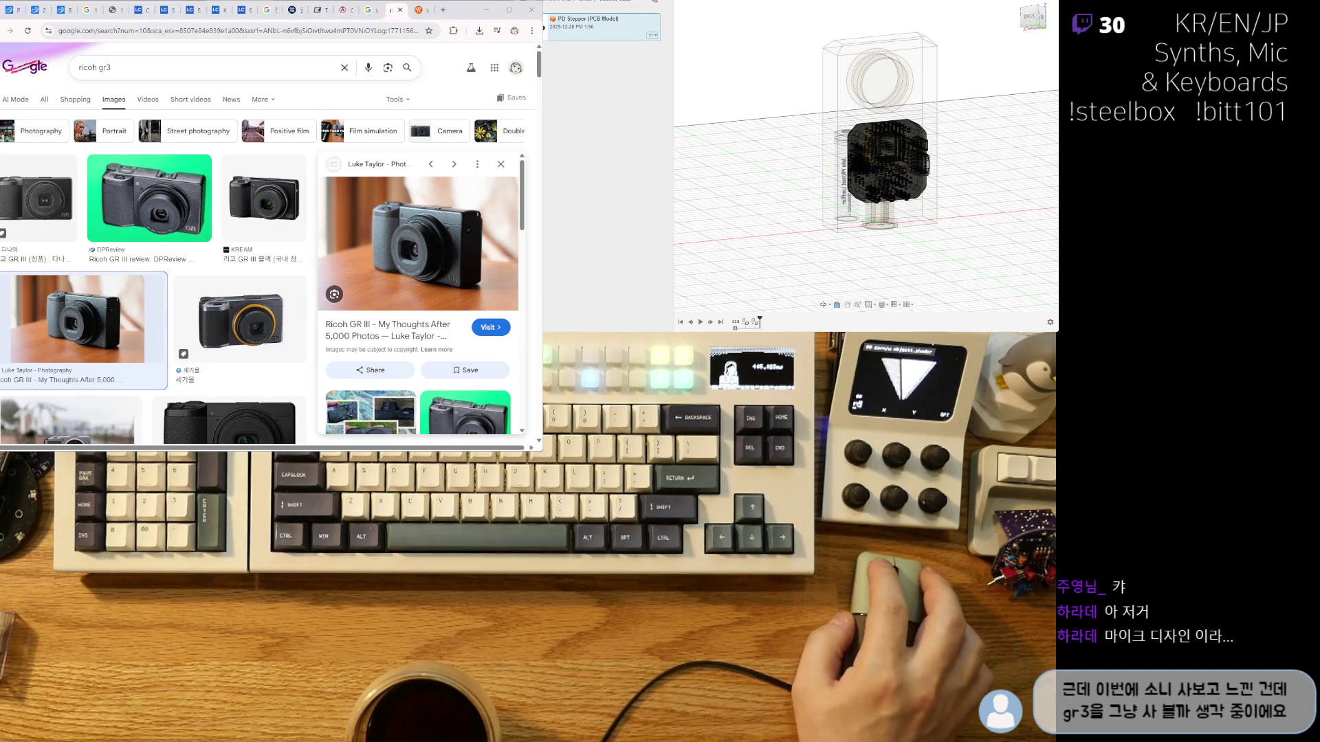
{"action": "scroll", "coordinate": [313, 249], "scroll_direction": "down", "scroll_amount": 4}
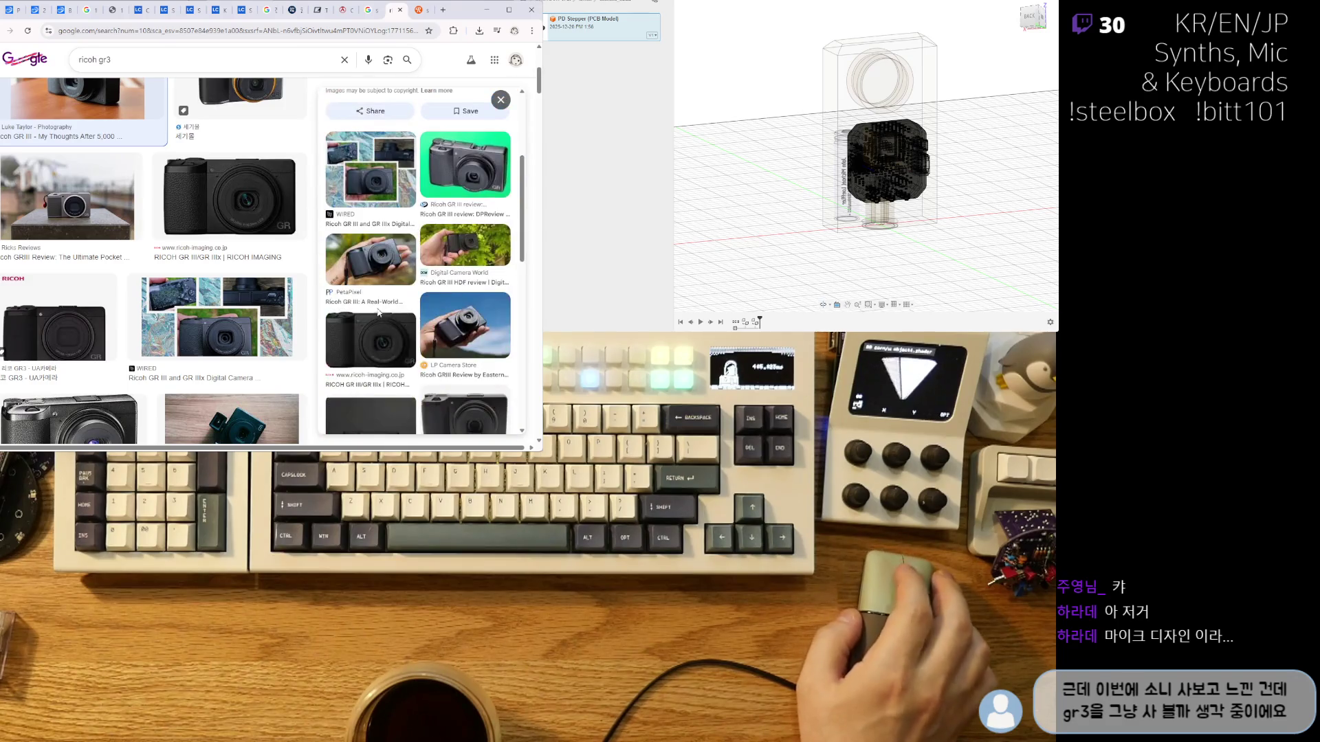
{"action": "scroll", "coordinate": [272, 241], "scroll_direction": "down", "scroll_amount": 5}
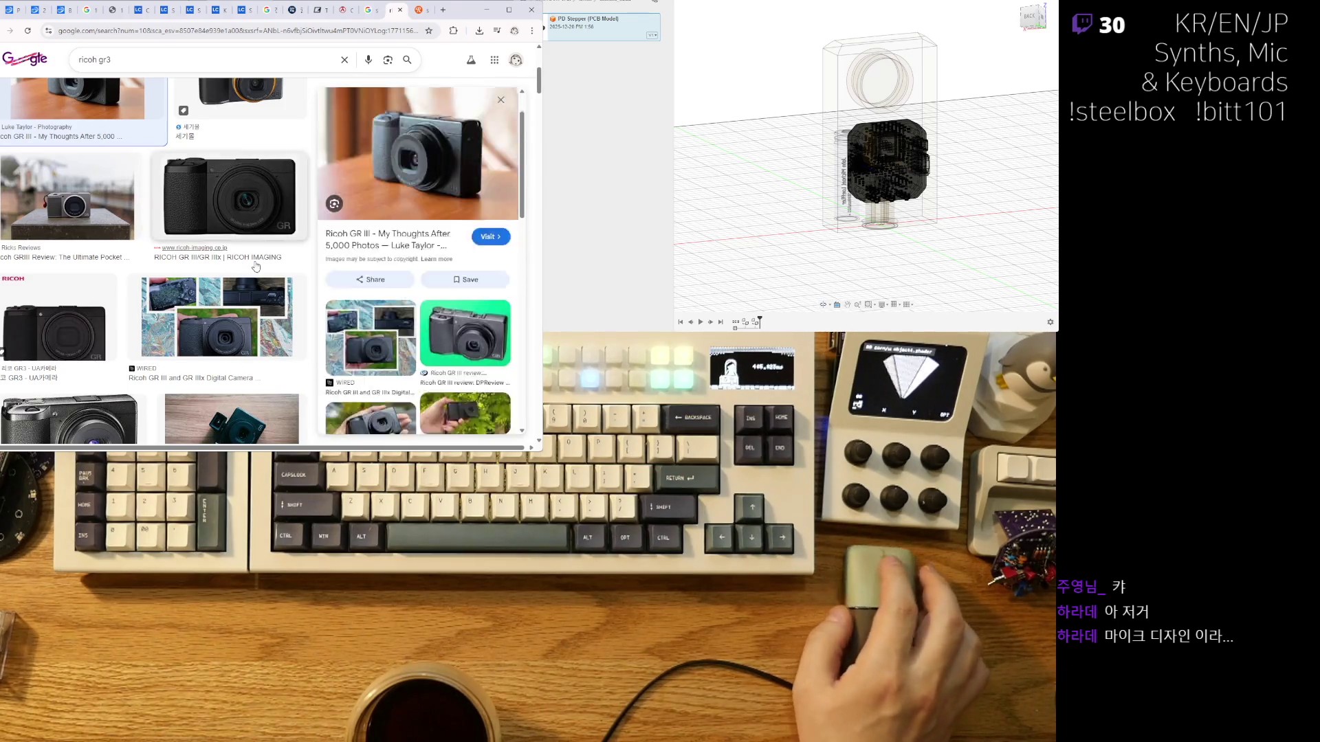
{"action": "scroll", "coordinate": [363, 346], "scroll_direction": "up", "scroll_amount": 5}
{"action": "scroll", "coordinate": [261, 263], "scroll_direction": "down", "scroll_amount": 5}
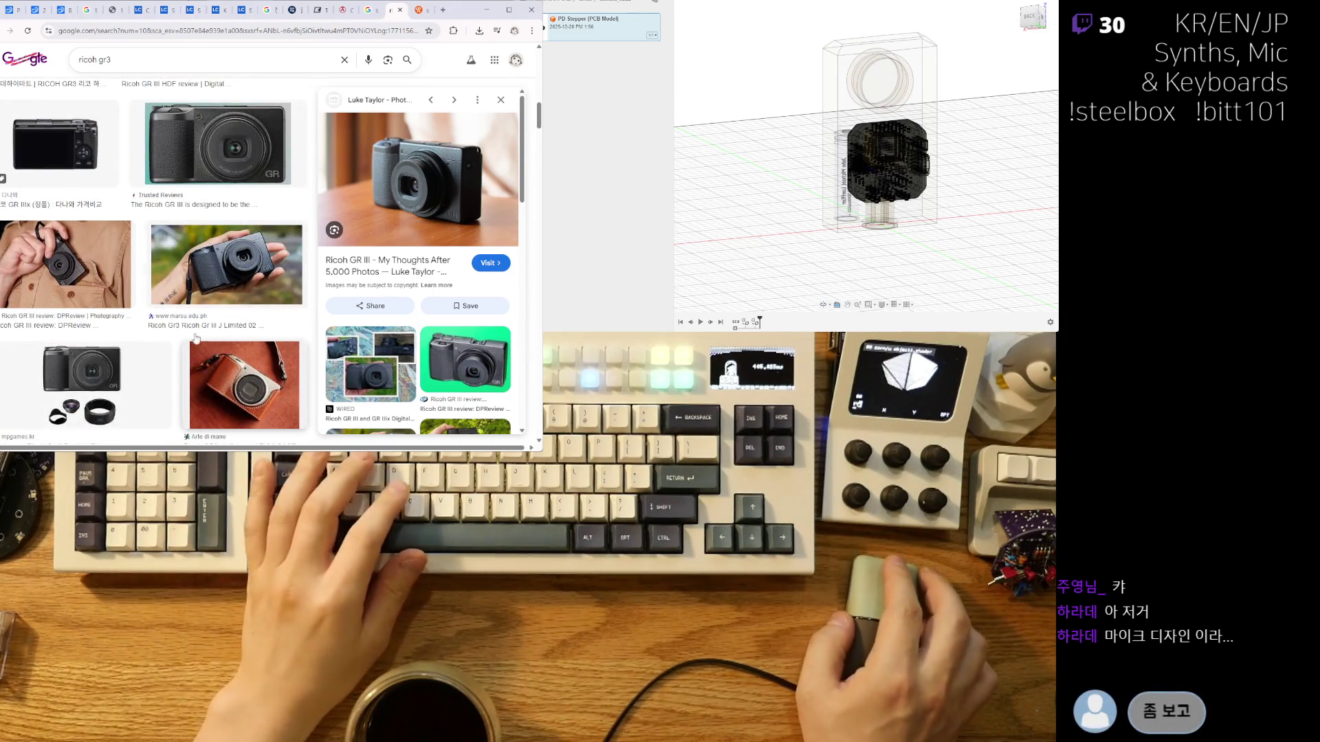
{"action": "scroll", "coordinate": [303, 259], "scroll_direction": "down", "scroll_amount": 5}
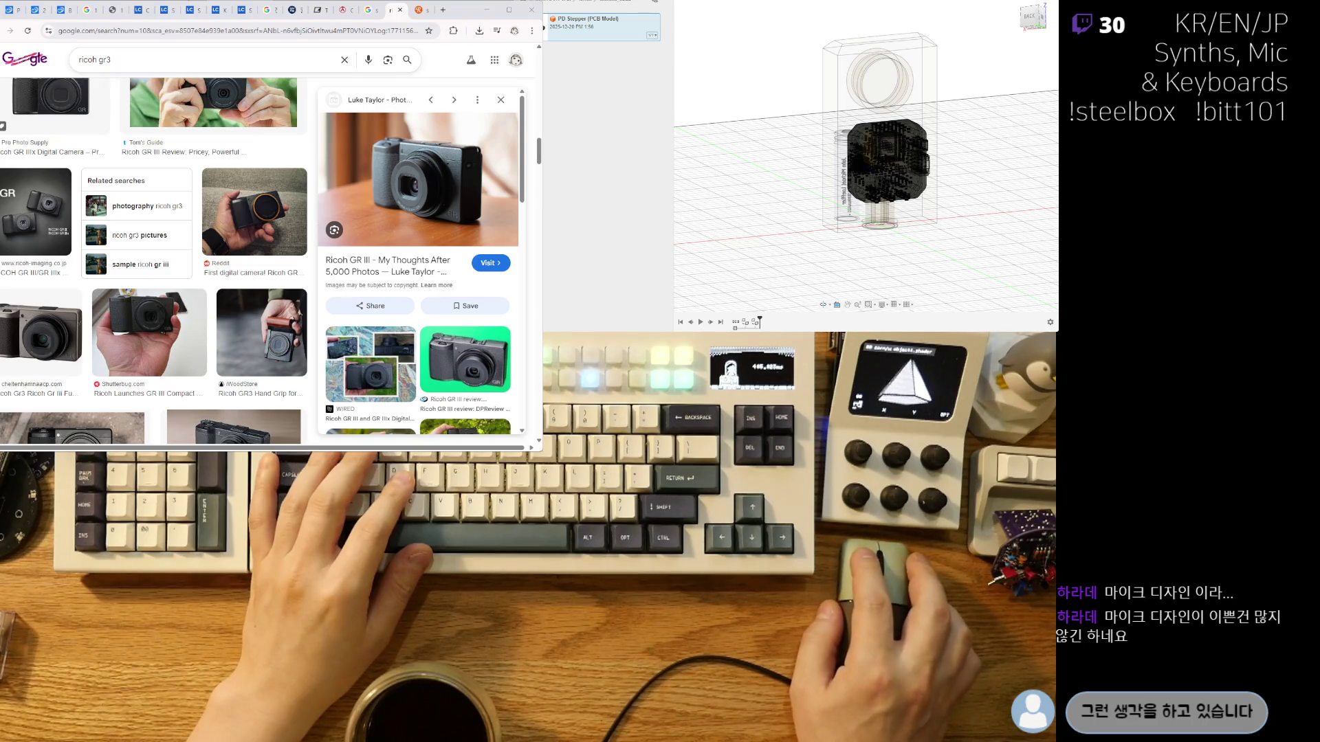
{"action": "left_click", "coordinate": [400, 10]}
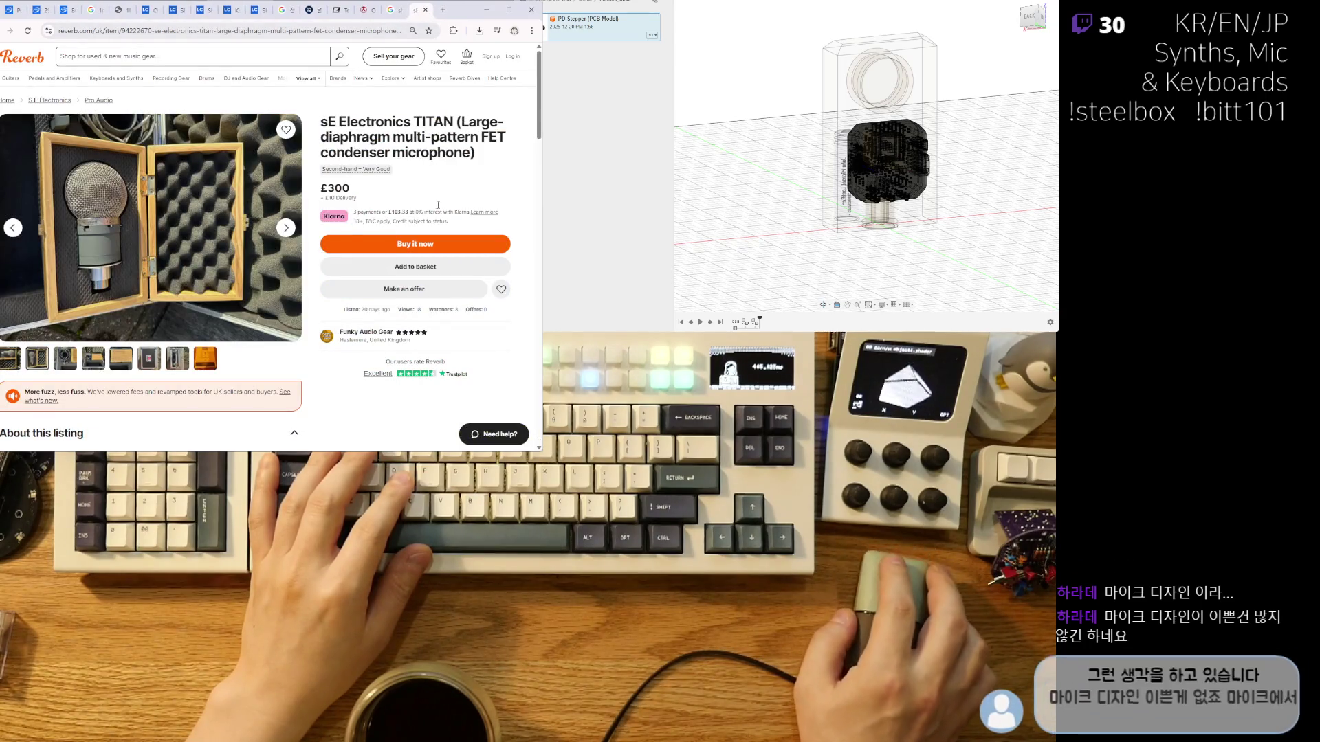
In a new browser tab, search Google for 'suncream'.
{"action": "key", "text": "alt+Tab"}
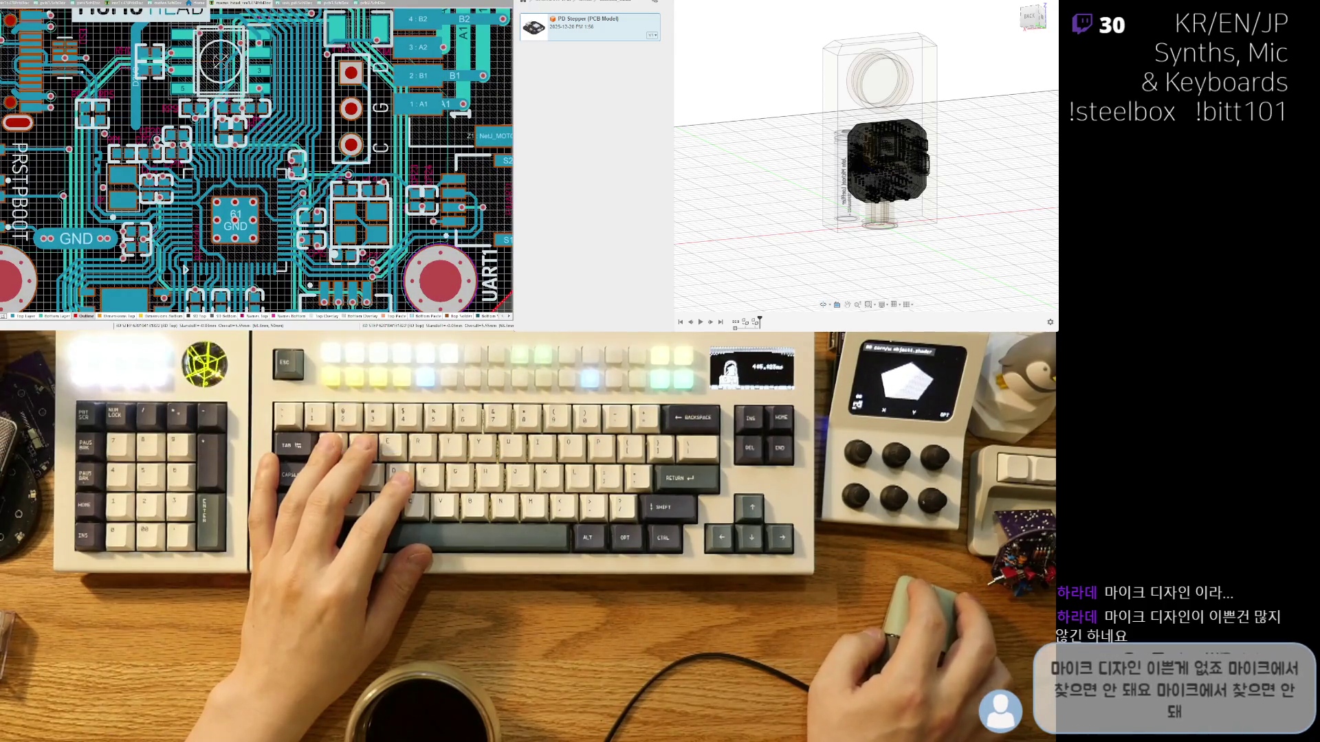
{"action": "key", "text": "alt+Tab"}
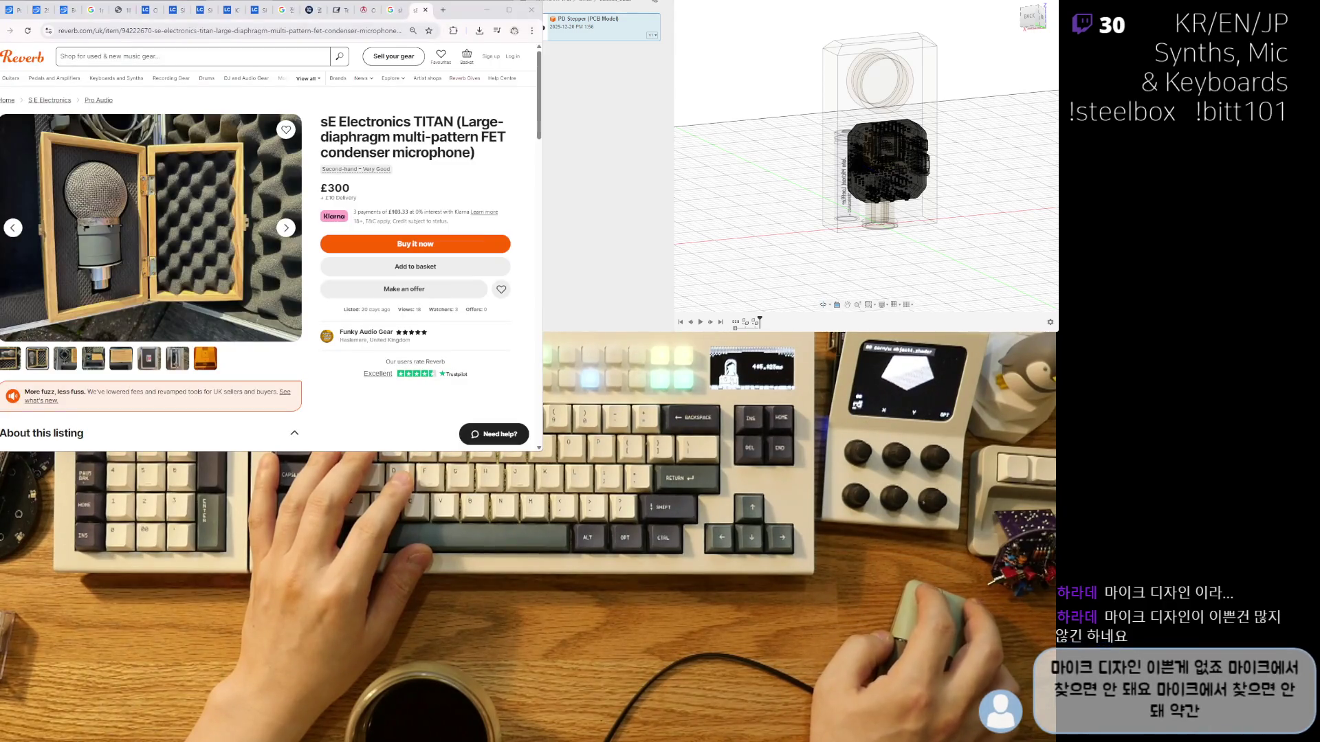
{"action": "left_click", "coordinate": [443, 11]}
{"action": "type", "text": "suncream"}
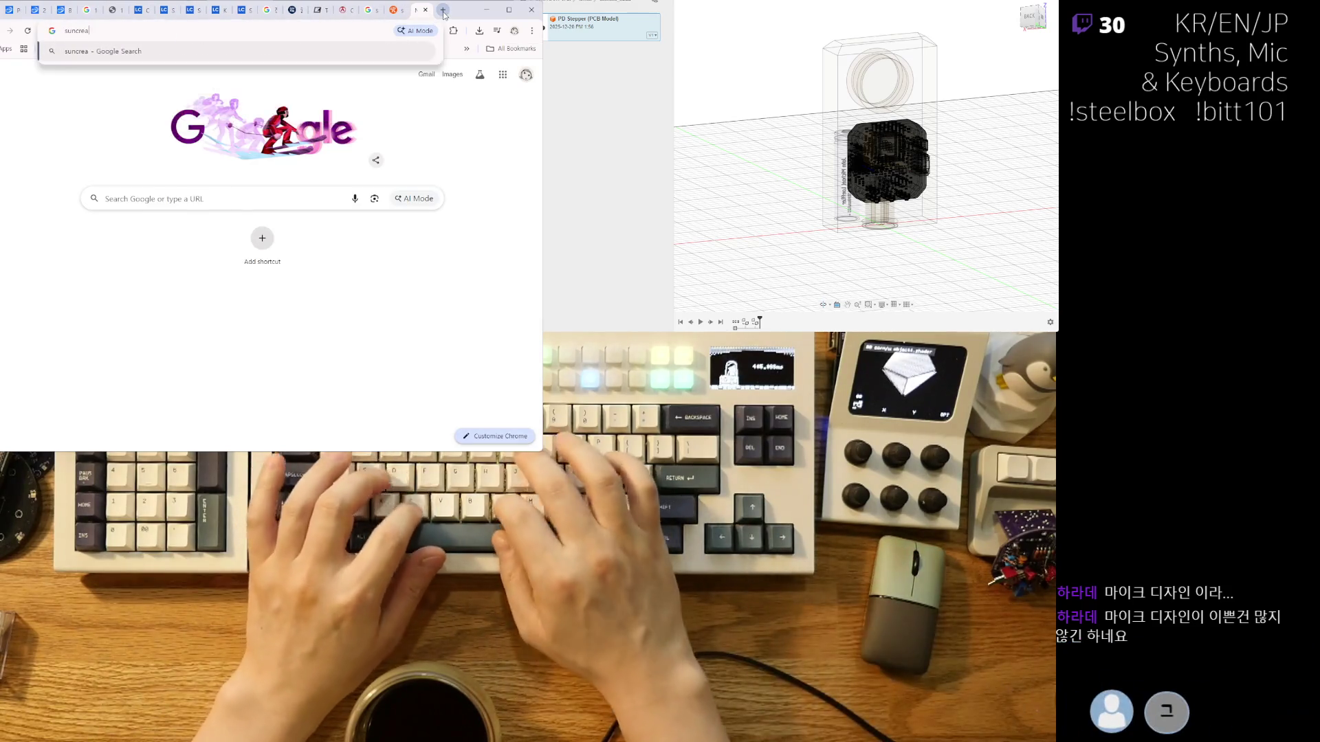
{"action": "key", "text": "Return"}
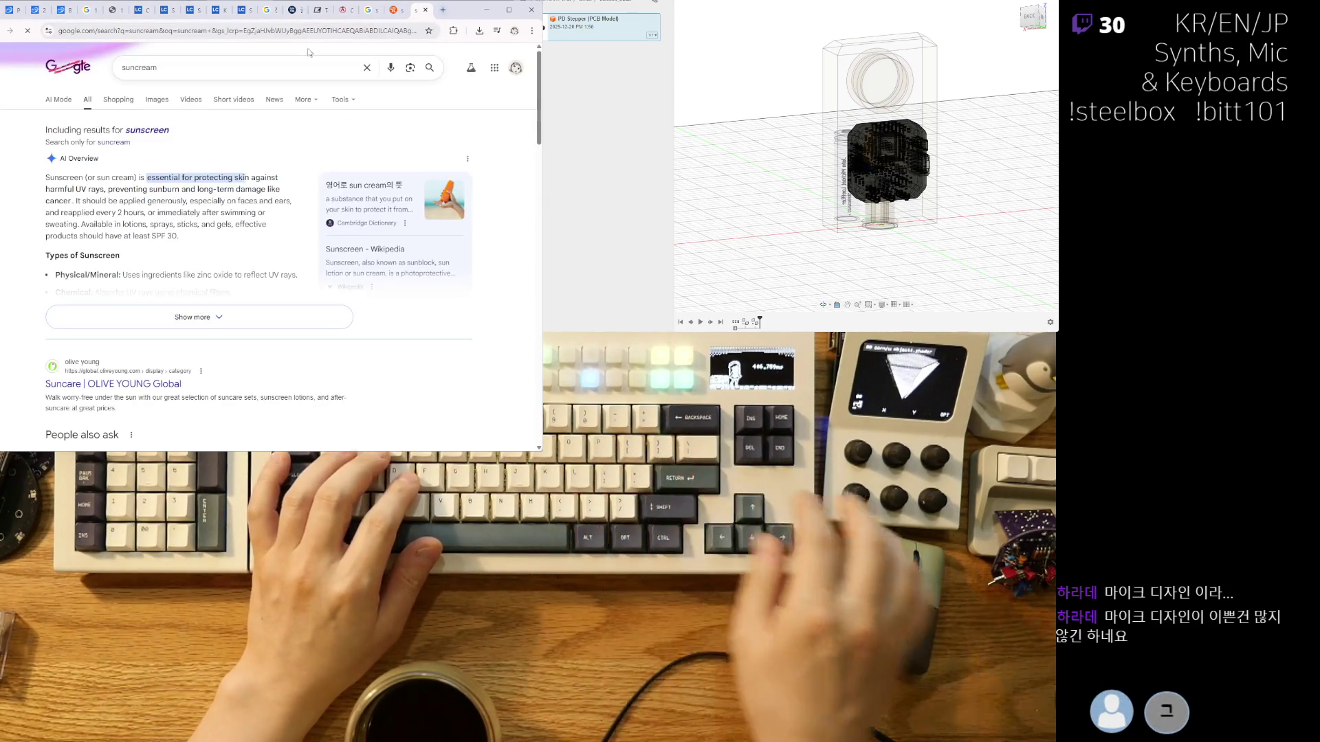
Replace the query with '여행용 선크림' and search again.
{"action": "left_click_drag", "start_coordinate": [161, 68], "coordinate": [97, 67]}
{"action": "type", "text": "여해"}
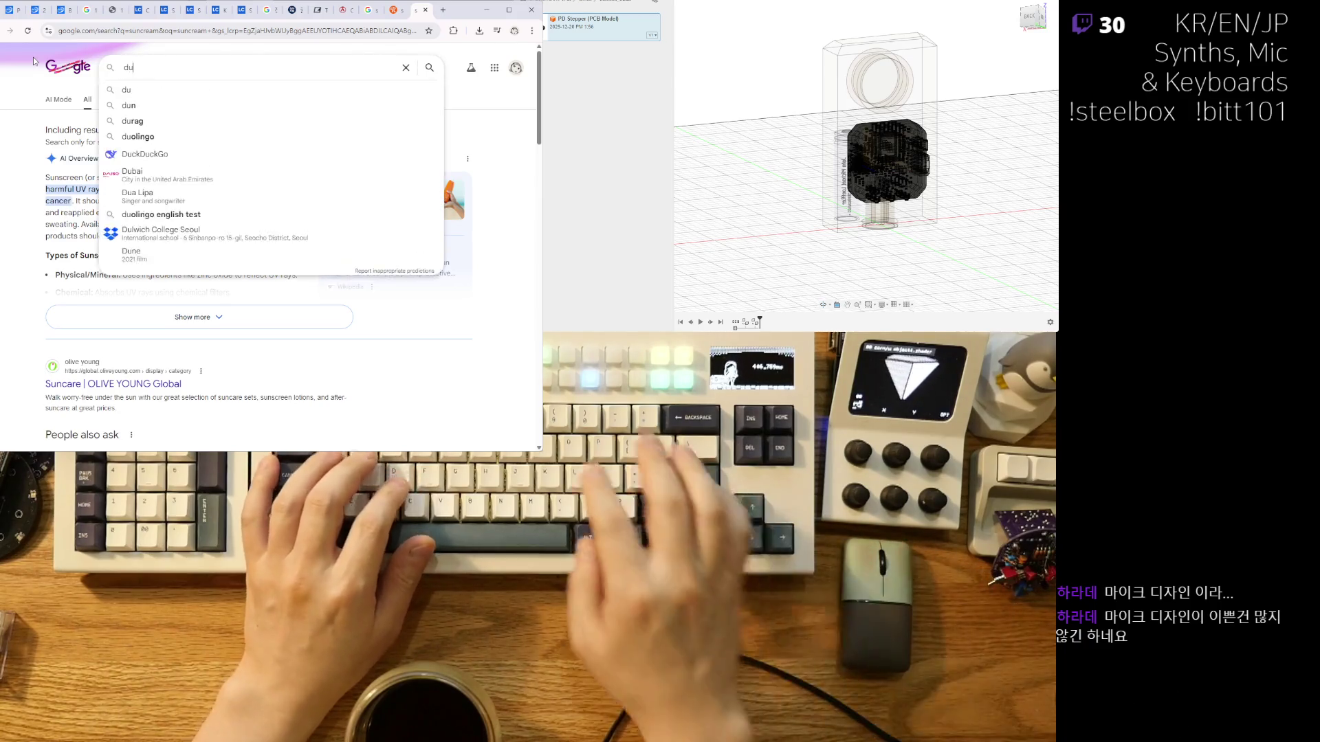
{"action": "type", "text": "행용 "}
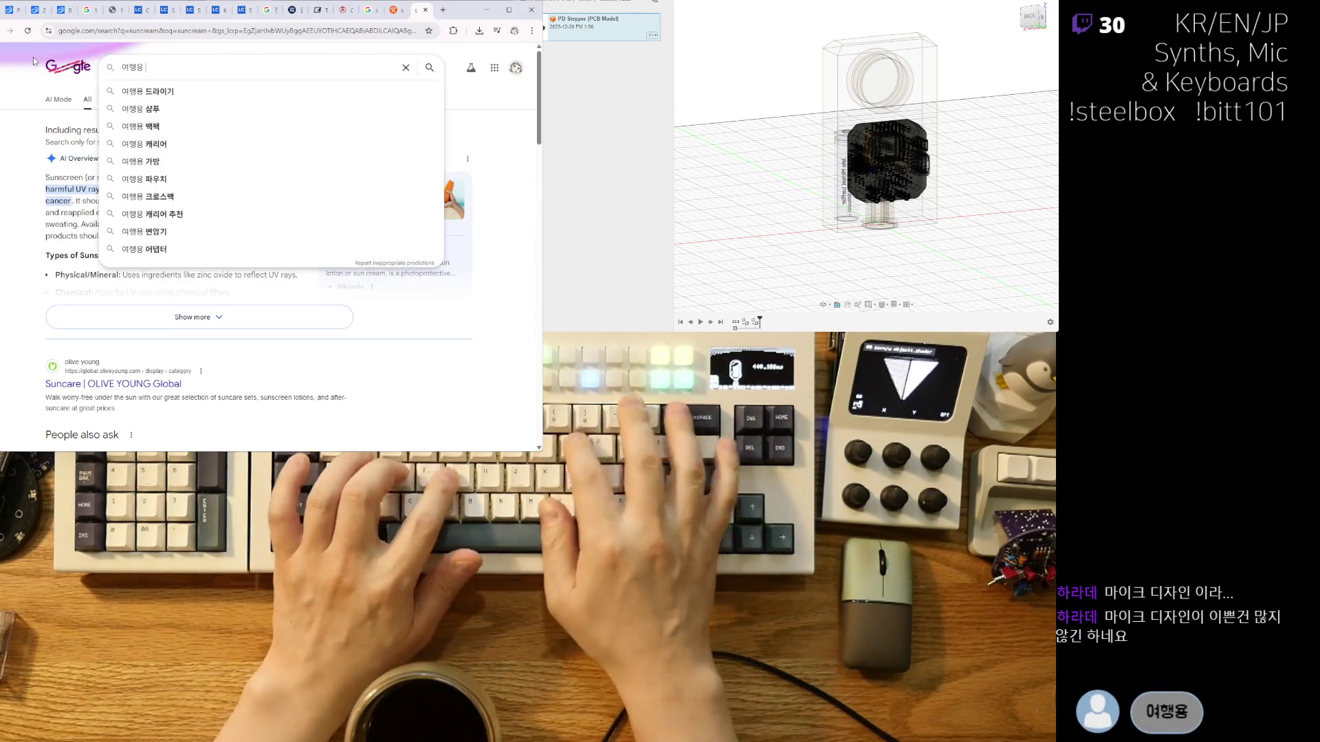
{"action": "type", "text": "선클크림"}
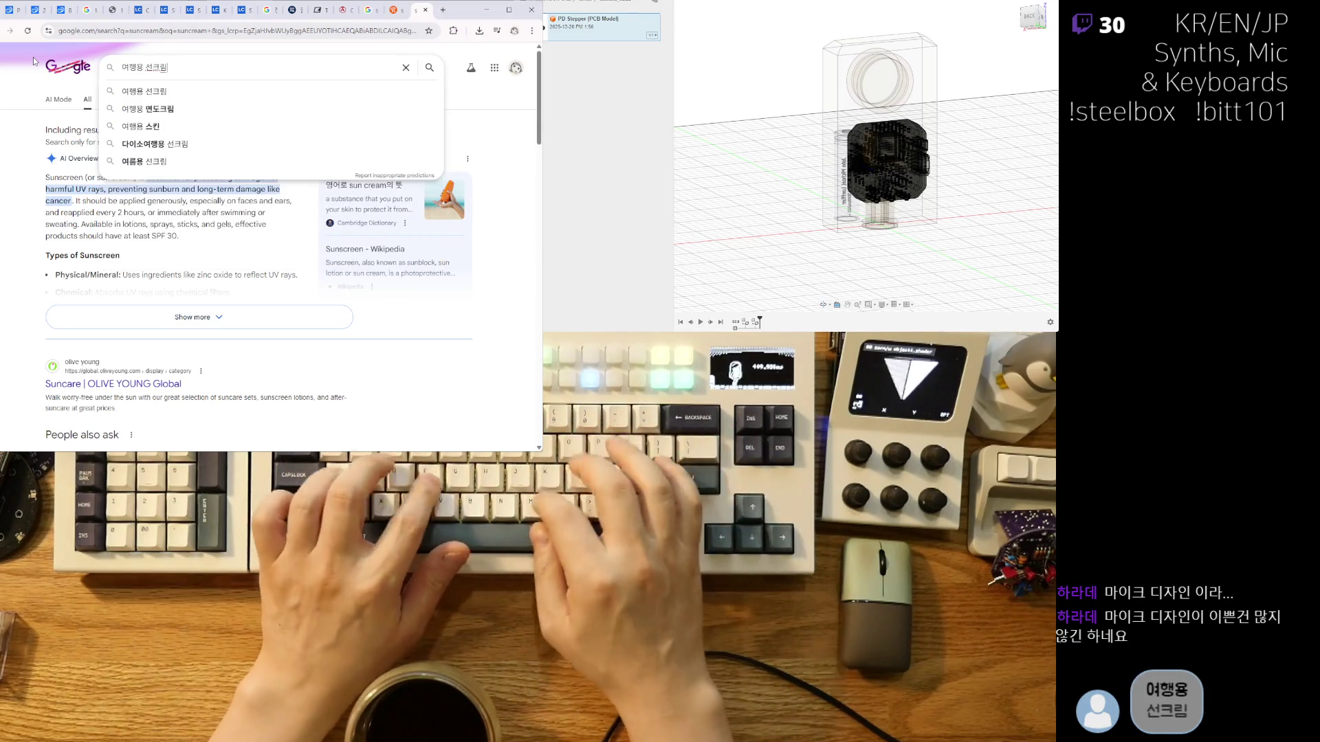
{"action": "key", "text": "Return"}
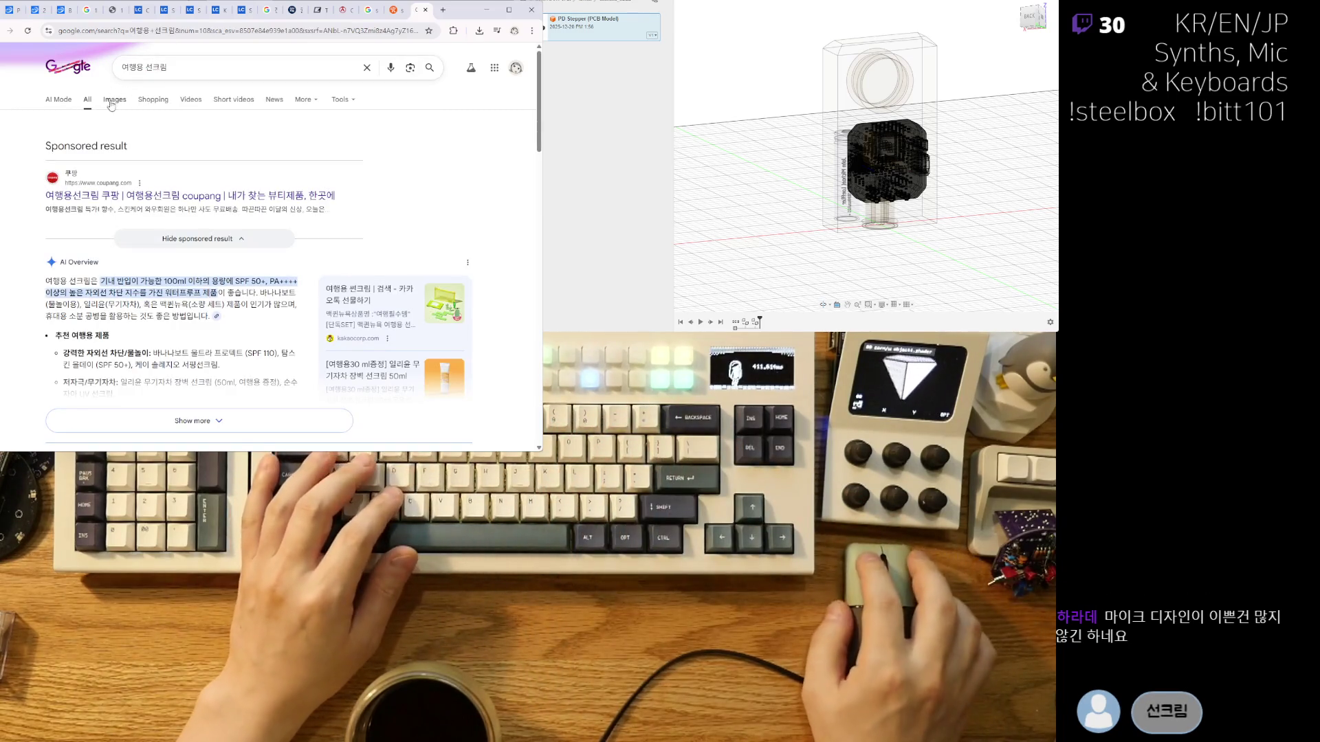
Switch to image results for 여행용 선크림 and preview the orange travel sunscreen.
{"action": "left_click", "coordinate": [114, 100]}
{"action": "scroll", "coordinate": [406, 217], "scroll_direction": "down", "scroll_amount": 2}
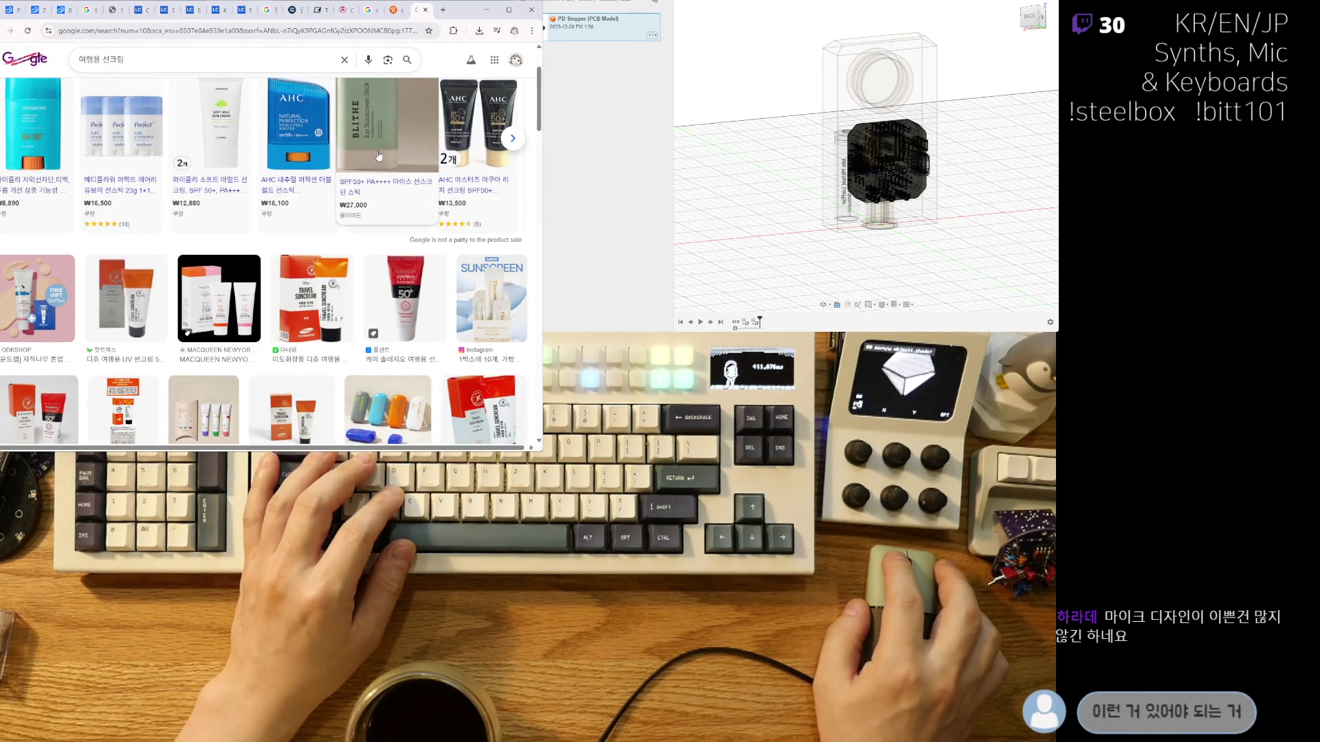
{"action": "scroll", "coordinate": [380, 191], "scroll_direction": "up", "scroll_amount": 2}
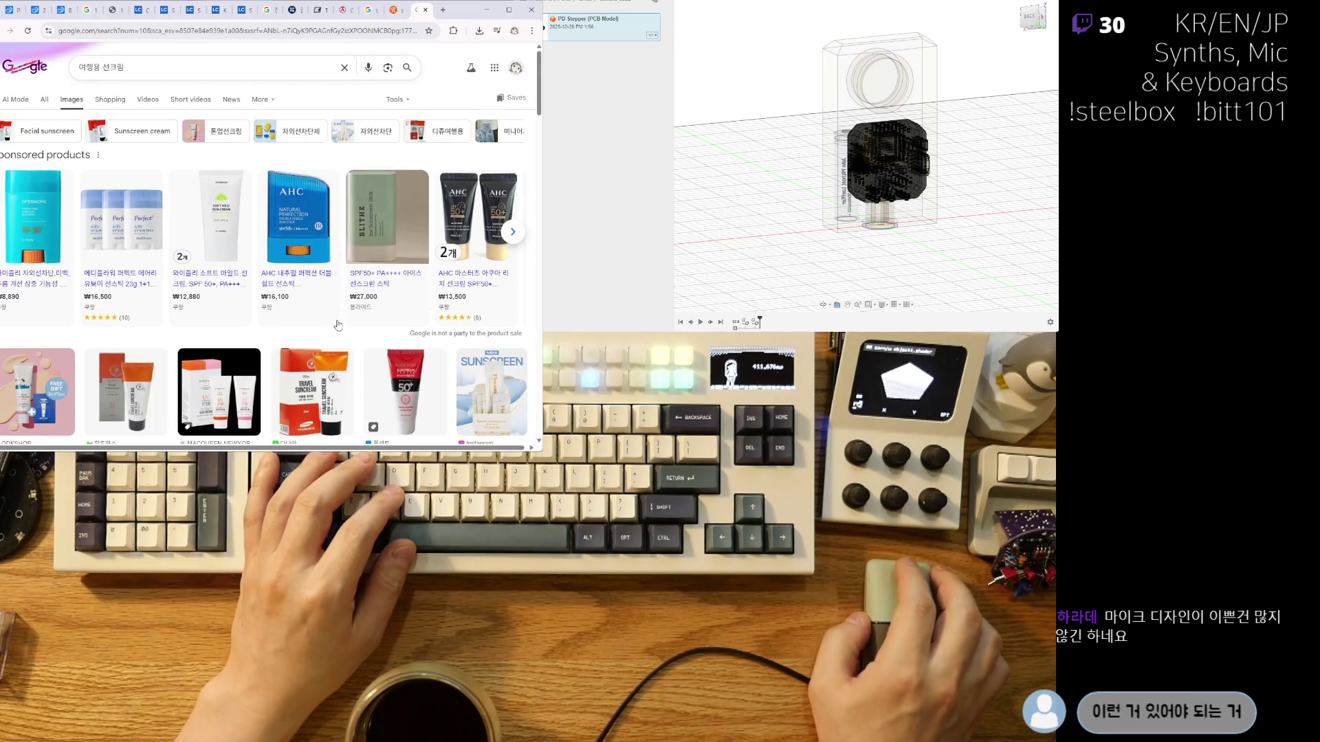
{"action": "scroll", "coordinate": [364, 323], "scroll_direction": "down", "scroll_amount": 5}
{"action": "scroll", "coordinate": [337, 317], "scroll_direction": "down", "scroll_amount": 4}
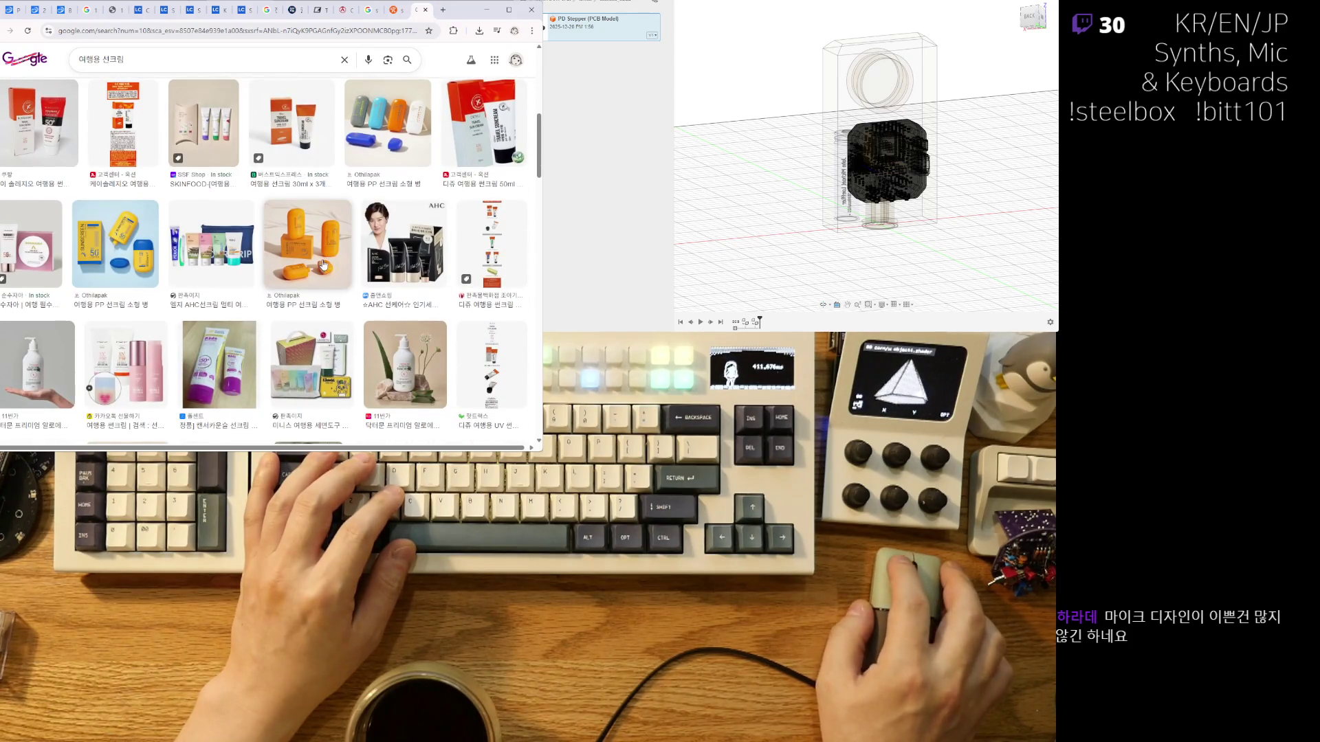
{"action": "left_click", "coordinate": [323, 264]}
{"action": "scroll", "coordinate": [426, 276], "scroll_direction": "down", "scroll_amount": 3}
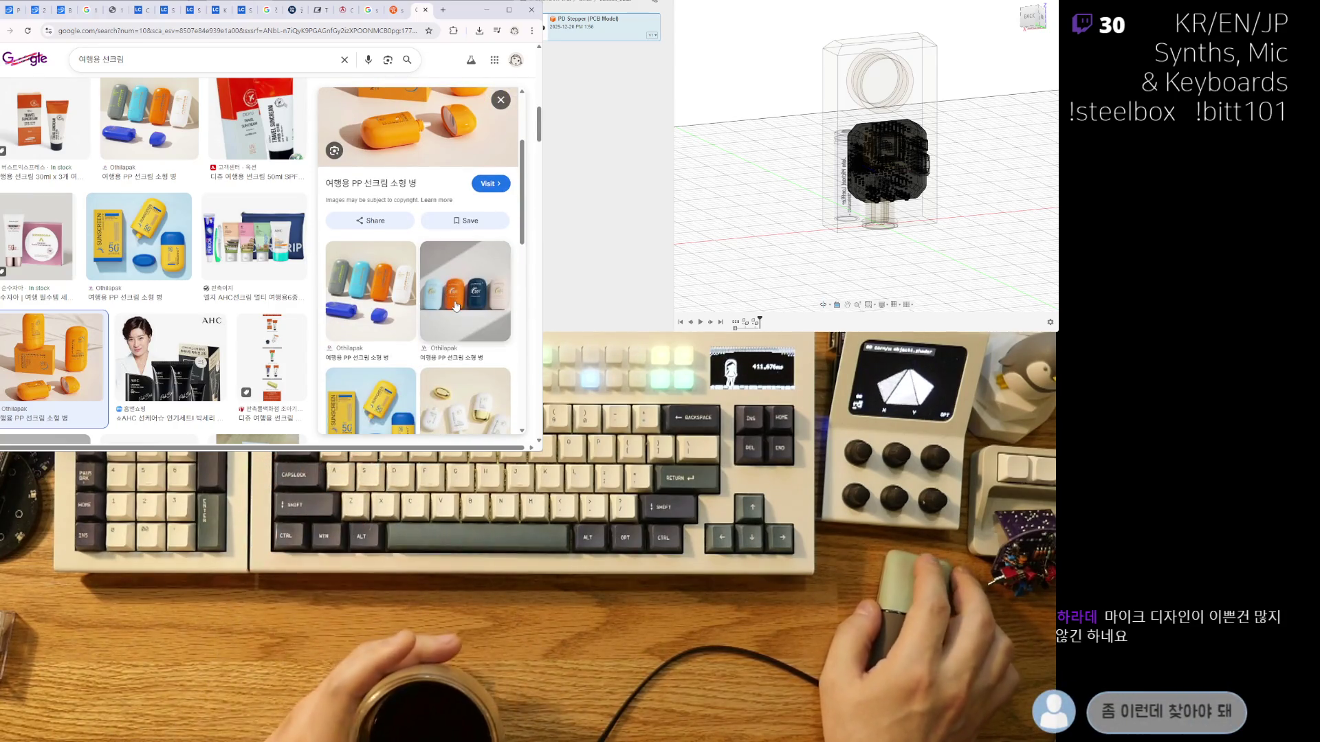
Preview the four pastel bottles, the white-and-gold bottles and the navy-capped Othilapak bottle.
{"action": "left_click", "coordinate": [451, 287]}
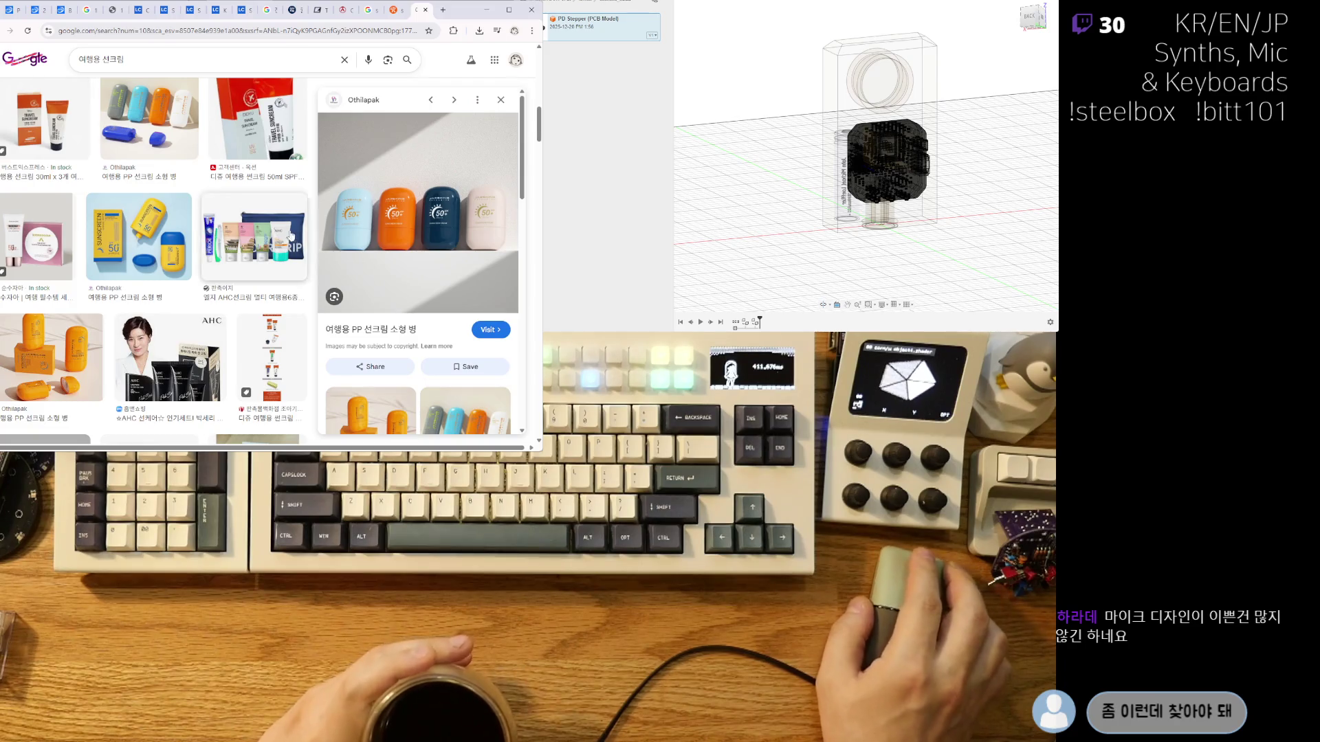
{"action": "scroll", "coordinate": [230, 260], "scroll_direction": "down", "scroll_amount": 5}
{"action": "scroll", "coordinate": [215, 213], "scroll_direction": "down", "scroll_amount": 2}
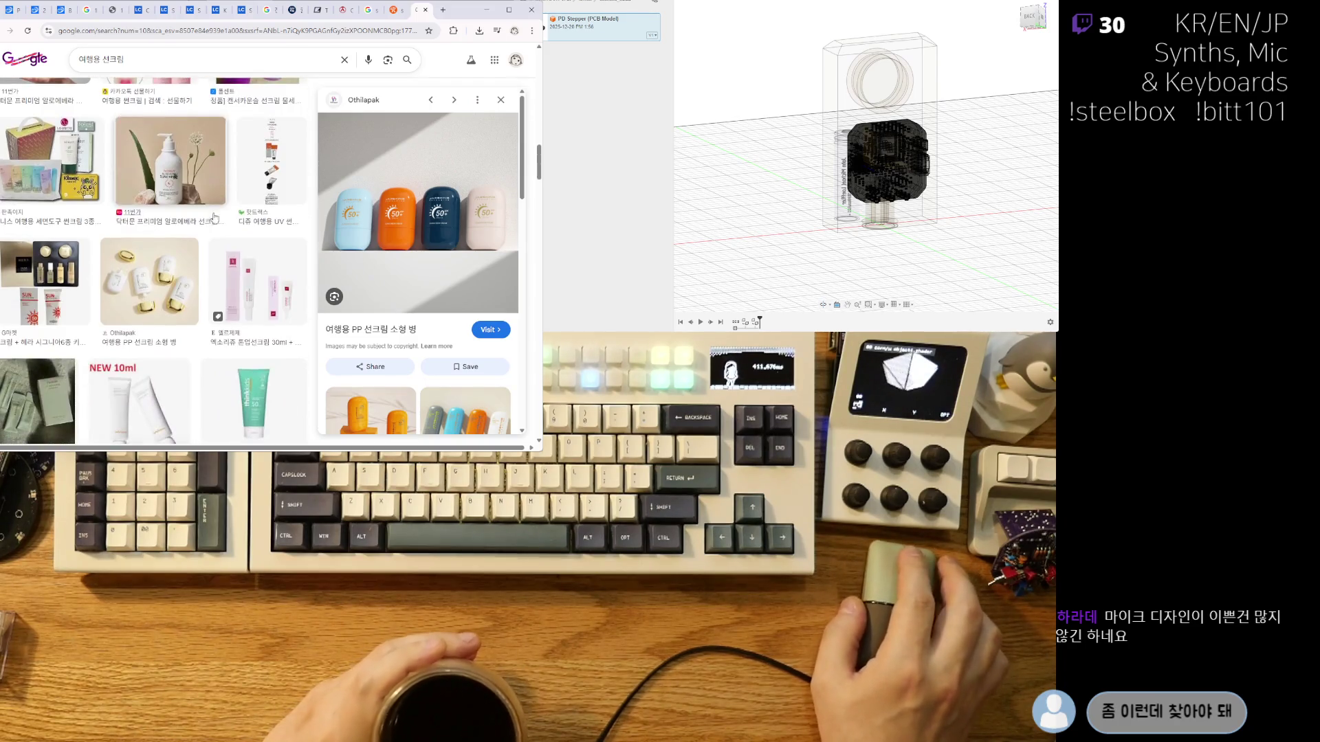
{"action": "left_click", "coordinate": [148, 282]}
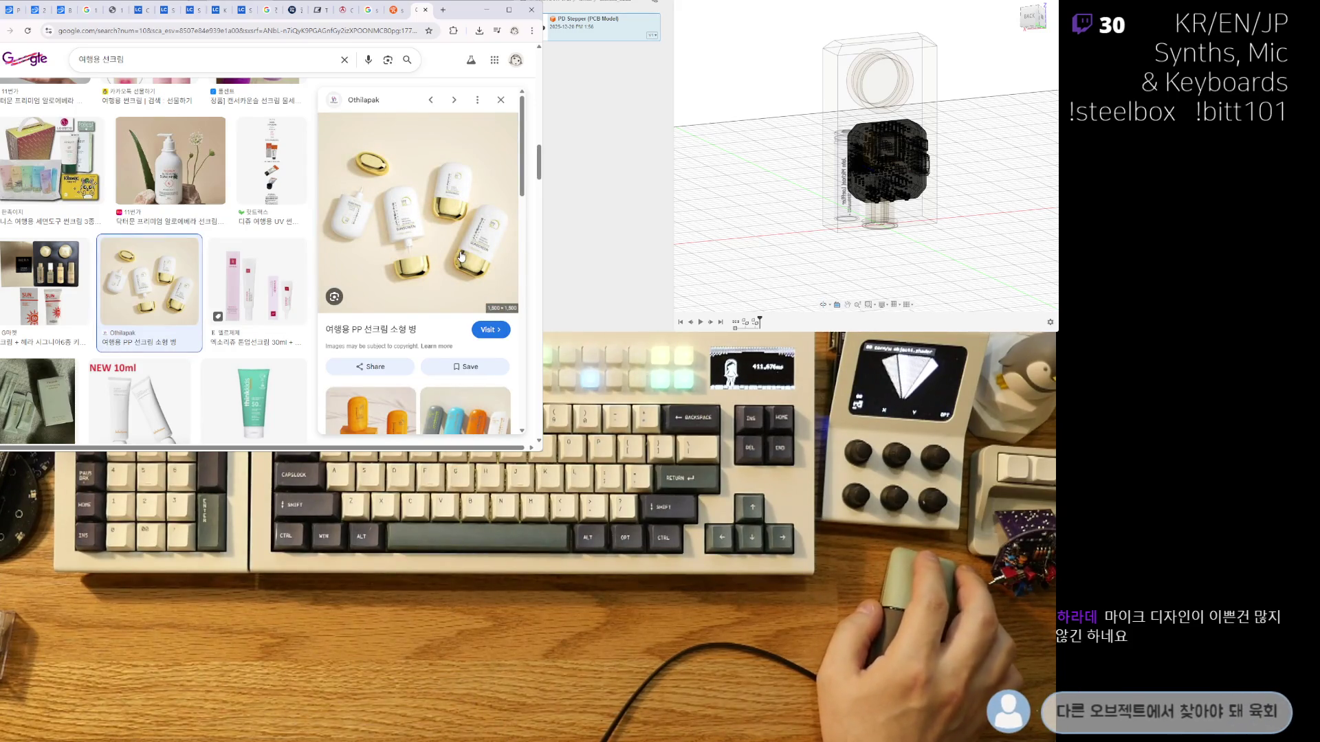
{"action": "scroll", "coordinate": [457, 247], "scroll_direction": "down", "scroll_amount": 1}
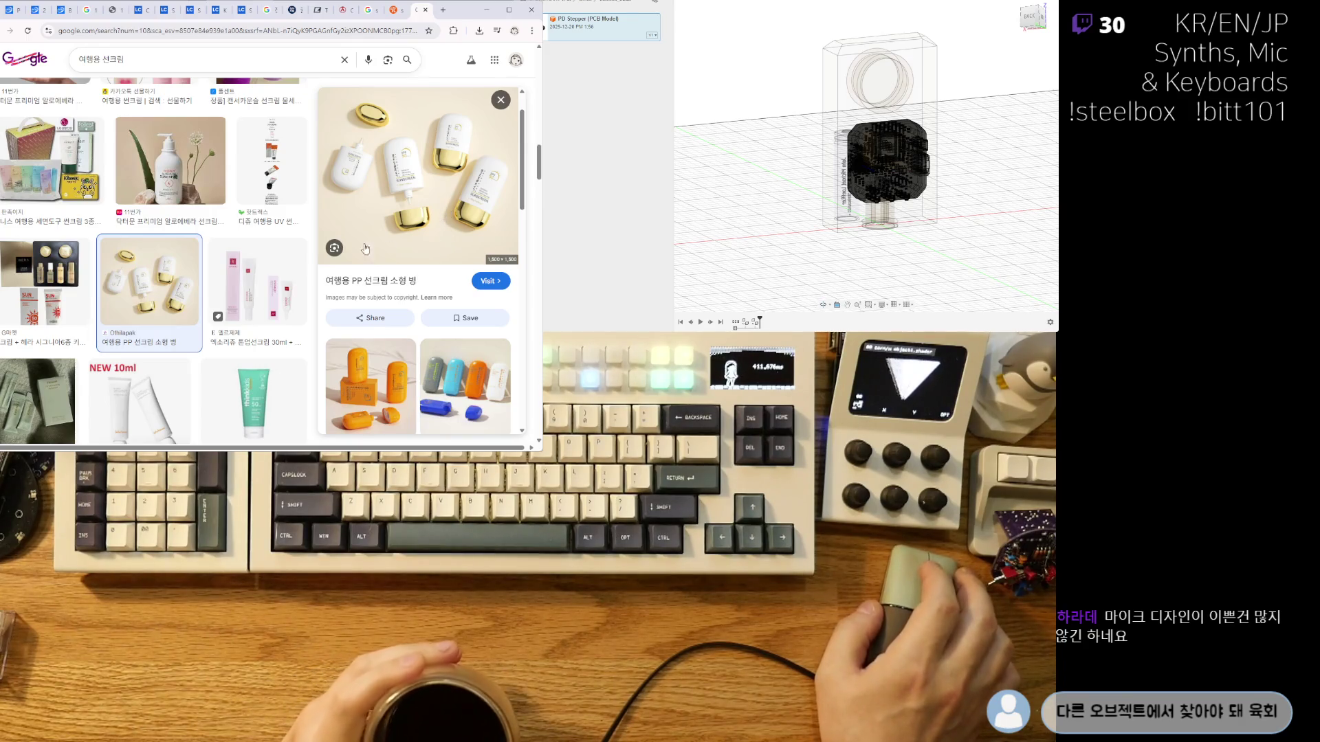
{"action": "scroll", "coordinate": [78, 195], "scroll_direction": "down", "scroll_amount": 5}
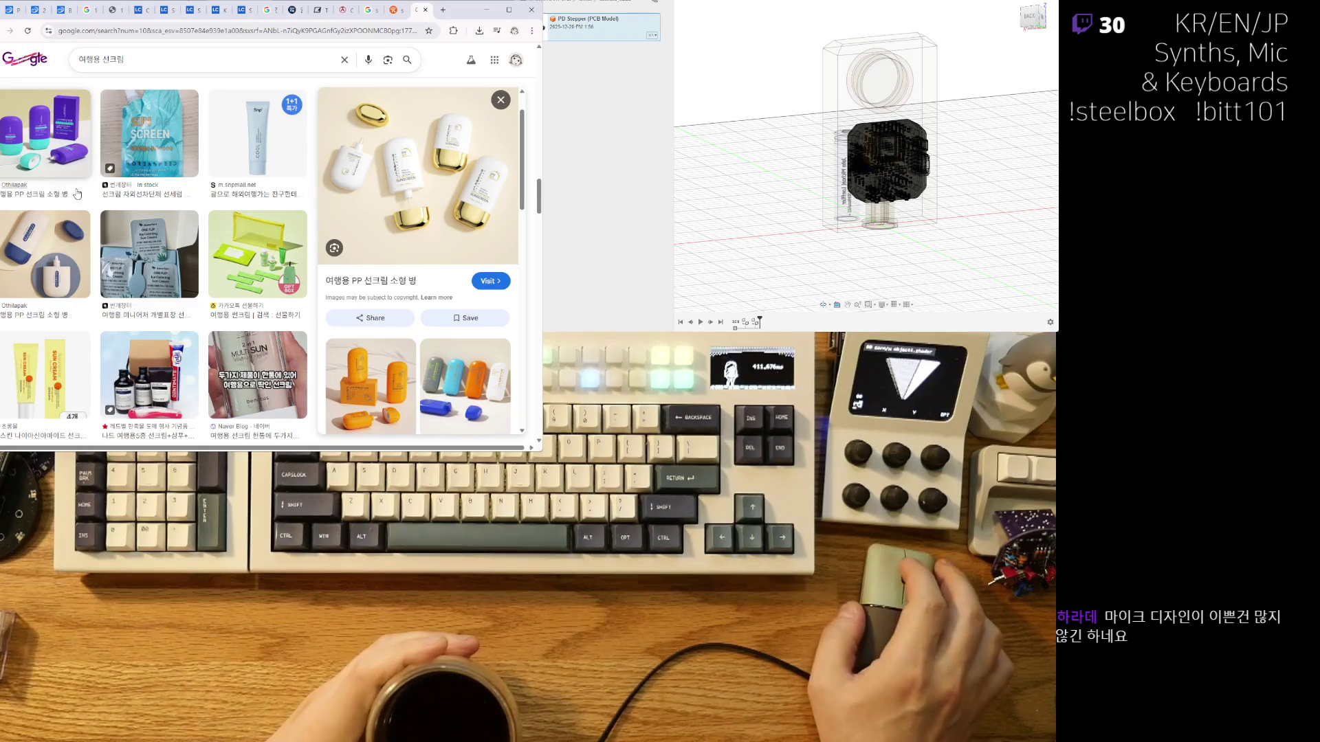
{"action": "left_click", "coordinate": [50, 264]}
{"action": "scroll", "coordinate": [251, 238], "scroll_direction": "down", "scroll_amount": 5}
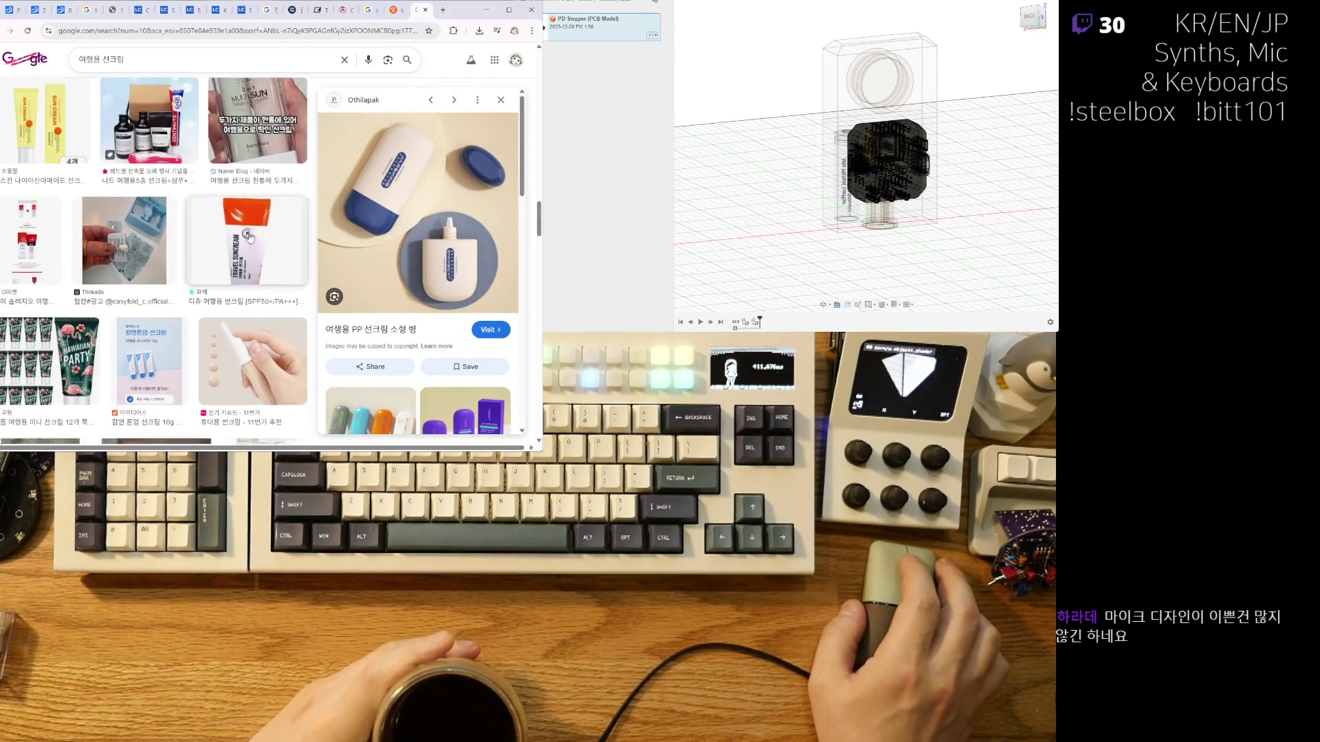
{"action": "scroll", "coordinate": [252, 238], "scroll_direction": "down", "scroll_amount": 5}
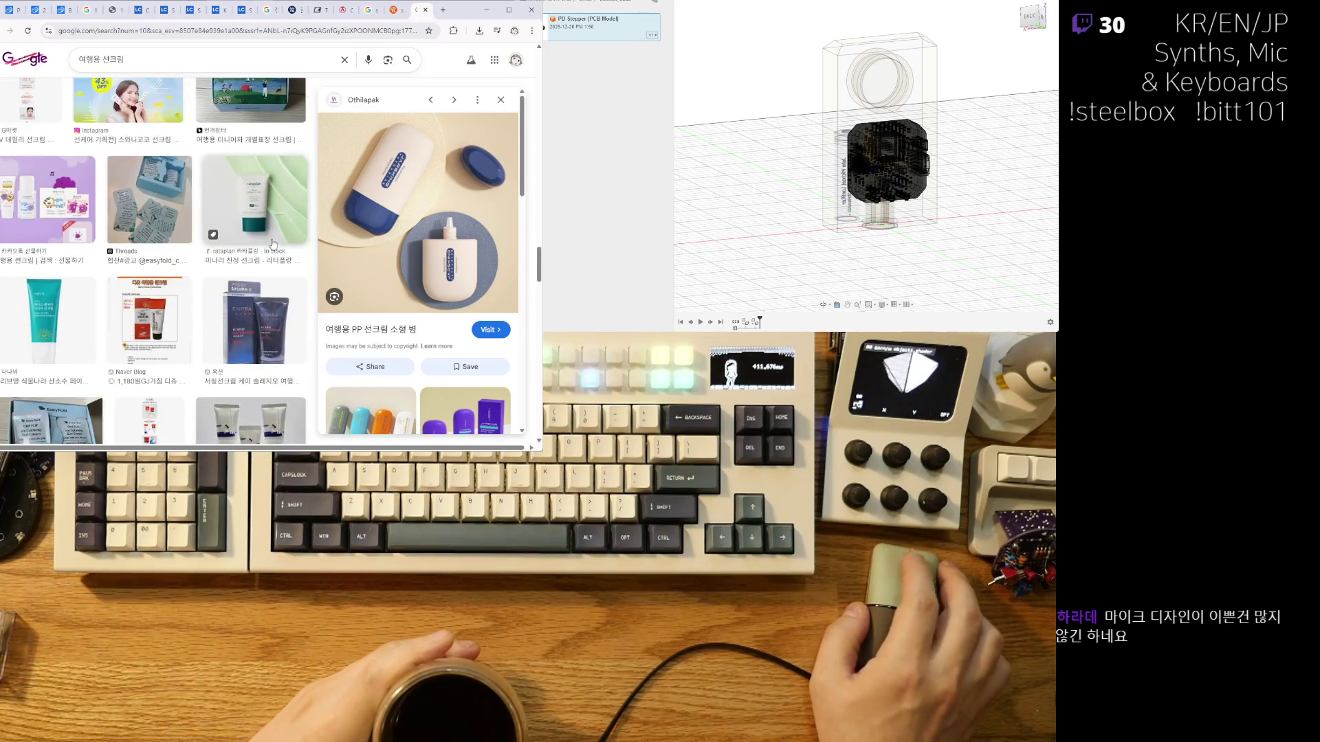
{"action": "scroll", "coordinate": [272, 227], "scroll_direction": "down", "scroll_amount": 5}
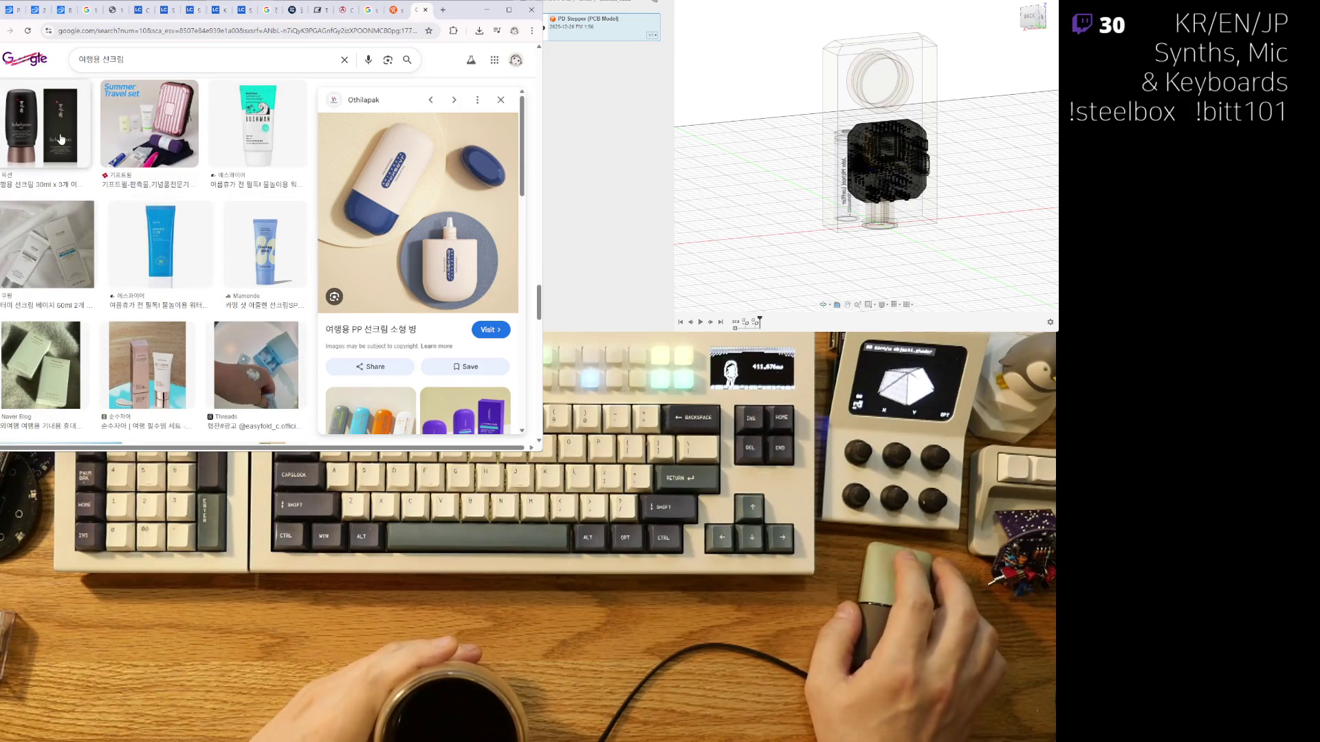
Preview the Sulwhasoo sunscreen, then the UPTVIN 4-pack animal-shaped sunscreen bottles.
{"action": "left_click", "coordinate": [61, 140]}
{"action": "scroll", "coordinate": [236, 264], "scroll_direction": "down", "scroll_amount": 3}
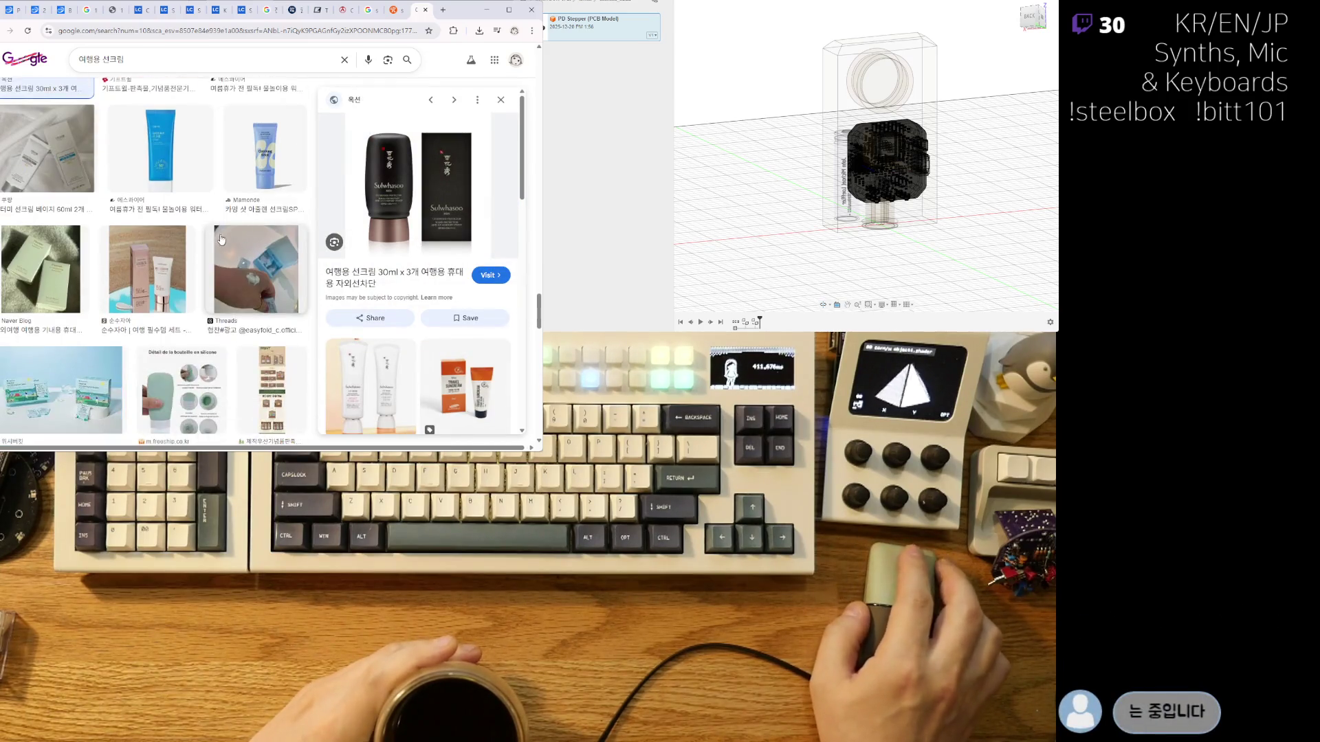
{"action": "scroll", "coordinate": [236, 263], "scroll_direction": "down", "scroll_amount": 5}
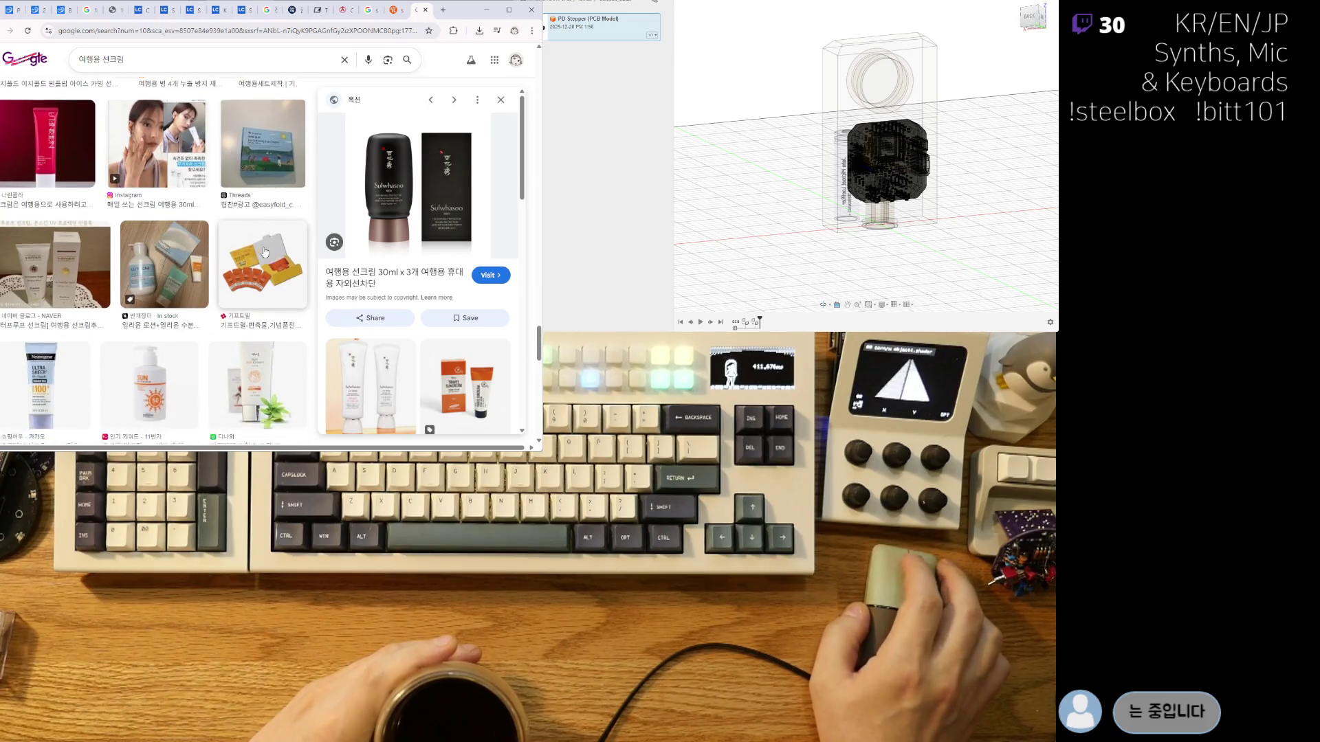
{"action": "scroll", "coordinate": [264, 215], "scroll_direction": "down", "scroll_amount": 2}
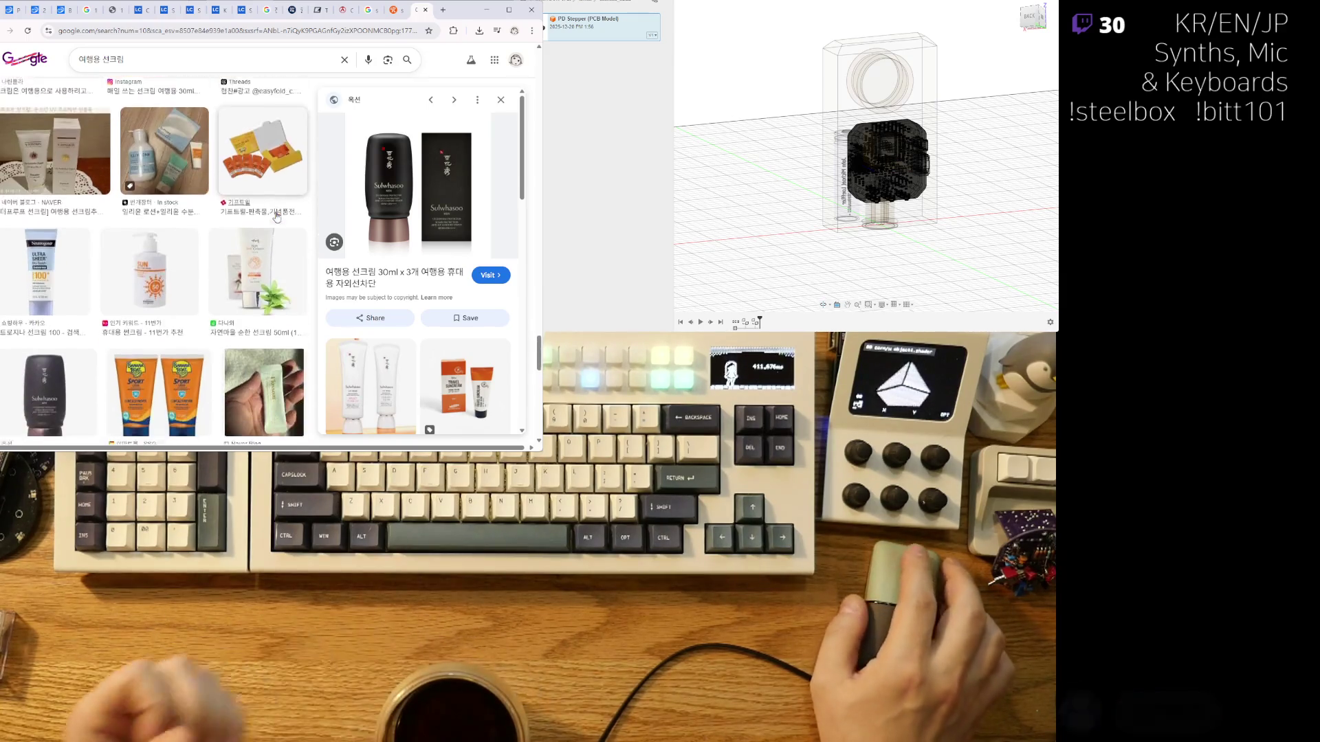
{"action": "scroll", "coordinate": [267, 215], "scroll_direction": "down", "scroll_amount": 4}
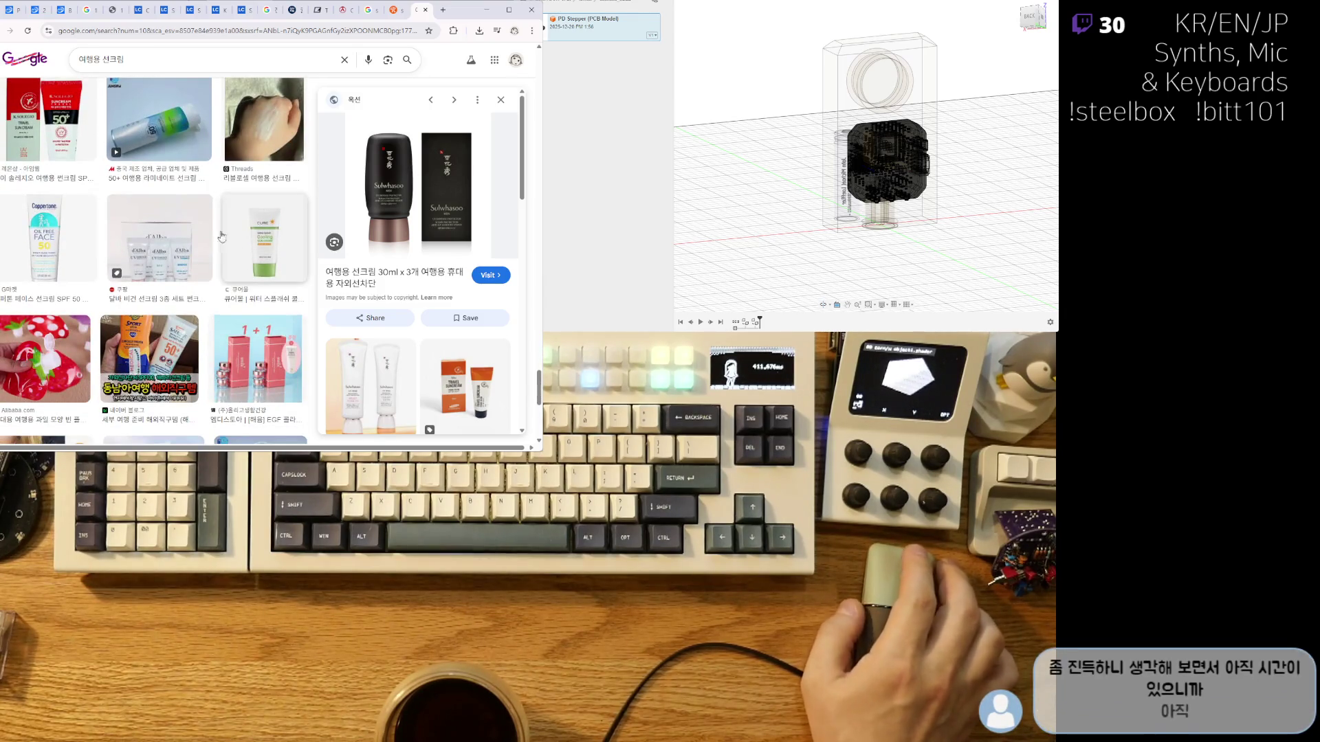
{"action": "scroll", "coordinate": [215, 238], "scroll_direction": "down", "scroll_amount": 3}
{"action": "scroll", "coordinate": [218, 235], "scroll_direction": "down", "scroll_amount": 2}
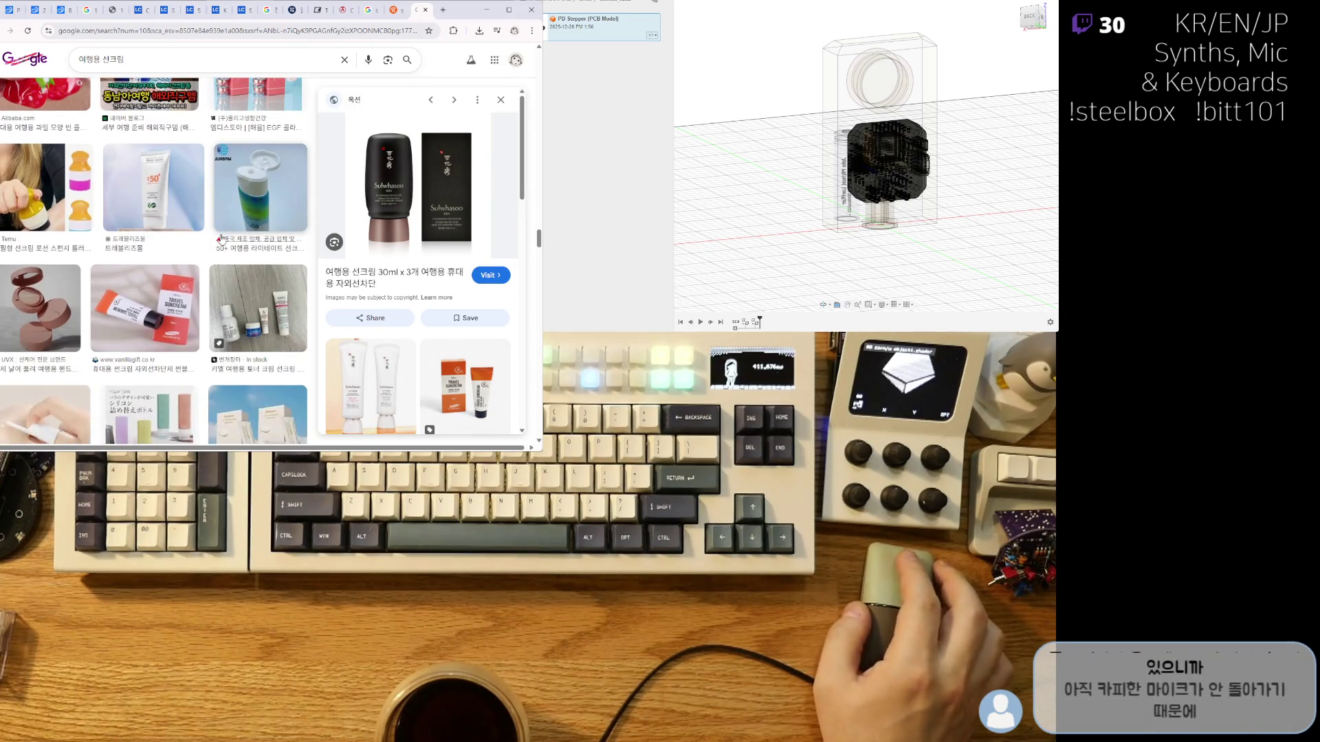
{"action": "scroll", "coordinate": [252, 310], "scroll_direction": "down", "scroll_amount": 2}
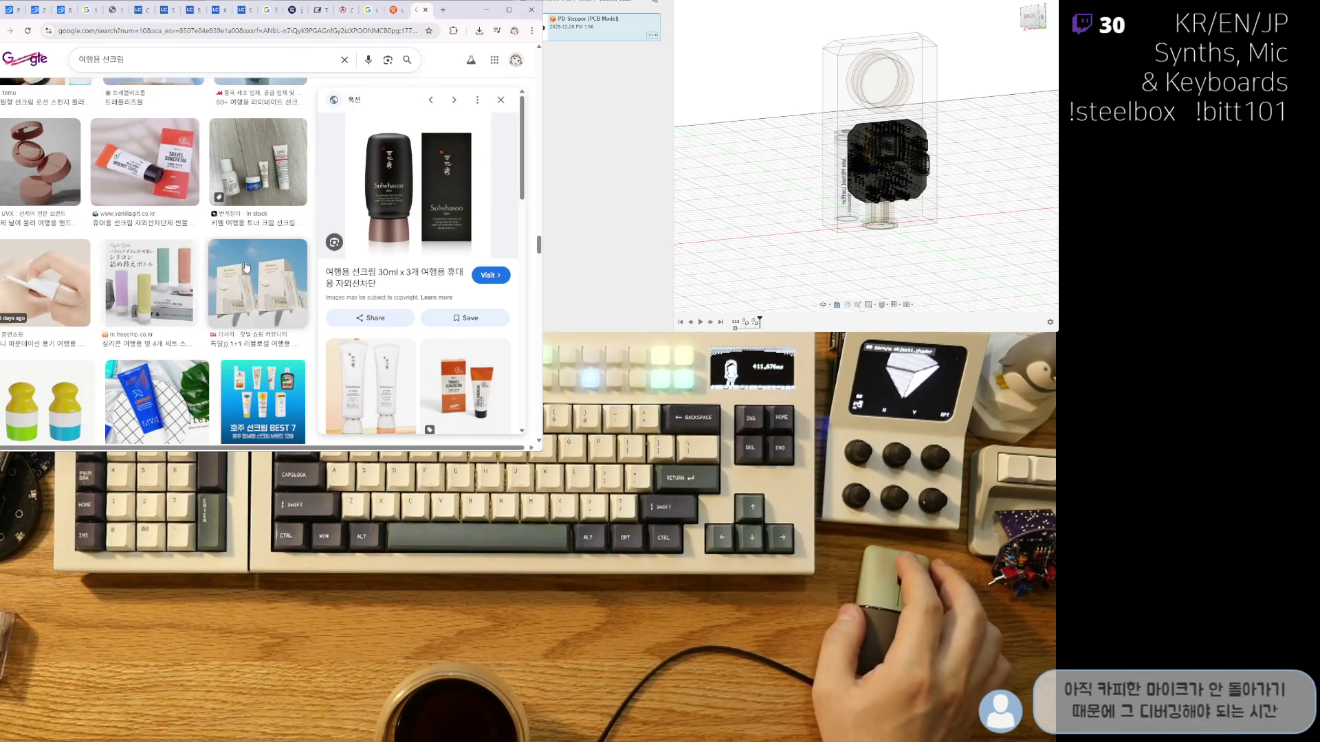
{"action": "scroll", "coordinate": [246, 268], "scroll_direction": "down", "scroll_amount": 4}
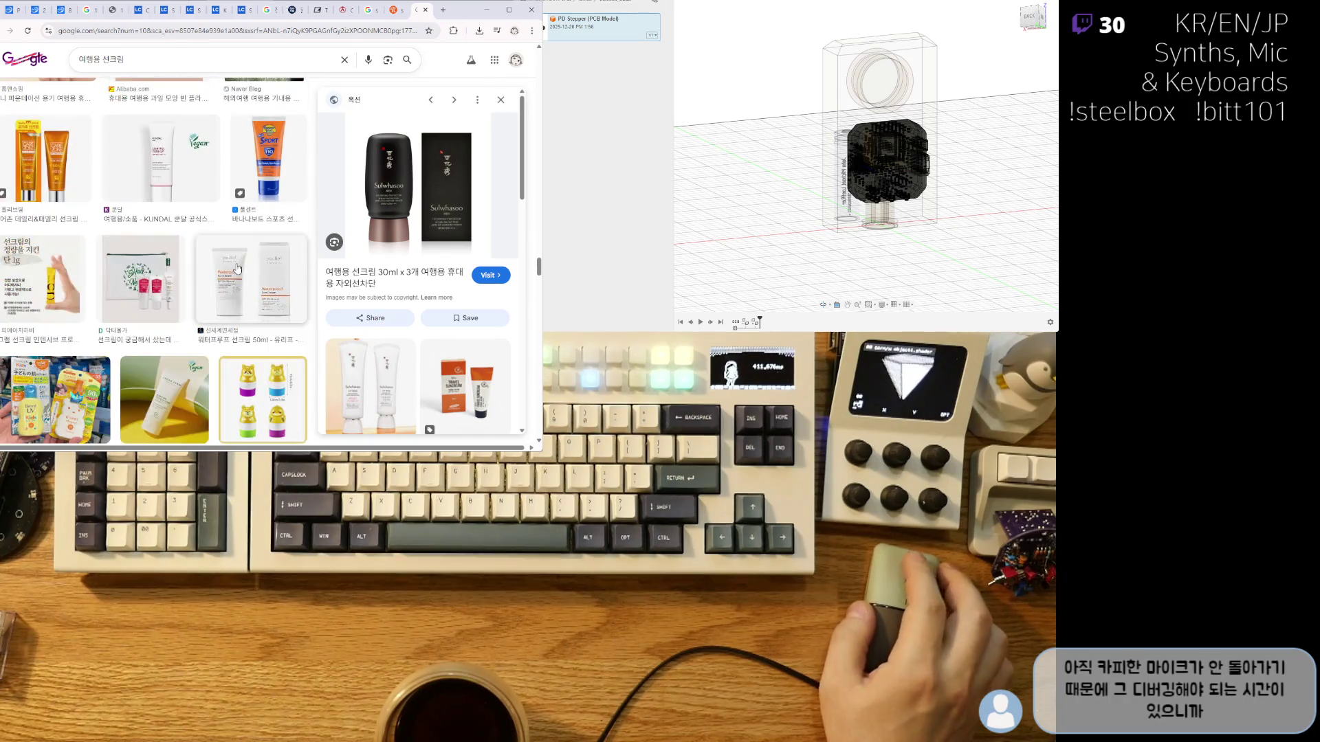
{"action": "scroll", "coordinate": [217, 334], "scroll_direction": "down", "scroll_amount": 3}
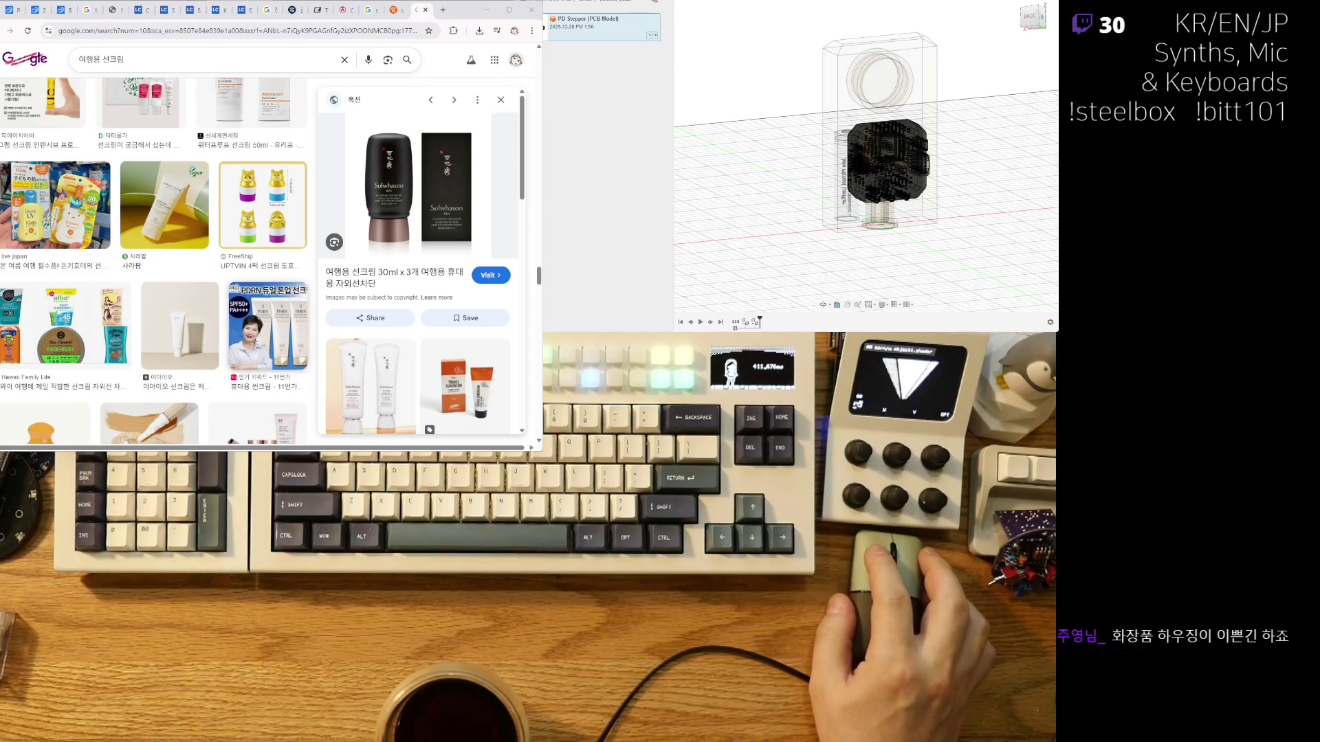
{"action": "left_click", "coordinate": [270, 232]}
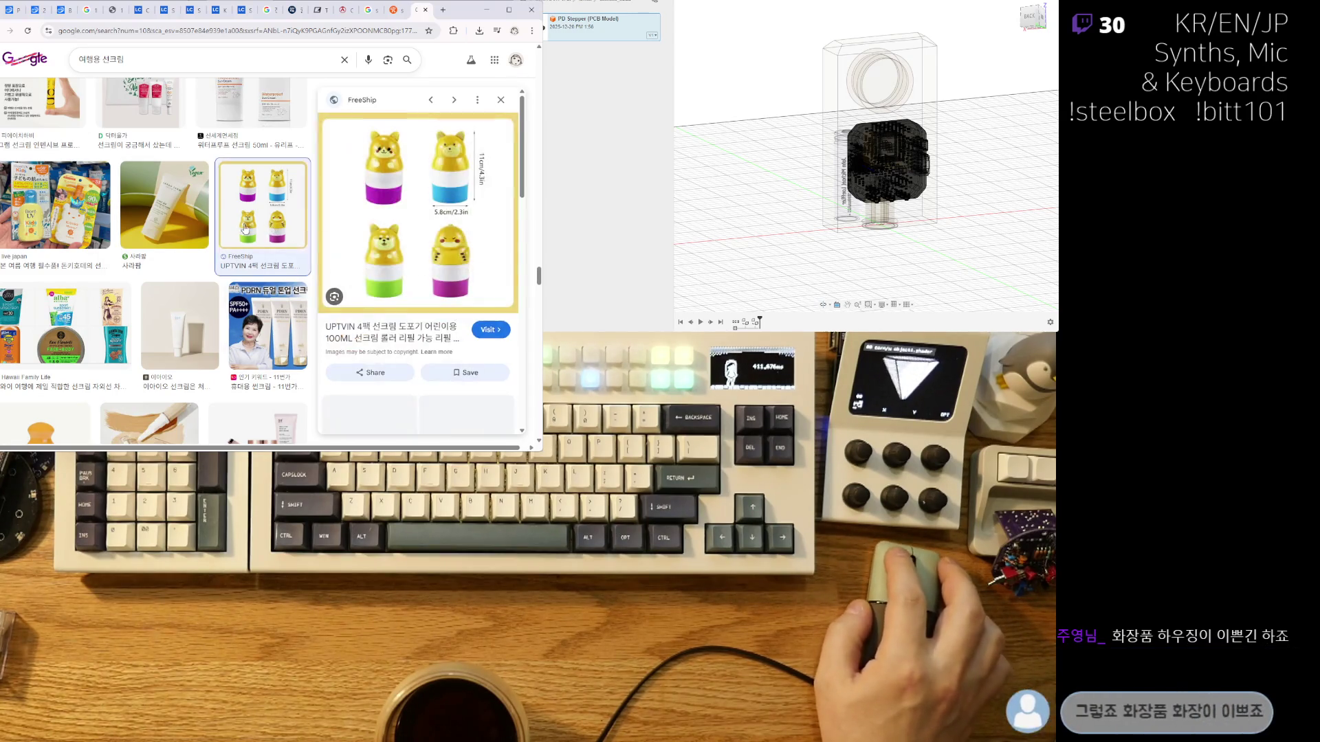
{"action": "scroll", "coordinate": [216, 280], "scroll_direction": "down", "scroll_amount": 8}
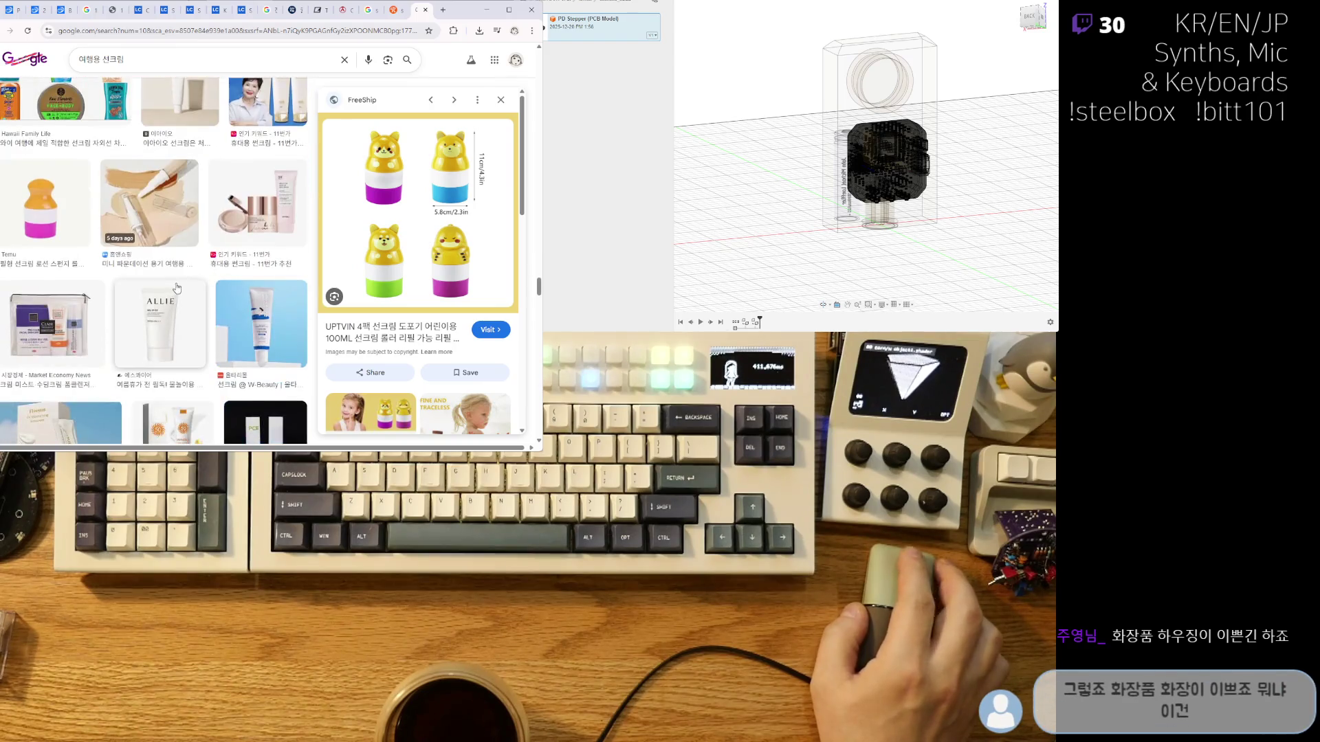
{"action": "scroll", "coordinate": [192, 275], "scroll_direction": "down", "scroll_amount": 2}
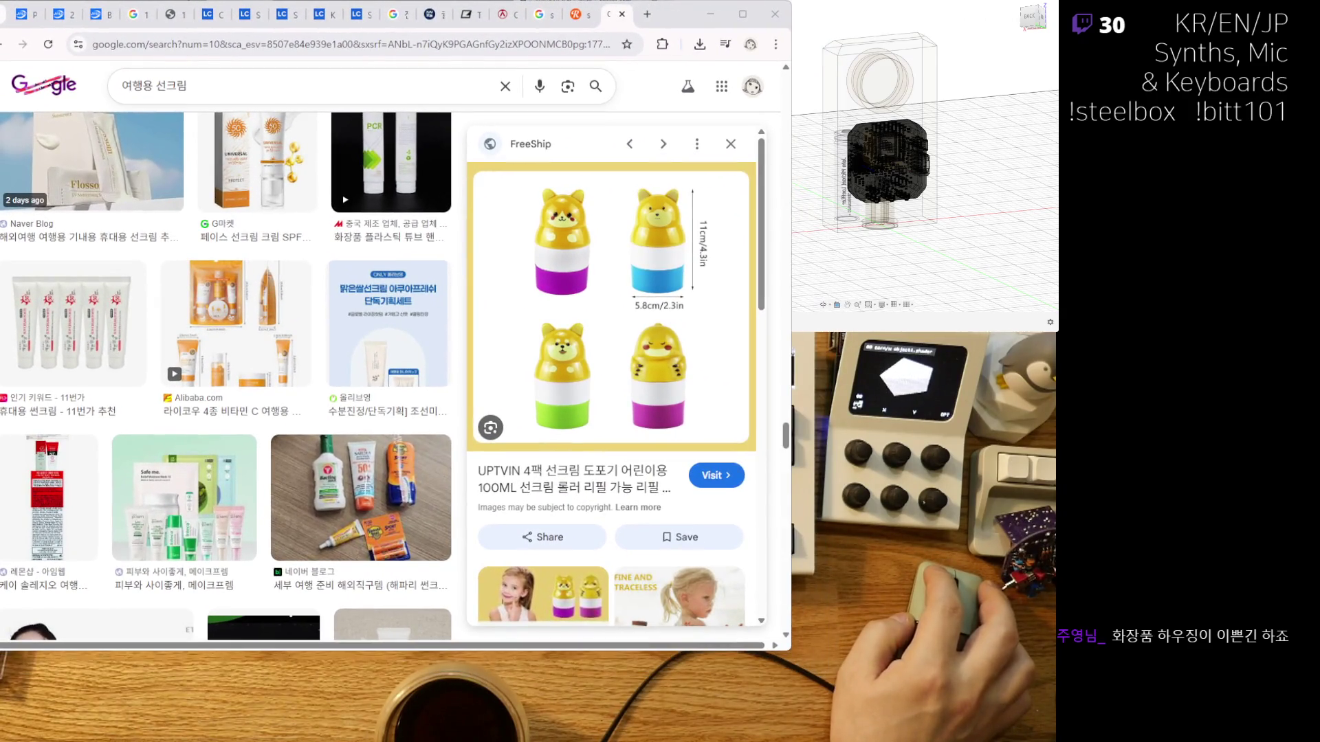
Scroll further down the sunscreen image results and preview the Le Tan coconut lotion.
{"action": "scroll", "coordinate": [216, 358], "scroll_direction": "down", "scroll_amount": 5}
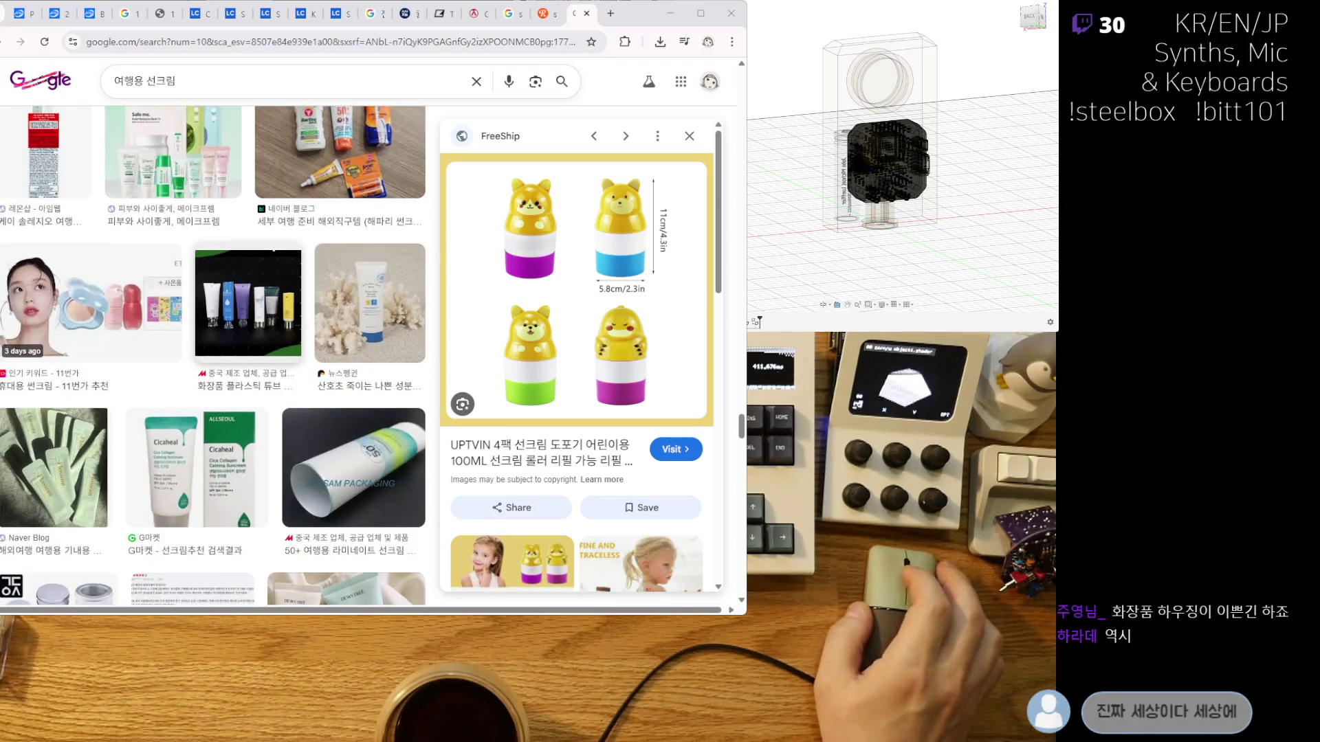
{"action": "scroll", "coordinate": [214, 355], "scroll_direction": "down", "scroll_amount": 4}
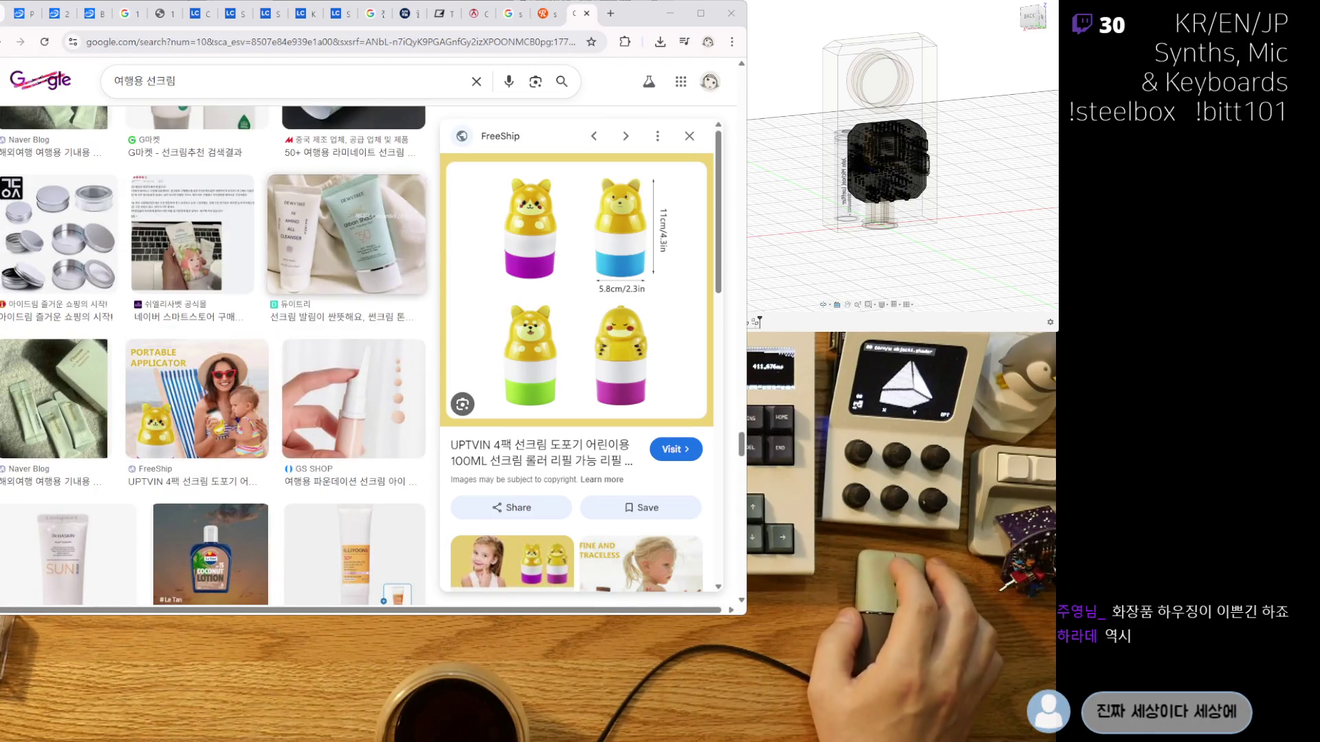
{"action": "scroll", "coordinate": [215, 356], "scroll_direction": "down", "scroll_amount": 4}
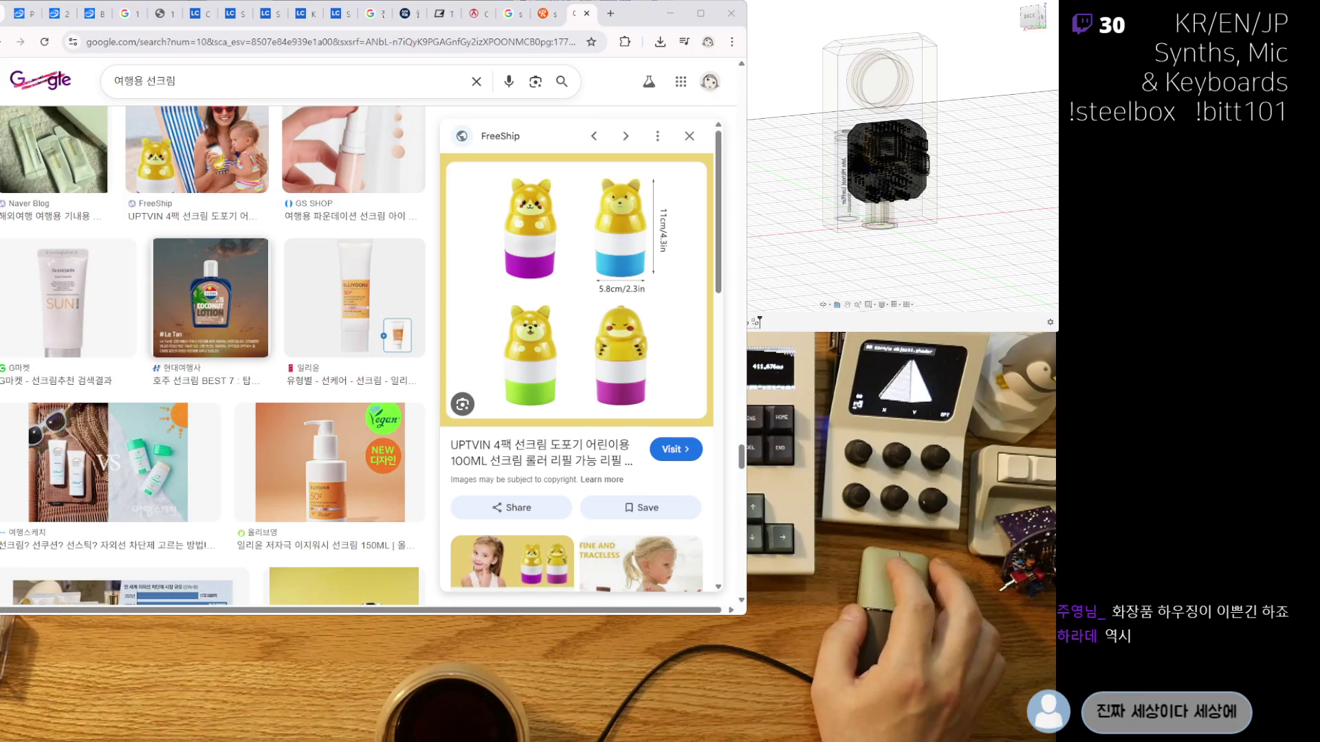
{"action": "left_click", "coordinate": [215, 348]}
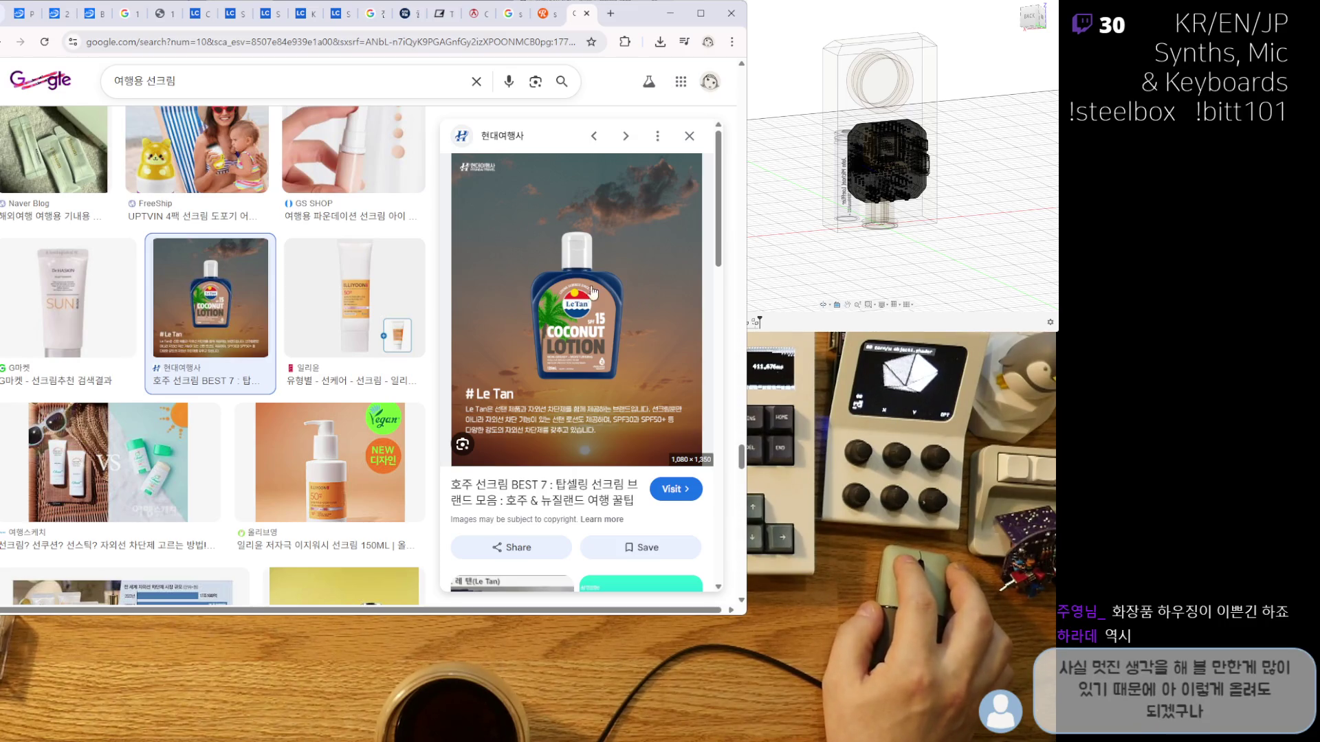
{"action": "scroll", "coordinate": [592, 292], "scroll_direction": "down", "scroll_amount": 5}
{"action": "scroll", "coordinate": [592, 317], "scroll_direction": "up", "scroll_amount": 5}
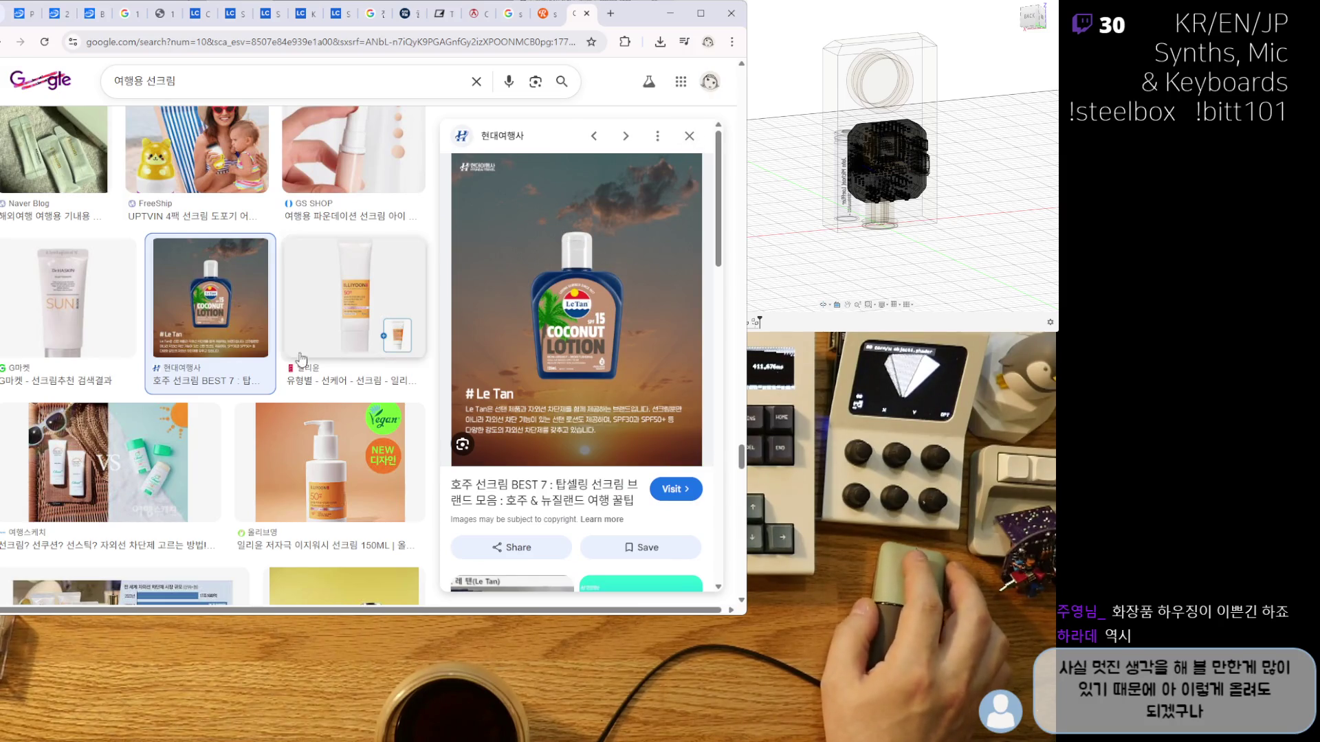
{"action": "scroll", "coordinate": [301, 358], "scroll_direction": "down", "scroll_amount": 4}
{"action": "scroll", "coordinate": [303, 351], "scroll_direction": "down", "scroll_amount": 4}
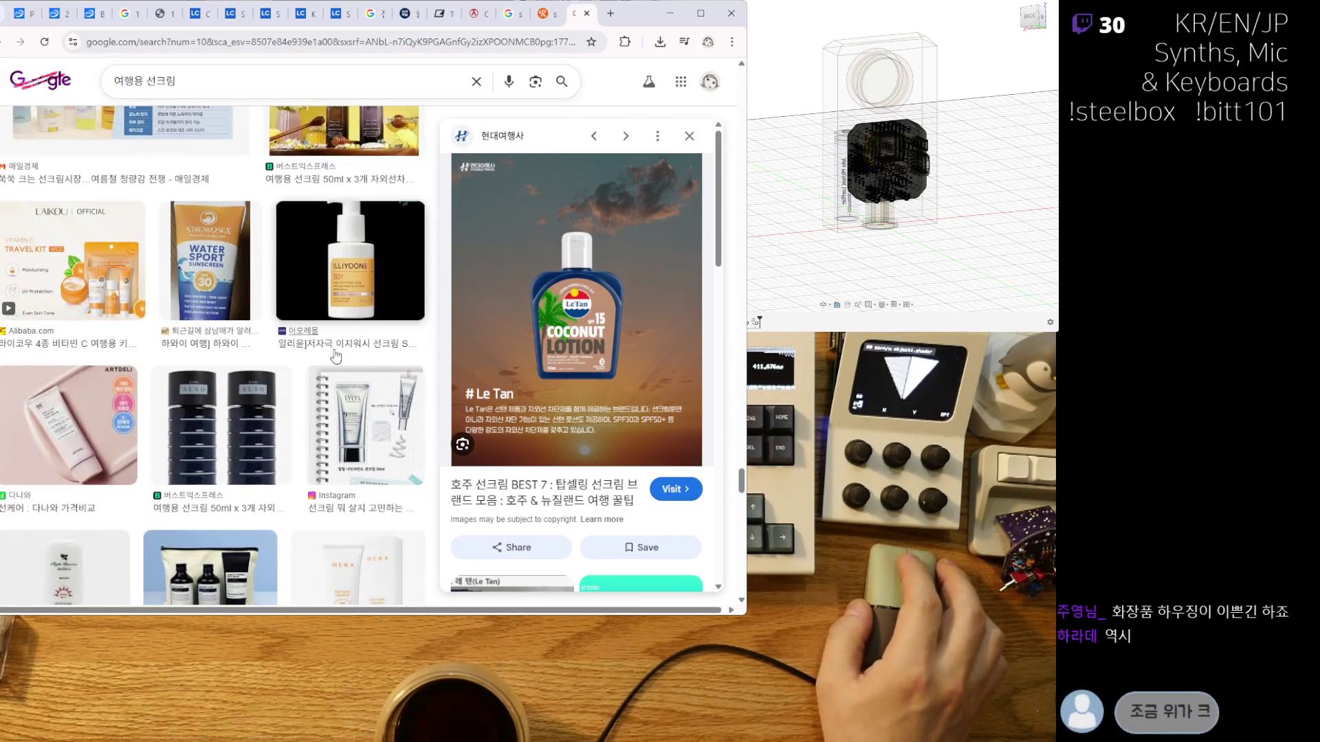
{"action": "scroll", "coordinate": [296, 344], "scroll_direction": "down", "scroll_amount": 6}
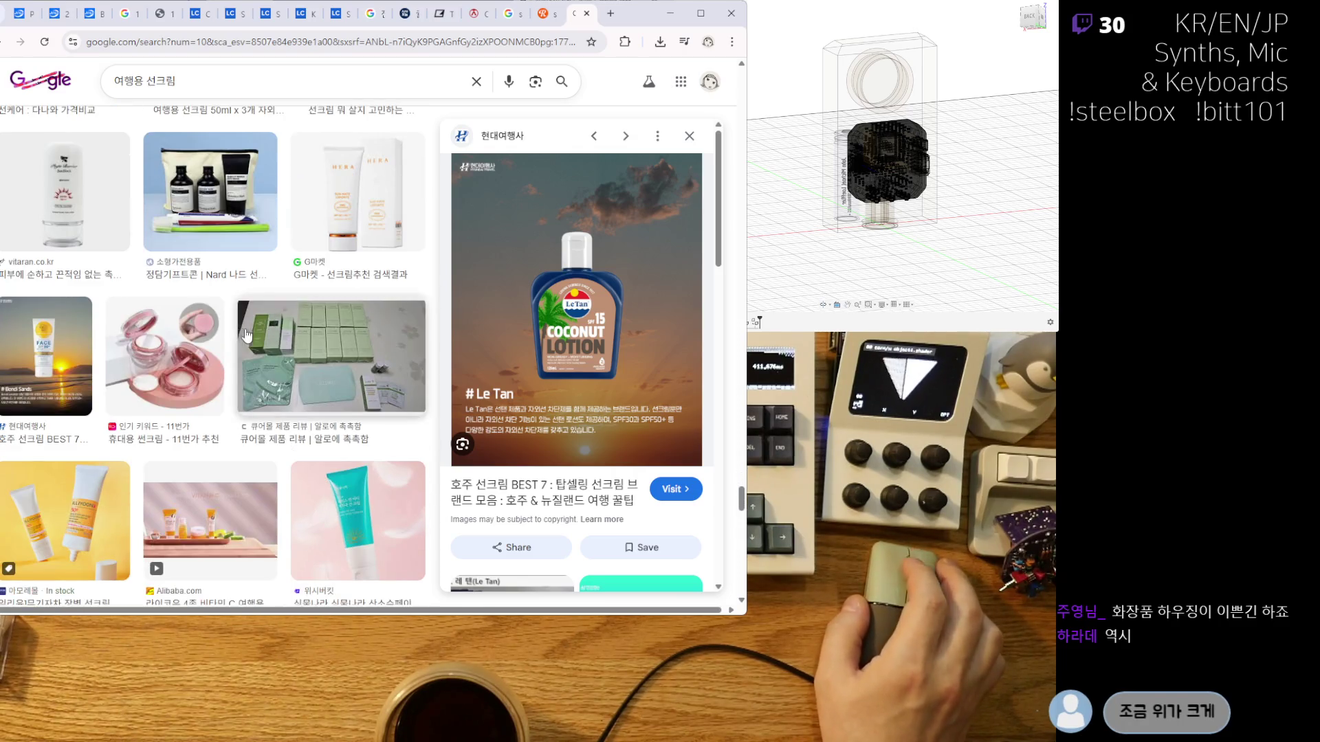
{"action": "scroll", "coordinate": [246, 335], "scroll_direction": "down", "scroll_amount": 7}
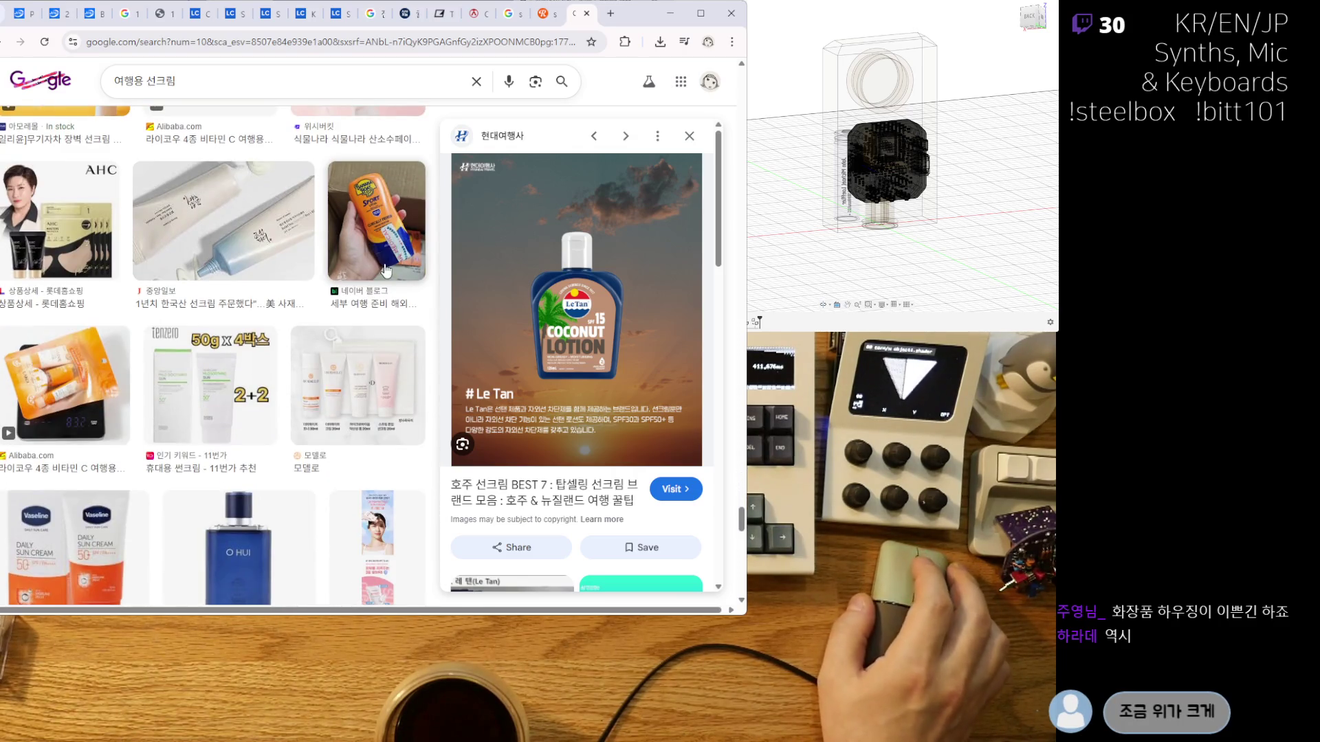
Preview the Banana Boat sunscreen and the Reddit photo of two travel bottles.
{"action": "left_click", "coordinate": [347, 260]}
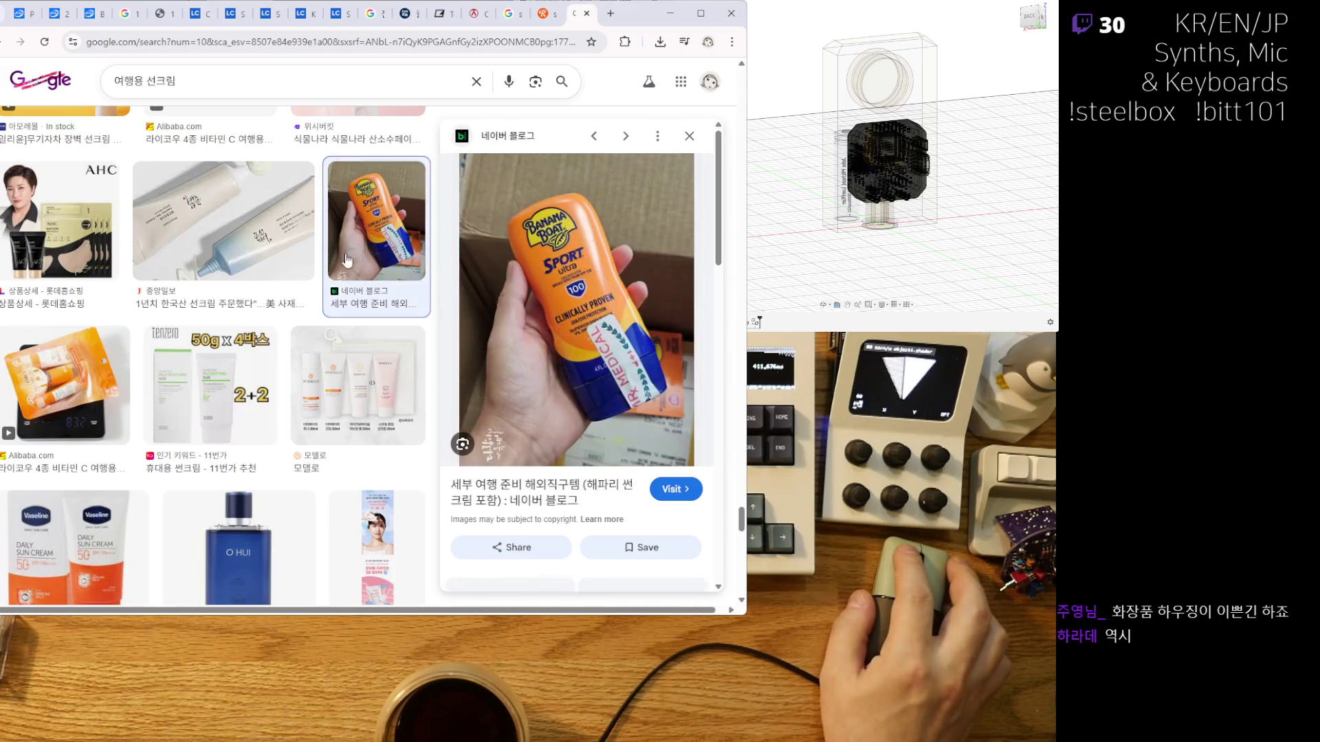
{"action": "scroll", "coordinate": [239, 316], "scroll_direction": "down", "scroll_amount": 6}
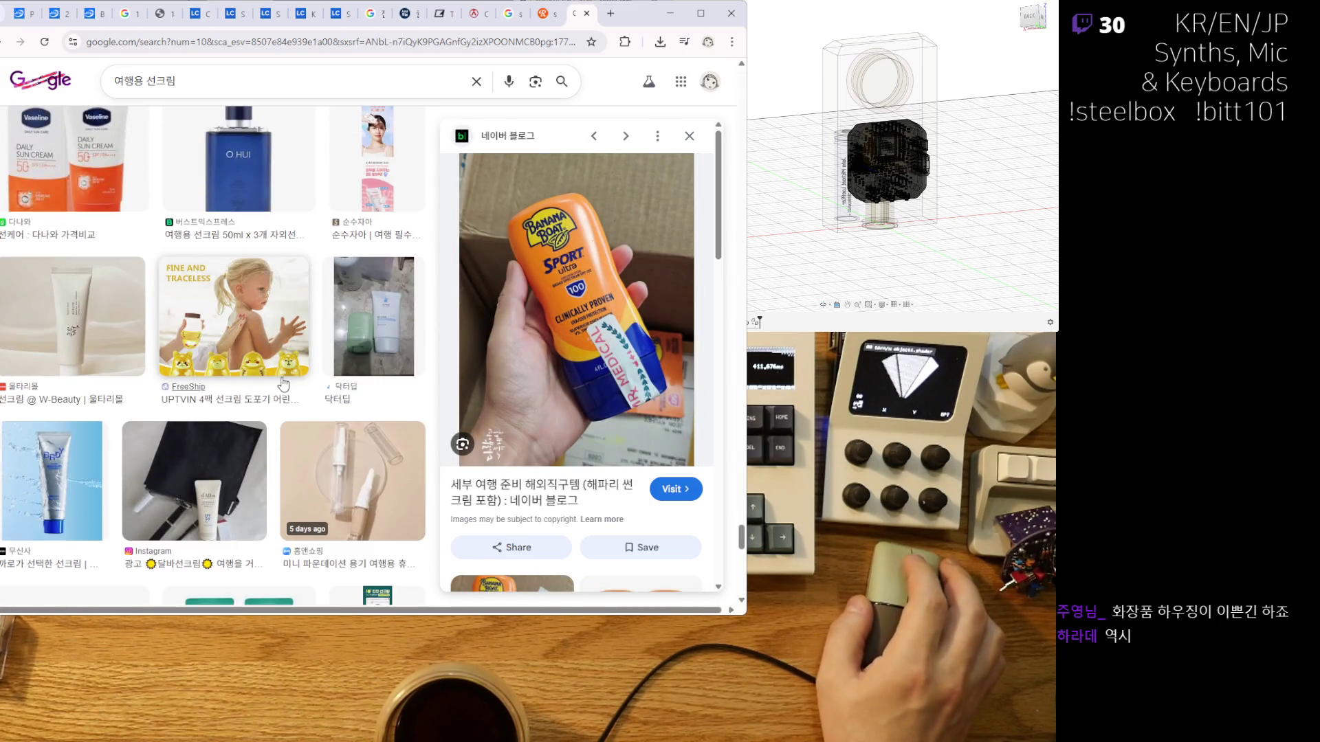
{"action": "scroll", "coordinate": [196, 365], "scroll_direction": "down", "scroll_amount": 4}
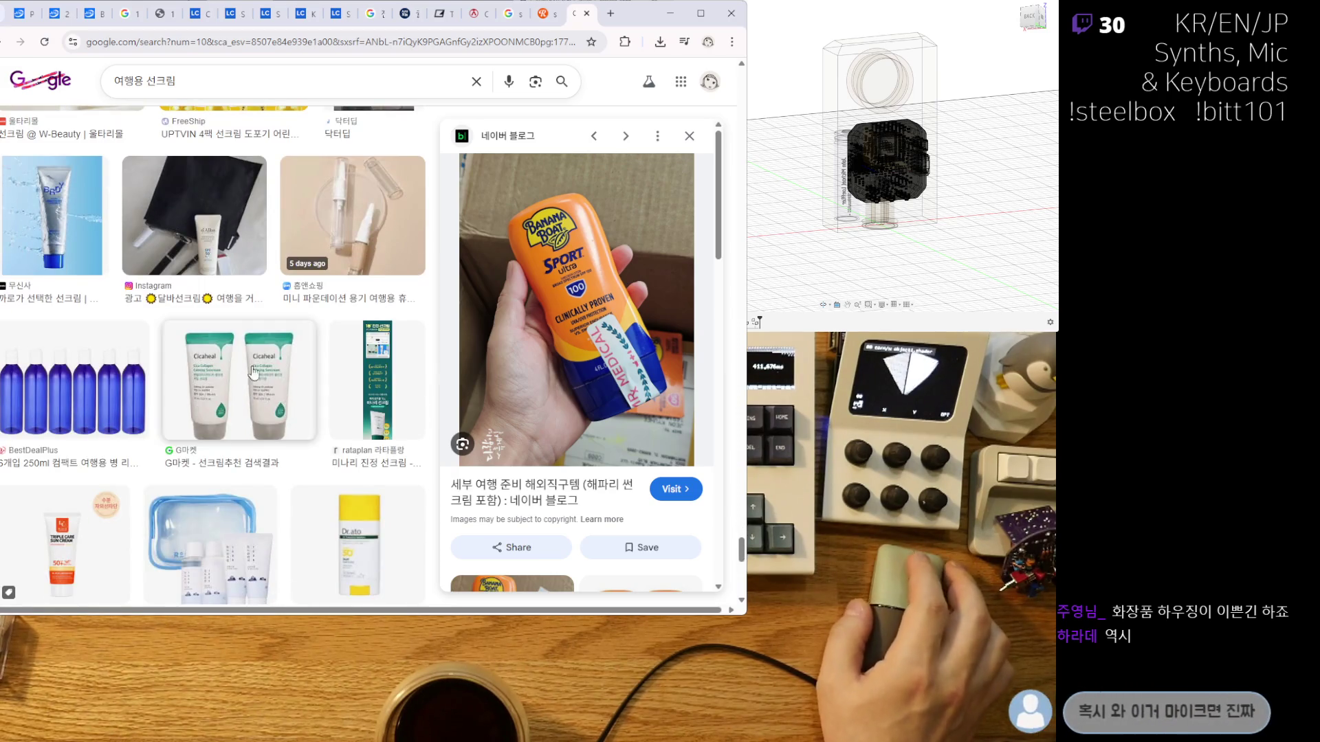
{"action": "scroll", "coordinate": [253, 372], "scroll_direction": "down", "scroll_amount": 5}
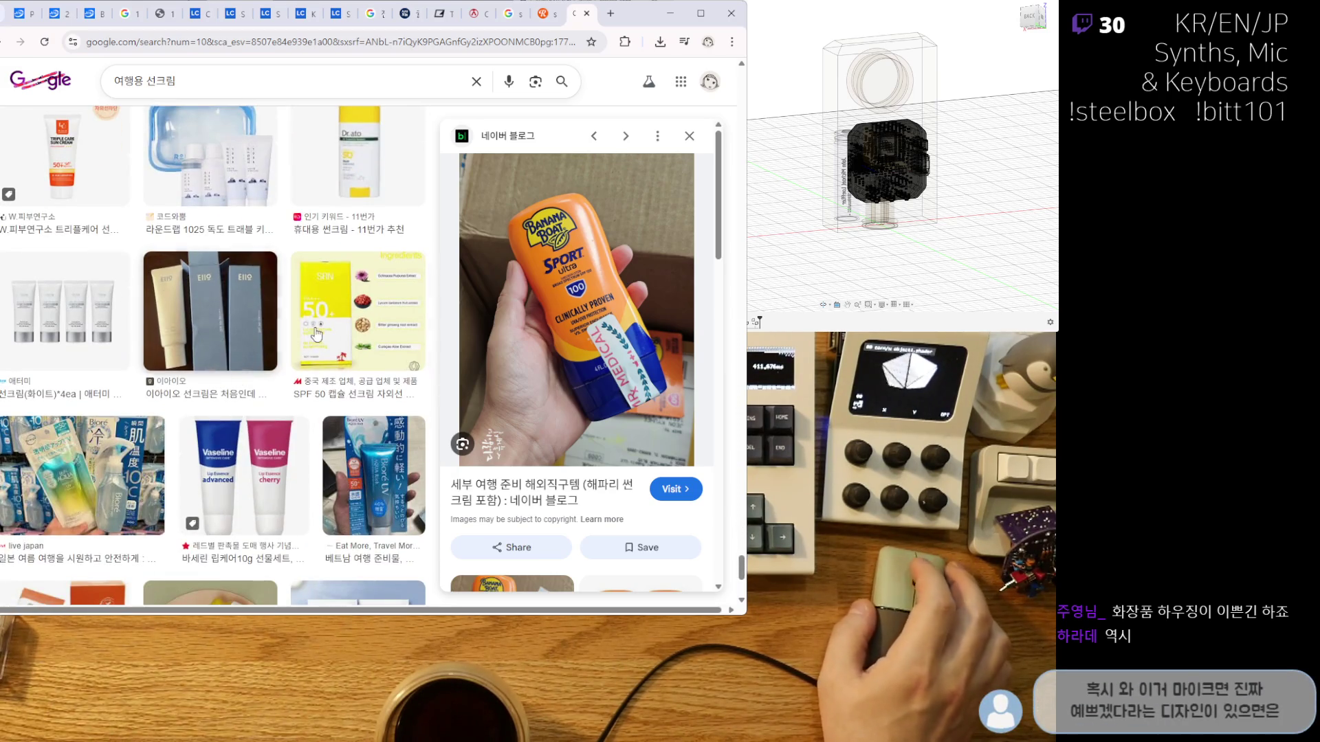
{"action": "scroll", "coordinate": [317, 334], "scroll_direction": "down", "scroll_amount": 3}
{"action": "scroll", "coordinate": [240, 285], "scroll_direction": "down", "scroll_amount": 3}
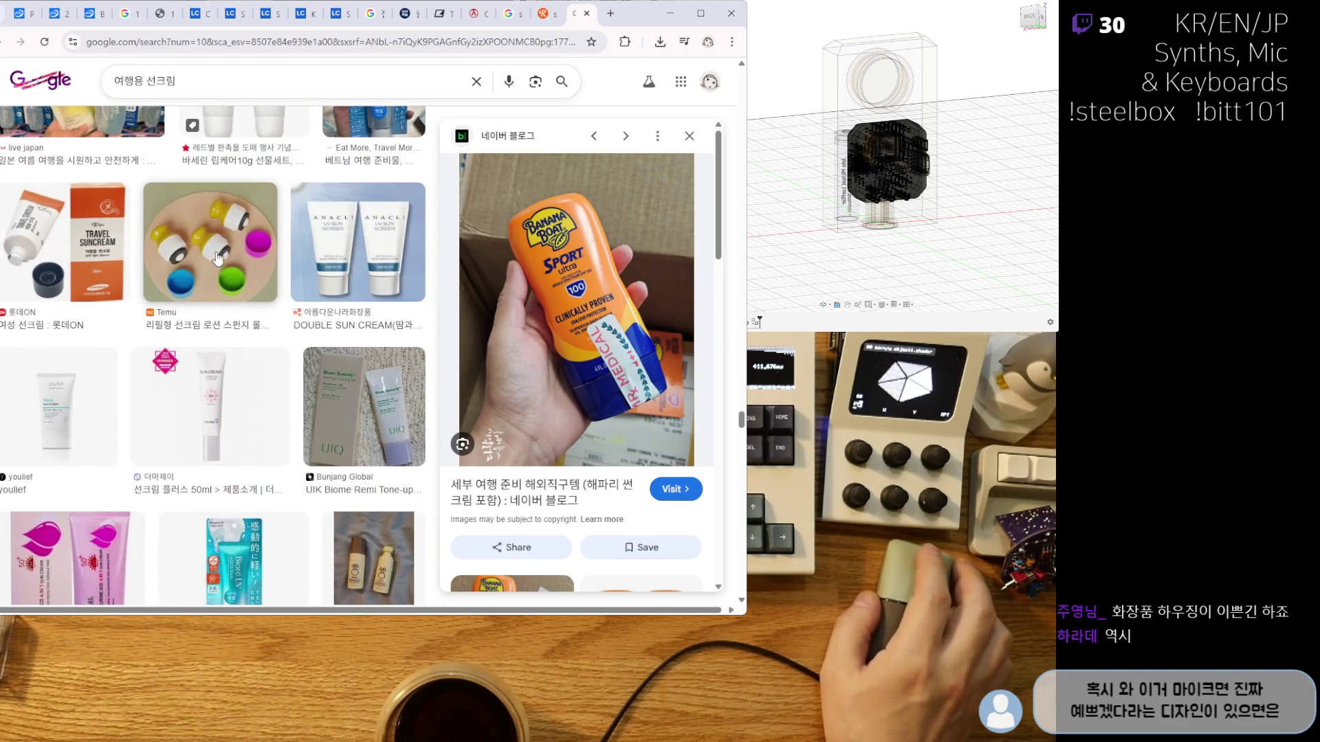
{"action": "scroll", "coordinate": [237, 333], "scroll_direction": "down", "scroll_amount": 3}
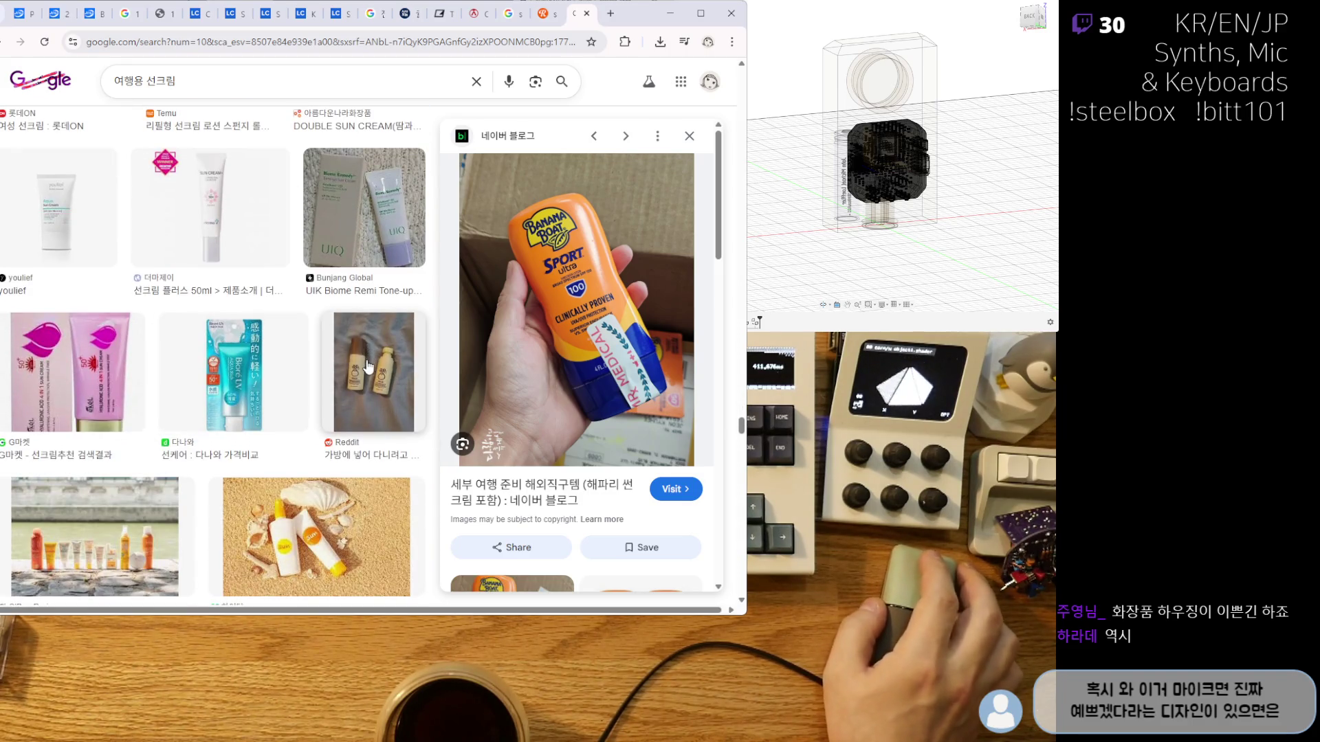
{"action": "left_click", "coordinate": [367, 367]}
{"action": "scroll", "coordinate": [366, 351], "scroll_direction": "down", "scroll_amount": 5}
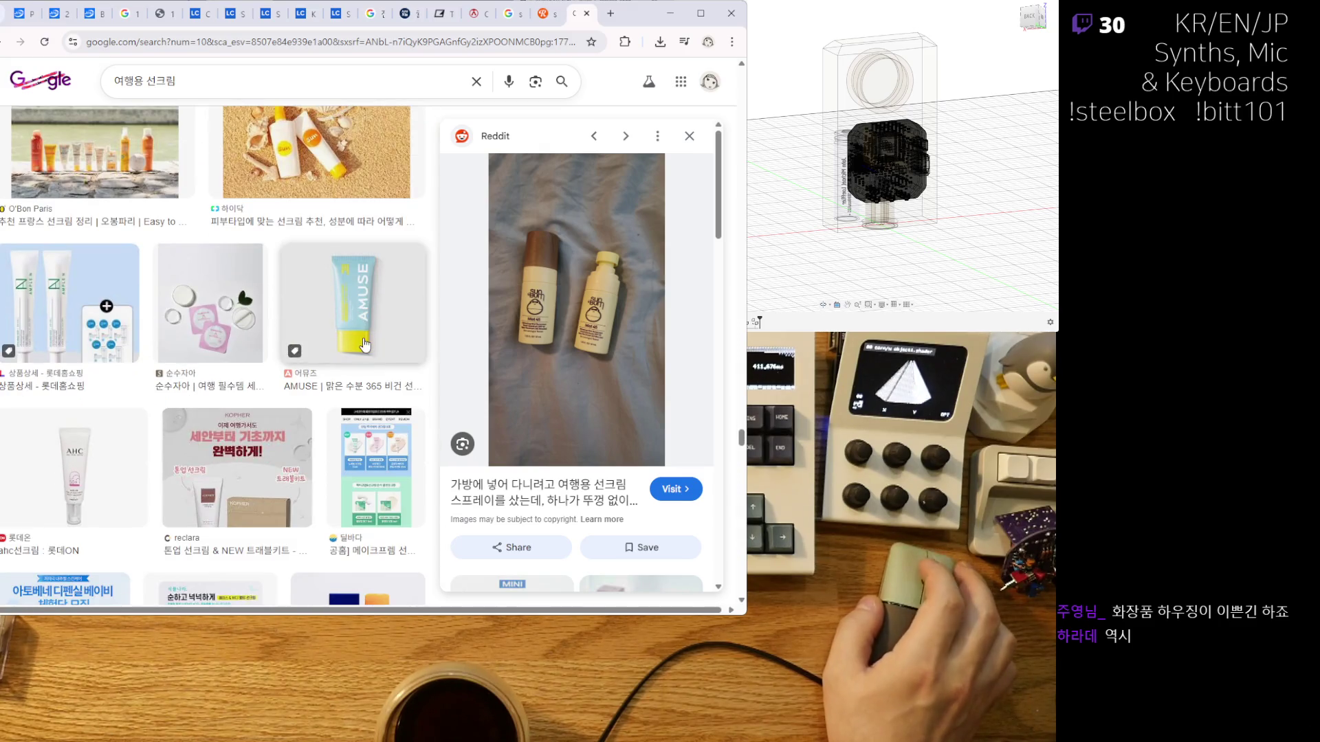
{"action": "scroll", "coordinate": [364, 344], "scroll_direction": "down", "scroll_amount": 6}
{"action": "scroll", "coordinate": [406, 347], "scroll_direction": "down", "scroll_amount": 10}
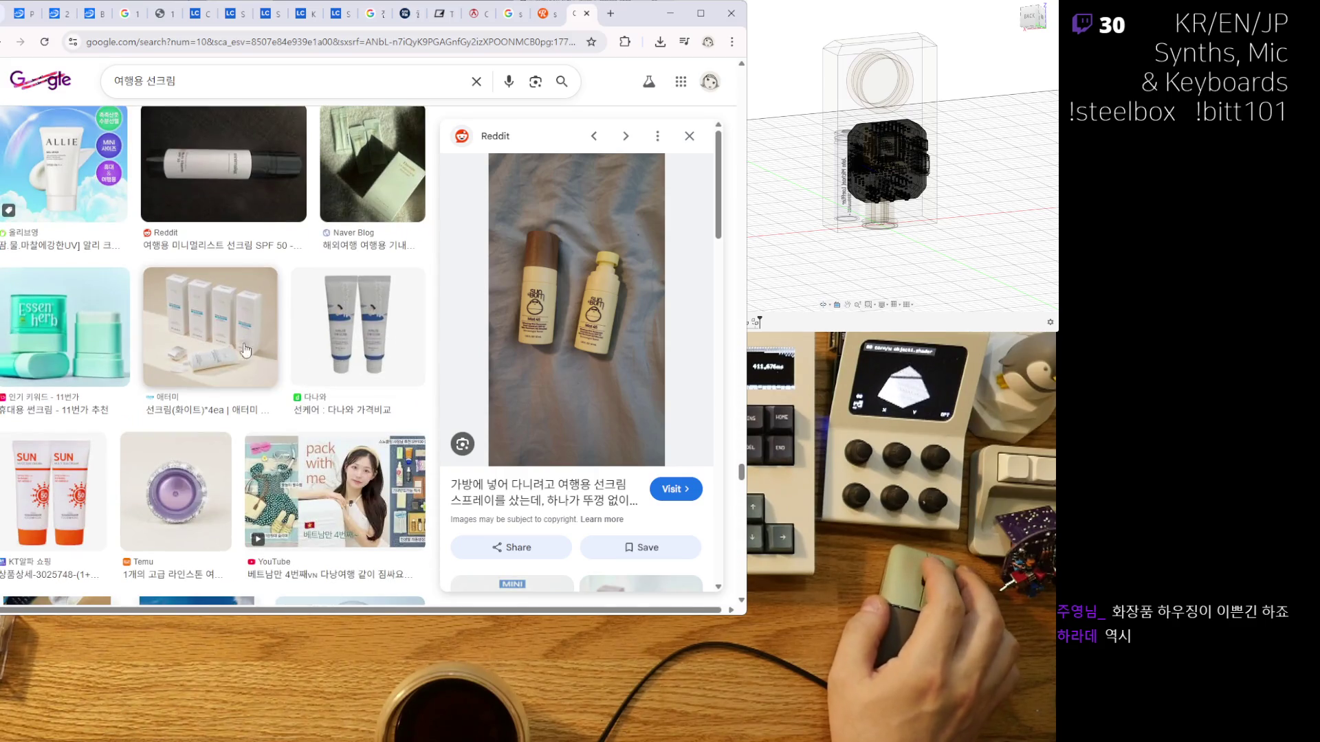
{"action": "scroll", "coordinate": [208, 357], "scroll_direction": "down", "scroll_amount": 1}
Preview the Essen herb sticks, CHA NEWSROOM graphic, Lab Series set and Extreme Motion bottle.
{"action": "left_click", "coordinate": [56, 299]}
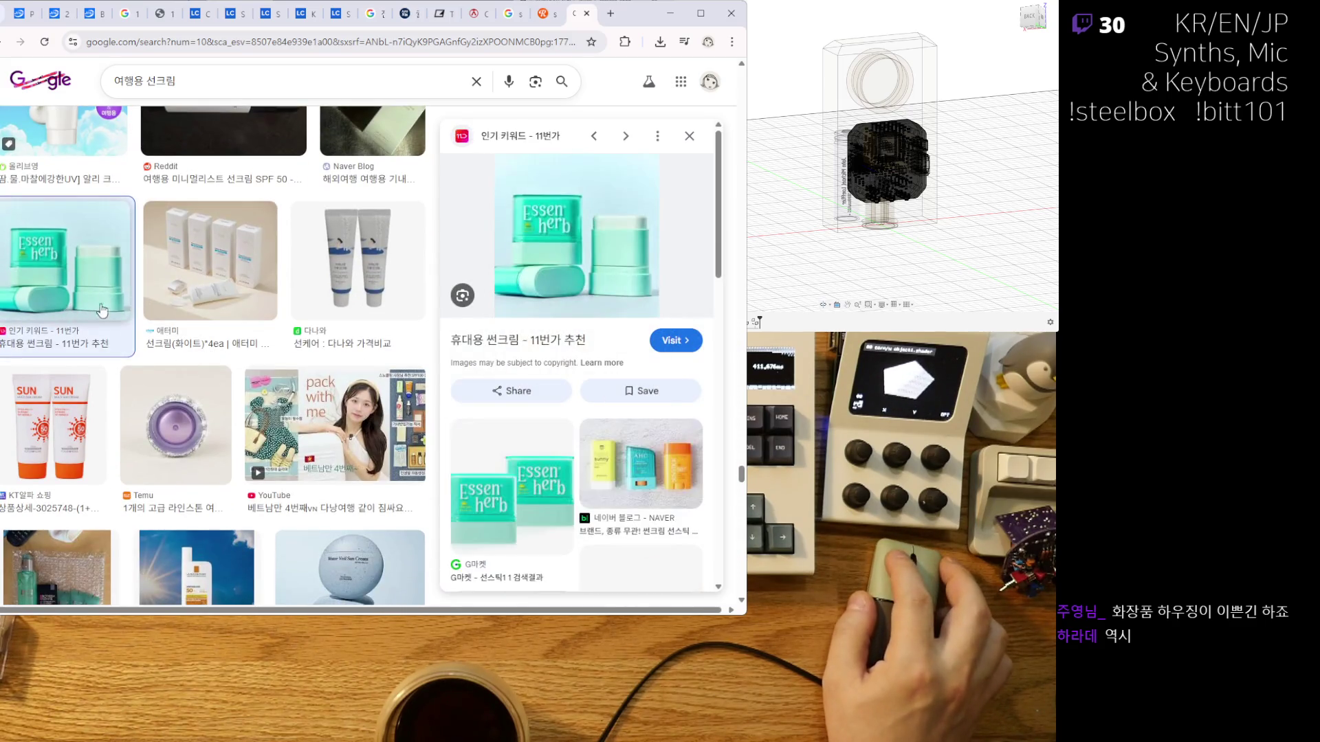
{"action": "scroll", "coordinate": [328, 448], "scroll_direction": "down", "scroll_amount": 2}
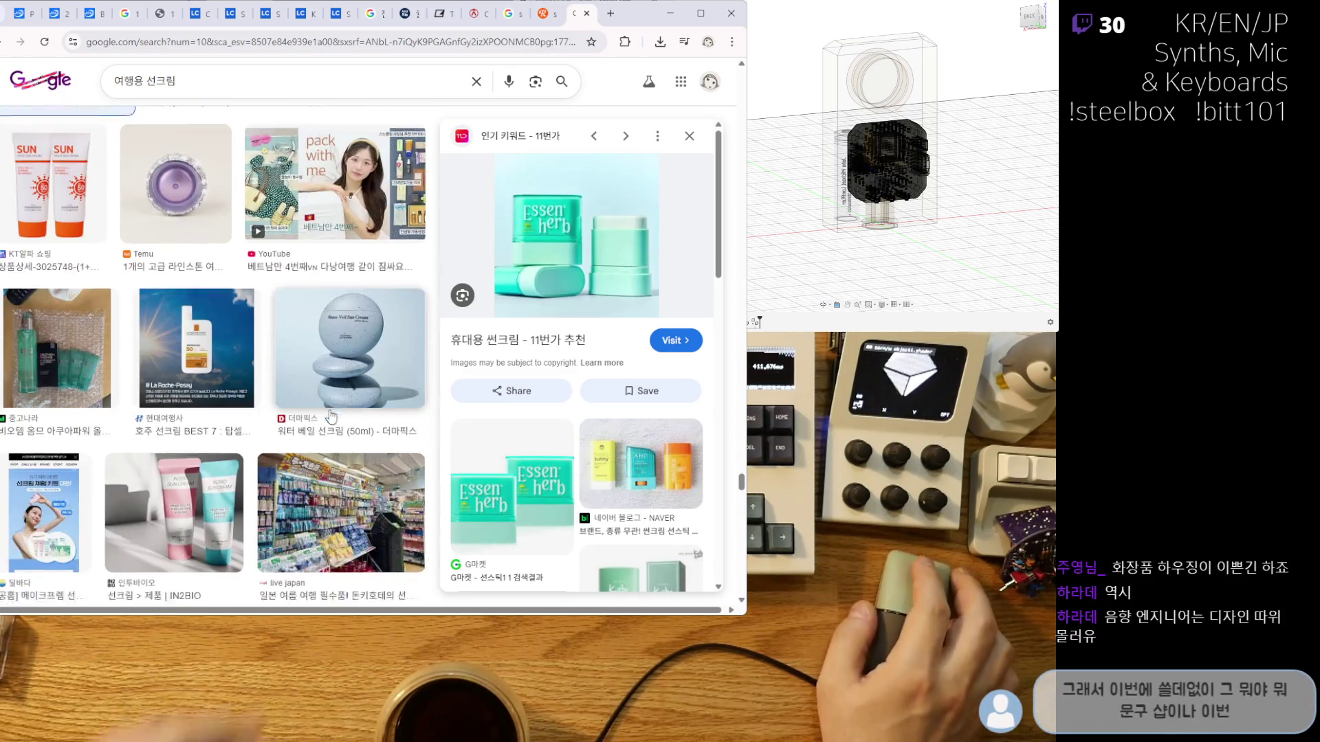
{"action": "scroll", "coordinate": [316, 429], "scroll_direction": "down", "scroll_amount": 3}
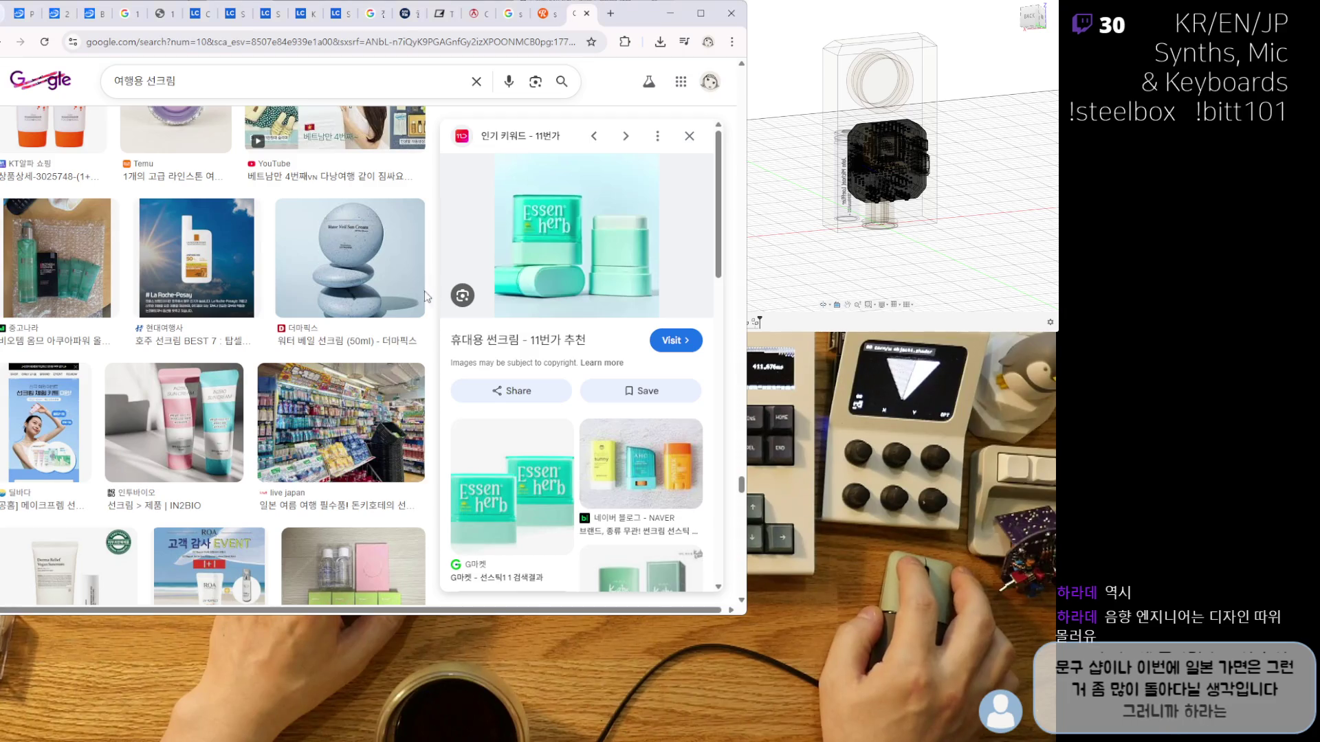
{"action": "scroll", "coordinate": [375, 342], "scroll_direction": "down", "scroll_amount": 4}
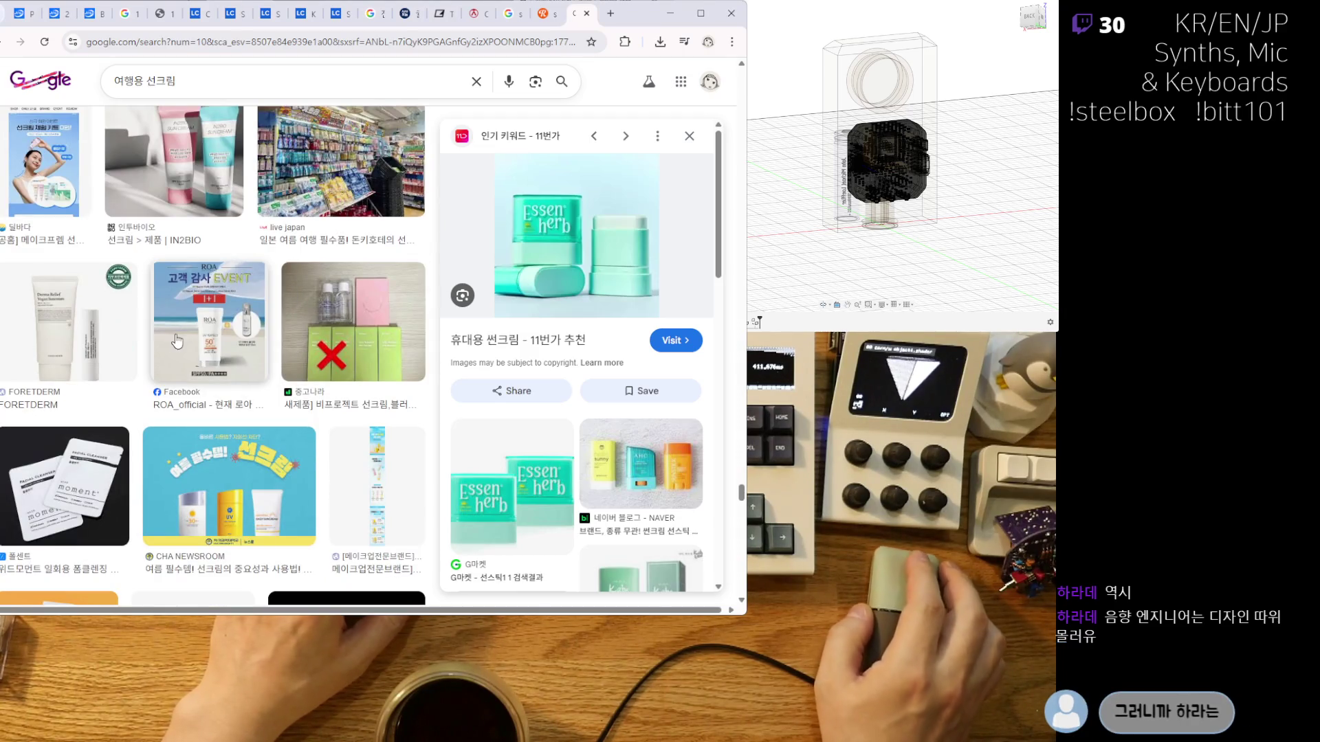
{"action": "scroll", "coordinate": [215, 387], "scroll_direction": "down", "scroll_amount": 2}
{"action": "left_click", "coordinate": [314, 392]}
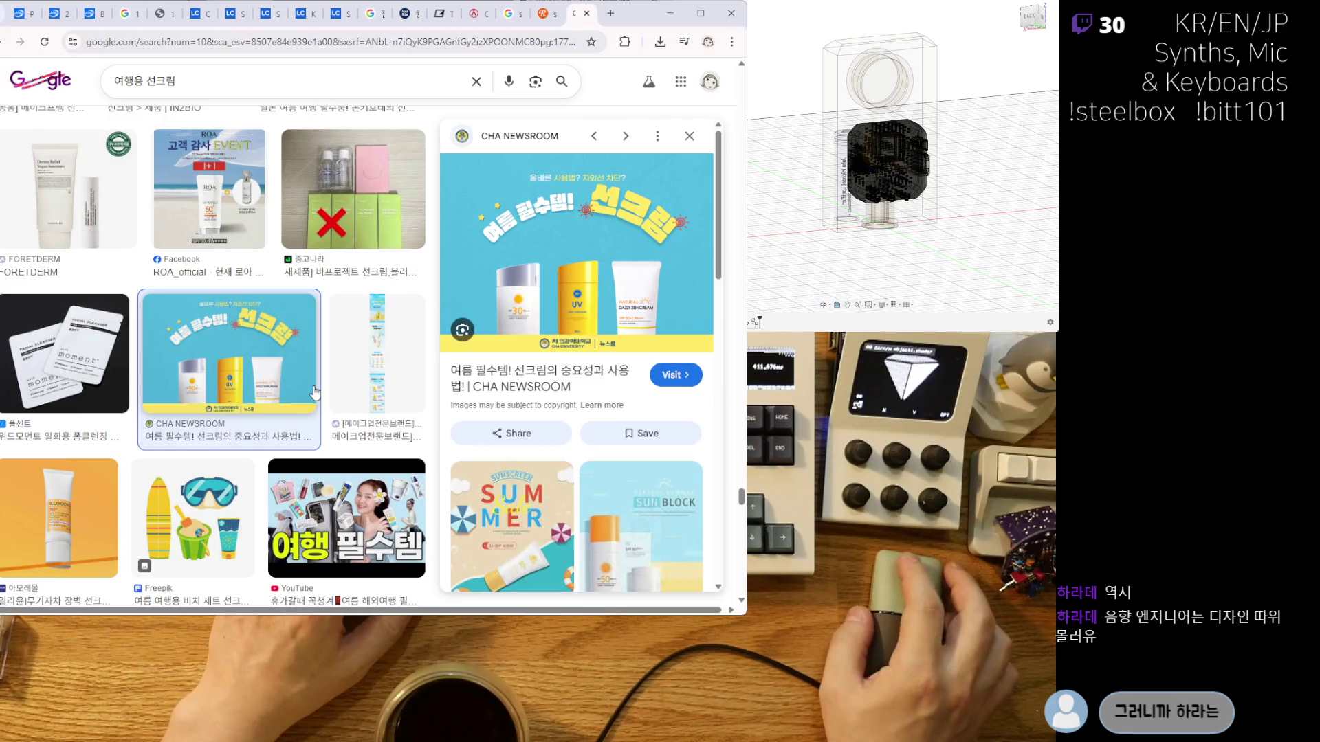
{"action": "scroll", "coordinate": [315, 345], "scroll_direction": "down", "scroll_amount": 4}
{"action": "left_click", "coordinate": [283, 440]}
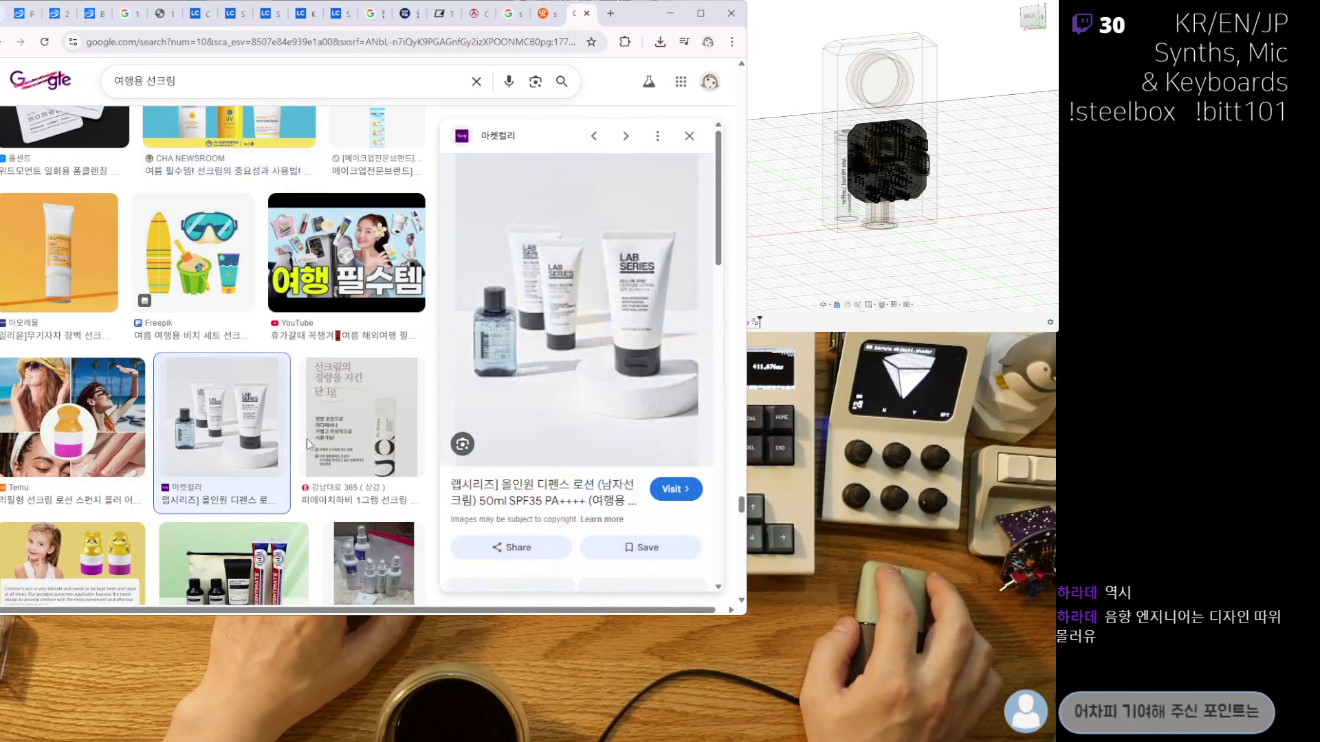
{"action": "scroll", "coordinate": [305, 330], "scroll_direction": "down", "scroll_amount": 4}
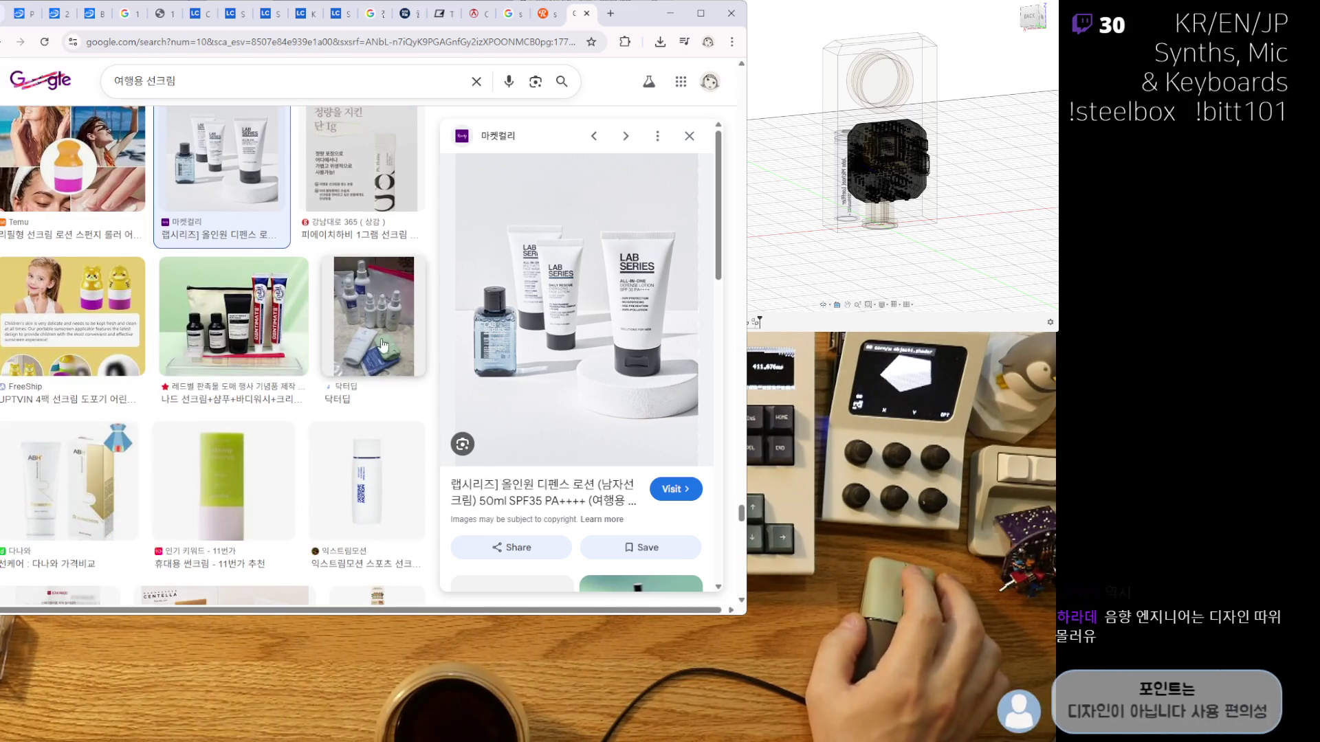
{"action": "scroll", "coordinate": [351, 347], "scroll_direction": "down", "scroll_amount": 2}
{"action": "left_click", "coordinate": [363, 354]}
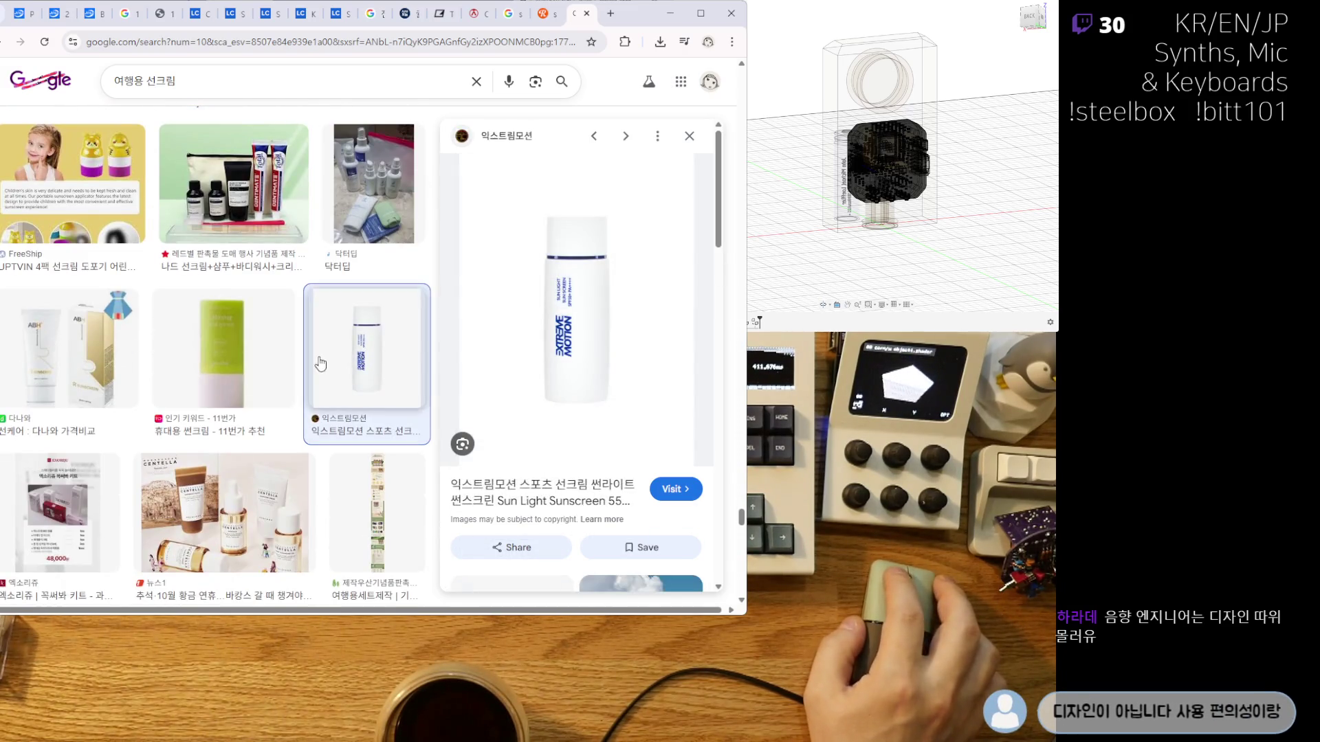
{"action": "scroll", "coordinate": [291, 350], "scroll_direction": "down", "scroll_amount": 5}
{"action": "scroll", "coordinate": [160, 379], "scroll_direction": "down", "scroll_amount": 6}
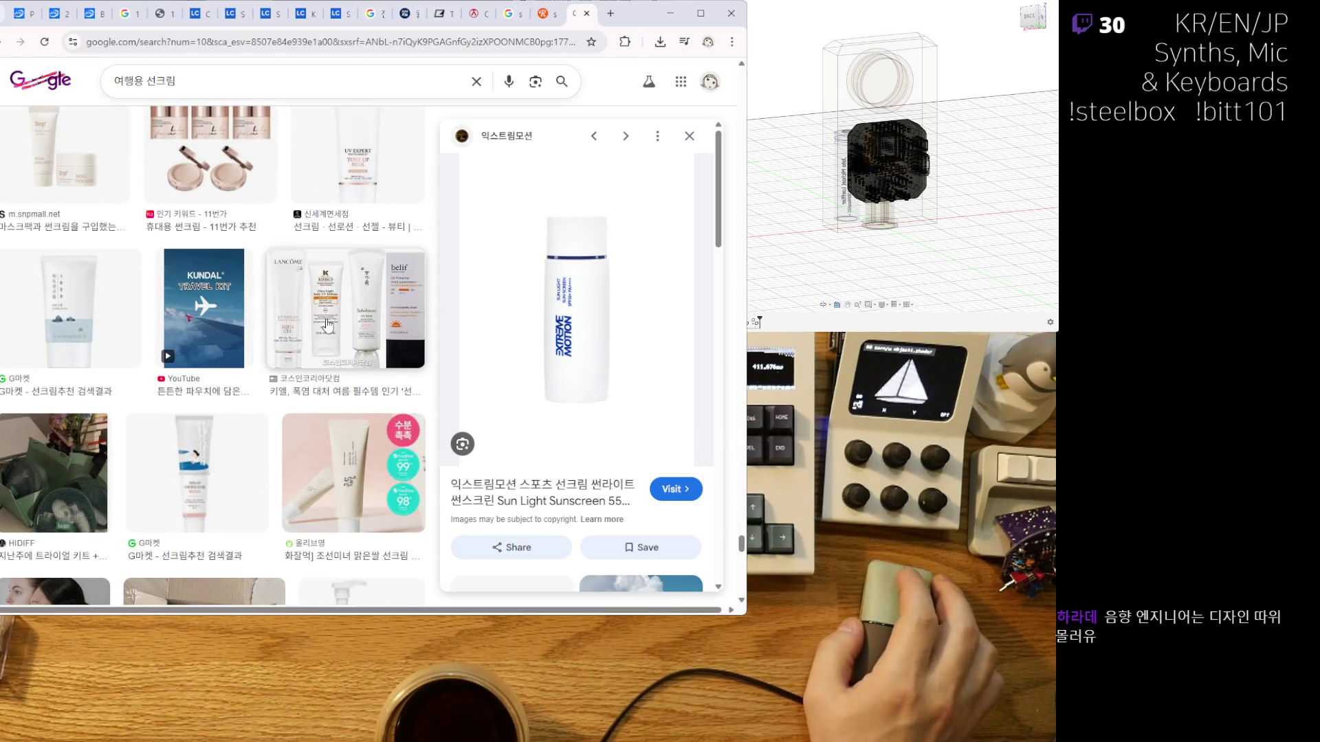
{"action": "scroll", "coordinate": [330, 343], "scroll_direction": "down", "scroll_amount": 3}
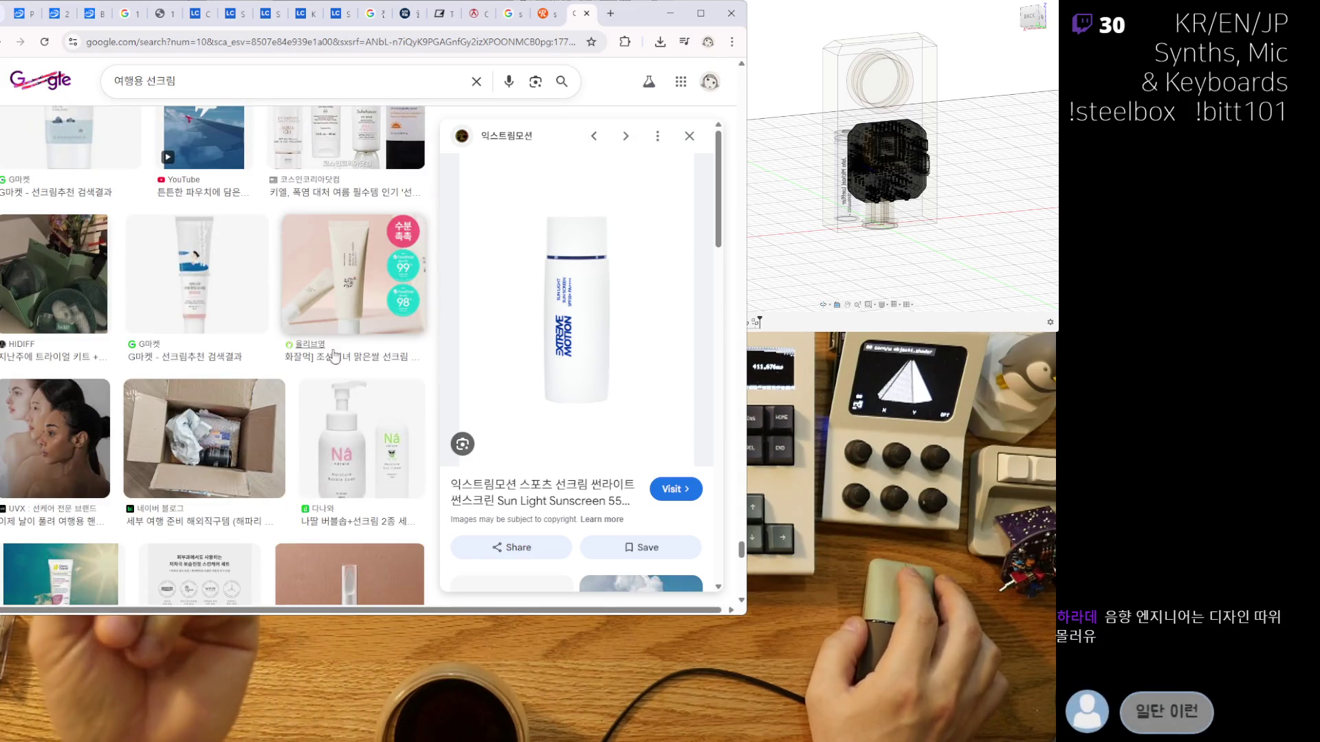
Preview the Nâ bubble soap and sun cream set, then the THE WHOO sunscreen cream.
{"action": "left_click", "coordinate": [360, 453]}
{"action": "scroll", "coordinate": [358, 412], "scroll_direction": "down", "scroll_amount": 4}
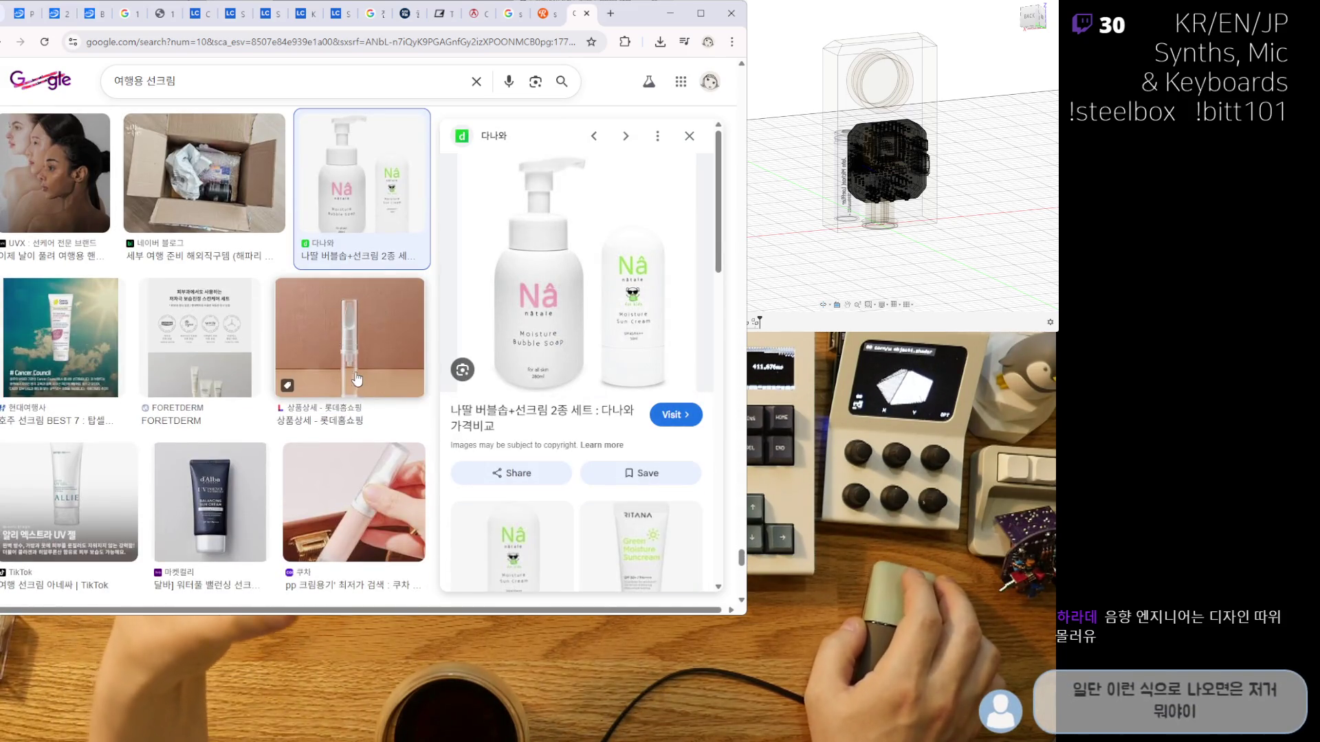
{"action": "scroll", "coordinate": [288, 379], "scroll_direction": "down", "scroll_amount": 2}
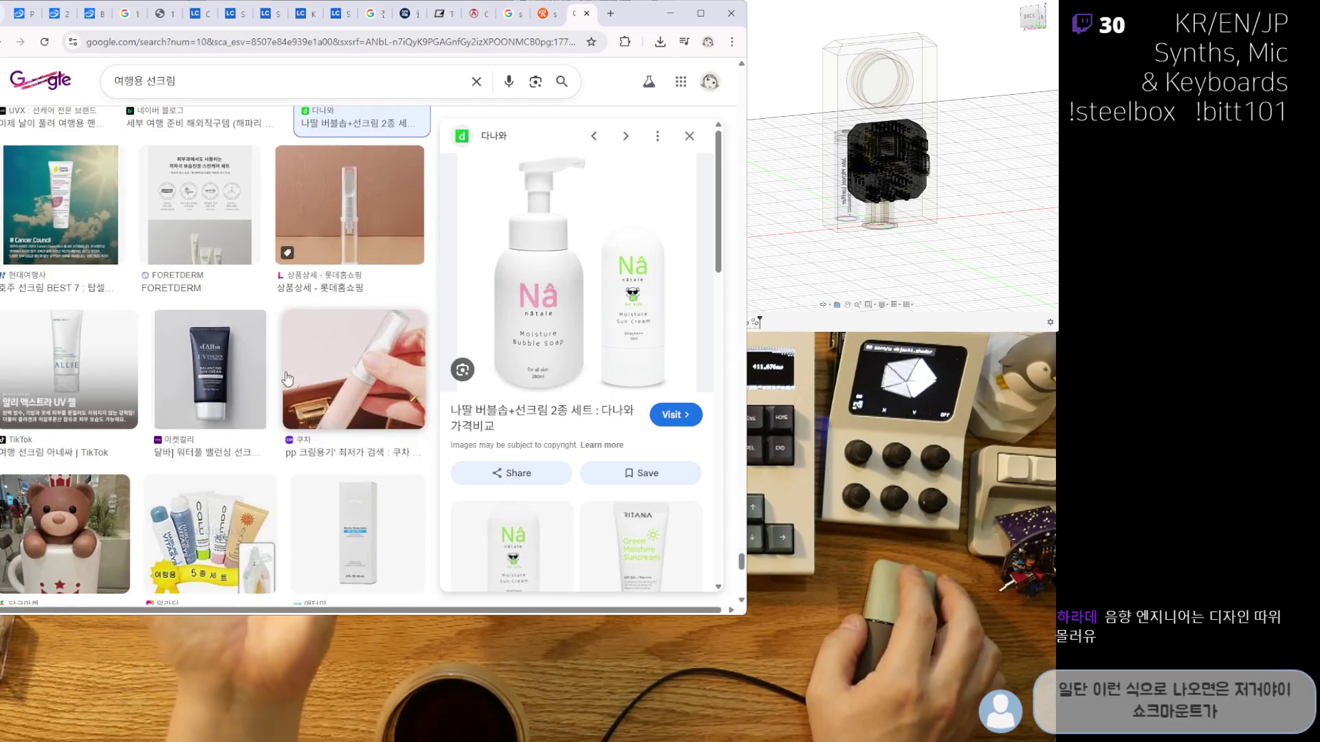
{"action": "scroll", "coordinate": [330, 385], "scroll_direction": "down", "scroll_amount": 5}
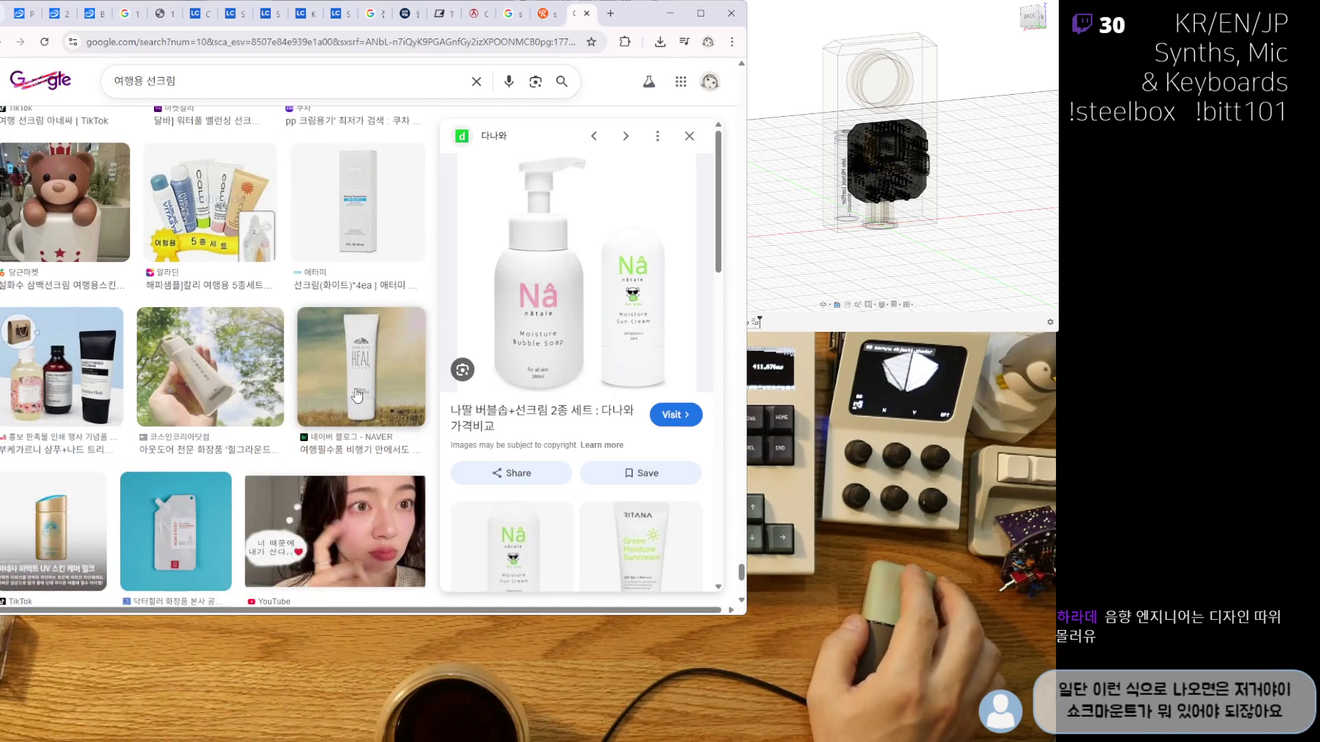
{"action": "scroll", "coordinate": [348, 382], "scroll_direction": "down", "scroll_amount": 2}
{"action": "scroll", "coordinate": [329, 356], "scroll_direction": "down", "scroll_amount": 3}
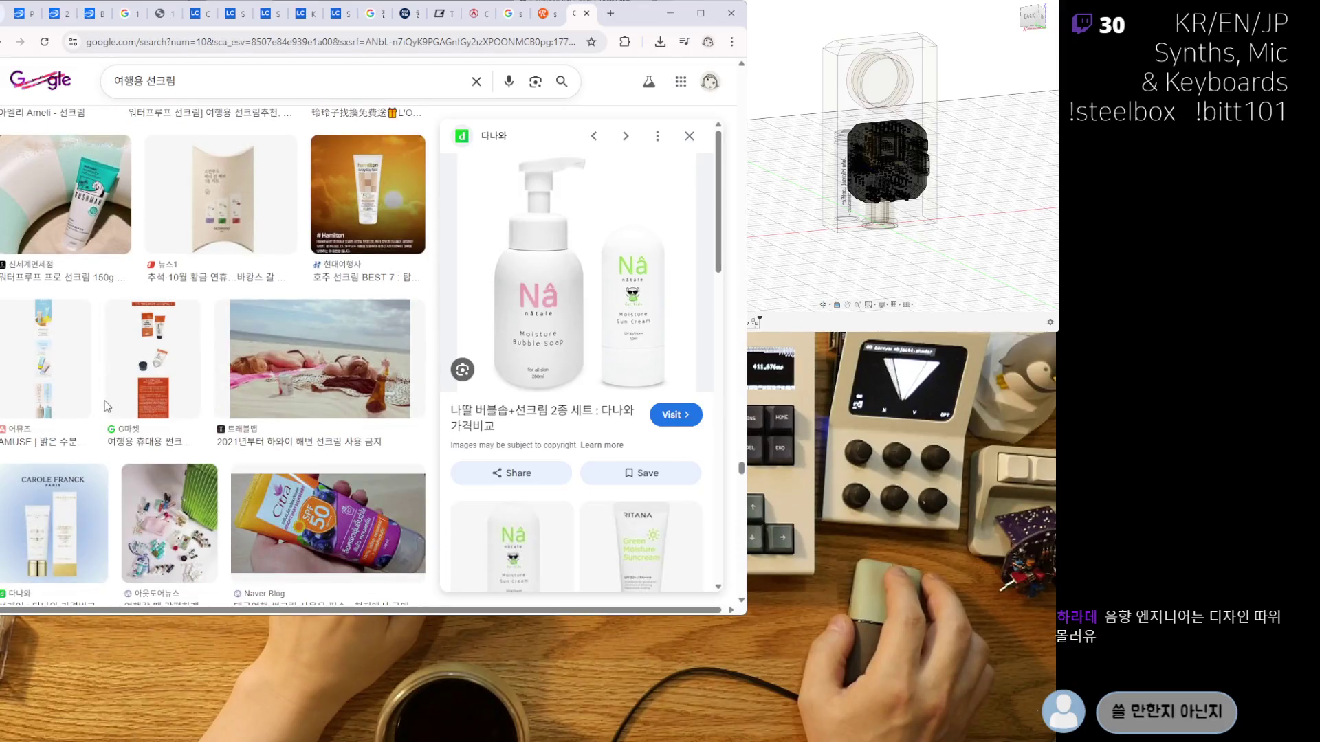
{"action": "scroll", "coordinate": [276, 335], "scroll_direction": "down", "scroll_amount": 3}
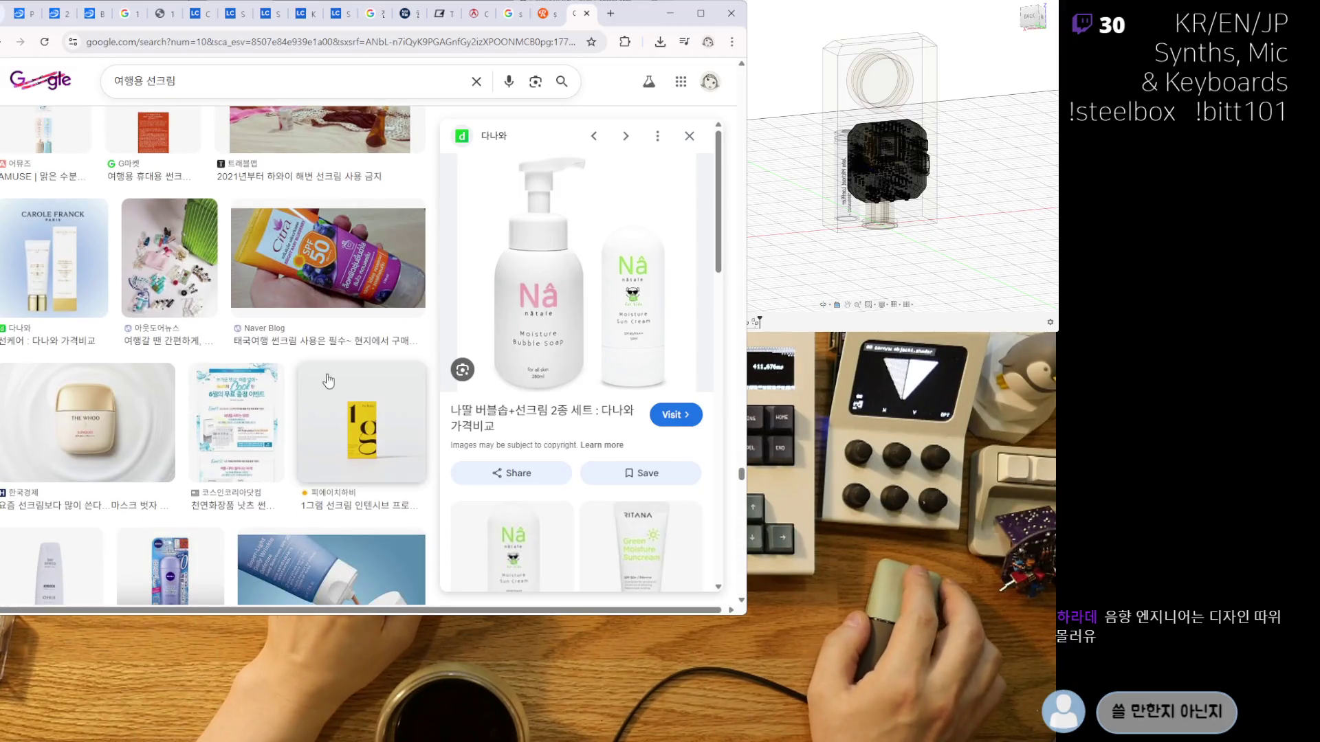
{"action": "left_click", "coordinate": [148, 435]}
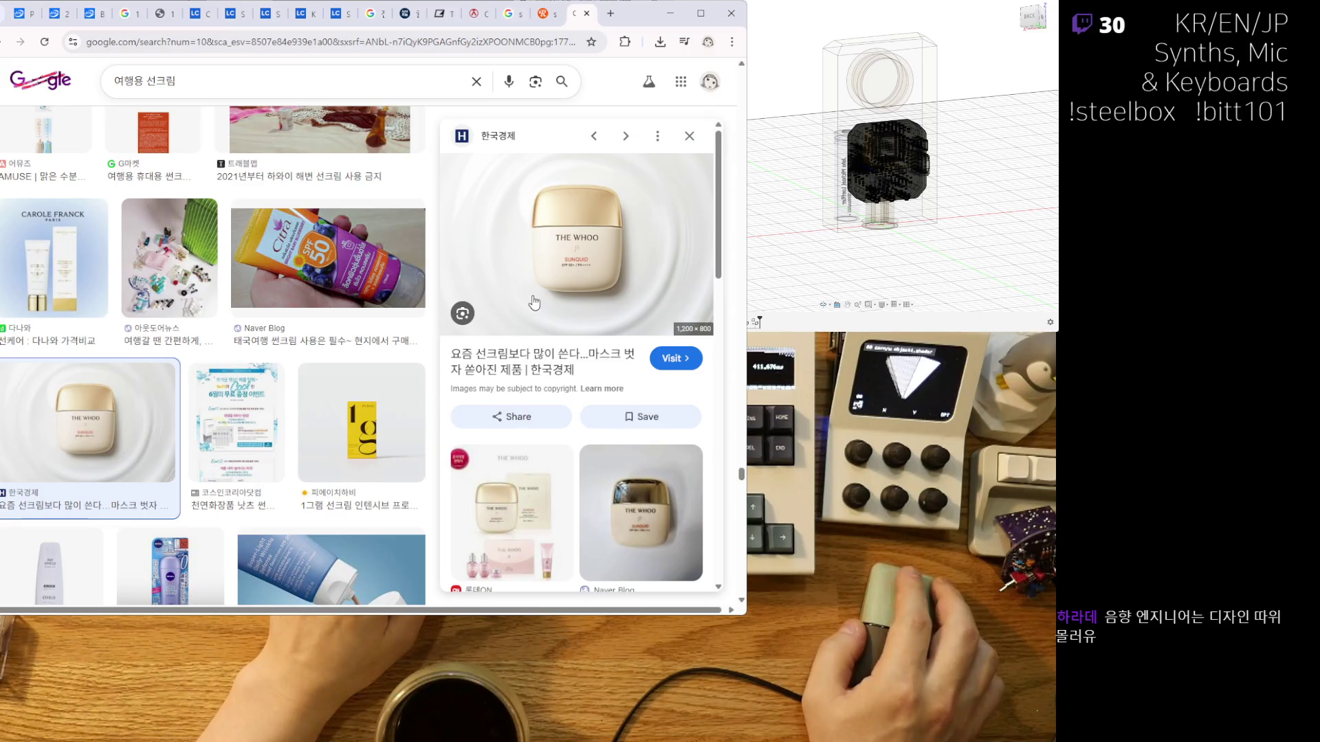
{"action": "scroll", "coordinate": [542, 339], "scroll_direction": "down", "scroll_amount": 3}
{"action": "scroll", "coordinate": [537, 392], "scroll_direction": "down", "scroll_amount": 3}
{"action": "scroll", "coordinate": [287, 402], "scroll_direction": "down", "scroll_amount": 3}
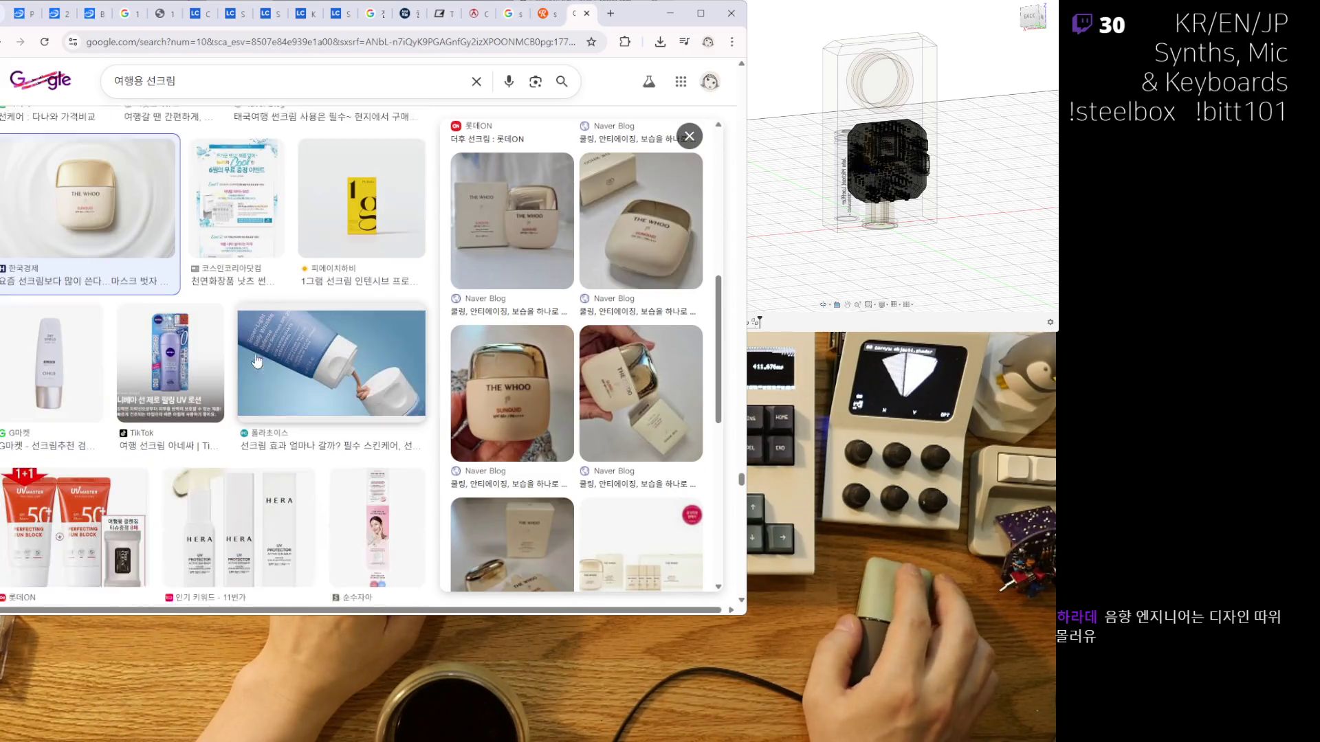
View the THE WHOO hand-held photo and the sunscreen set box image.
{"action": "left_click", "coordinate": [638, 398]}
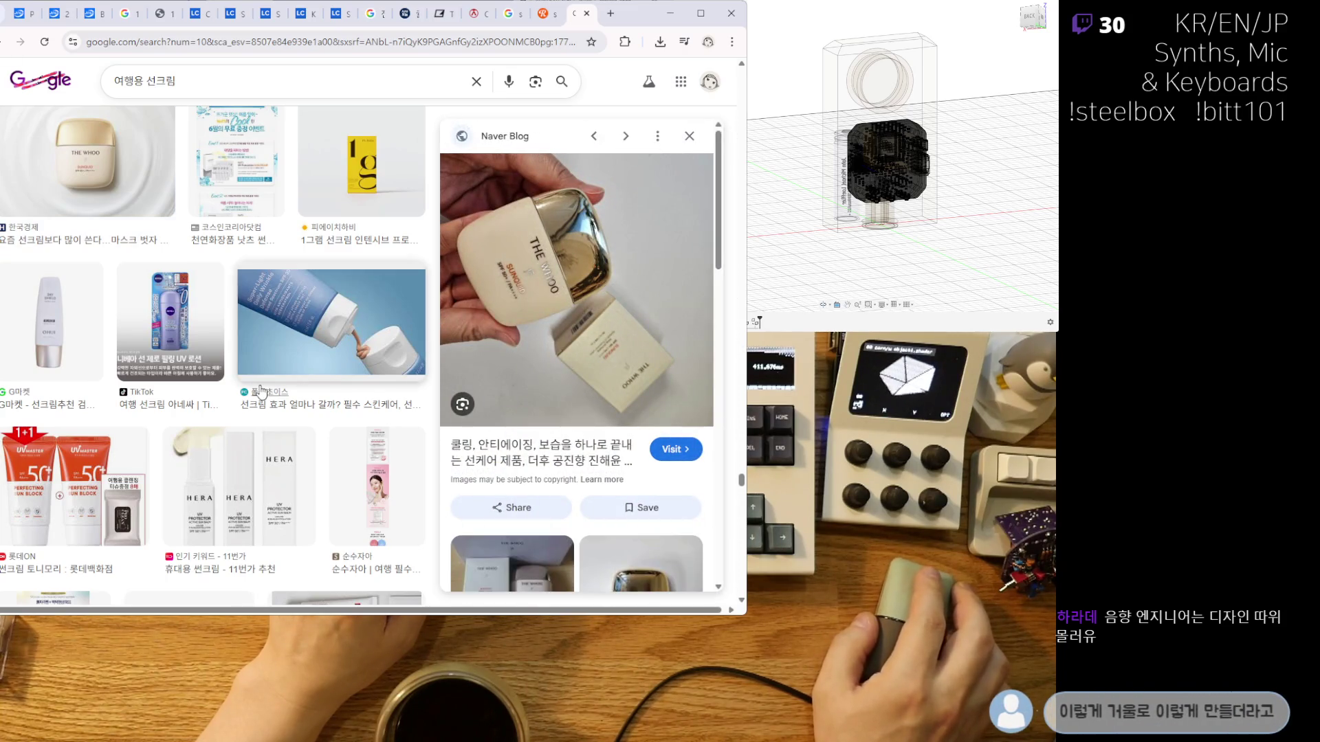
{"action": "scroll", "coordinate": [261, 392], "scroll_direction": "down", "scroll_amount": 2}
{"action": "left_click", "coordinate": [512, 564]}
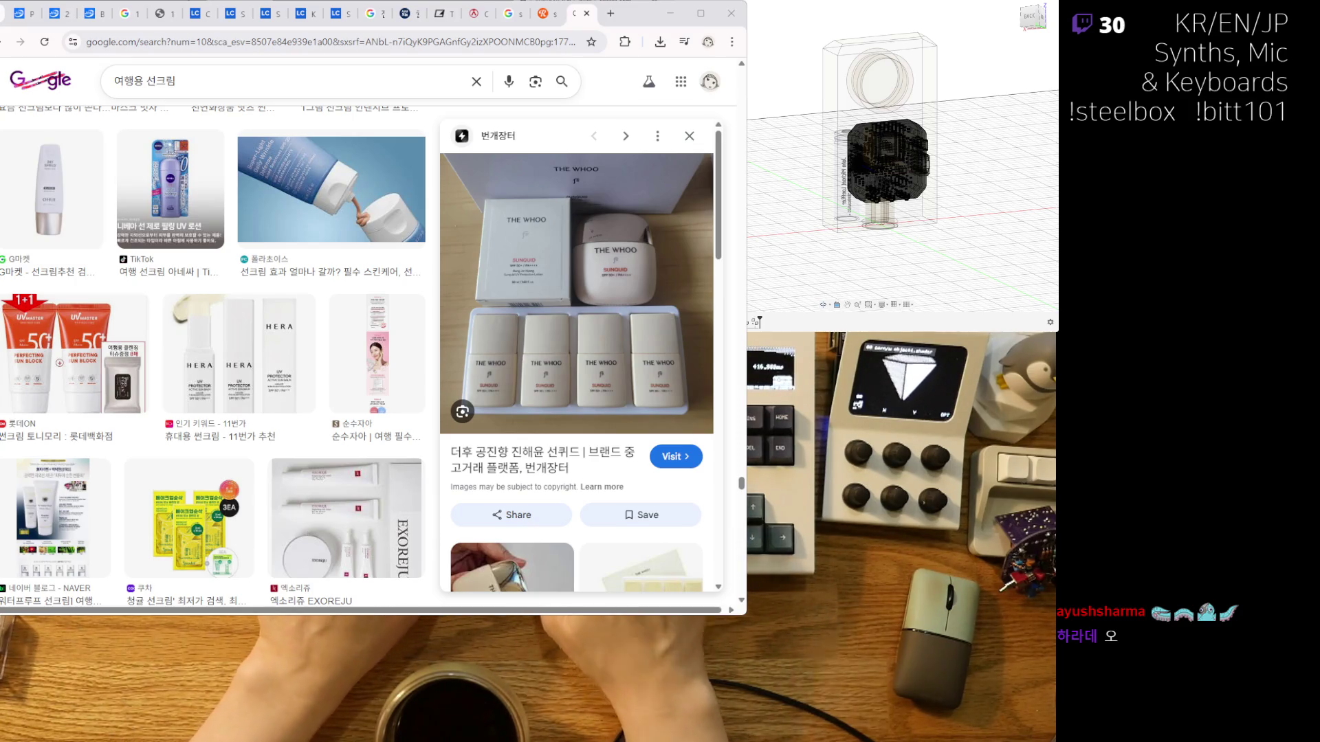
{"action": "scroll", "coordinate": [213, 355], "scroll_direction": "down", "scroll_amount": 4}
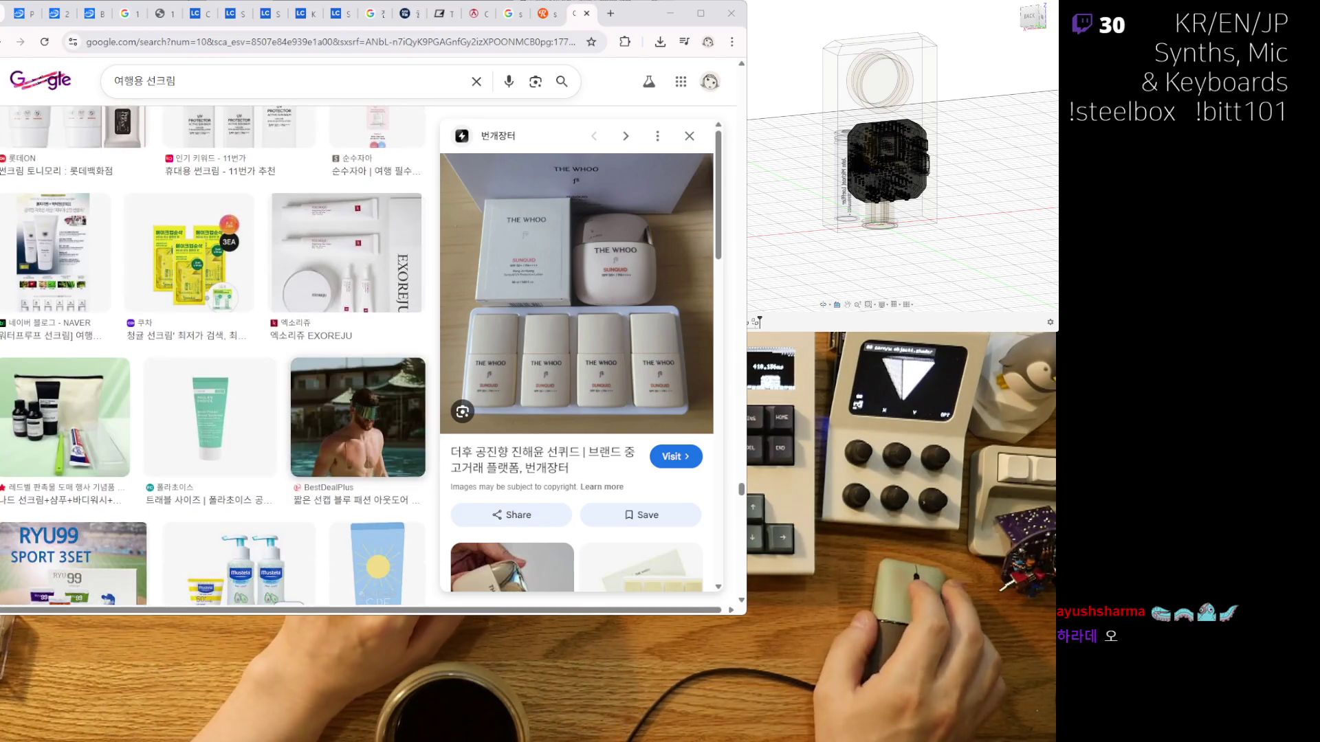
{"action": "scroll", "coordinate": [328, 288], "scroll_direction": "down", "scroll_amount": 3}
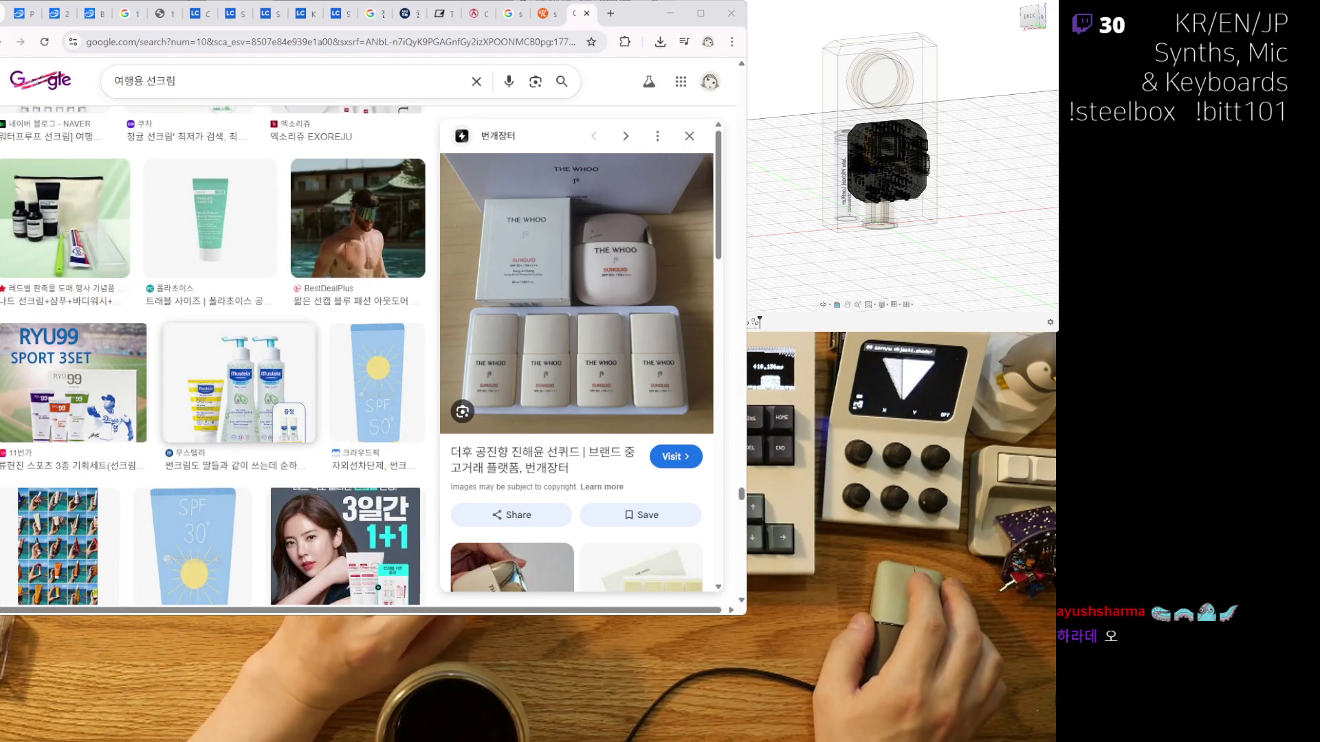
{"action": "scroll", "coordinate": [217, 384], "scroll_direction": "down", "scroll_amount": 3}
{"action": "scroll", "coordinate": [216, 384], "scroll_direction": "down", "scroll_amount": 3}
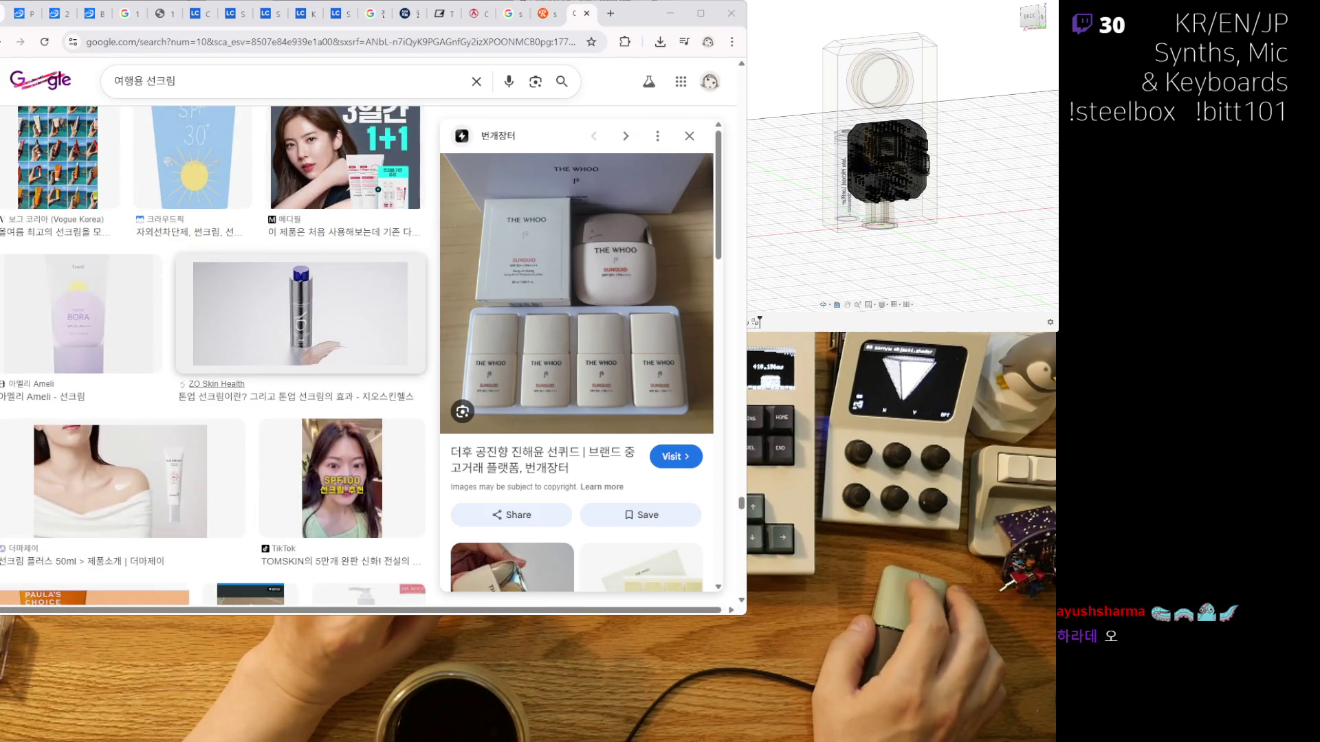
{"action": "scroll", "coordinate": [216, 383], "scroll_direction": "down", "scroll_amount": 2}
{"action": "scroll", "coordinate": [217, 384], "scroll_direction": "down", "scroll_amount": 3}
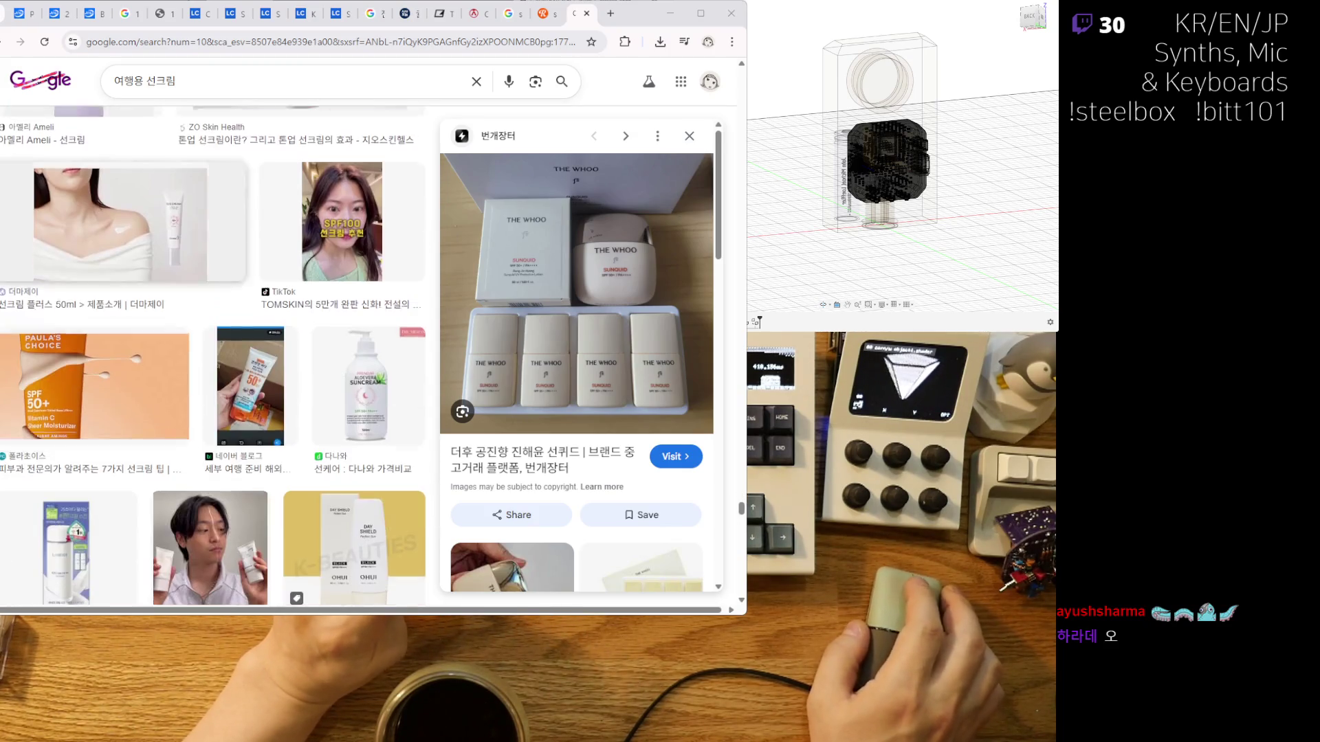
{"action": "scroll", "coordinate": [217, 384], "scroll_direction": "down", "scroll_amount": 2}
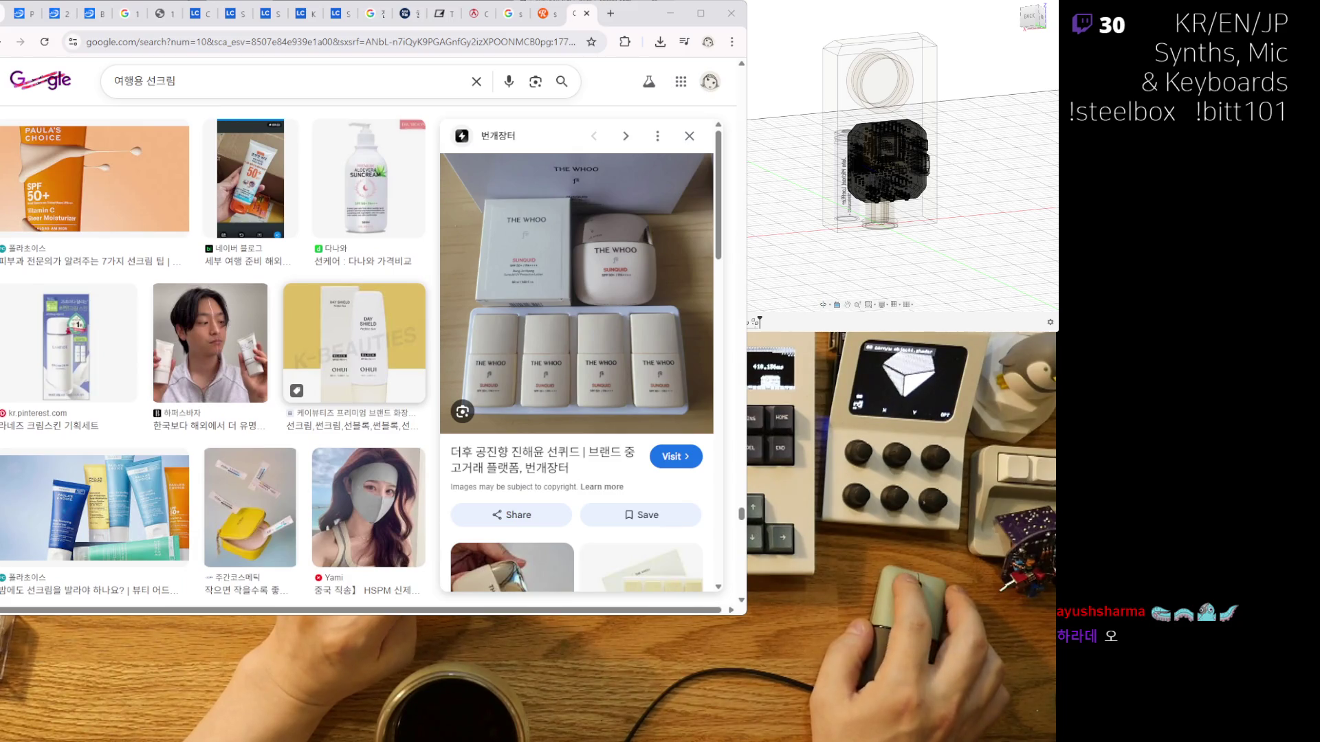
Open the OHUI Day Shield sunscreen preview and scroll through its shop listings.
{"action": "left_click", "coordinate": [379, 385]}
{"action": "scroll", "coordinate": [379, 410], "scroll_direction": "down", "scroll_amount": 5}
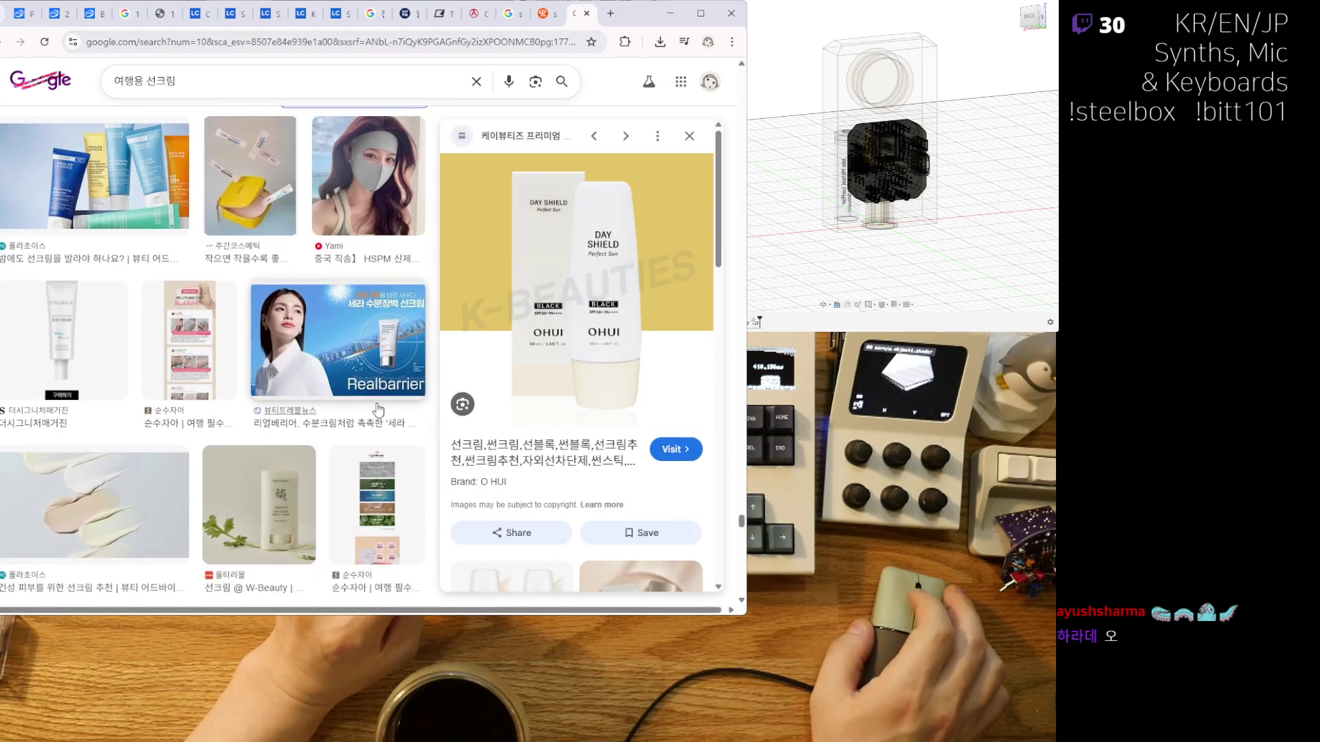
{"action": "scroll", "coordinate": [286, 405], "scroll_direction": "down", "scroll_amount": 4}
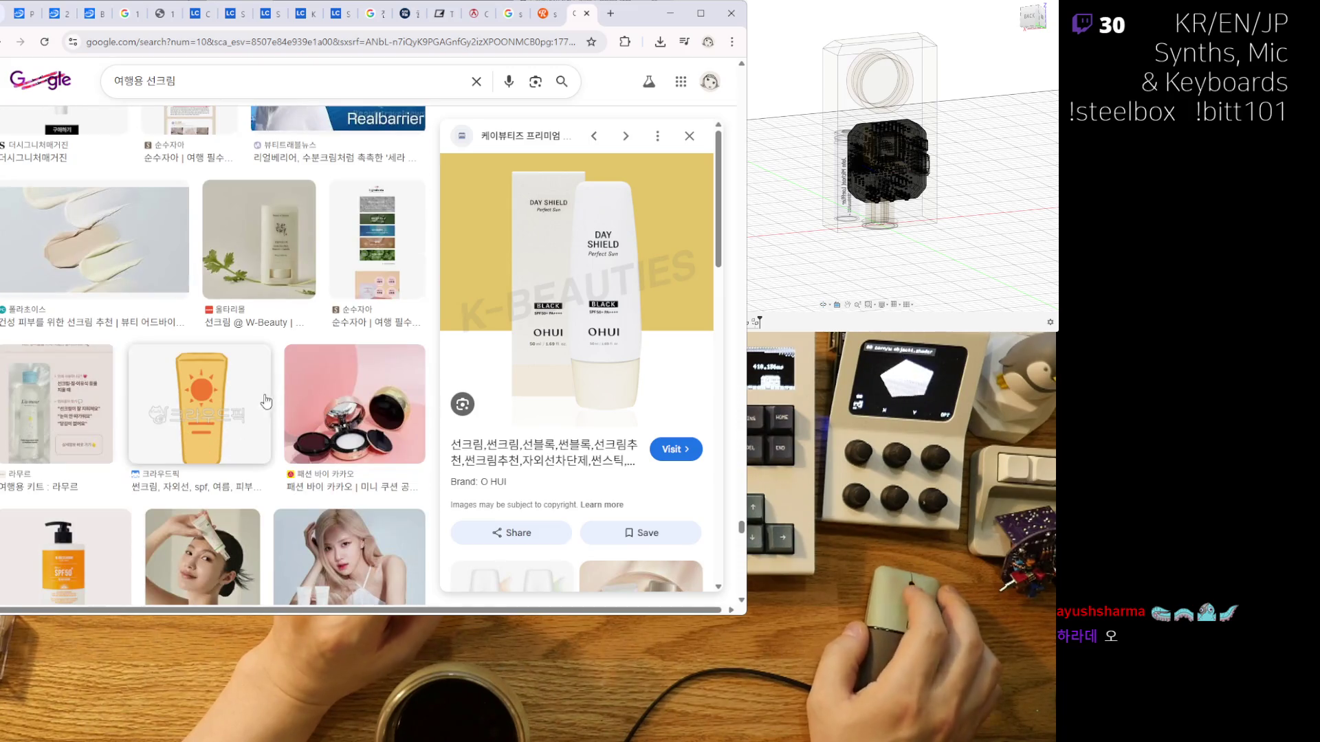
{"action": "scroll", "coordinate": [314, 429], "scroll_direction": "down", "scroll_amount": 3}
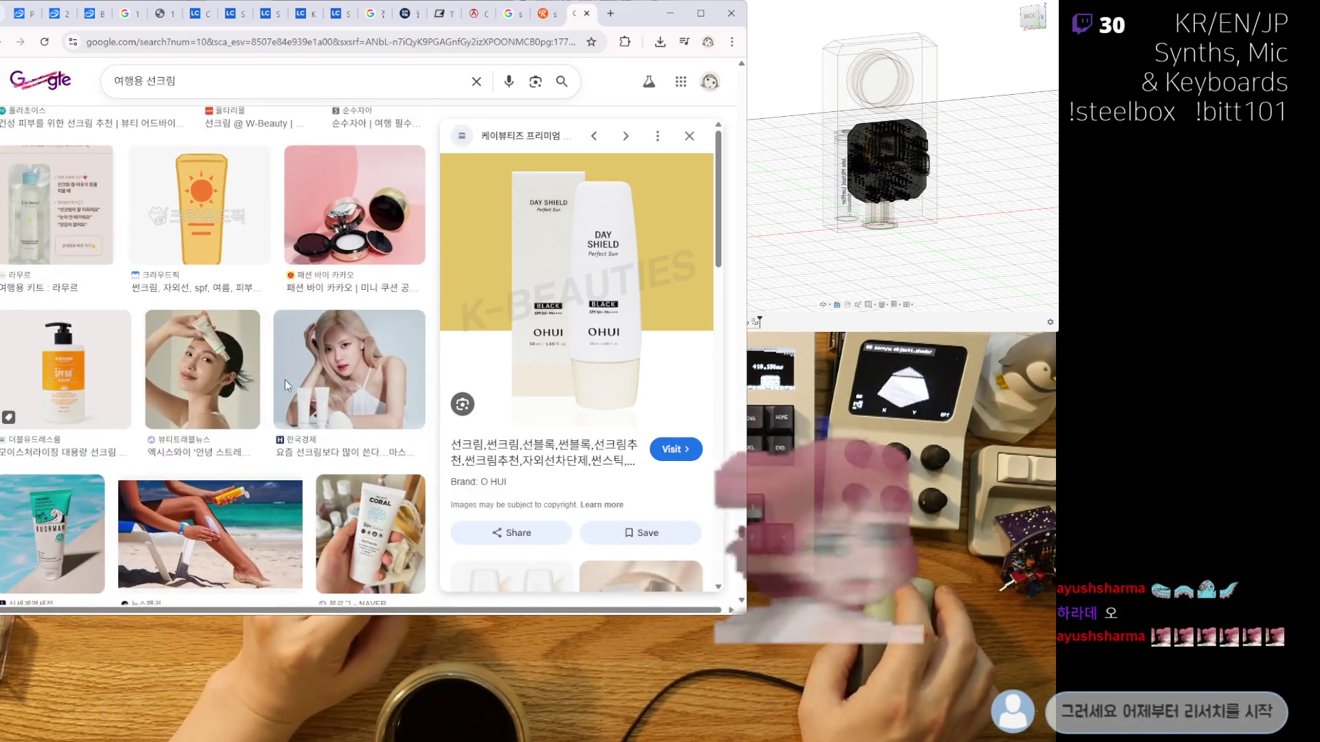
{"action": "scroll", "coordinate": [339, 457], "scroll_direction": "down", "scroll_amount": 5}
{"action": "scroll", "coordinate": [454, 413], "scroll_direction": "down", "scroll_amount": 6}
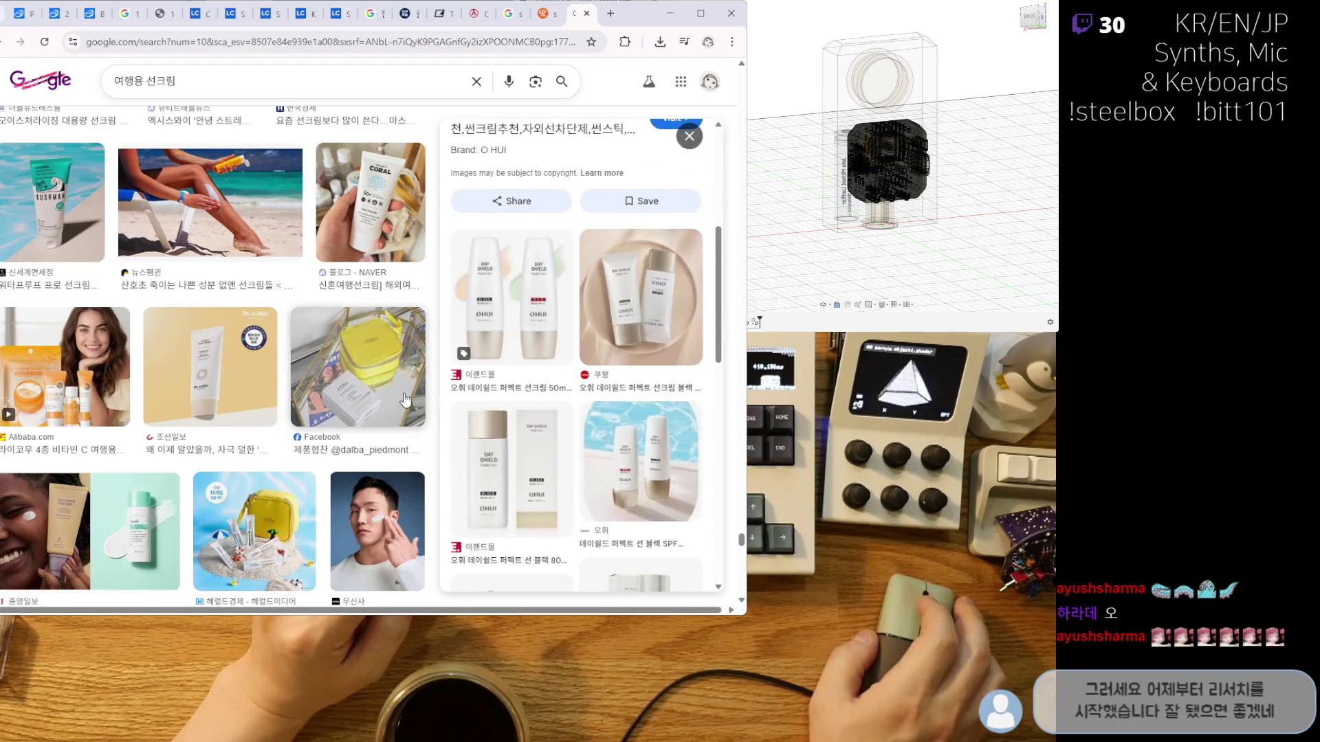
{"action": "scroll", "coordinate": [344, 440], "scroll_direction": "down", "scroll_amount": 5}
{"action": "scroll", "coordinate": [343, 441], "scroll_direction": "down", "scroll_amount": 10}
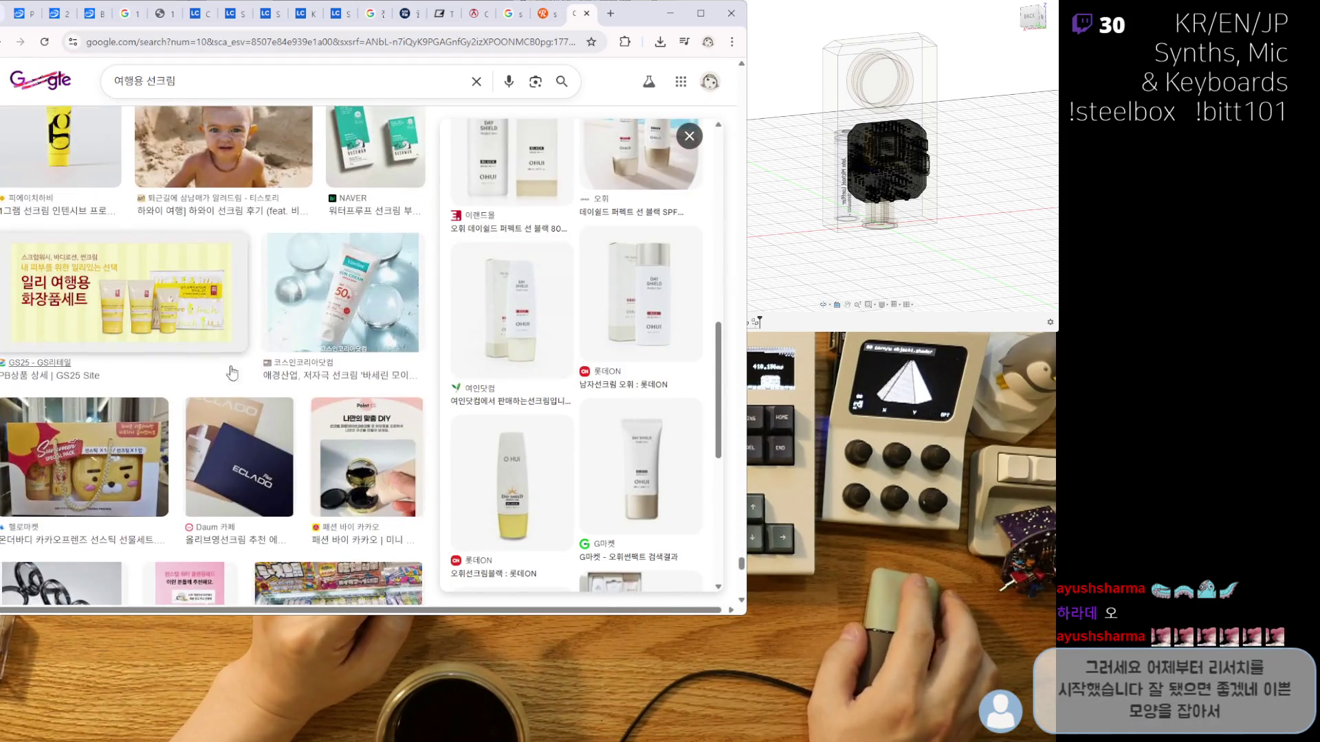
{"action": "scroll", "coordinate": [319, 421], "scroll_direction": "down", "scroll_amount": 3}
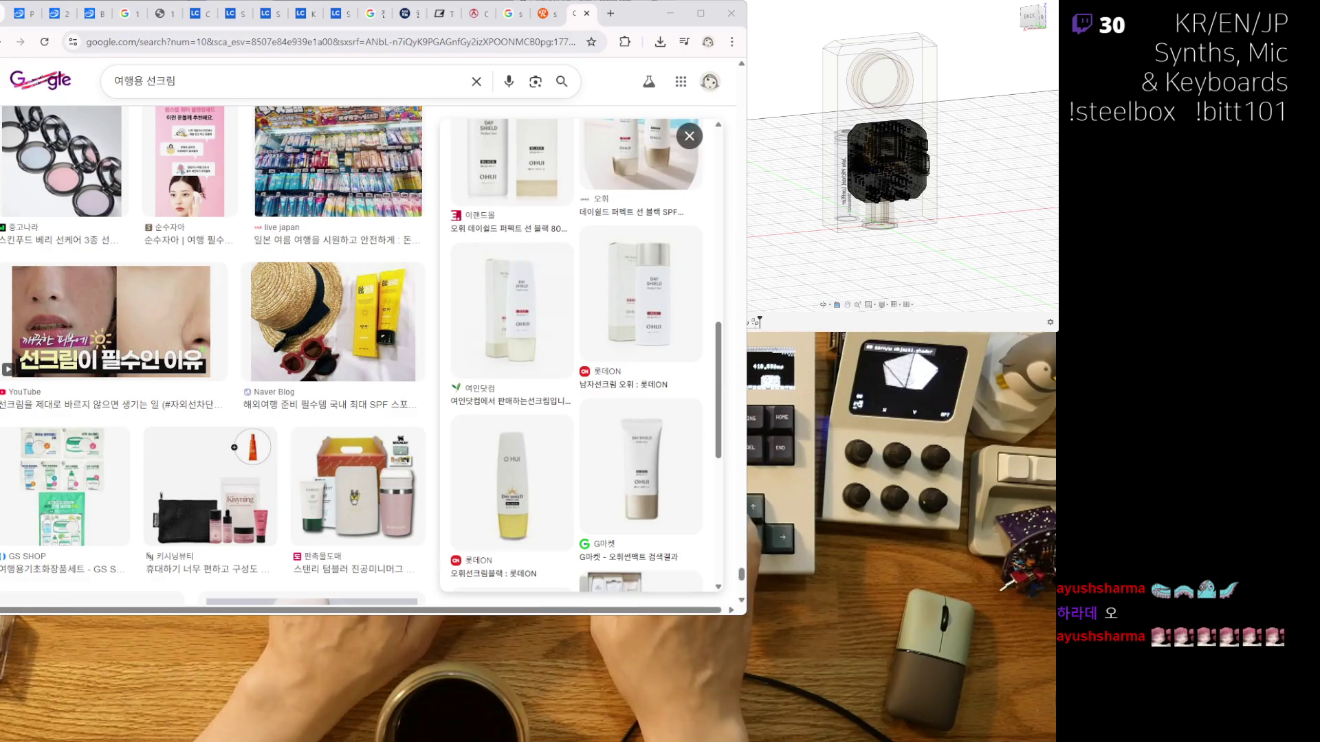
{"action": "scroll", "coordinate": [216, 355], "scroll_direction": "down", "scroll_amount": 4}
{"action": "scroll", "coordinate": [577, 355], "scroll_direction": "down", "scroll_amount": 6}
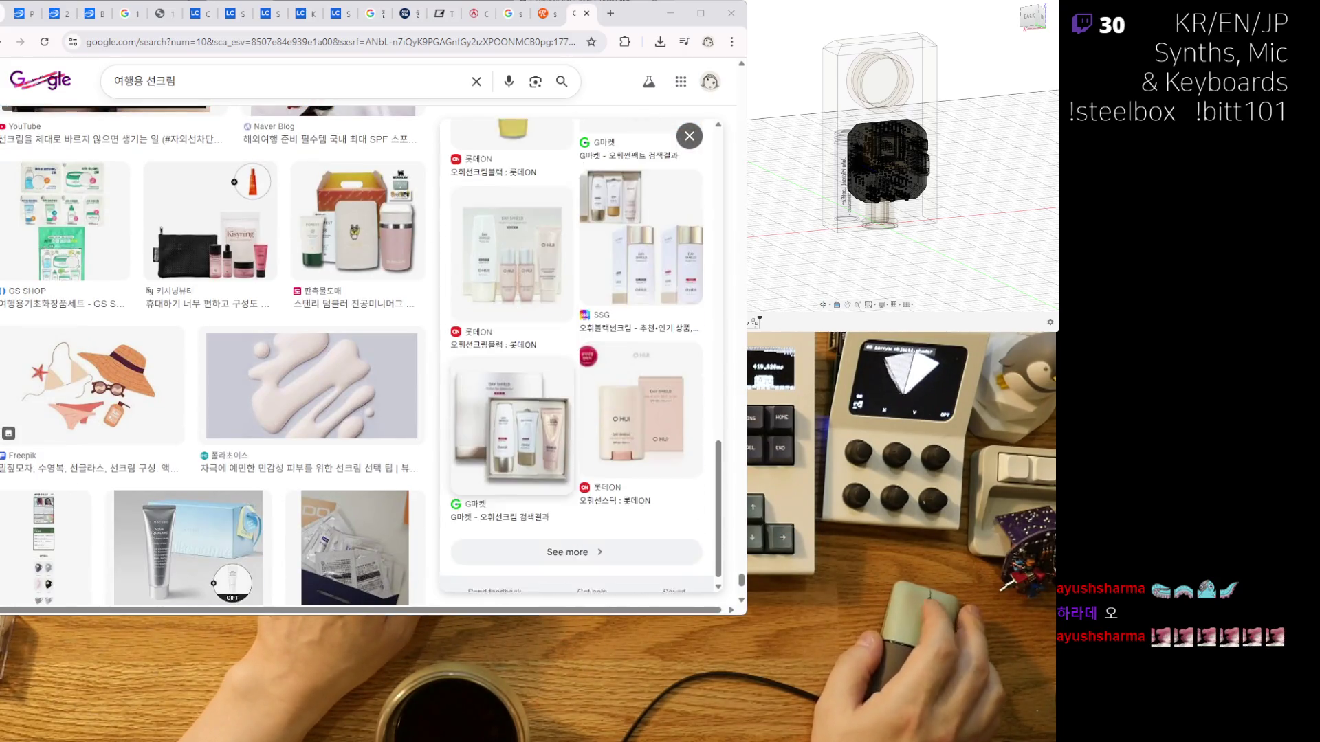
{"action": "scroll", "coordinate": [578, 355], "scroll_direction": "down", "scroll_amount": 1}
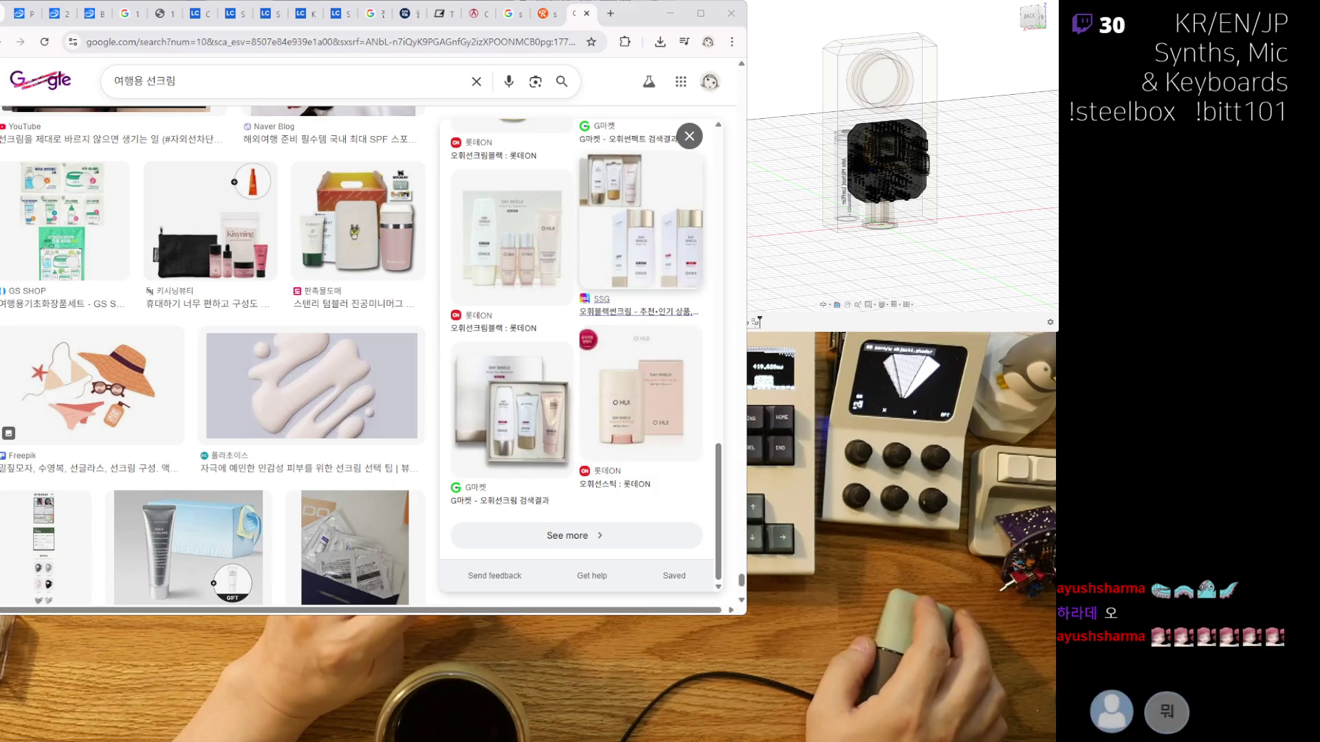
{"action": "scroll", "coordinate": [215, 355], "scroll_direction": "down", "scroll_amount": 4}
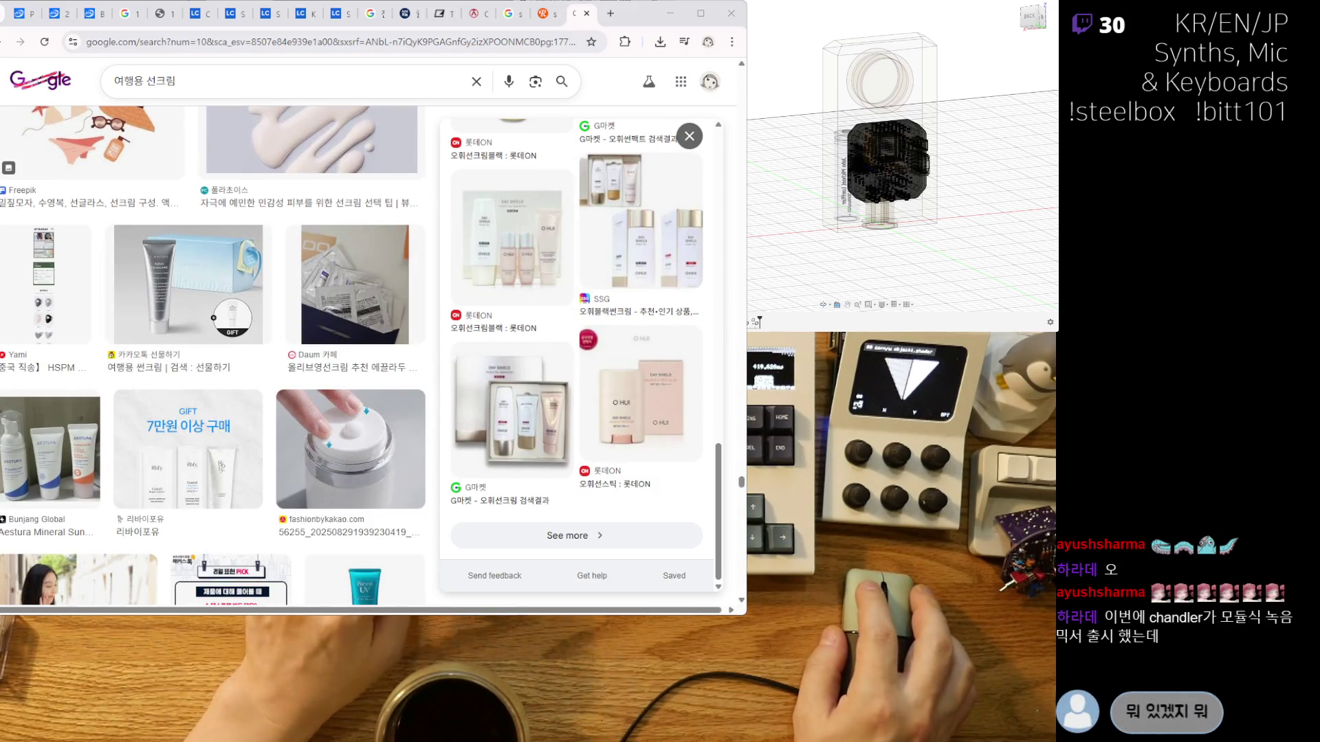
Replace the image search with 'chandler mixer' and run it.
{"action": "triple_click", "coordinate": [280, 81]}
{"action": "type", "text": "chandler개"}
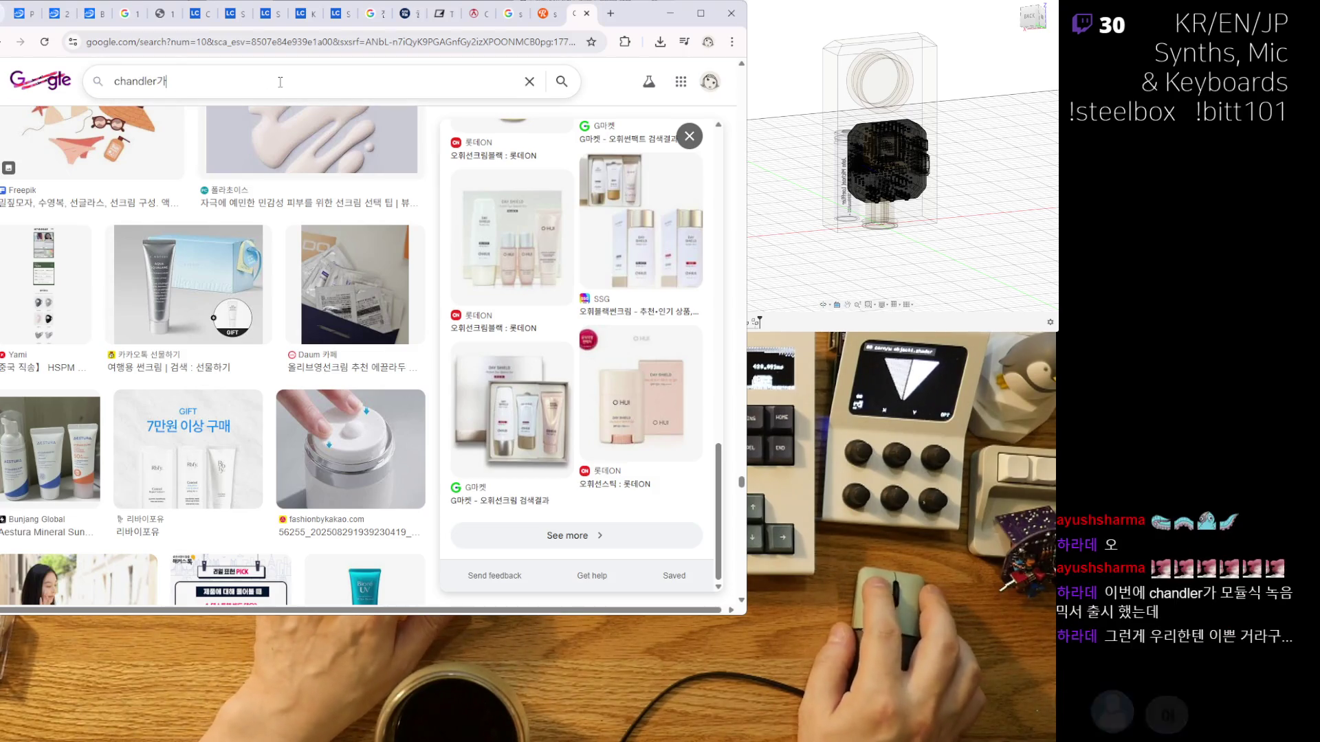
{"action": "key", "text": "BackSpace"}
{"action": "key", "text": "BackSpace"}
{"action": "type", "text": "ㄱ"}
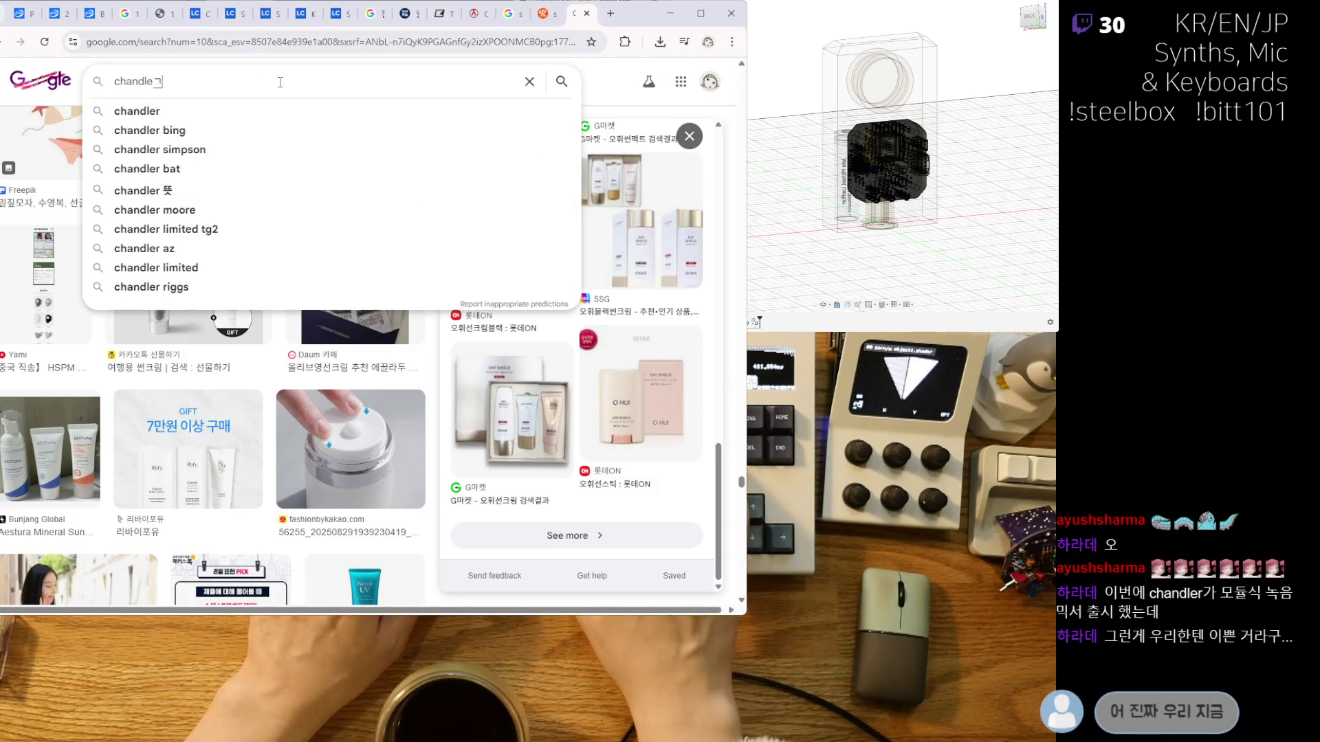
{"action": "key", "text": "BackSpace"}
{"action": "type", "text": "r mixer"}
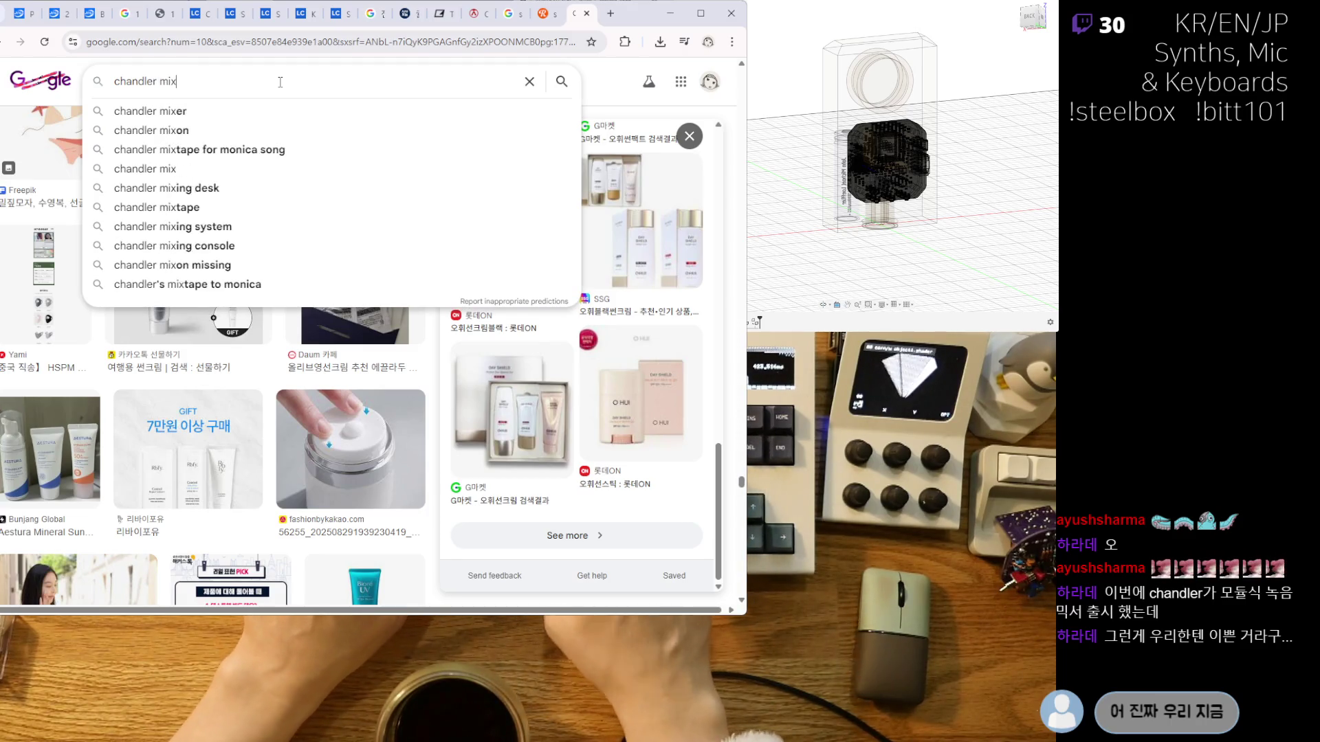
{"action": "key", "text": "Return"}
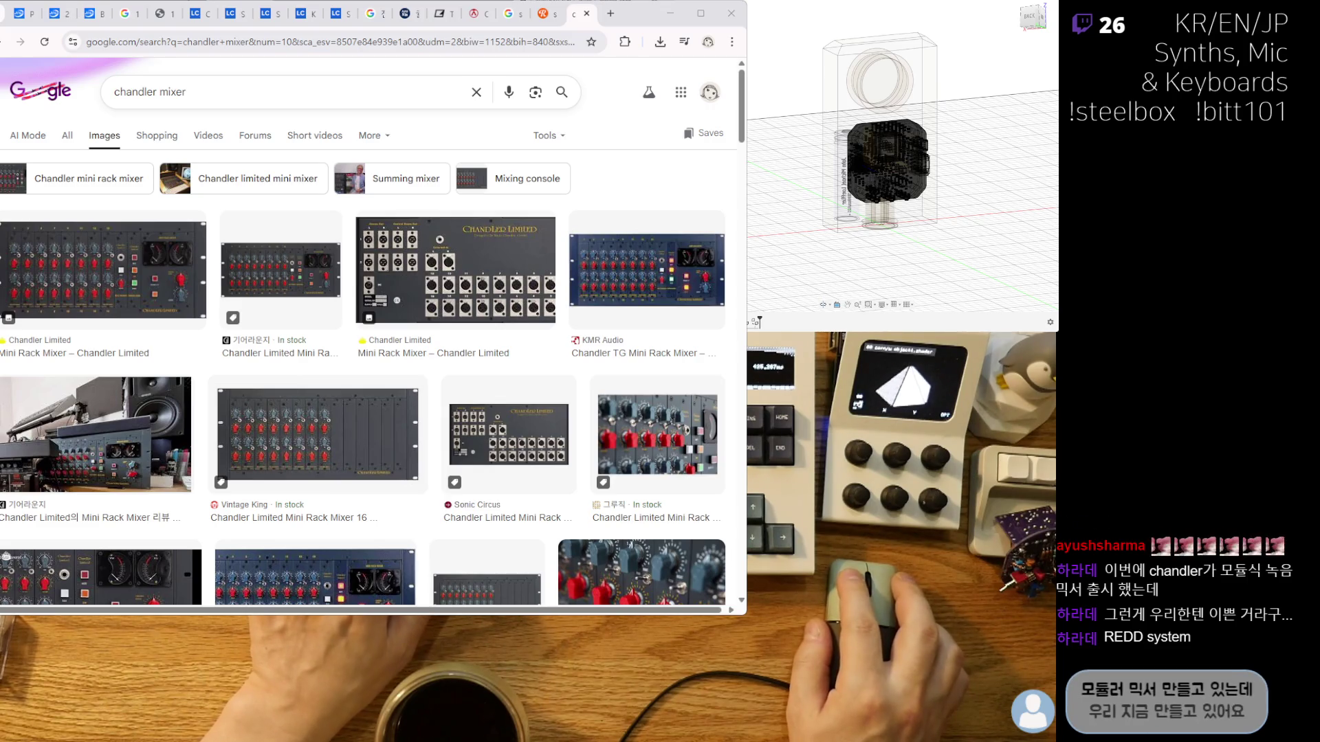
Refine the search to 'chandler mixer REDD system' and scroll through the image results.
{"action": "left_click", "coordinate": [169, 93]}
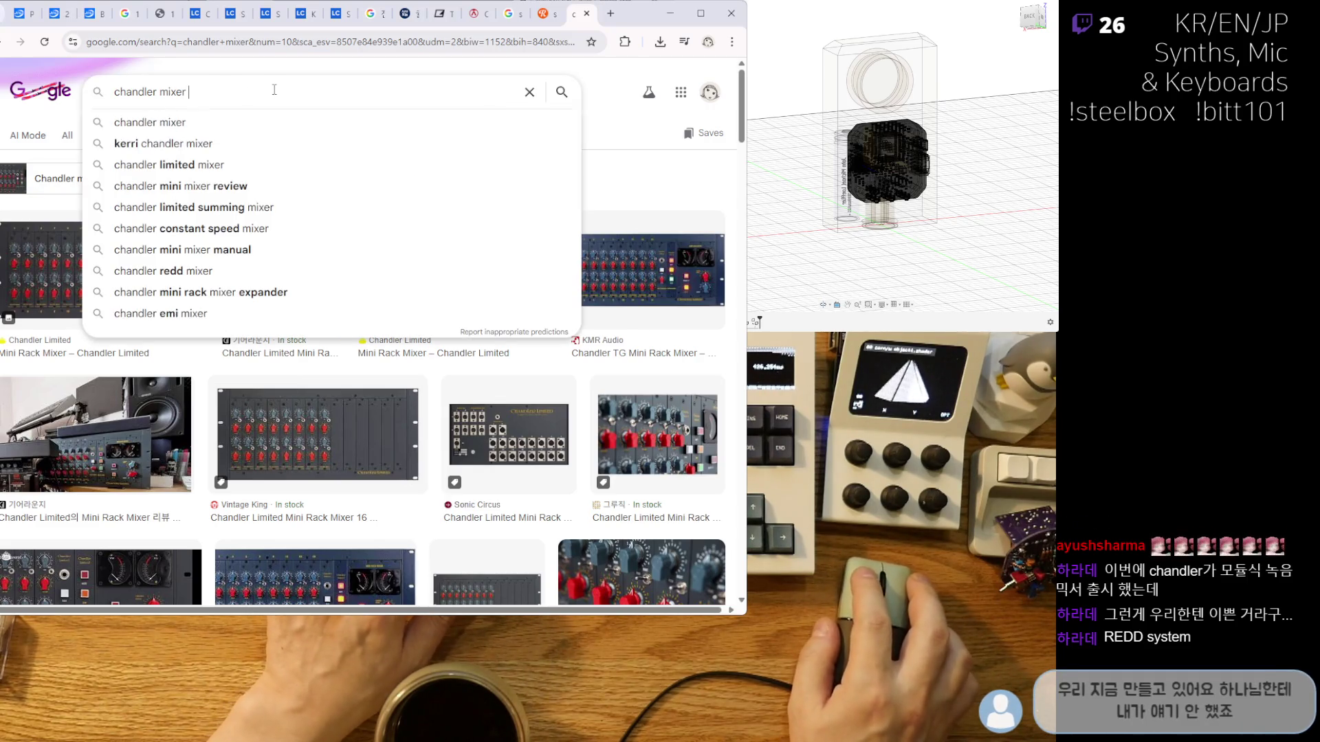
{"action": "type", "text": "REDD system"}
{"action": "key", "text": "Return"}
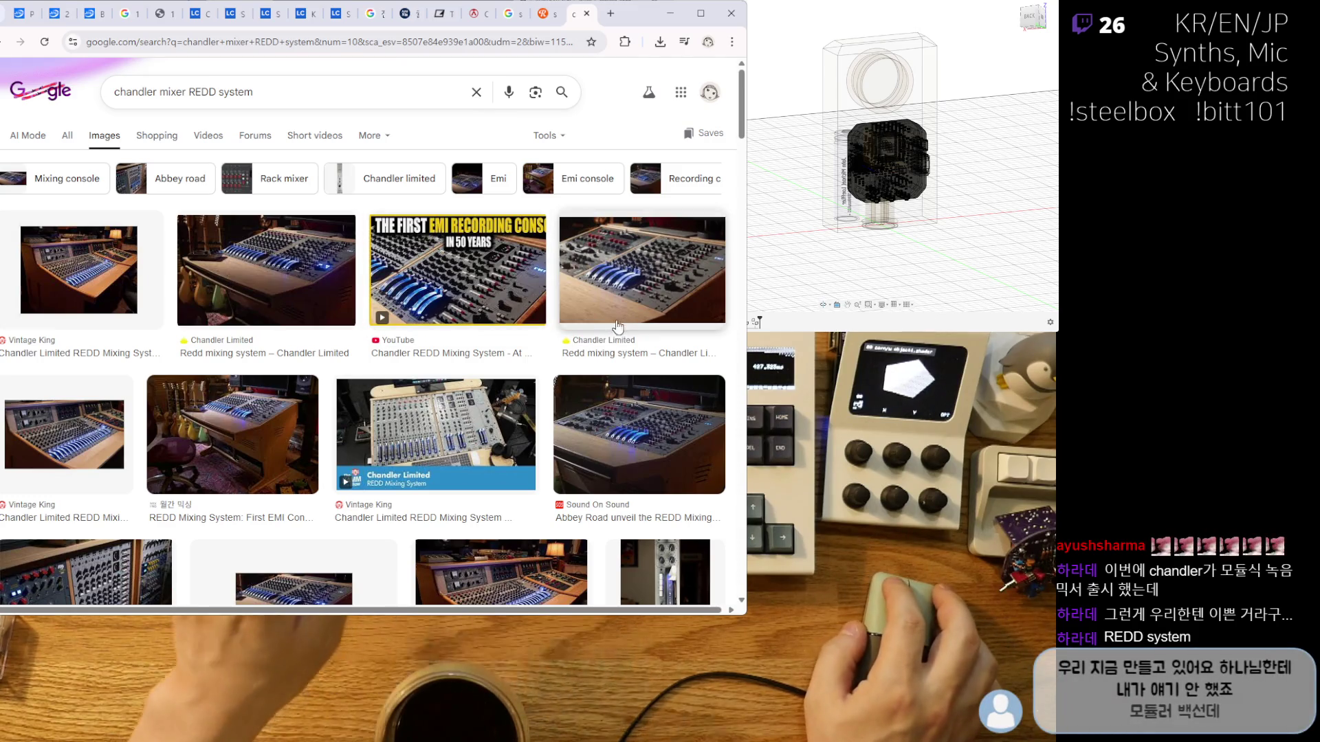
{"action": "scroll", "coordinate": [625, 437], "scroll_direction": "down", "scroll_amount": 5}
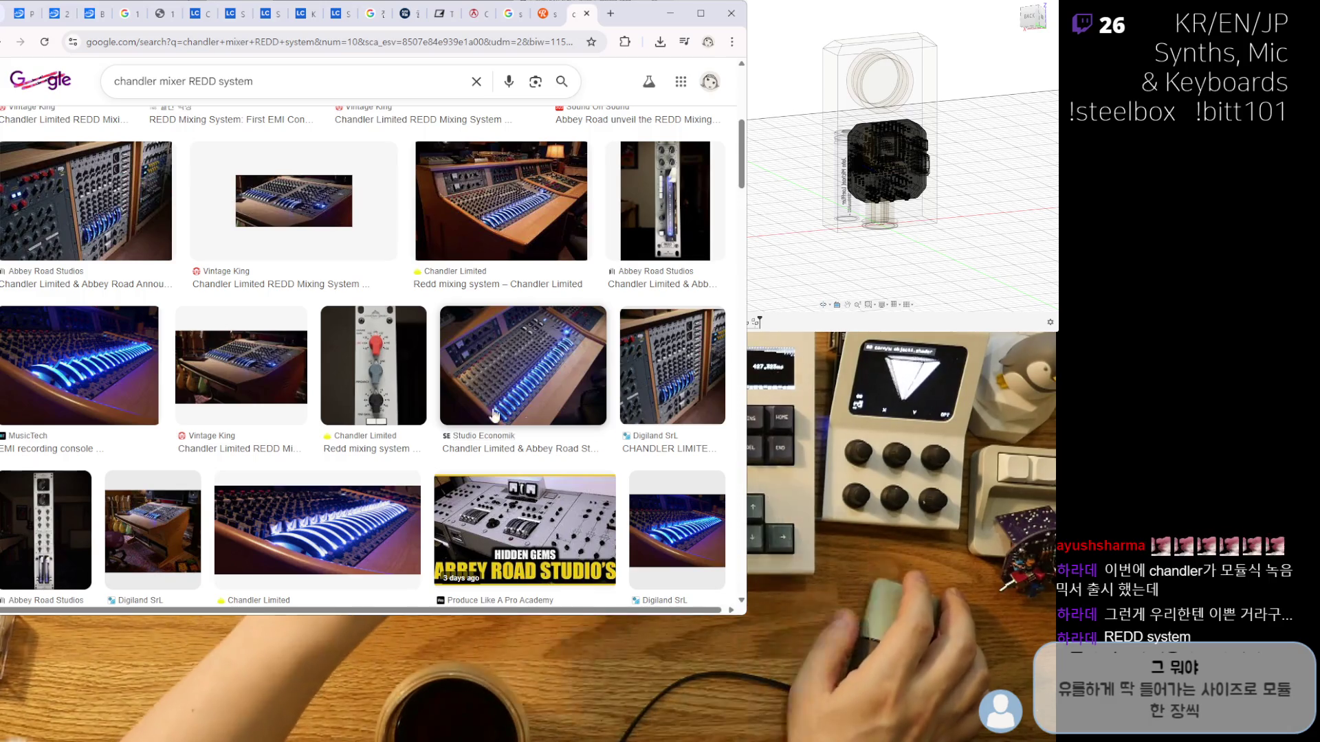
{"action": "scroll", "coordinate": [493, 413], "scroll_direction": "down", "scroll_amount": 8}
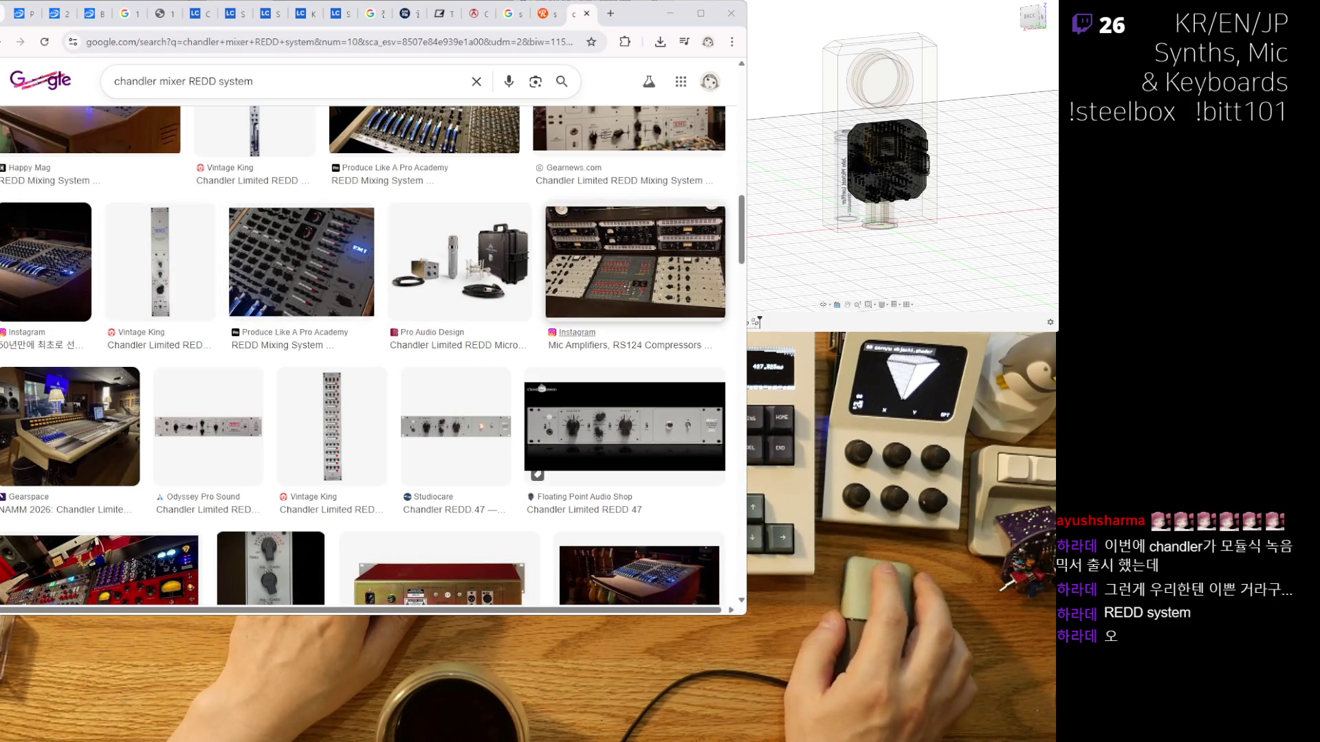
{"action": "scroll", "coordinate": [458, 326], "scroll_direction": "down", "scroll_amount": 4}
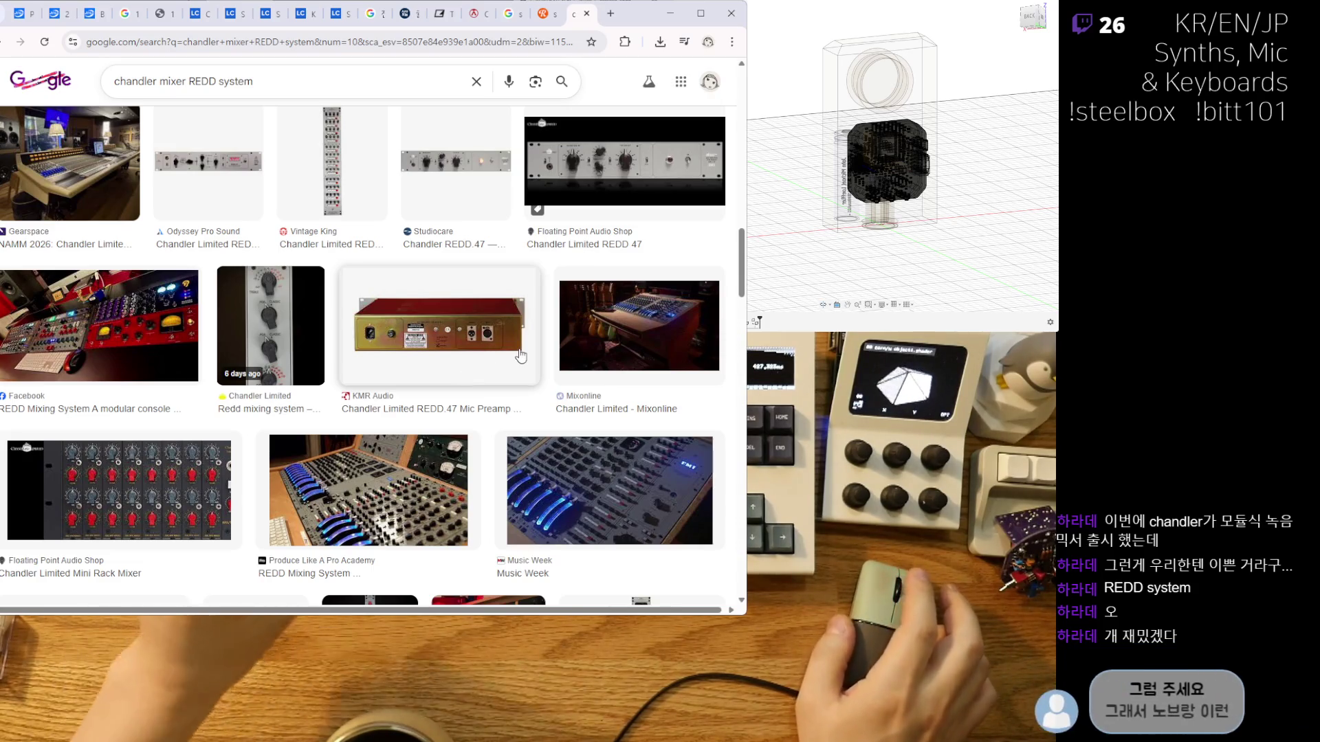
{"action": "scroll", "coordinate": [508, 371], "scroll_direction": "down", "scroll_amount": 5}
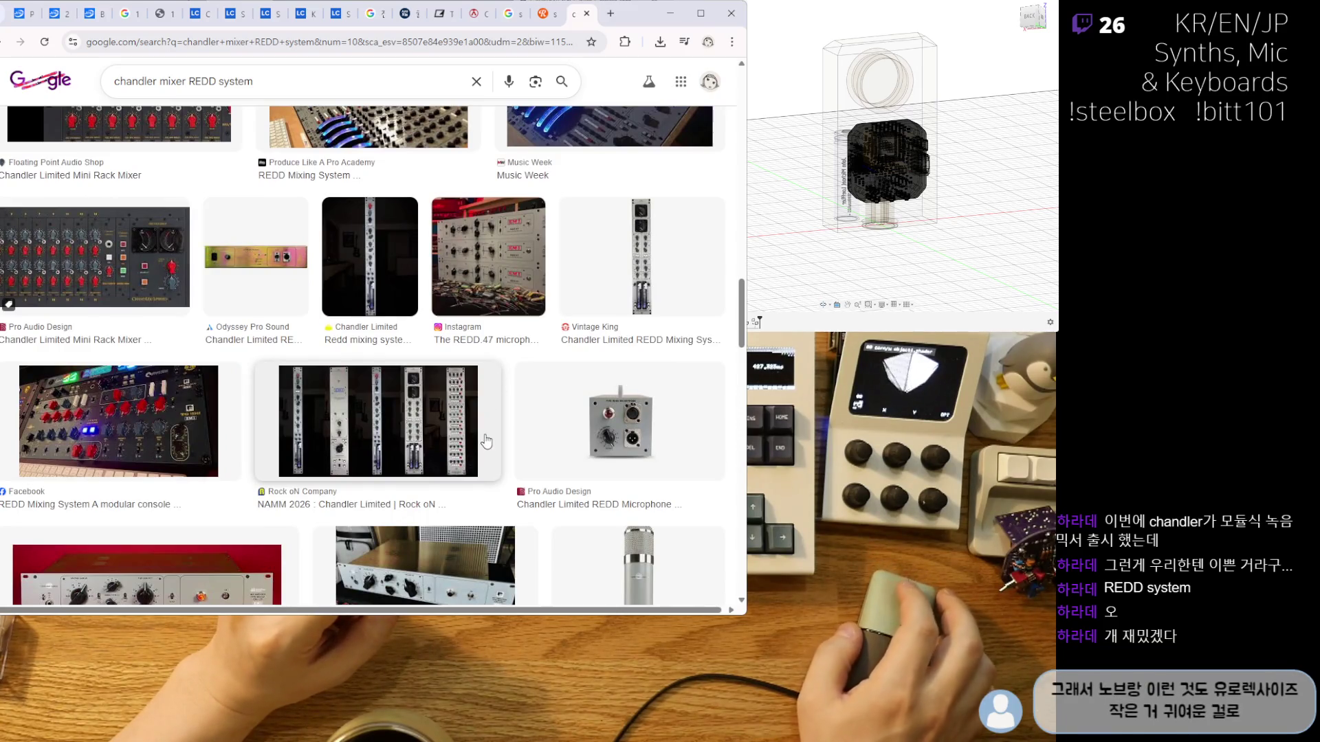
{"action": "scroll", "coordinate": [485, 441], "scroll_direction": "down", "scroll_amount": 3}
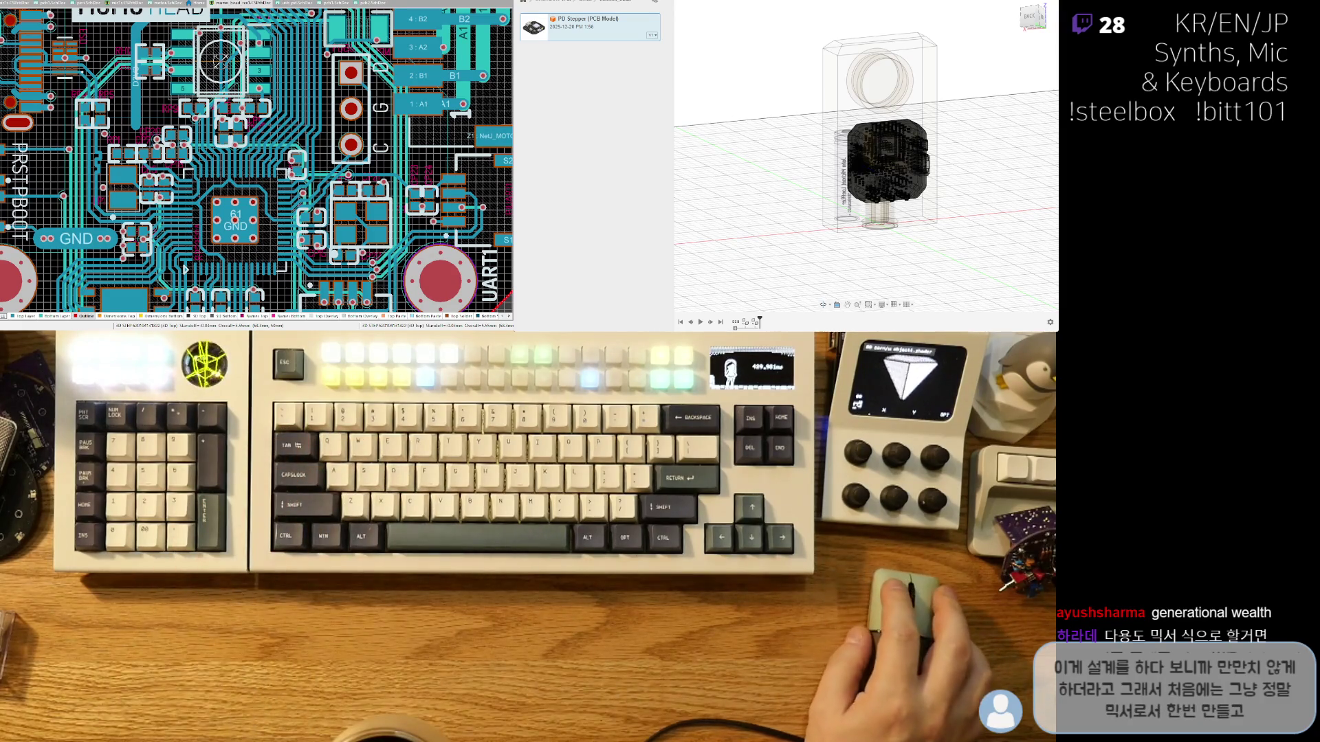
Hide the square front body to reveal the cylinder and connector inside the enclosure.
{"action": "mouse_move", "coordinate": [917, 103]}
{"action": "middle_mouse_down", "text": "shift"}
{"action": "mouse_move", "coordinate": [887, 89]}
{"action": "mouse_move", "coordinate": [771, 165]}
{"action": "mouse_move", "coordinate": [955, 170]}
{"action": "mouse_move", "coordinate": [825, 180]}
{"action": "middle_mouse_up", "text": "shift"}
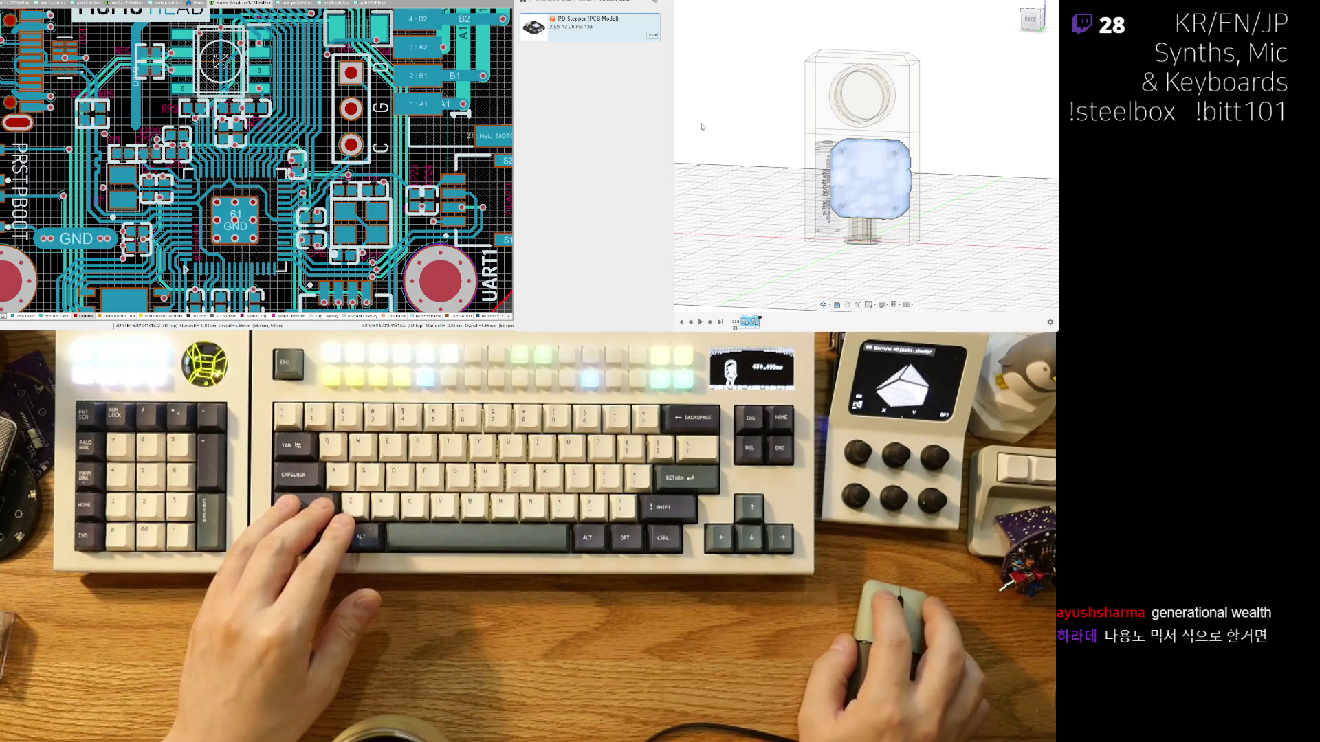
{"action": "key", "text": "v"}
{"action": "mouse_move", "coordinate": [970, 146]}
{"action": "middle_mouse_down", "text": "shift"}
{"action": "mouse_move", "coordinate": [1011, 117]}
{"action": "mouse_move", "coordinate": [852, 121]}
{"action": "mouse_move", "coordinate": [843, 132]}
{"action": "middle_mouse_up", "text": "shift"}
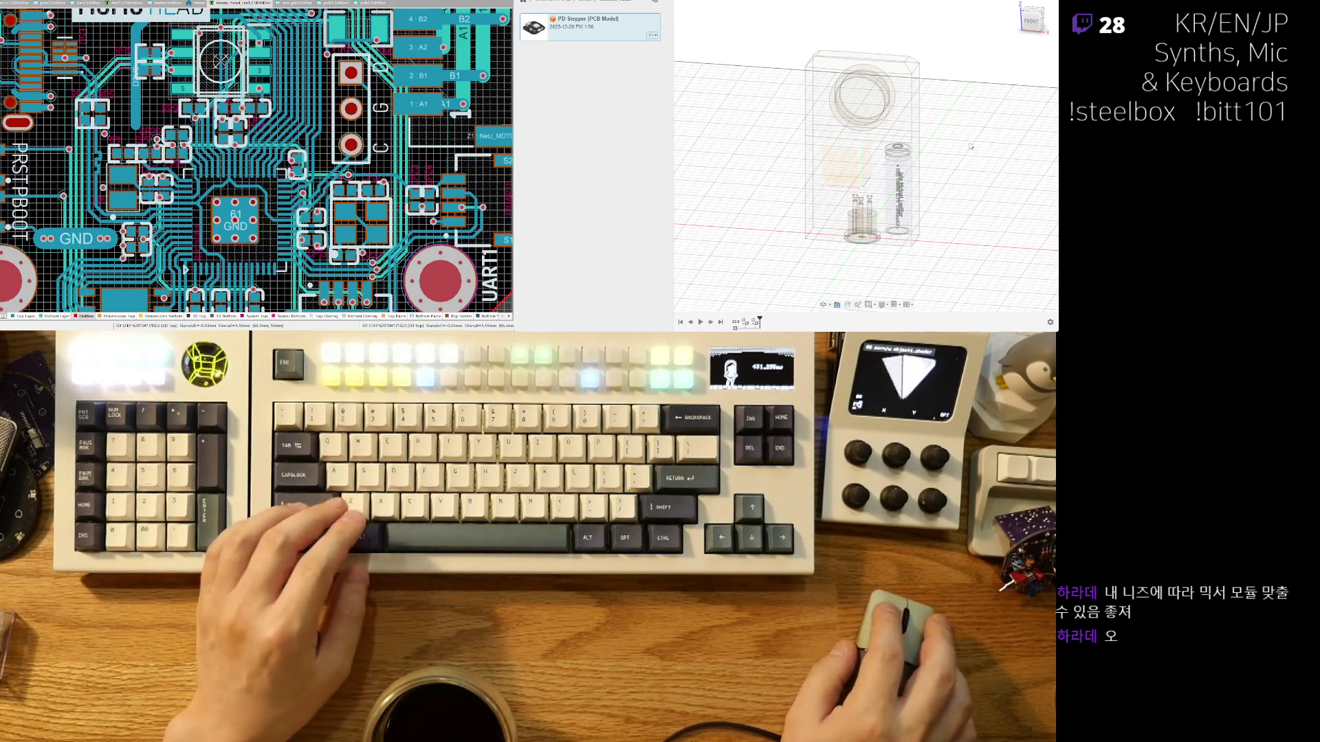
Hide the enclosure body to expose the internal parts.
{"action": "scroll", "coordinate": [904, 223], "scroll_direction": "up", "scroll_amount": 5}
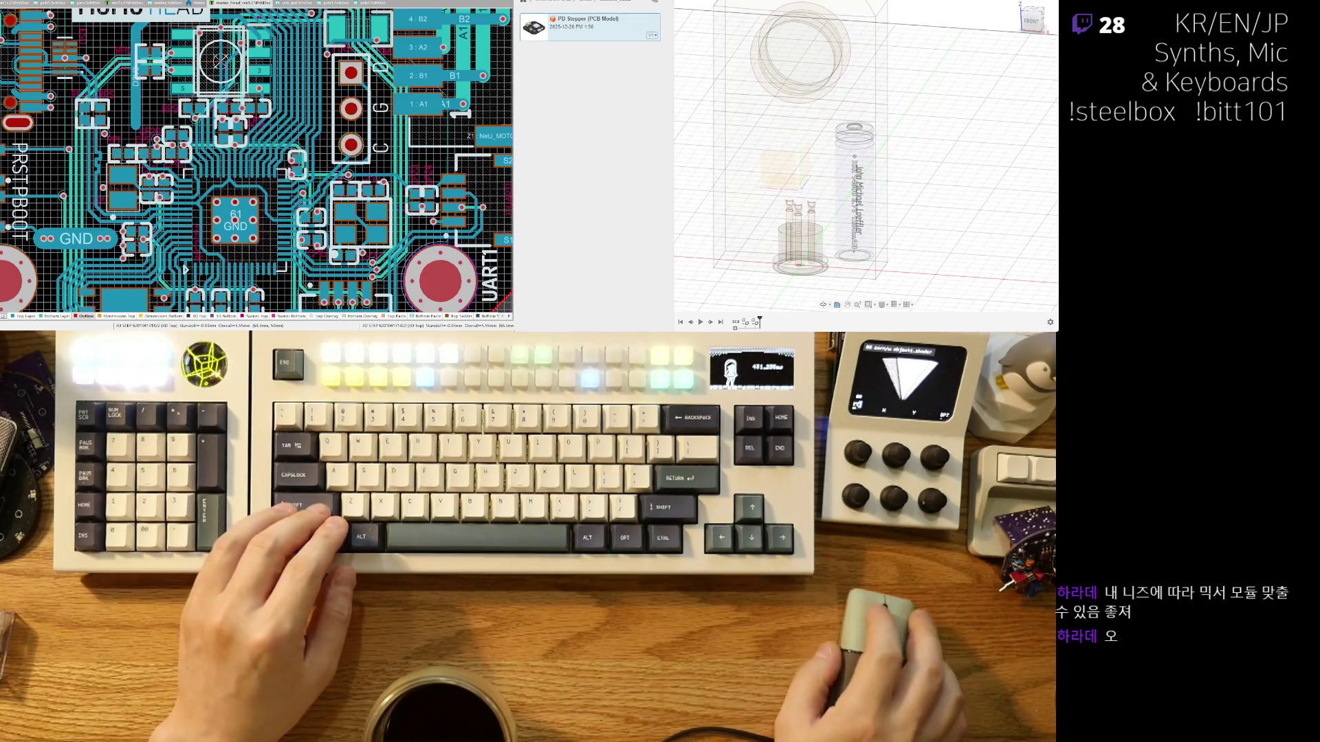
{"action": "mouse_move", "coordinate": [811, 180]}
{"action": "middle_mouse_down", "text": "shift"}
{"action": "mouse_move", "coordinate": [850, 182]}
{"action": "mouse_move", "coordinate": [808, 218]}
{"action": "middle_mouse_up", "text": "shift"}
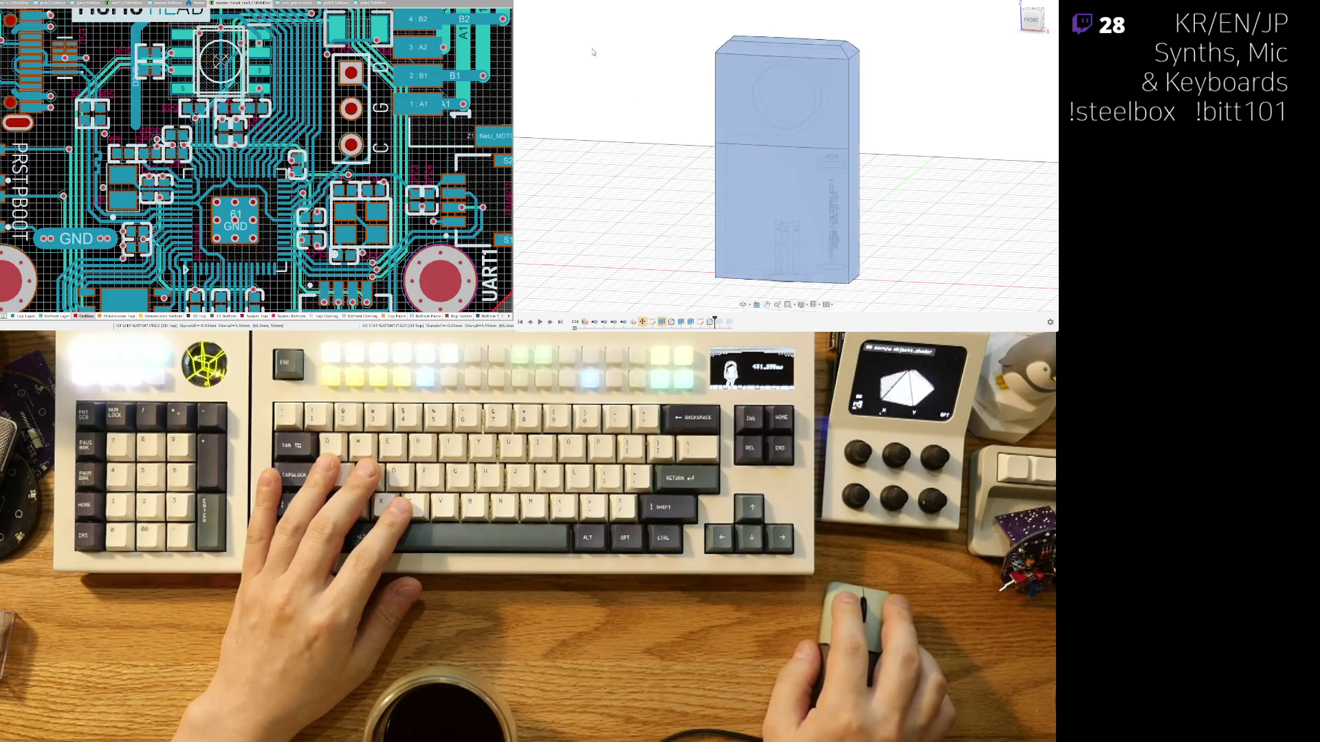
{"action": "mouse_move", "coordinate": [711, 180]}
{"action": "middle_mouse_down", "text": "shift"}
{"action": "mouse_move", "coordinate": [565, 101]}
{"action": "mouse_move", "coordinate": [685, 233]}
{"action": "mouse_move", "coordinate": [719, 217]}
{"action": "mouse_move", "coordinate": [744, 169]}
{"action": "middle_mouse_up", "text": "shift"}
{"action": "key", "text": "v"}
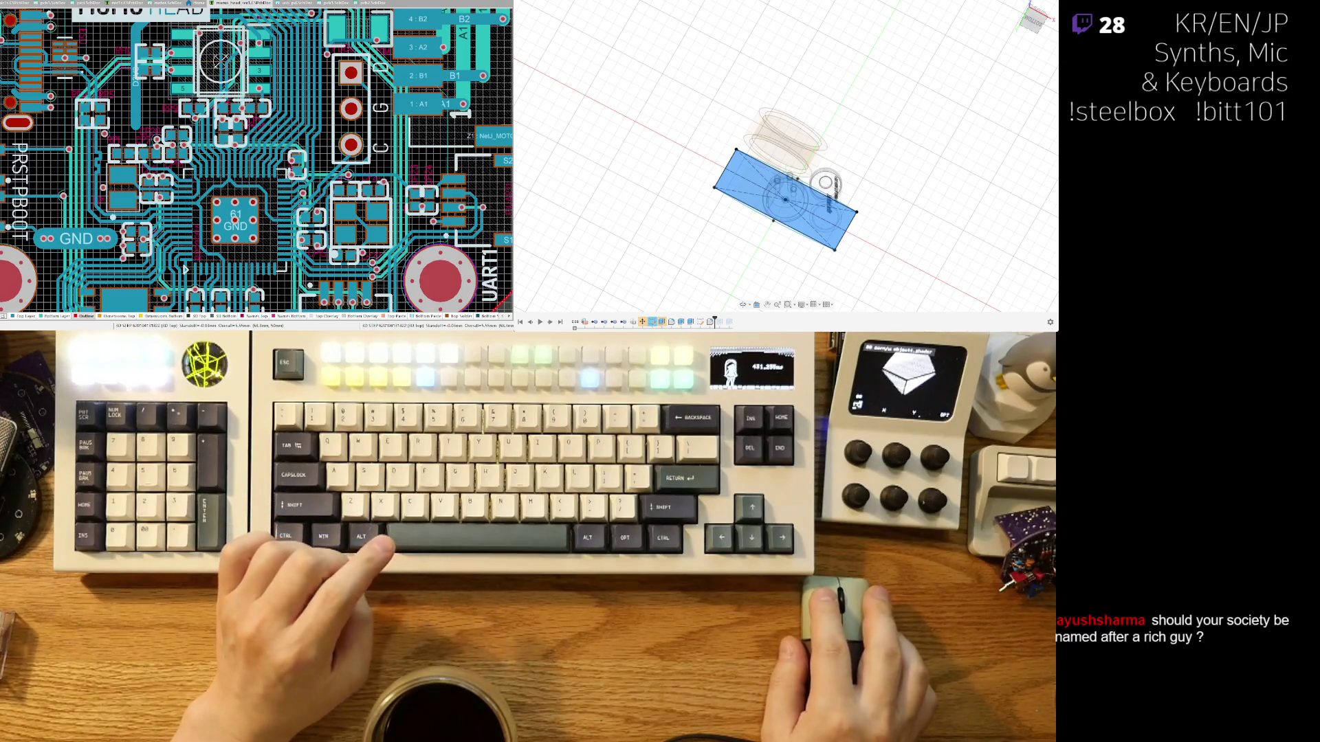
Extrude the blue base profile upward into a tall box around the internal parts.
{"action": "middle_click_drag", "start_coordinate": [744, 170], "coordinate": [741, 270], "text": "shift"}
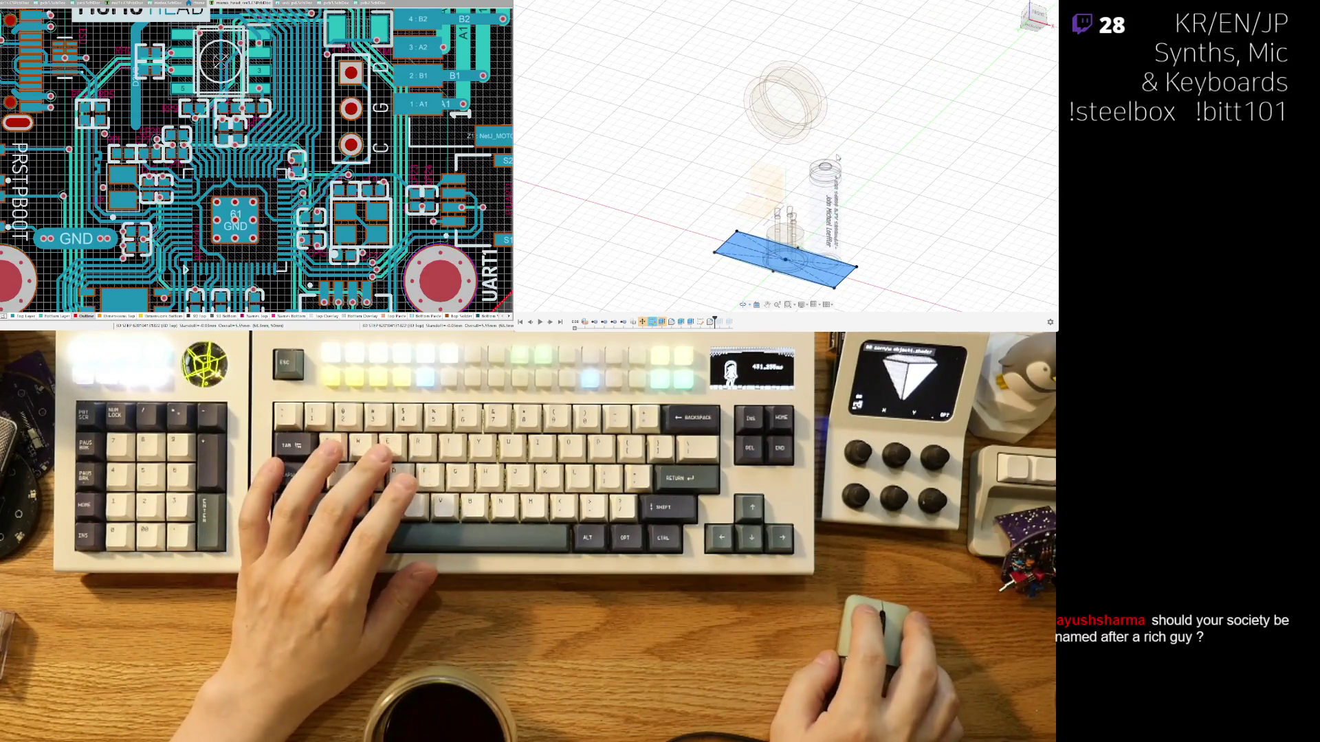
{"action": "left_click_drag", "start_coordinate": [785, 253], "coordinate": [785, 156]}
{"action": "key", "text": "ctrl+shift+f"}
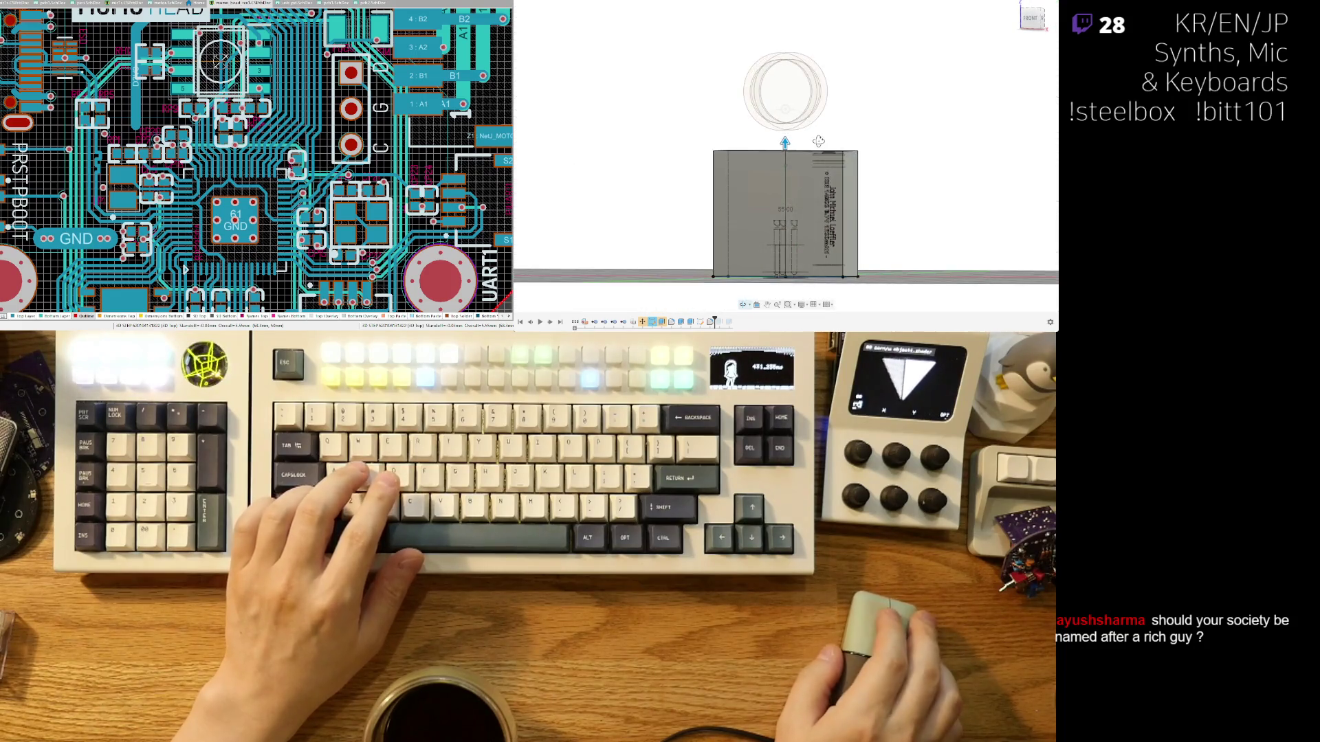
{"action": "scroll", "coordinate": [778, 180], "scroll_direction": "up", "scroll_amount": 2}
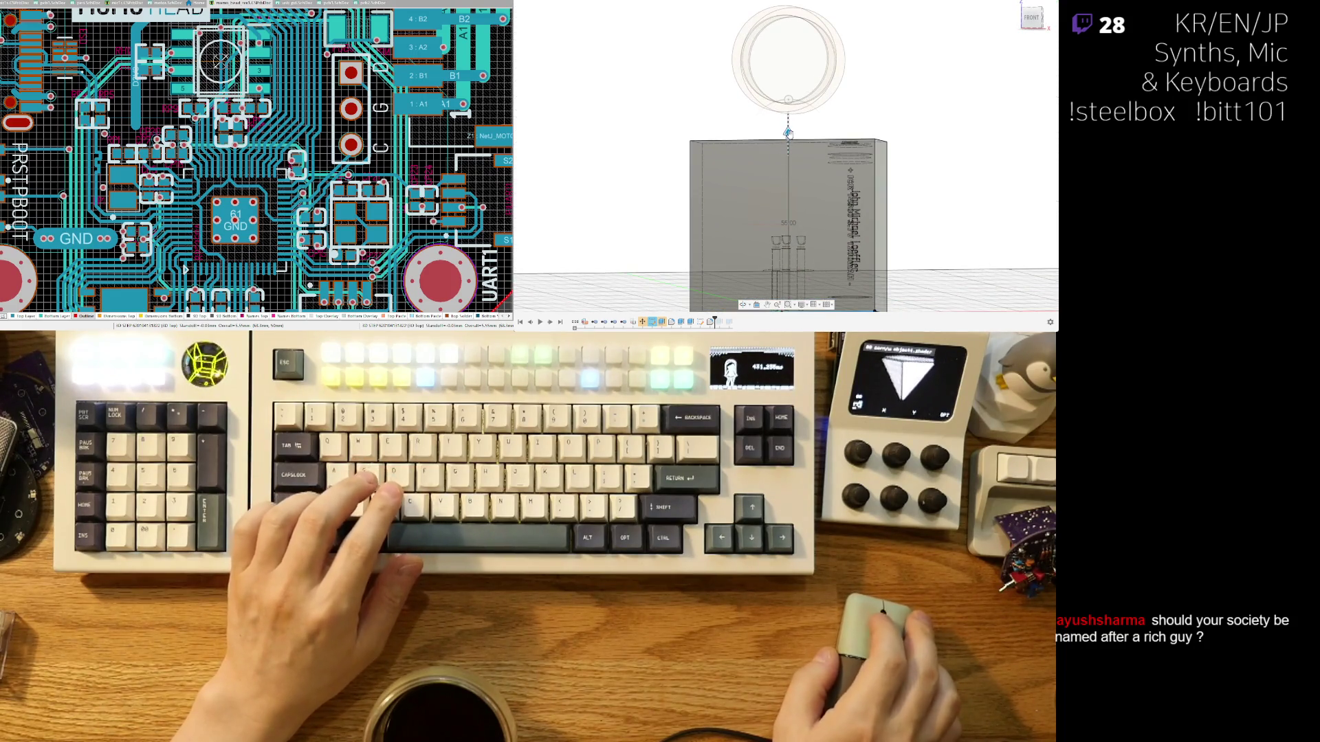
{"action": "scroll", "coordinate": [919, 102], "scroll_direction": "down", "scroll_amount": 3}
{"action": "mouse_move", "coordinate": [919, 103]}
{"action": "middle_mouse_down", "text": "shift"}
{"action": "mouse_move", "coordinate": [905, 227]}
{"action": "mouse_move", "coordinate": [882, 162]}
{"action": "mouse_move", "coordinate": [1022, 163]}
{"action": "middle_mouse_up", "text": "shift"}
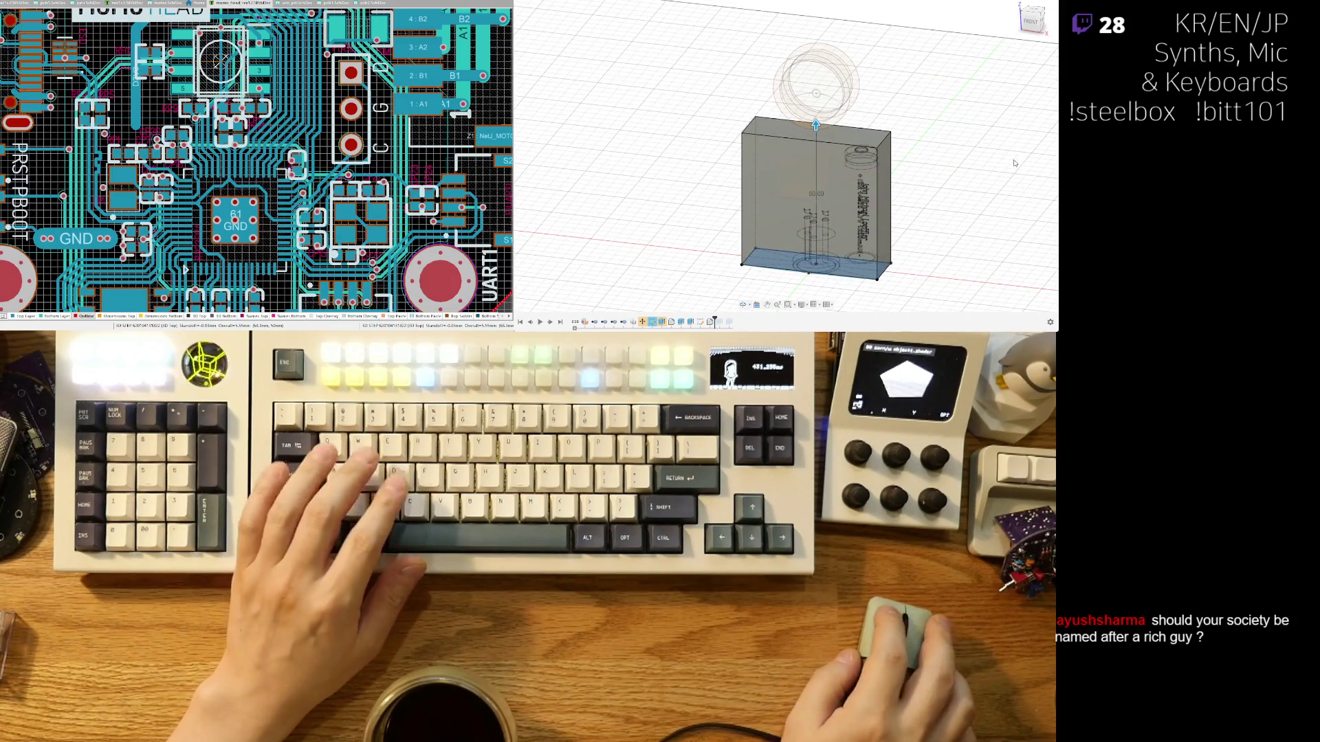
{"action": "middle_click_drag", "start_coordinate": [821, 130], "coordinate": [812, 160]}
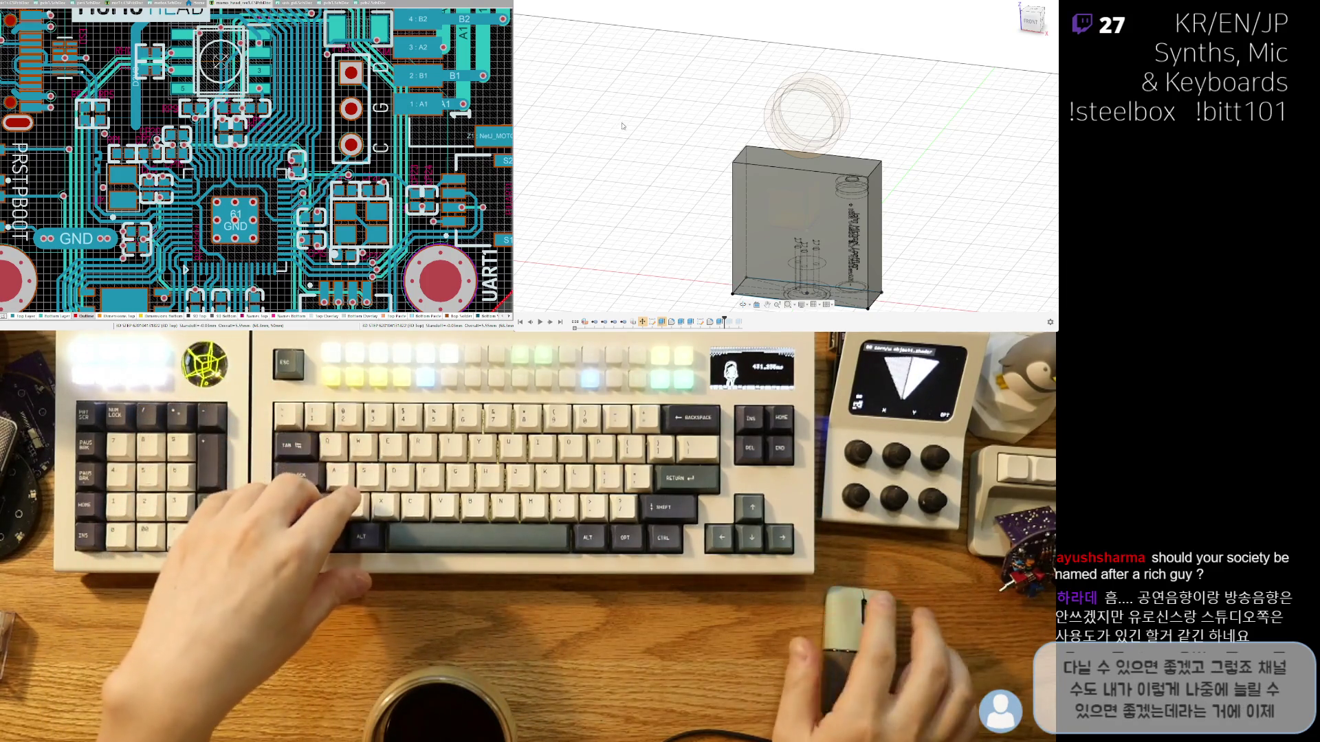
Select the box's bottom face and start a new extrude on it.
{"action": "mouse_move", "coordinate": [682, 249]}
{"action": "middle_mouse_down", "text": "shift"}
{"action": "mouse_move", "coordinate": [779, 205]}
{"action": "mouse_move", "coordinate": [736, 199]}
{"action": "middle_mouse_up", "text": "shift"}
{"action": "left_click", "coordinate": [778, 205]}
{"action": "left_click", "coordinate": [778, 205]}
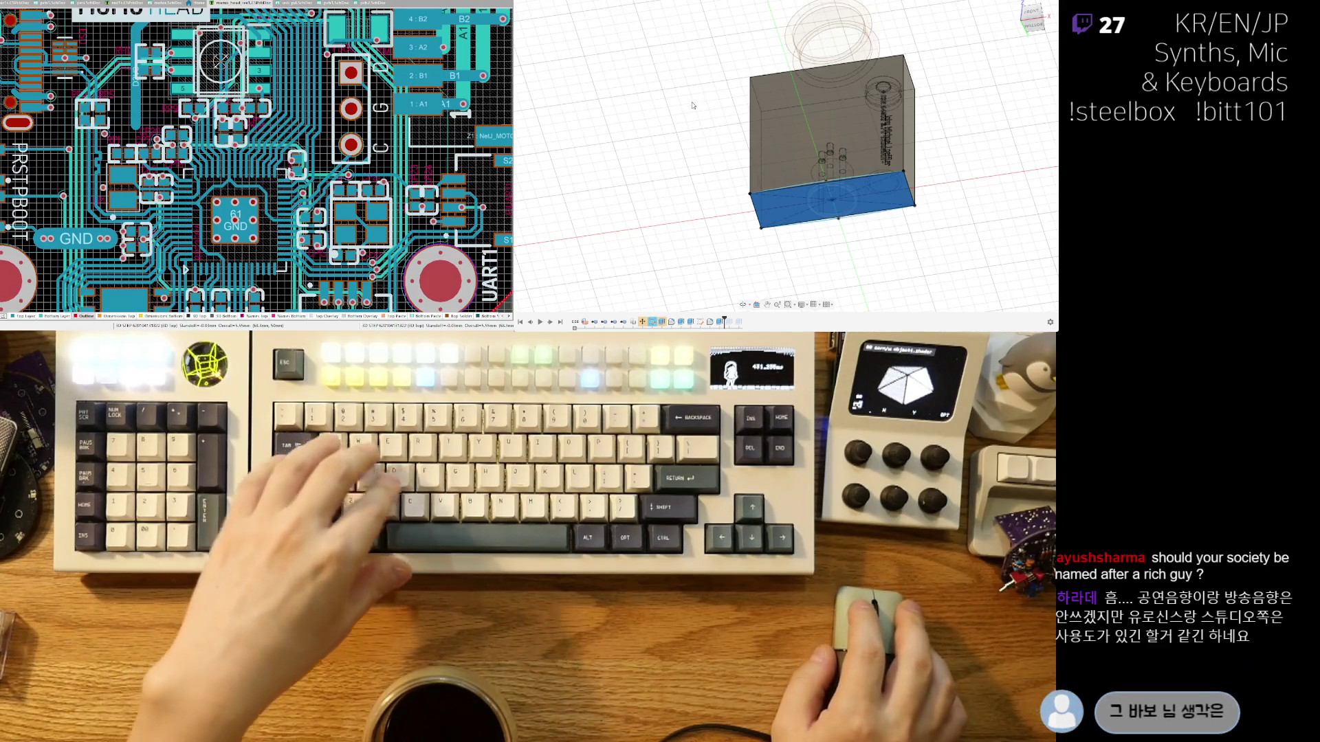
{"action": "key", "text": "e"}
{"action": "middle_click_drag", "start_coordinate": [693, 103], "coordinate": [721, 148], "text": "shift"}
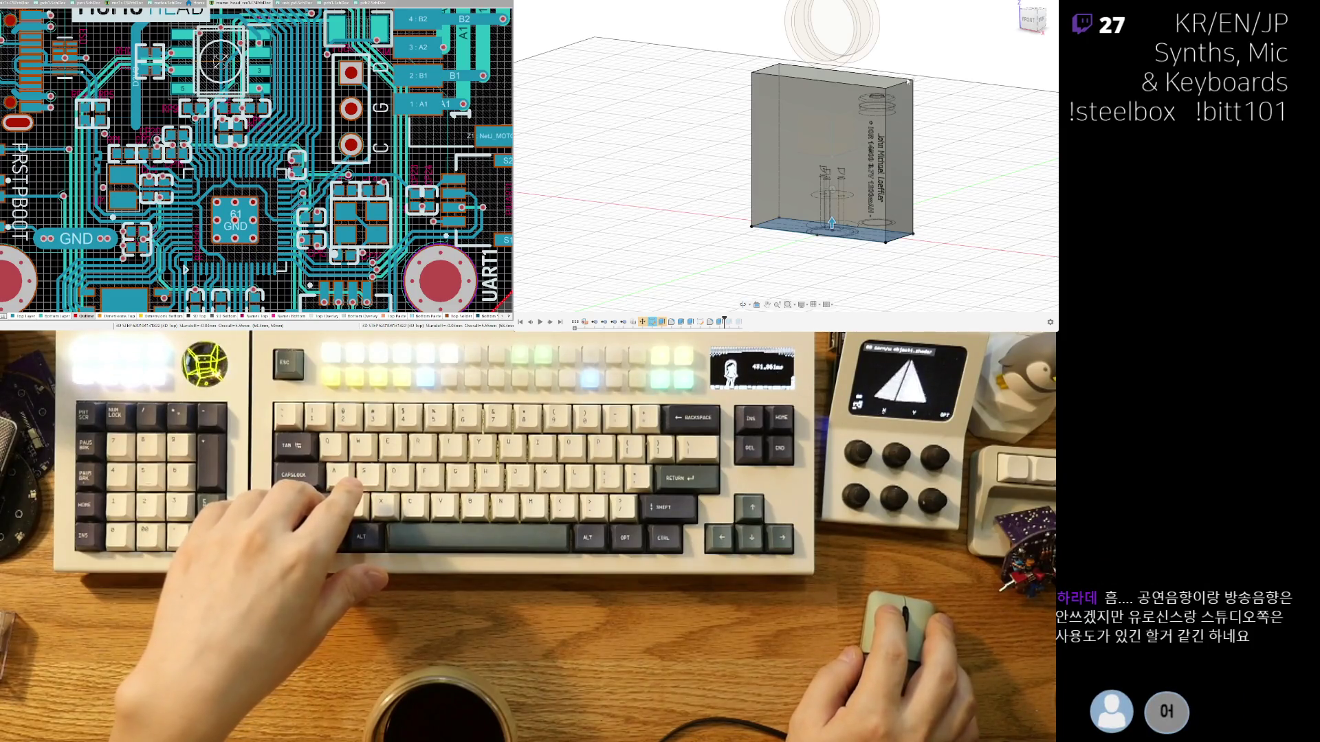
{"action": "mouse_move", "coordinate": [832, 66]}
{"action": "middle_mouse_down", "text": "shift"}
{"action": "mouse_move", "coordinate": [798, 27]}
{"action": "mouse_move", "coordinate": [894, 103]}
{"action": "mouse_move", "coordinate": [956, 177]}
{"action": "middle_mouse_up", "text": "shift"}
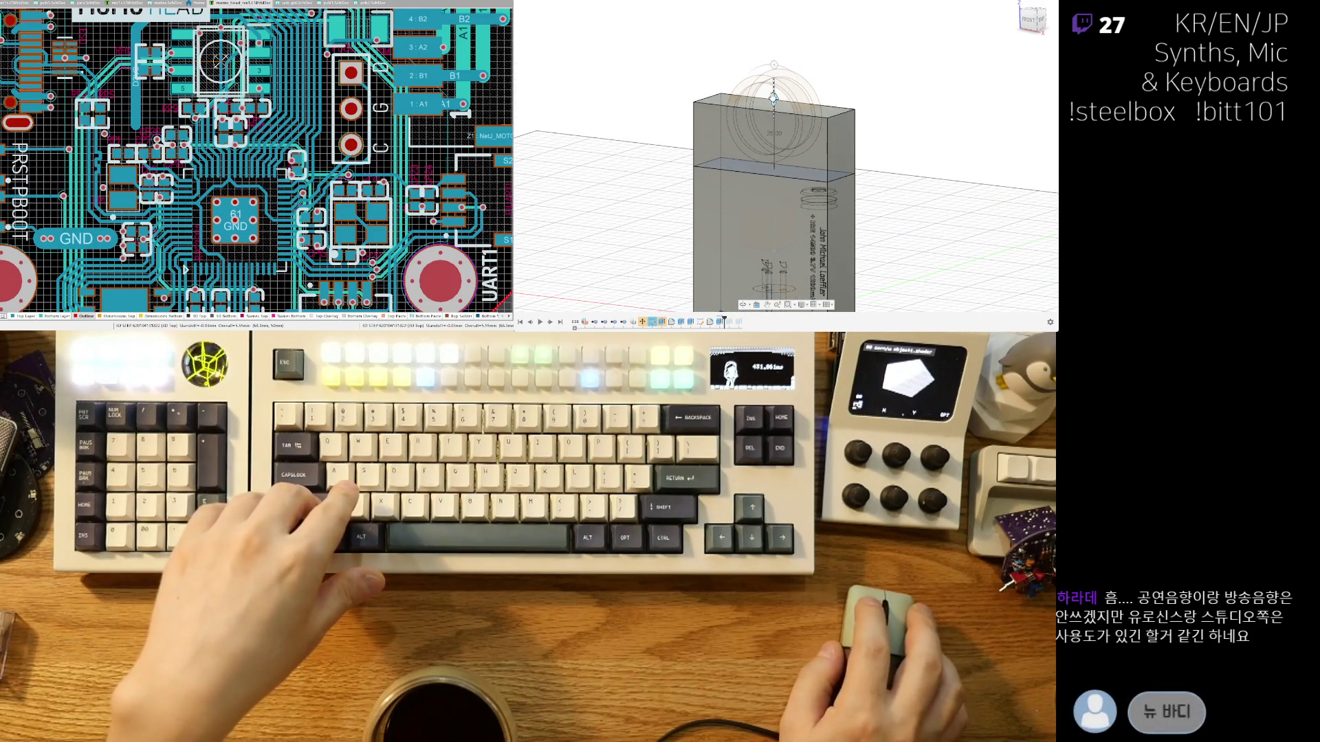
Raise the box's top height from 25.00 to 35.00.
{"action": "left_click_drag", "start_coordinate": [768, 102], "coordinate": [778, 68]}
{"action": "middle_click_drag", "start_coordinate": [819, 114], "coordinate": [905, 134], "text": "shift"}
{"action": "left_click", "coordinate": [1036, 19]}
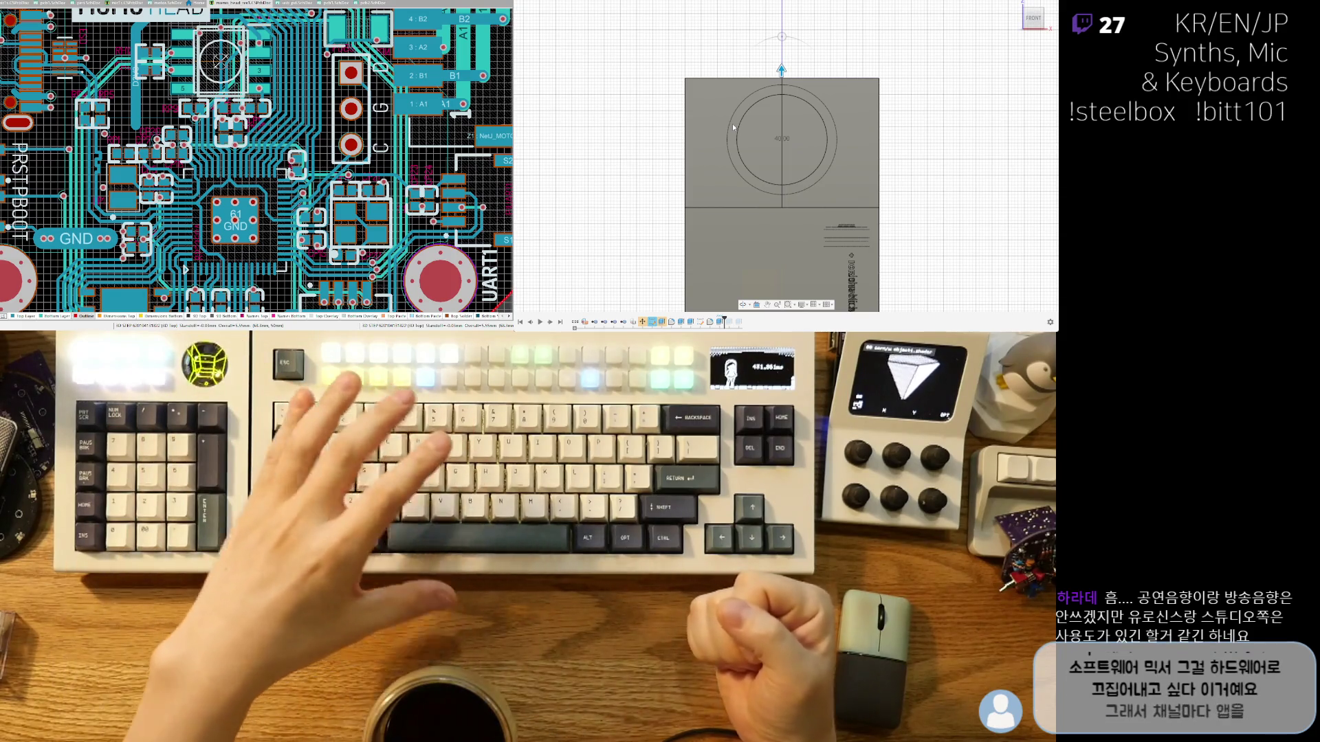
Lengthen the front plate's top edge from 40.00 to 41.00 and finish the sketch.
{"action": "scroll", "coordinate": [826, 72], "scroll_direction": "up", "scroll_amount": 2}
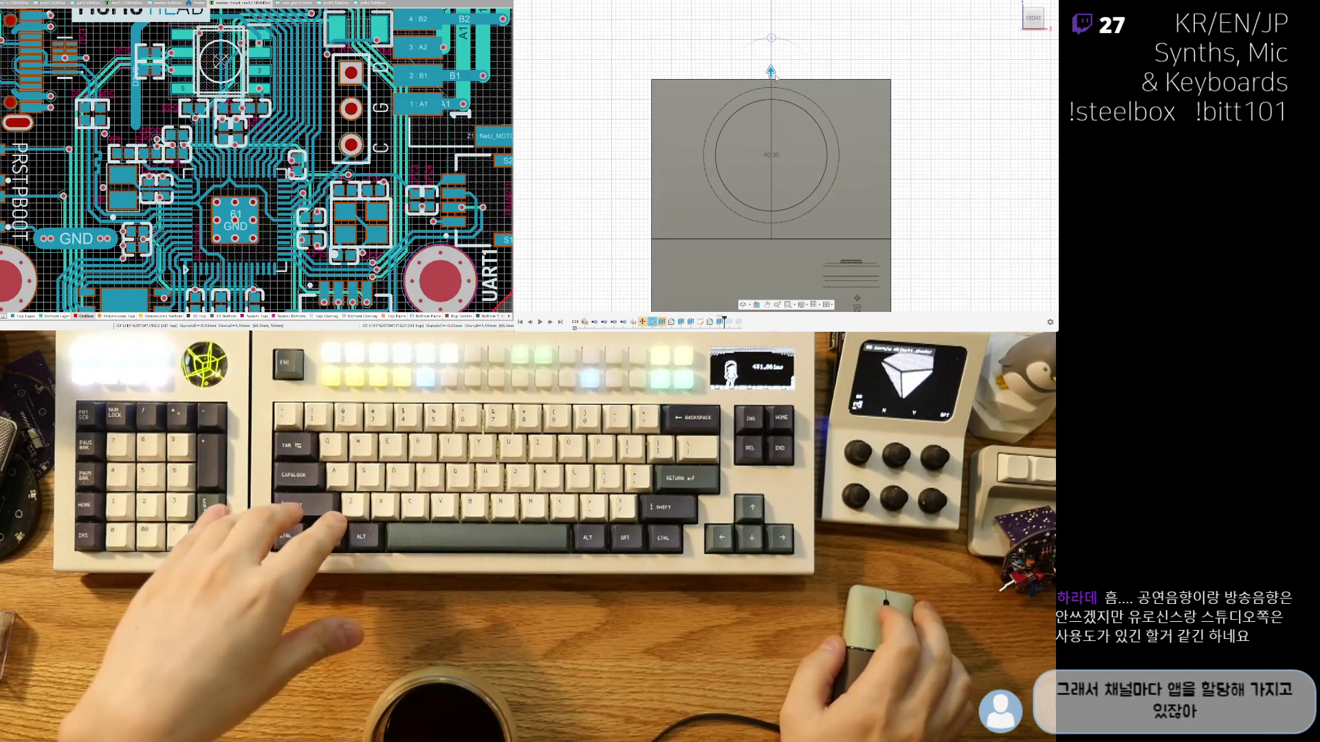
{"action": "scroll", "coordinate": [771, 72], "scroll_direction": "up", "scroll_amount": 2}
{"action": "left_click_drag", "start_coordinate": [771, 74], "coordinate": [772, 70]}
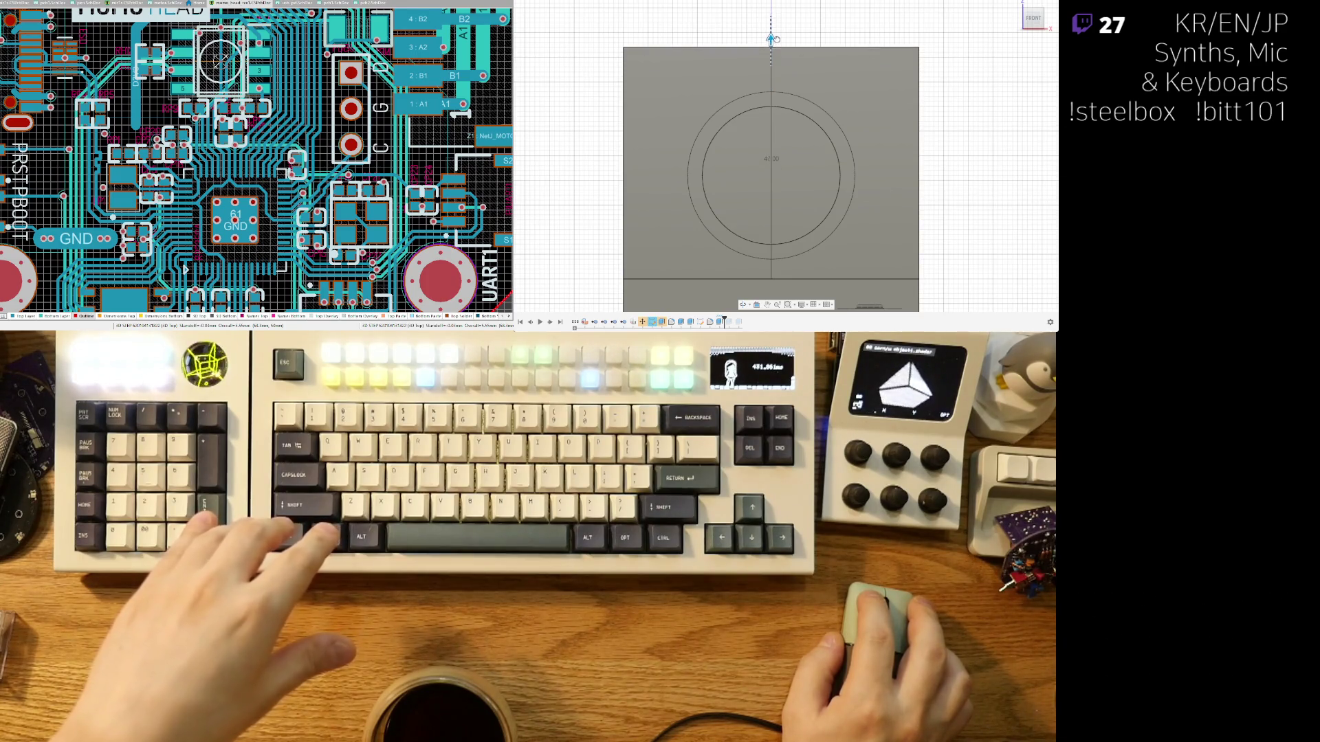
{"action": "scroll", "coordinate": [765, 74], "scroll_direction": "down", "scroll_amount": 4}
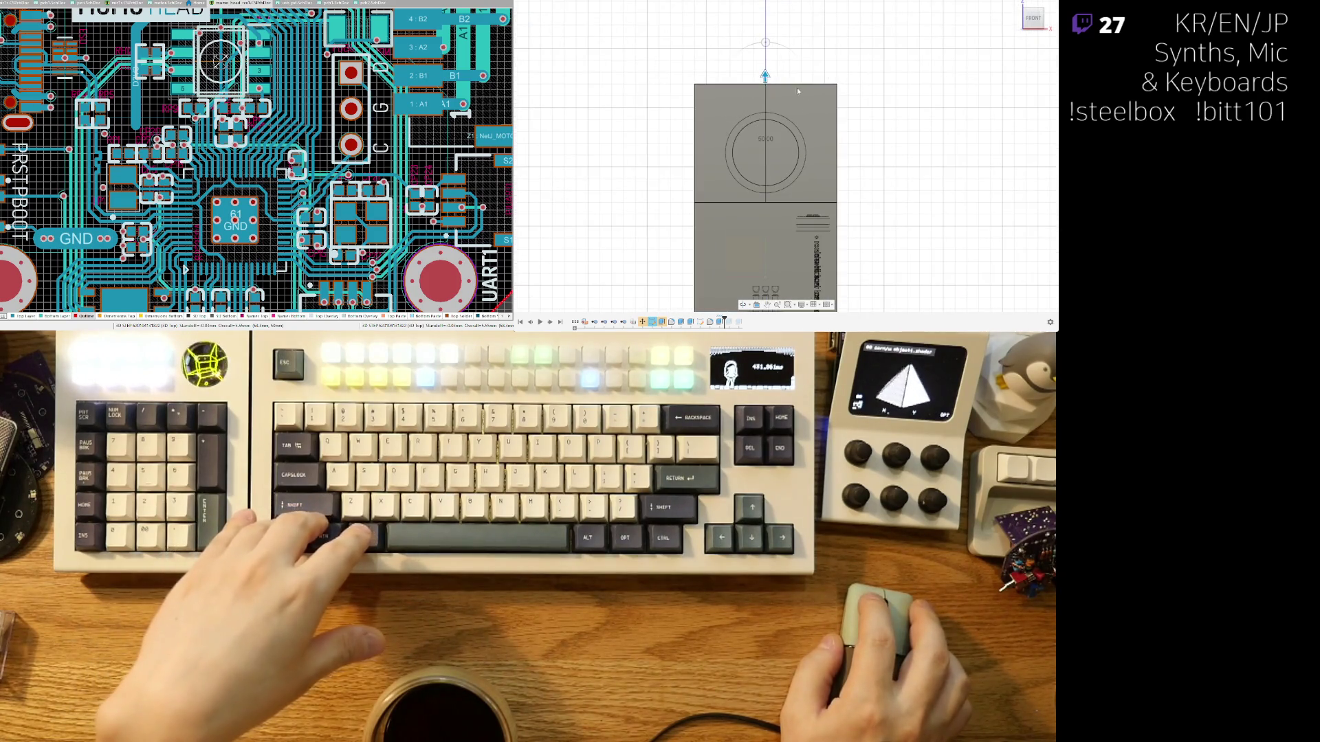
{"action": "left_click", "coordinate": [959, 2]}
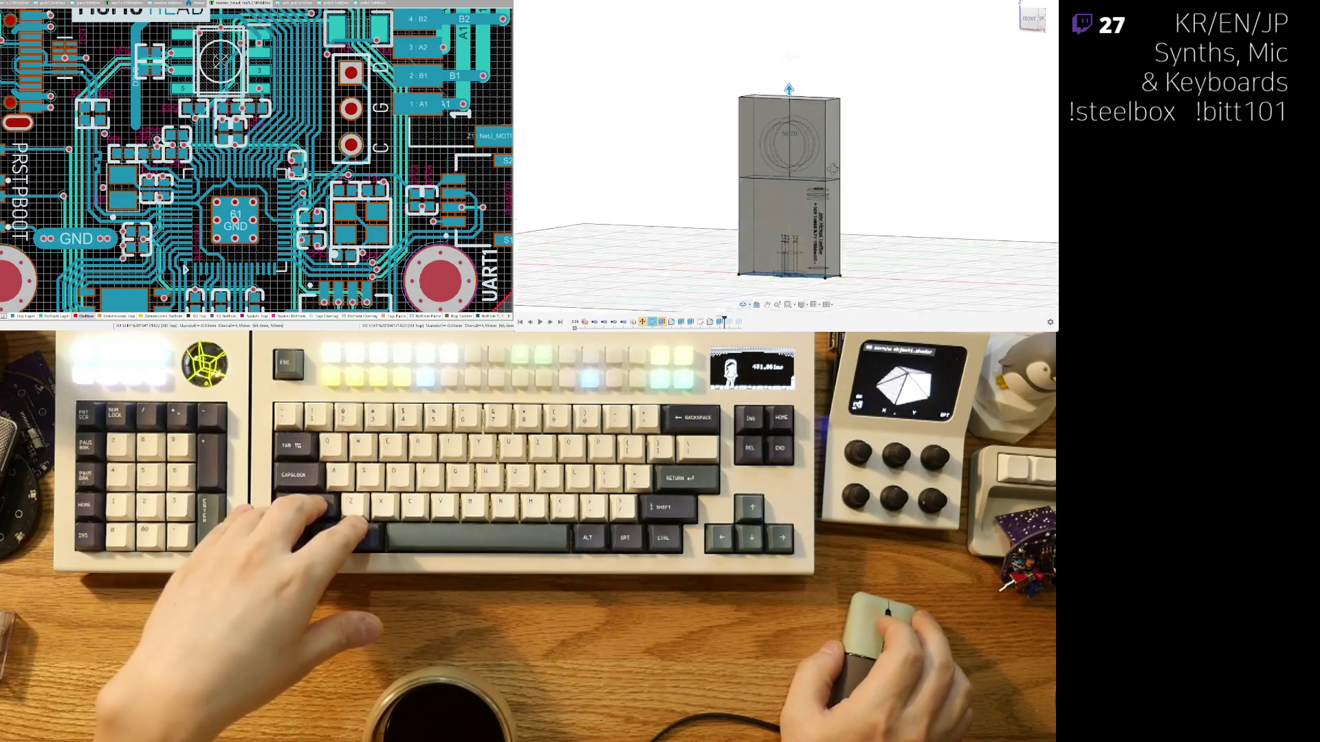
{"action": "mouse_move", "coordinate": [943, 184]}
{"action": "middle_mouse_down", "text": "shift"}
{"action": "mouse_move", "coordinate": [789, 103]}
{"action": "mouse_move", "coordinate": [744, 139]}
{"action": "middle_mouse_up", "text": "shift"}
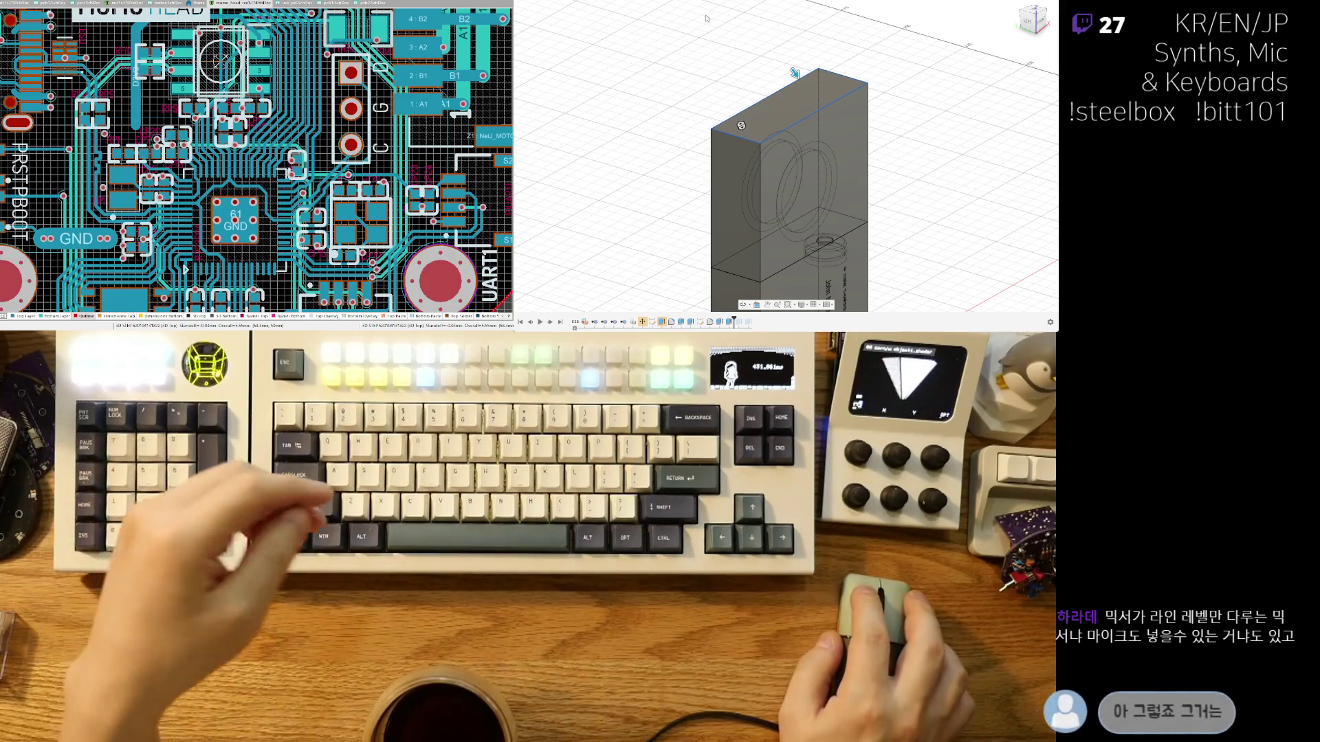
Orient the box to expose its two long top edges and start a bevel on them.
{"action": "scroll", "coordinate": [777, 81], "scroll_direction": "up", "scroll_amount": 2}
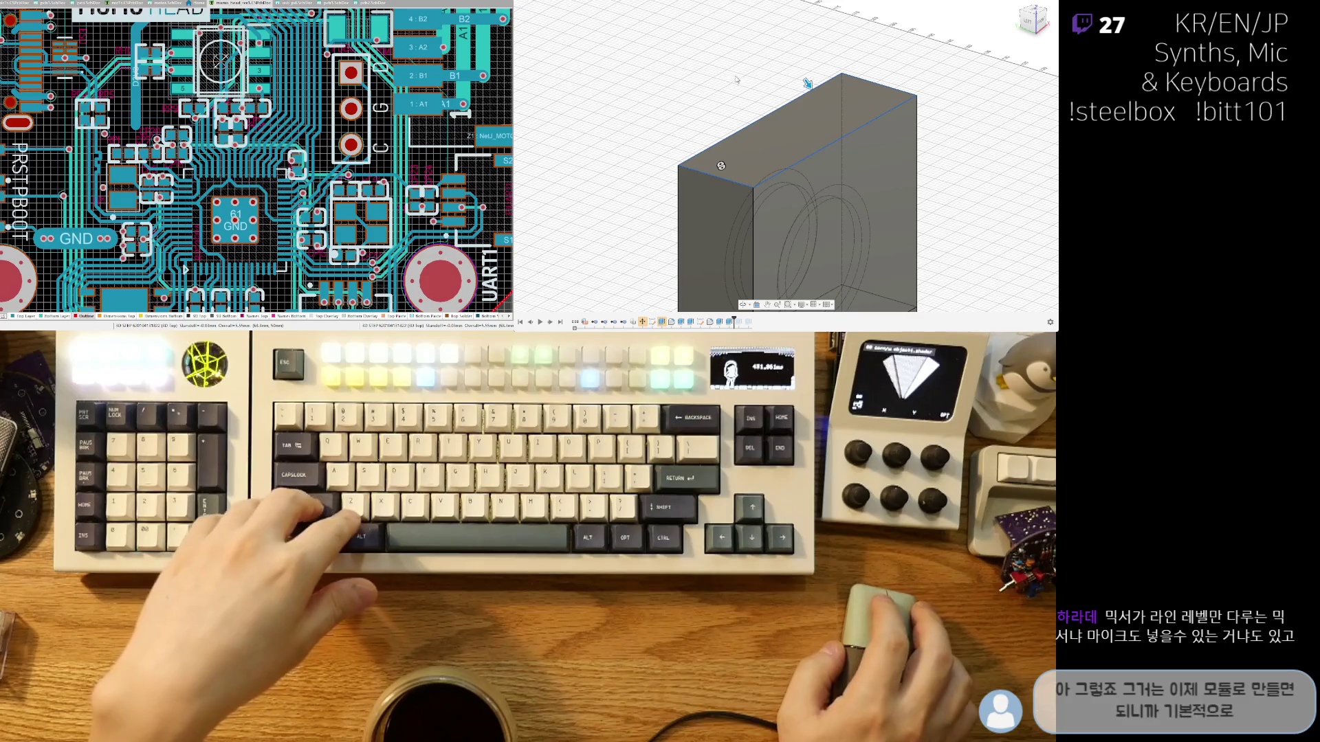
{"action": "middle_click_drag", "start_coordinate": [726, 87], "coordinate": [775, 96], "text": "shift"}
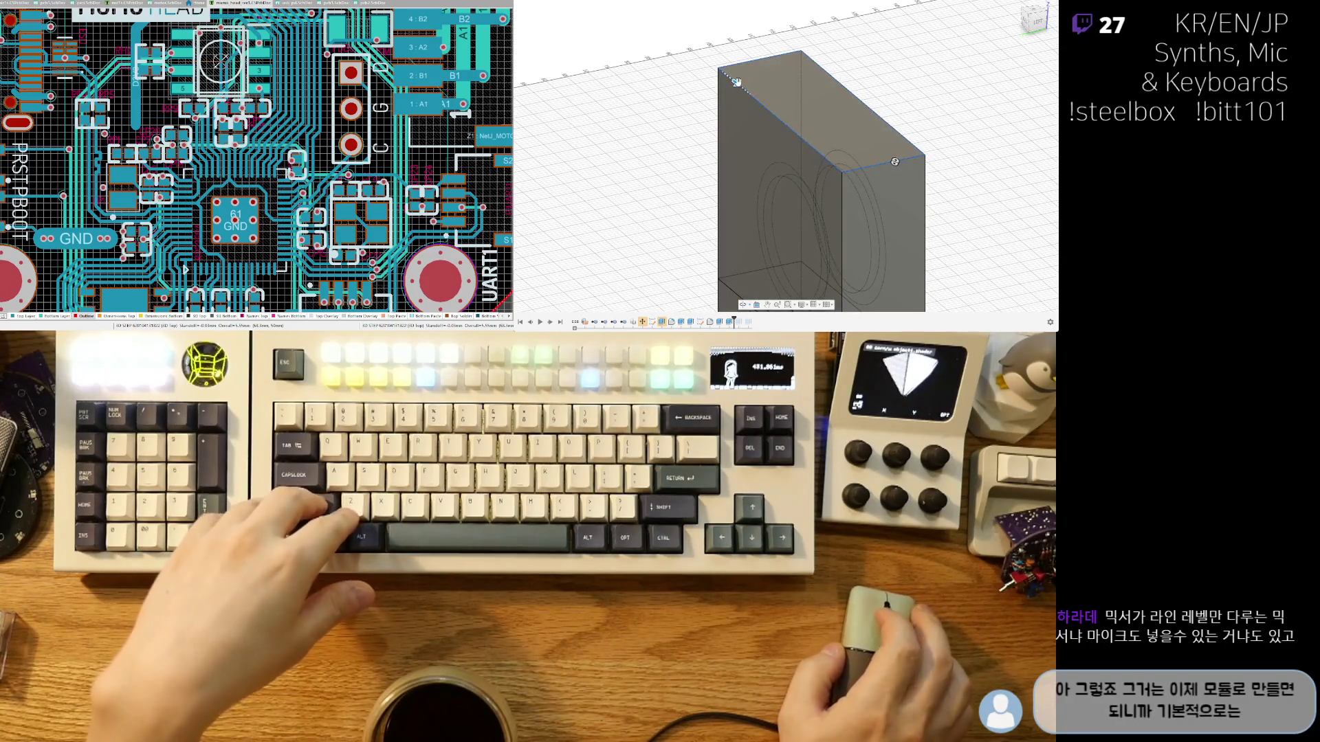
{"action": "scroll", "coordinate": [736, 82], "scroll_direction": "up", "scroll_amount": 2}
{"action": "key", "text": "f"}
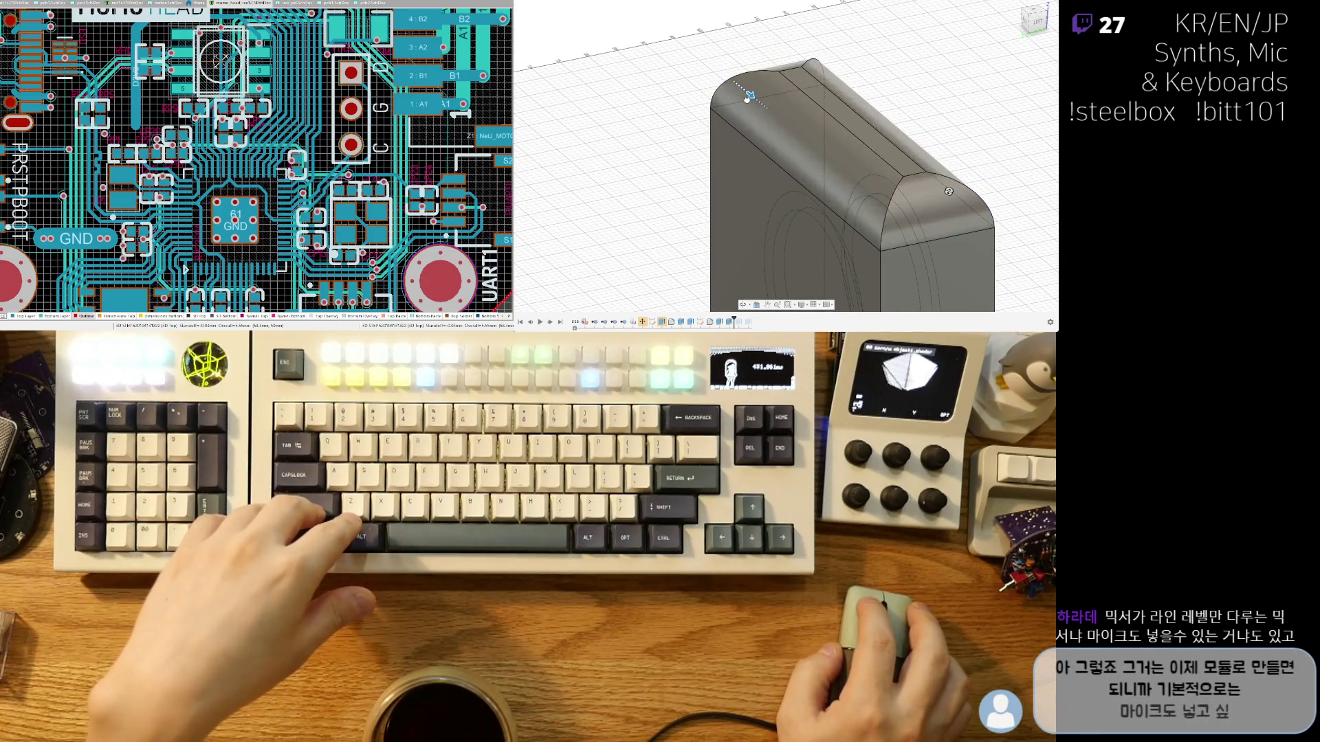
{"action": "middle_click_drag", "start_coordinate": [918, 155], "coordinate": [816, 162]}
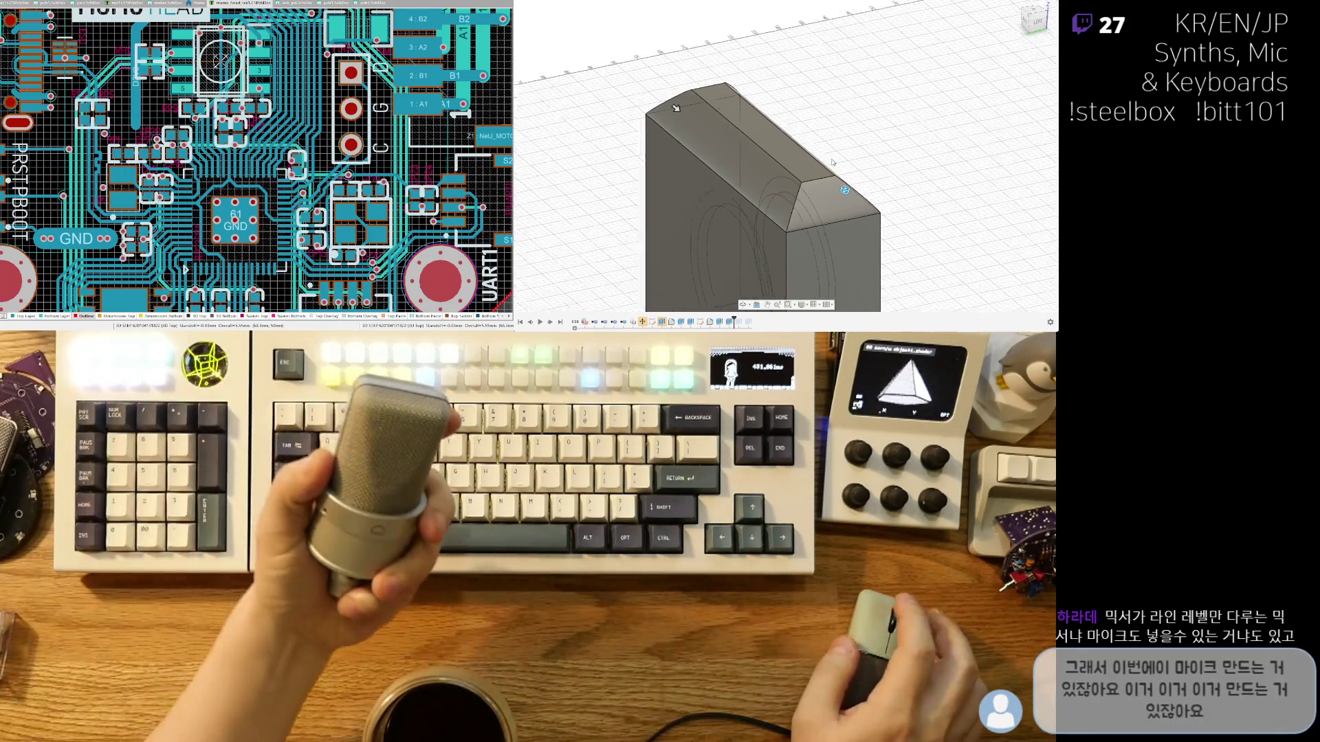
{"action": "scroll", "coordinate": [829, 208], "scroll_direction": "down", "scroll_amount": 2}
{"action": "mouse_move", "coordinate": [880, 231]}
{"action": "middle_mouse_down", "text": "shift"}
{"action": "mouse_move", "coordinate": [790, 219]}
{"action": "mouse_move", "coordinate": [808, 218]}
{"action": "mouse_move", "coordinate": [789, 213]}
{"action": "mouse_move", "coordinate": [719, 97]}
{"action": "mouse_move", "coordinate": [800, 154]}
{"action": "mouse_move", "coordinate": [722, 110]}
{"action": "mouse_move", "coordinate": [709, 146]}
{"action": "middle_mouse_up", "text": "shift"}
{"action": "scroll", "coordinate": [701, 103], "scroll_direction": "up", "scroll_amount": 3}
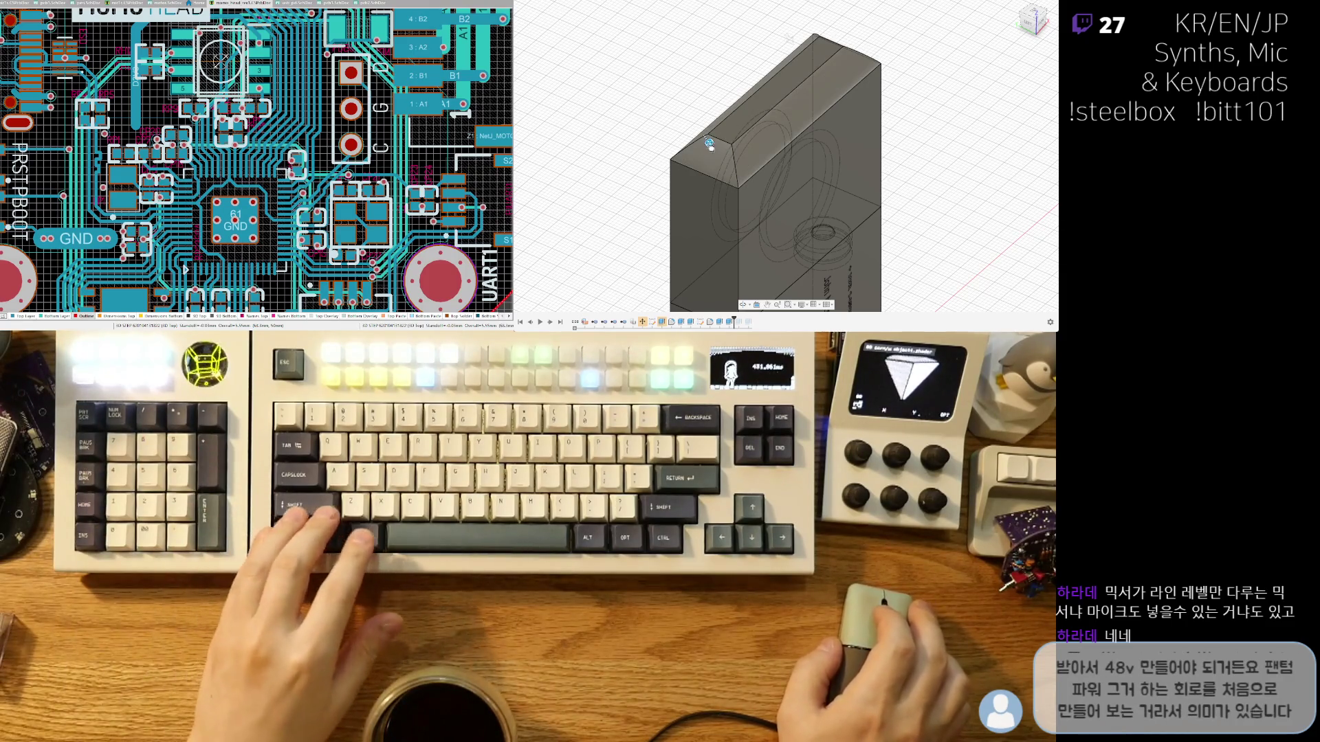
{"action": "middle_click_drag", "start_coordinate": [789, 40], "coordinate": [639, 57], "text": "shift"}
{"action": "scroll", "coordinate": [670, 50], "scroll_direction": "up", "scroll_amount": 3}
Preview the top-edge chamfer and reduce it to a thin bevel.
{"action": "key", "text": "f"}
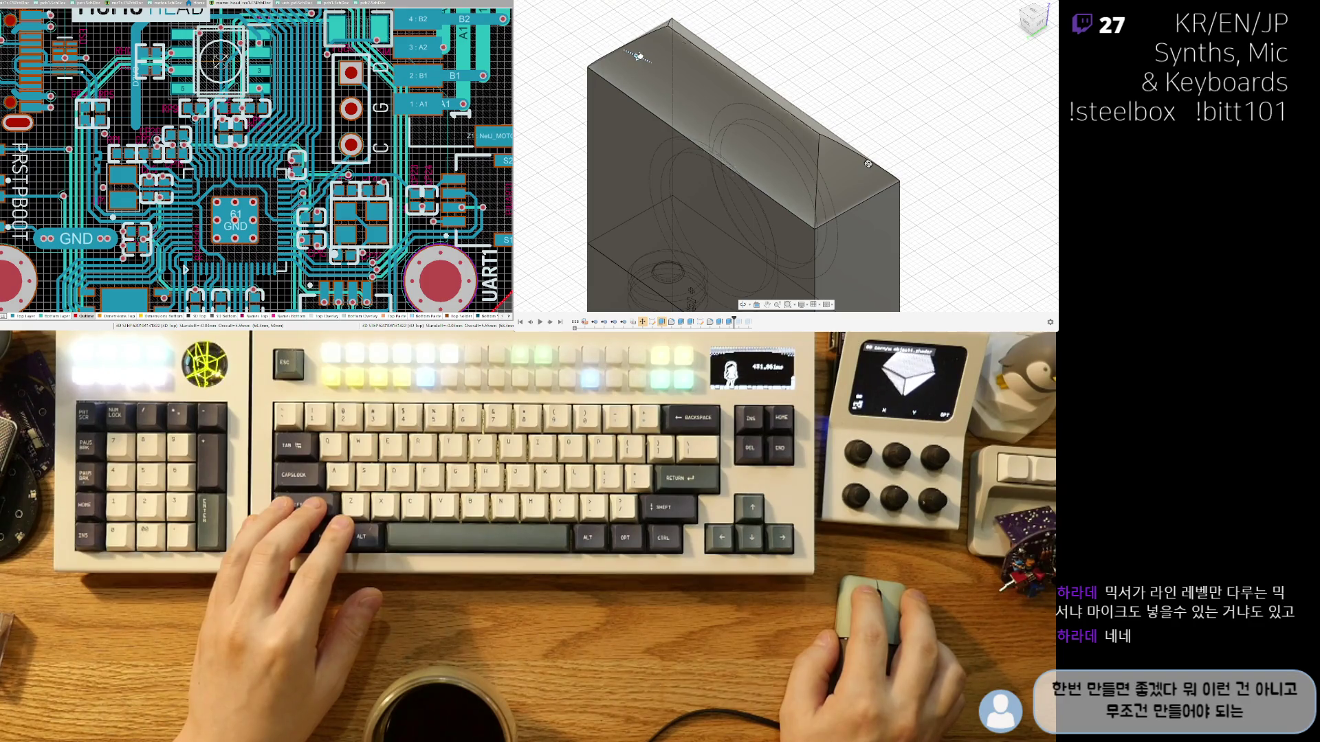
{"action": "key", "text": "Escape"}
{"action": "key", "text": "f"}
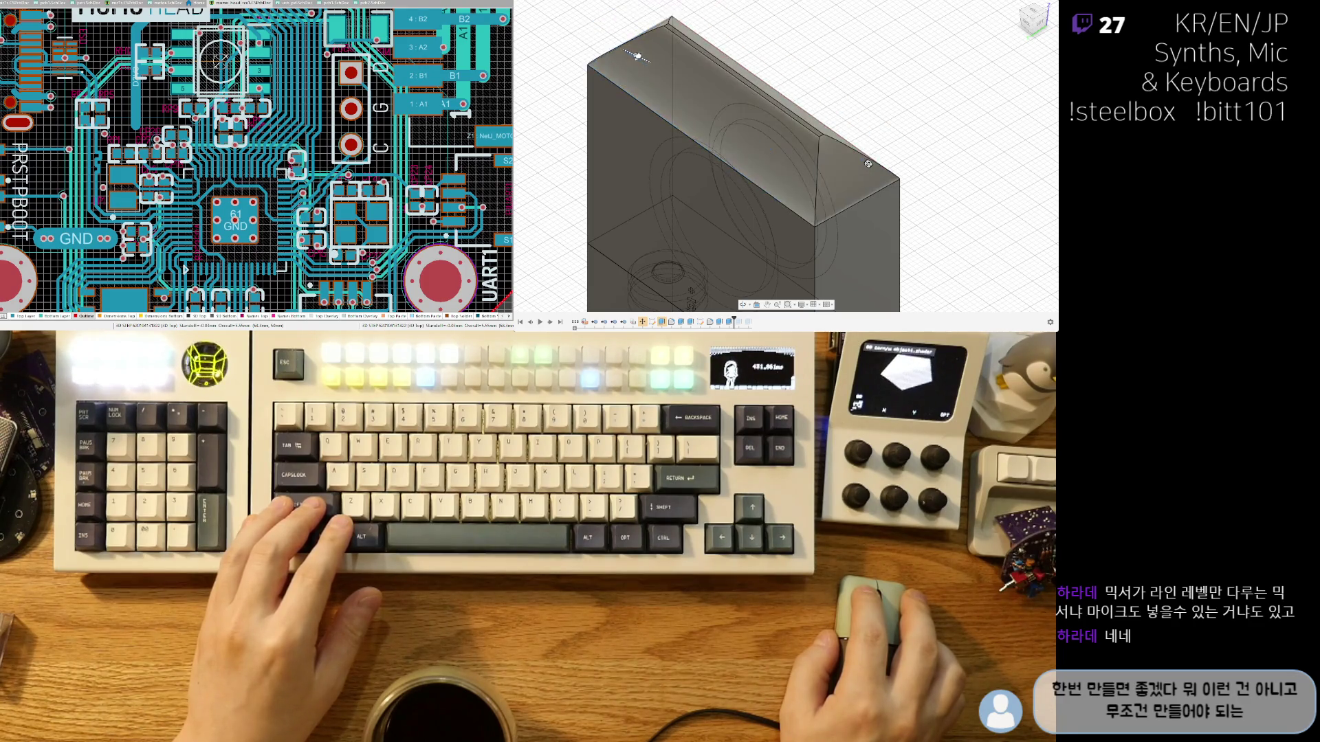
{"action": "mouse_move", "coordinate": [803, 162]}
{"action": "middle_mouse_down", "text": "shift"}
{"action": "mouse_move", "coordinate": [670, 52]}
{"action": "mouse_move", "coordinate": [686, 93]}
{"action": "middle_mouse_up", "text": "shift"}
{"action": "mouse_move", "coordinate": [823, 159]}
{"action": "middle_mouse_down", "text": "shift"}
{"action": "mouse_move", "coordinate": [790, 163]}
{"action": "mouse_move", "coordinate": [1013, 187]}
{"action": "middle_mouse_up", "text": "shift"}
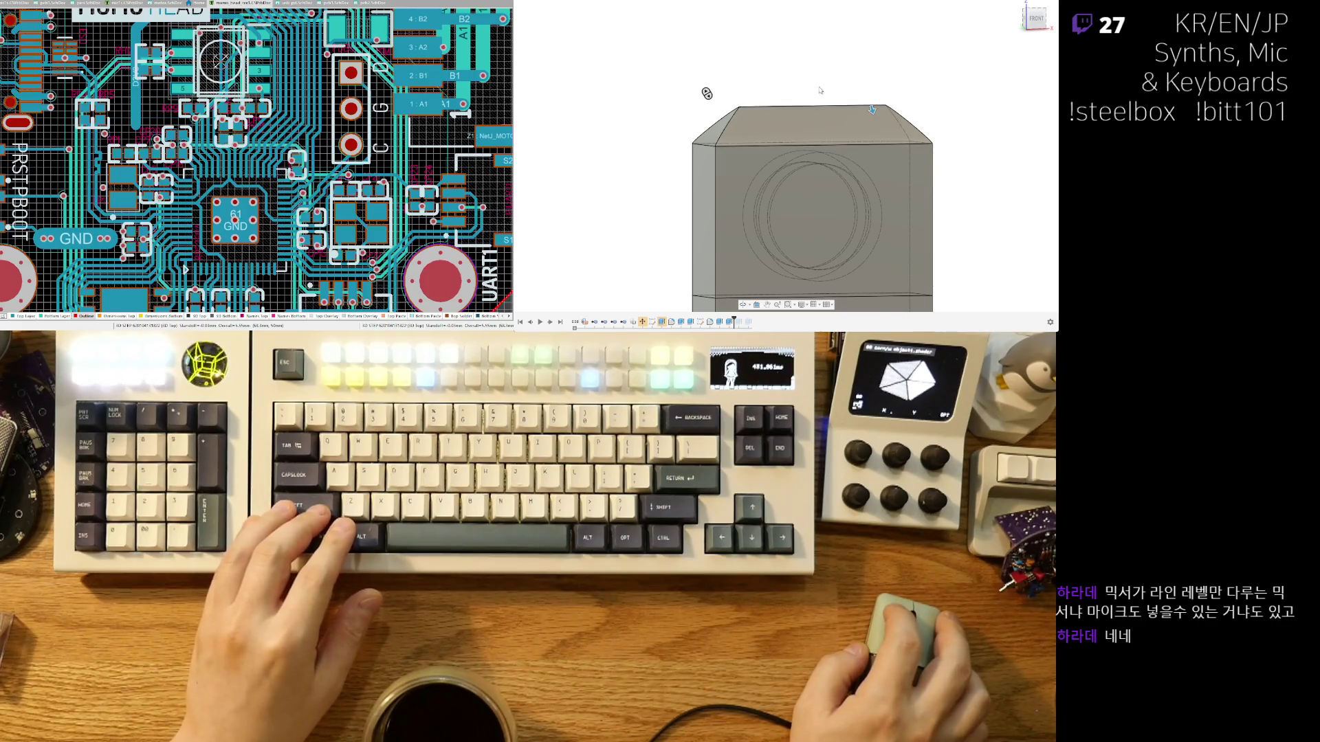
{"action": "scroll", "coordinate": [832, 132], "scroll_direction": "up", "scroll_amount": 2}
{"action": "left_click_drag", "start_coordinate": [827, 127], "coordinate": [822, 121]}
{"action": "middle_click_drag", "start_coordinate": [822, 121], "coordinate": [931, 163], "text": "shift"}
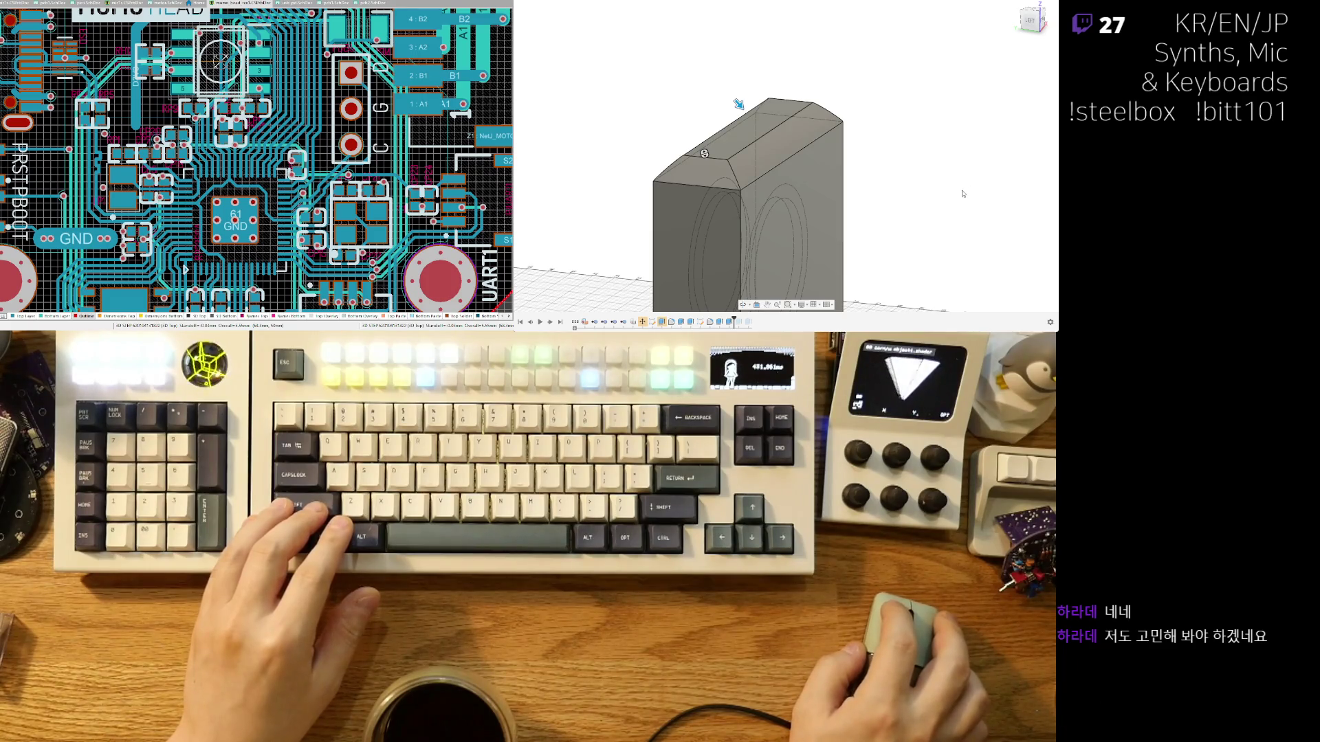
Press-pull the flat top face up into a thin slab lip along the box's top.
{"action": "mouse_move", "coordinate": [938, 186]}
{"action": "middle_mouse_down", "text": "shift"}
{"action": "mouse_move", "coordinate": [794, 100]}
{"action": "mouse_move", "coordinate": [823, 109]}
{"action": "middle_mouse_up", "text": "shift"}
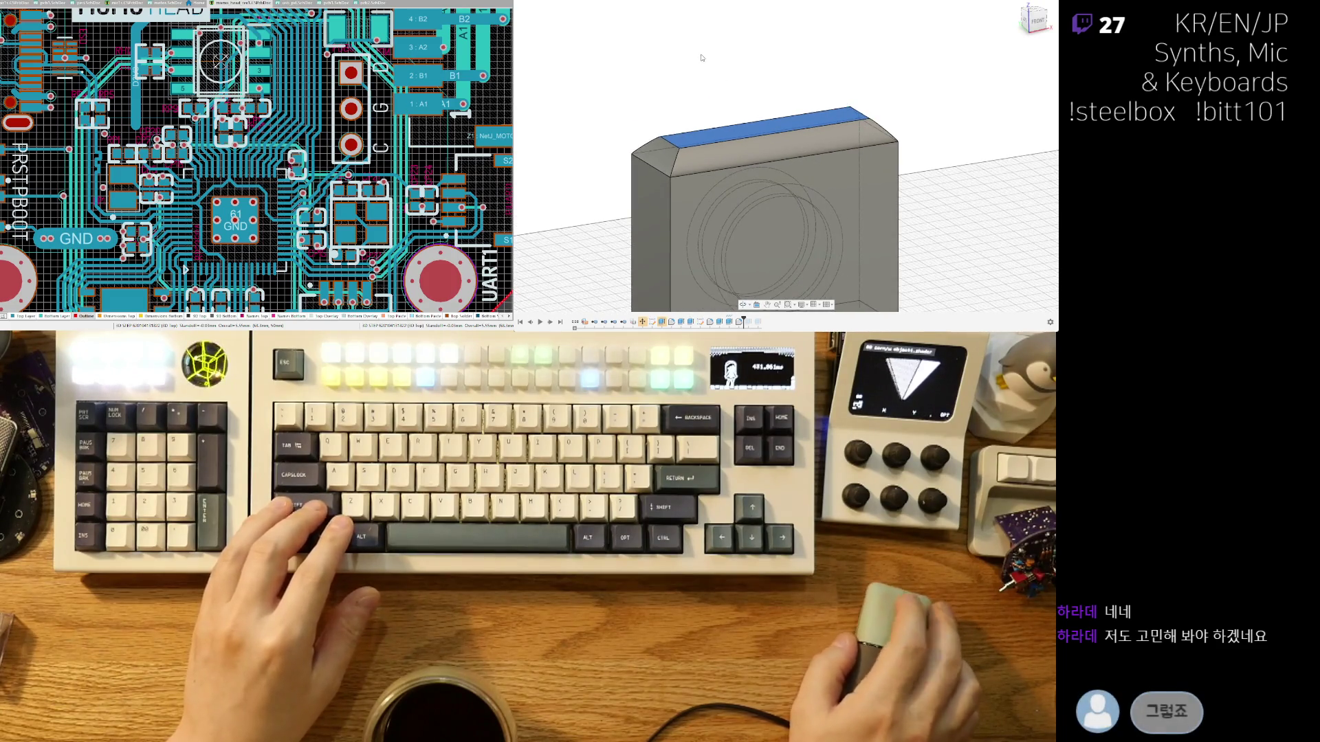
{"action": "key", "text": "q"}
{"action": "left_click_drag", "start_coordinate": [823, 109], "coordinate": [826, 105]}
{"action": "mouse_move", "coordinate": [824, 104]}
{"action": "middle_mouse_down", "text": "shift"}
{"action": "mouse_move", "coordinate": [790, 134]}
{"action": "mouse_move", "coordinate": [789, 202]}
{"action": "mouse_move", "coordinate": [835, 191]}
{"action": "middle_mouse_up", "text": "shift"}
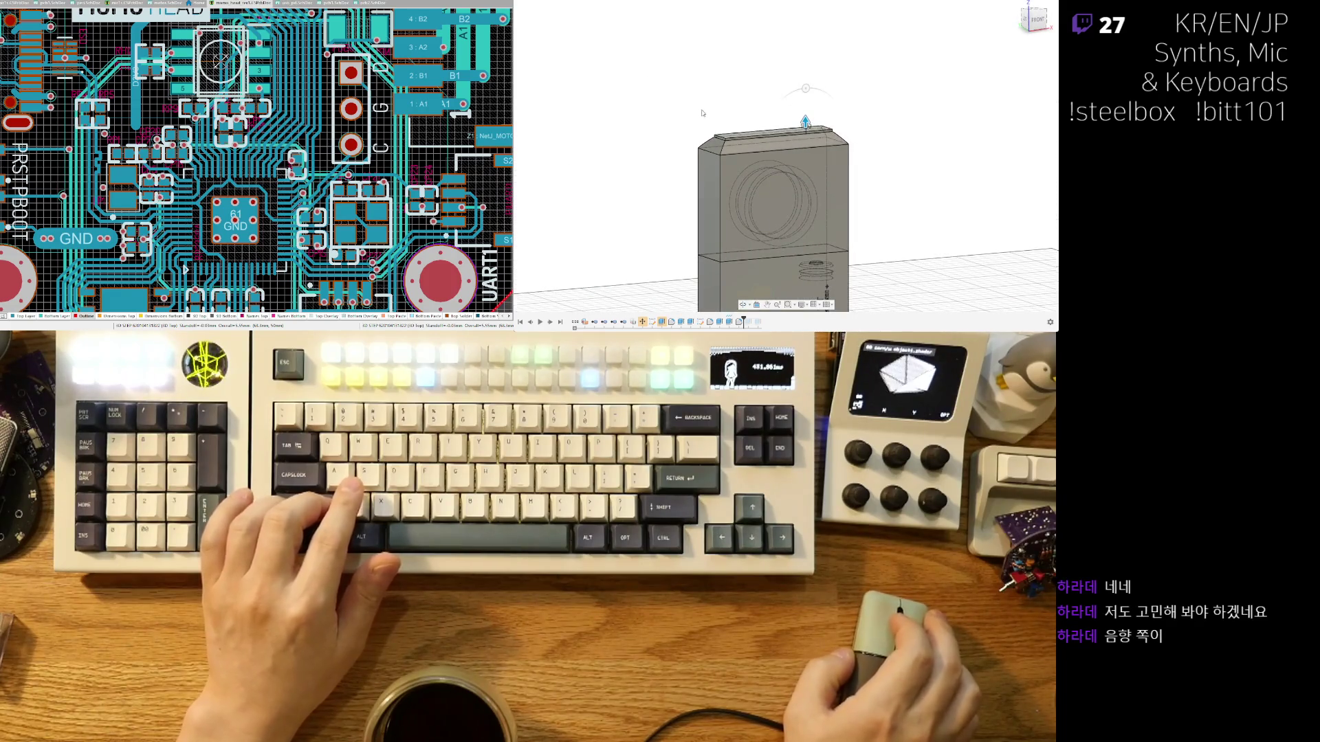
{"action": "scroll", "coordinate": [702, 113], "scroll_direction": "up", "scroll_amount": 5}
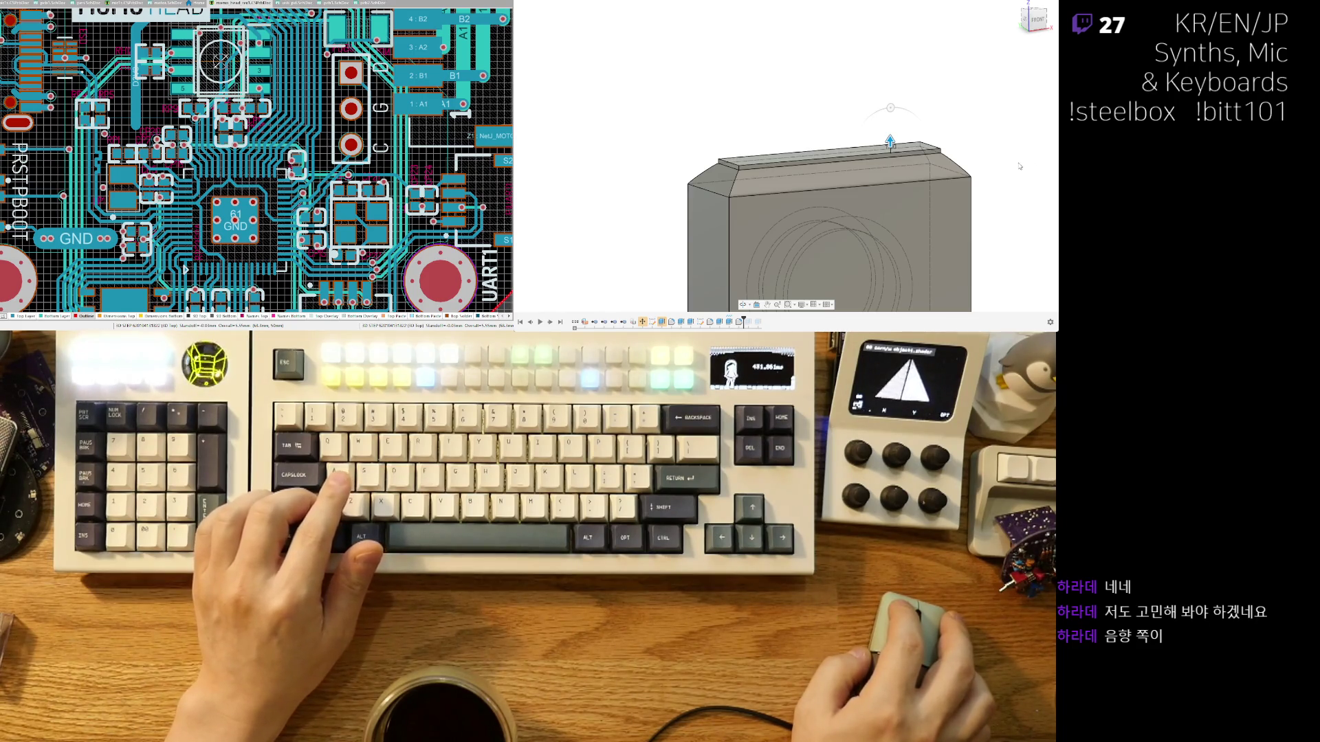
{"action": "mouse_move", "coordinate": [960, 191]}
{"action": "middle_mouse_down", "text": "shift"}
{"action": "mouse_move", "coordinate": [851, 176]}
{"action": "mouse_move", "coordinate": [887, 155]}
{"action": "mouse_move", "coordinate": [920, 180]}
{"action": "mouse_move", "coordinate": [937, 162]}
{"action": "mouse_move", "coordinate": [825, 137]}
{"action": "middle_mouse_up", "text": "shift"}
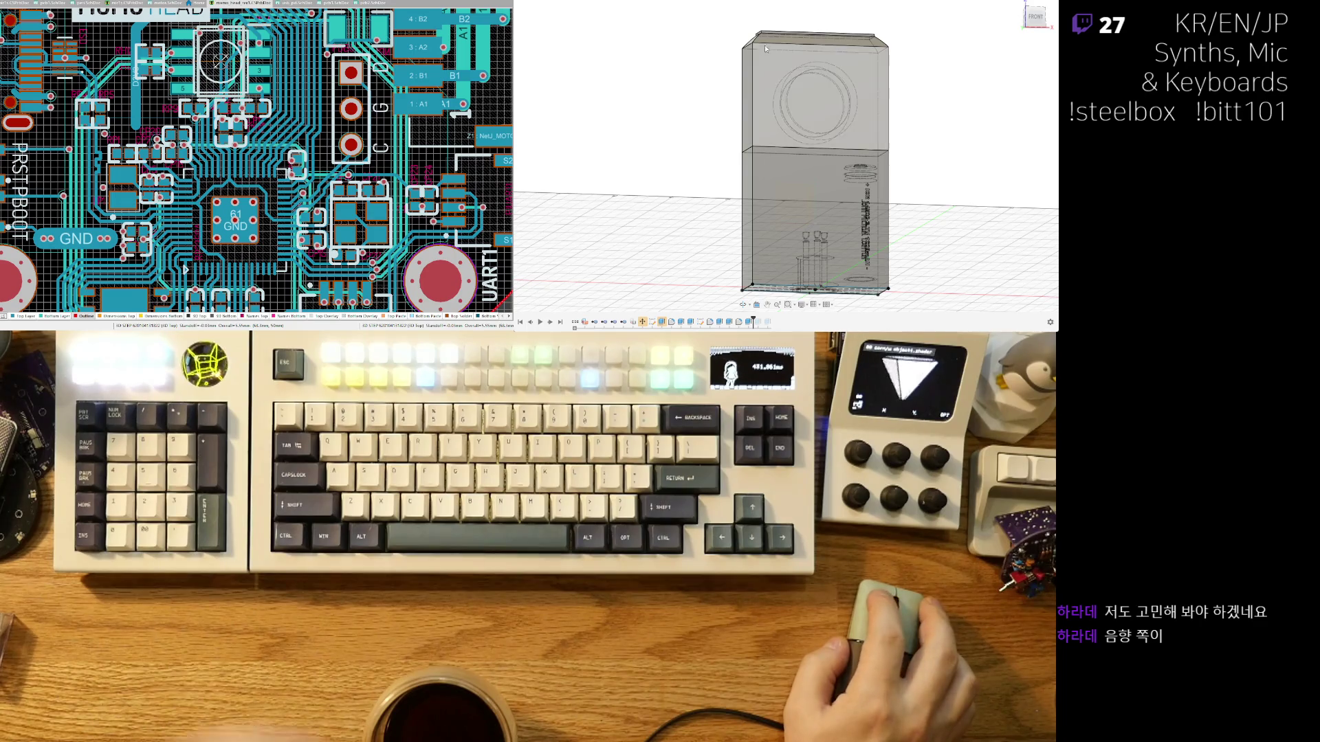
{"action": "scroll", "coordinate": [749, 103], "scroll_direction": "up", "scroll_amount": 5}
{"action": "scroll", "coordinate": [790, 134], "scroll_direction": "down", "scroll_amount": 2}
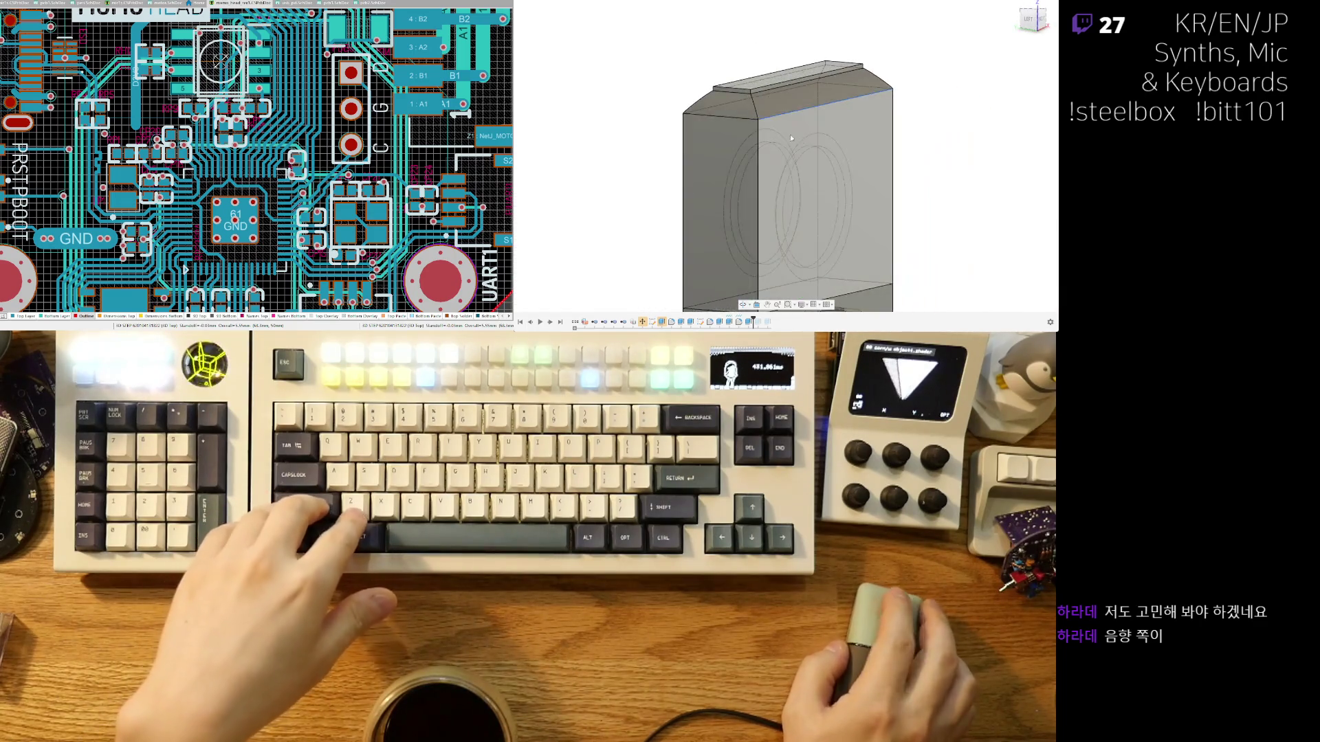
{"action": "mouse_move", "coordinate": [799, 114]}
{"action": "middle_mouse_down"}
{"action": "mouse_move", "coordinate": [898, 122]}
{"action": "mouse_move", "coordinate": [868, 107]}
{"action": "mouse_move", "coordinate": [913, 108]}
{"action": "mouse_move", "coordinate": [897, 112]}
{"action": "mouse_move", "coordinate": [832, 55]}
{"action": "mouse_move", "coordinate": [752, 27]}
{"action": "middle_mouse_up"}
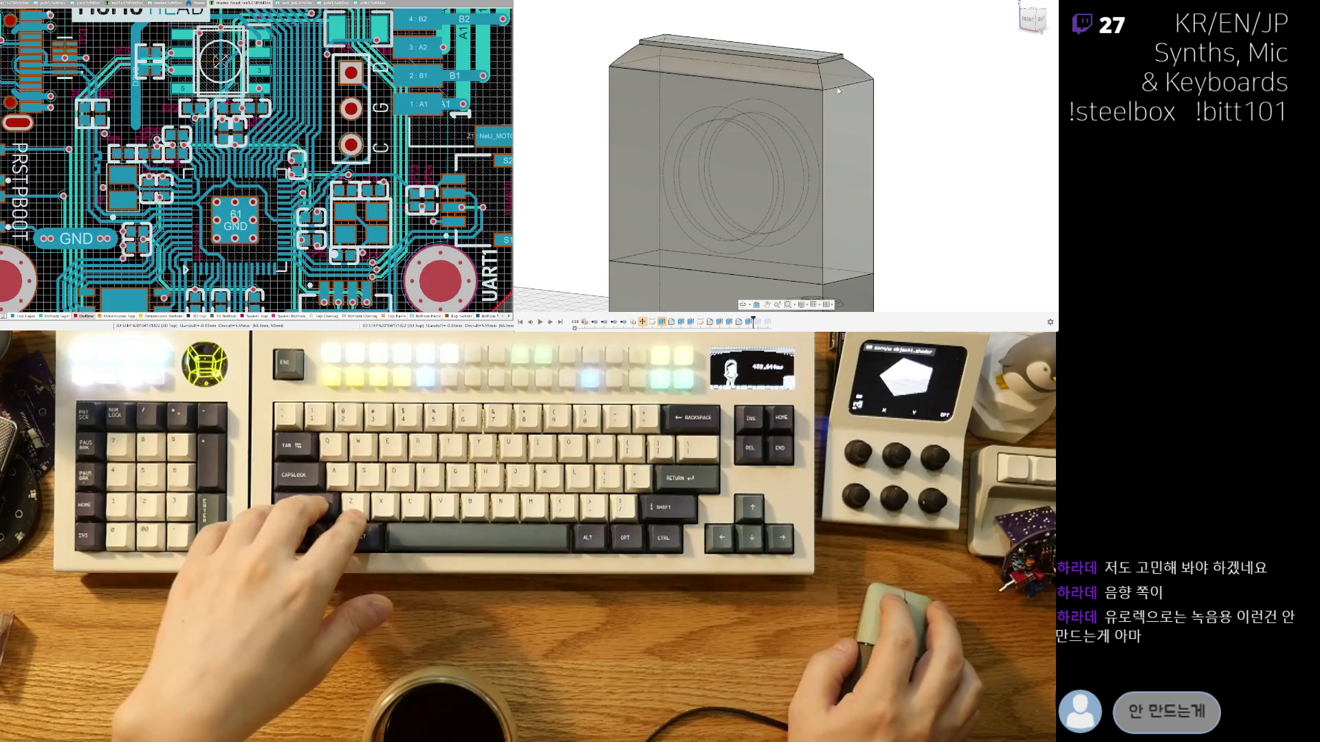
{"action": "left_click", "coordinate": [791, 90]}
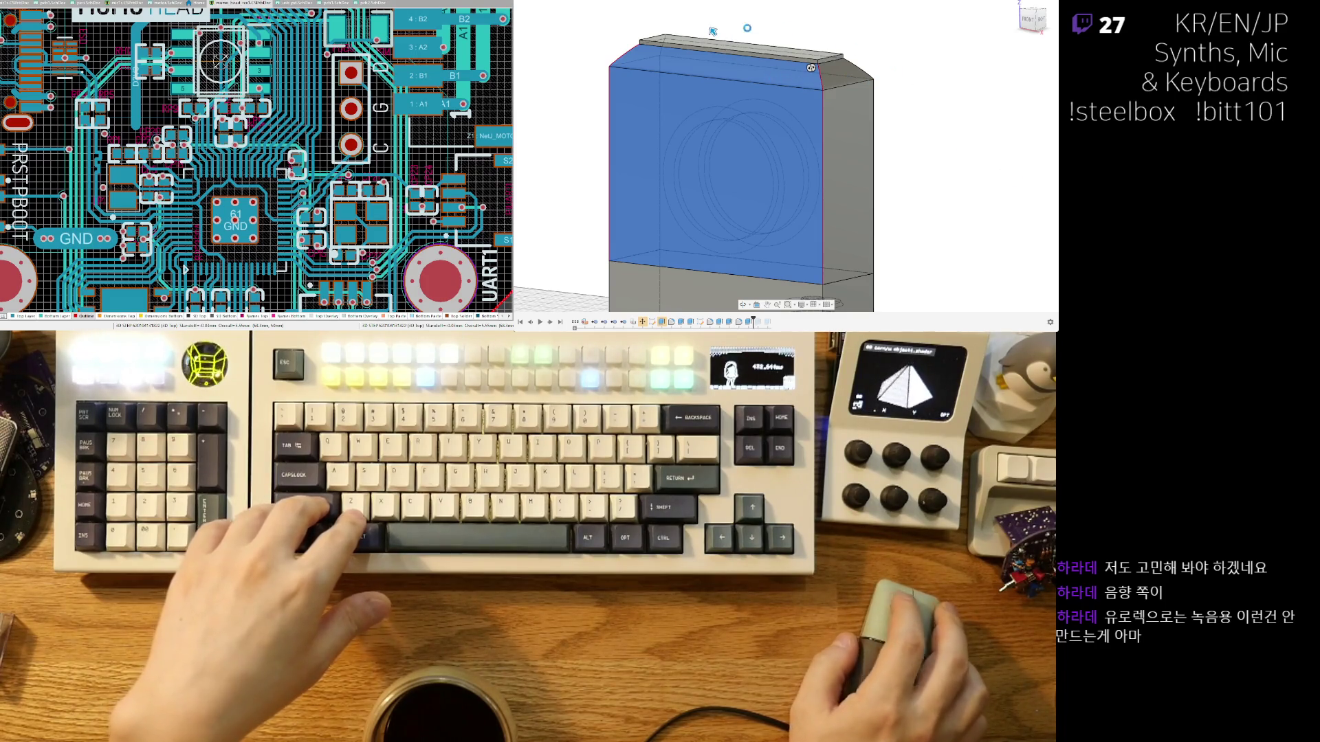
{"action": "key", "text": "Escape"}
Inspect the raised top plate and preview rounding the lip's edges.
{"action": "middle_click_drag", "start_coordinate": [812, 67], "coordinate": [736, 71], "text": "shift"}
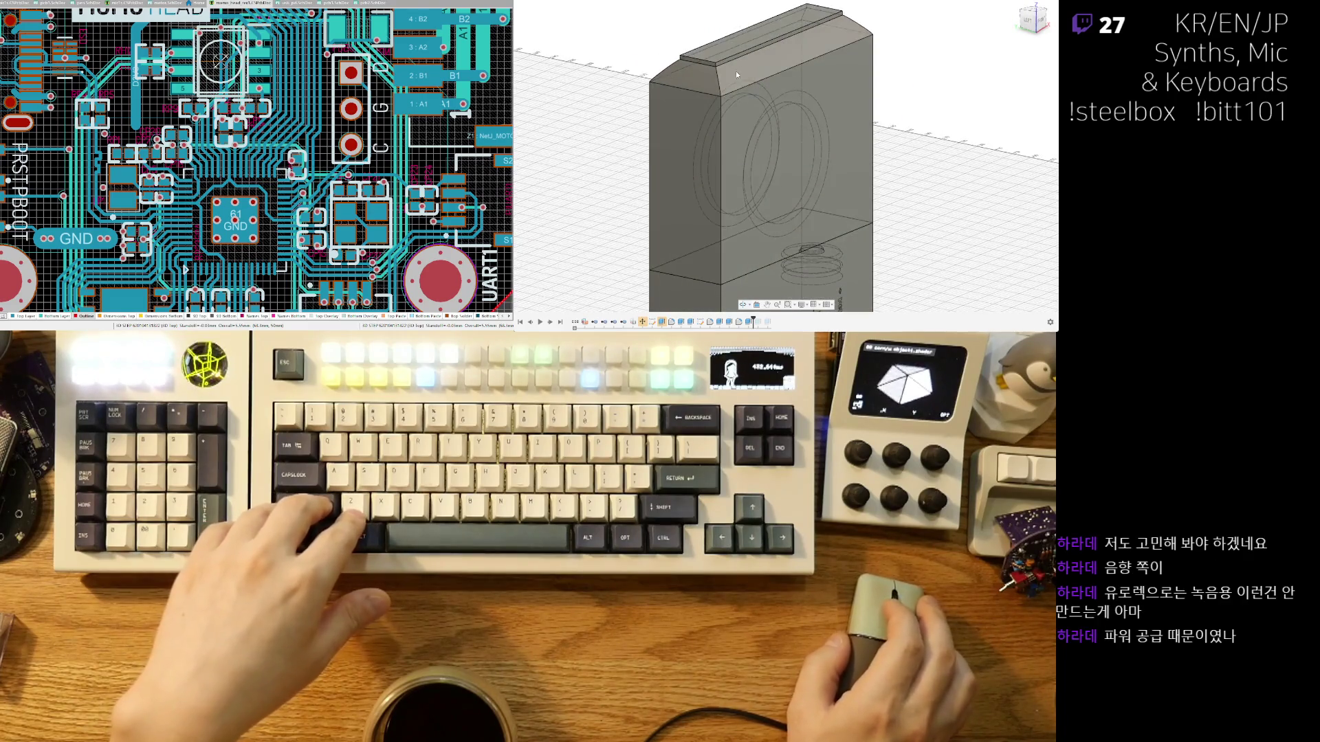
{"action": "mouse_move", "coordinate": [804, 111]}
{"action": "middle_mouse_down", "text": "shift"}
{"action": "mouse_move", "coordinate": [911, 117]}
{"action": "mouse_move", "coordinate": [881, 80]}
{"action": "middle_mouse_up", "text": "shift"}
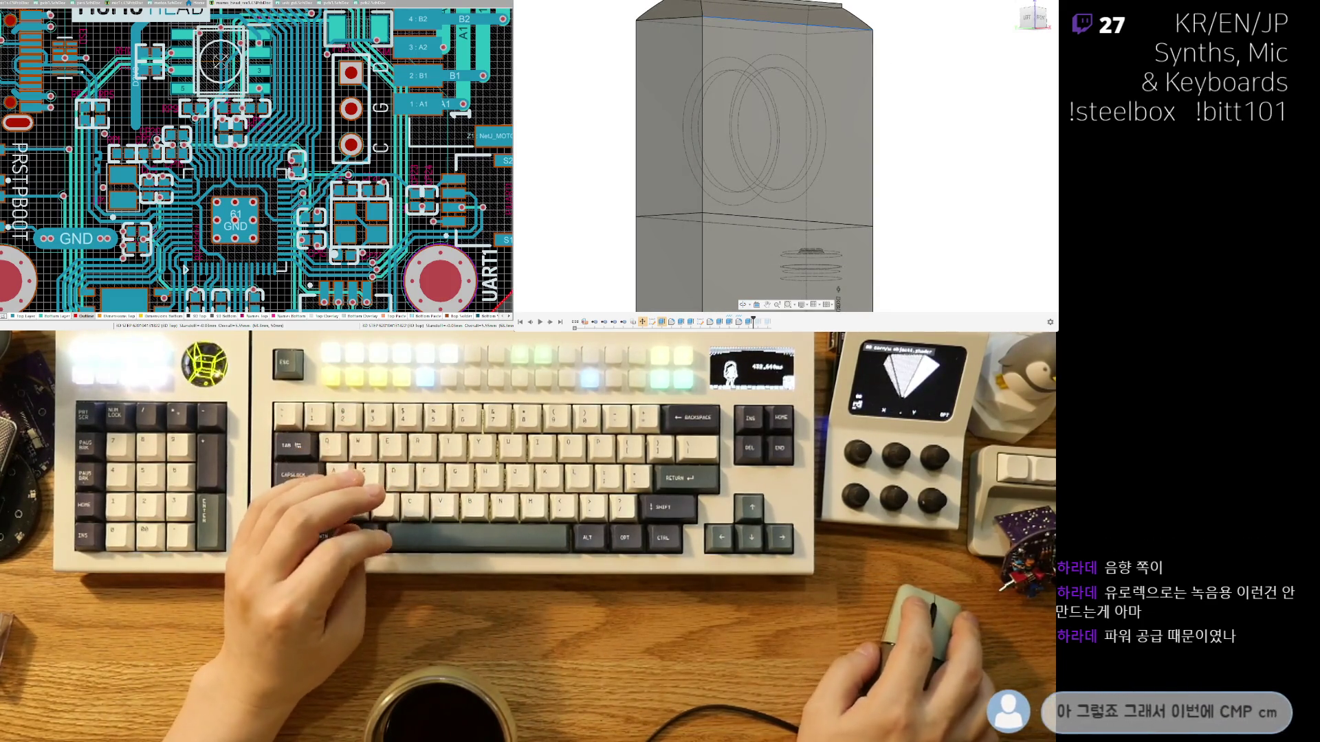
{"action": "scroll", "coordinate": [844, 185], "scroll_direction": "down", "scroll_amount": 5}
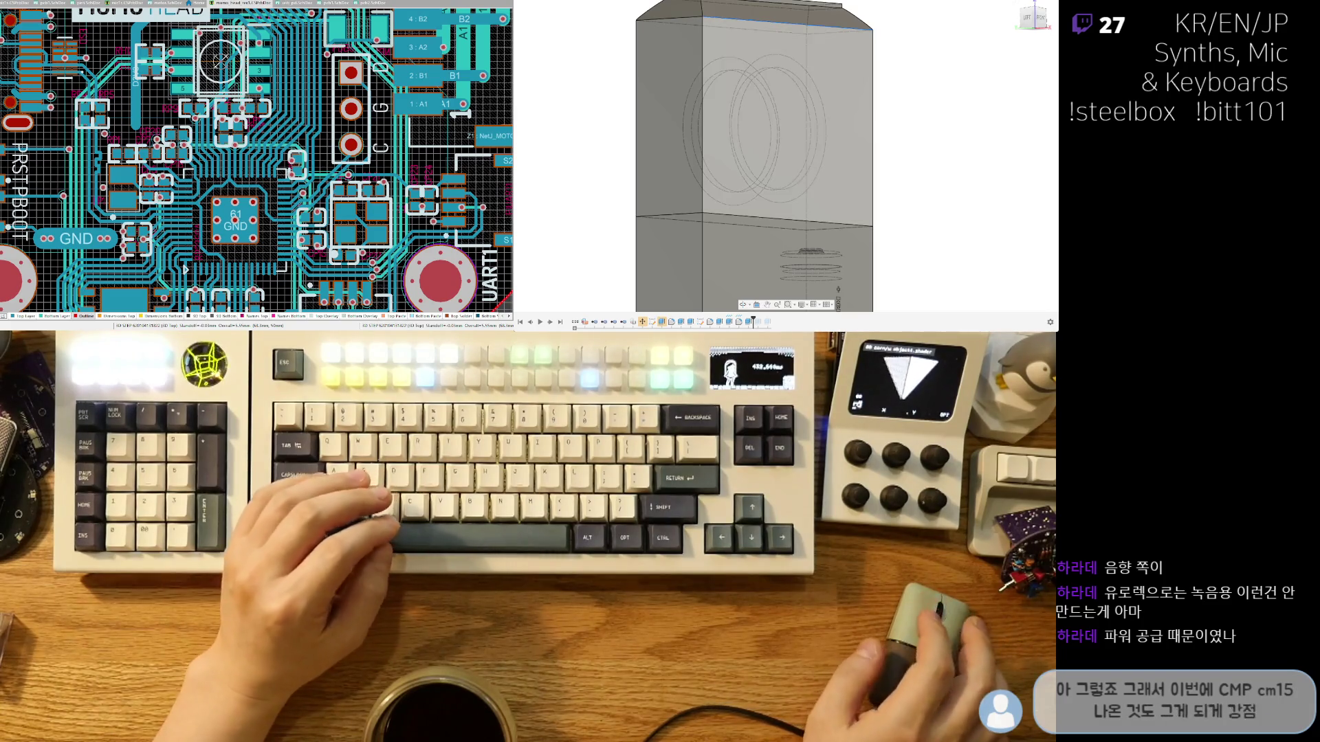
{"action": "scroll", "coordinate": [844, 184], "scroll_direction": "up", "scroll_amount": 3}
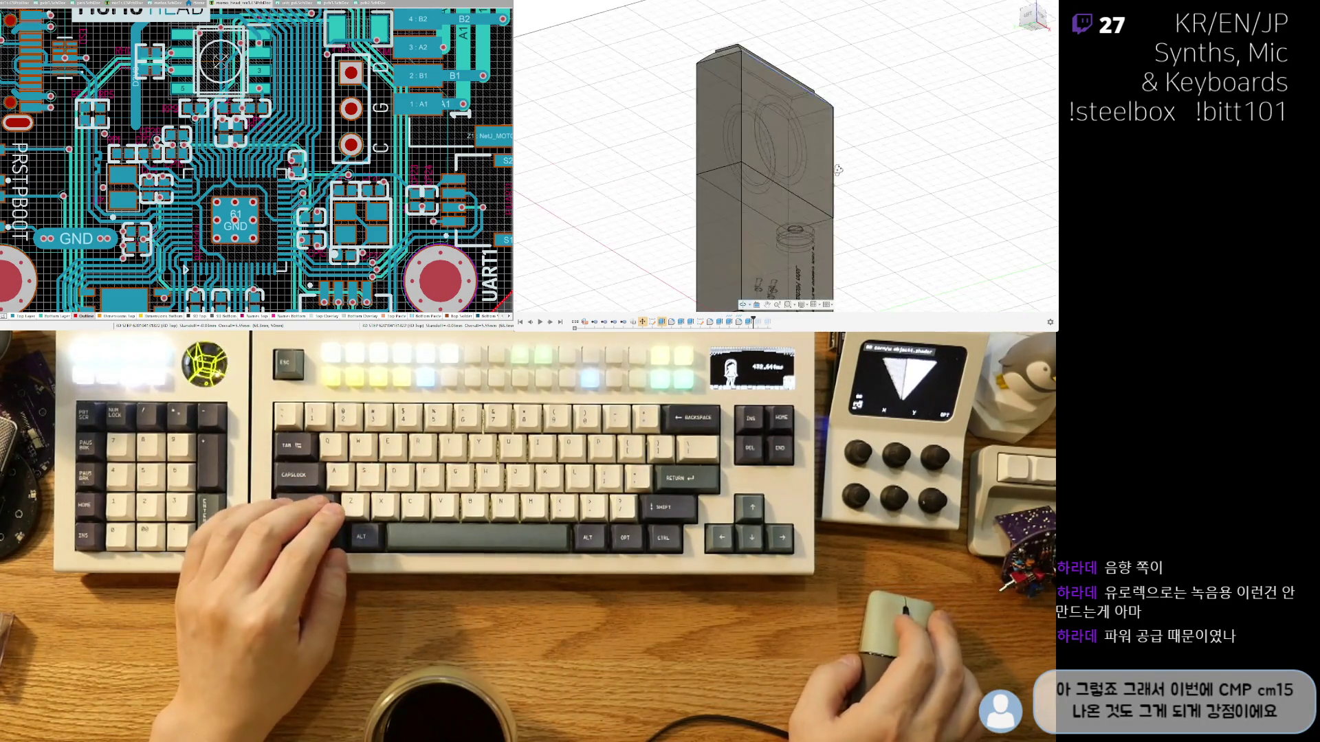
{"action": "middle_click_drag", "start_coordinate": [843, 184], "coordinate": [804, 119], "text": "shift"}
{"action": "scroll", "coordinate": [804, 118], "scroll_direction": "up", "scroll_amount": 3}
{"action": "scroll", "coordinate": [803, 119], "scroll_direction": "up", "scroll_amount": 3}
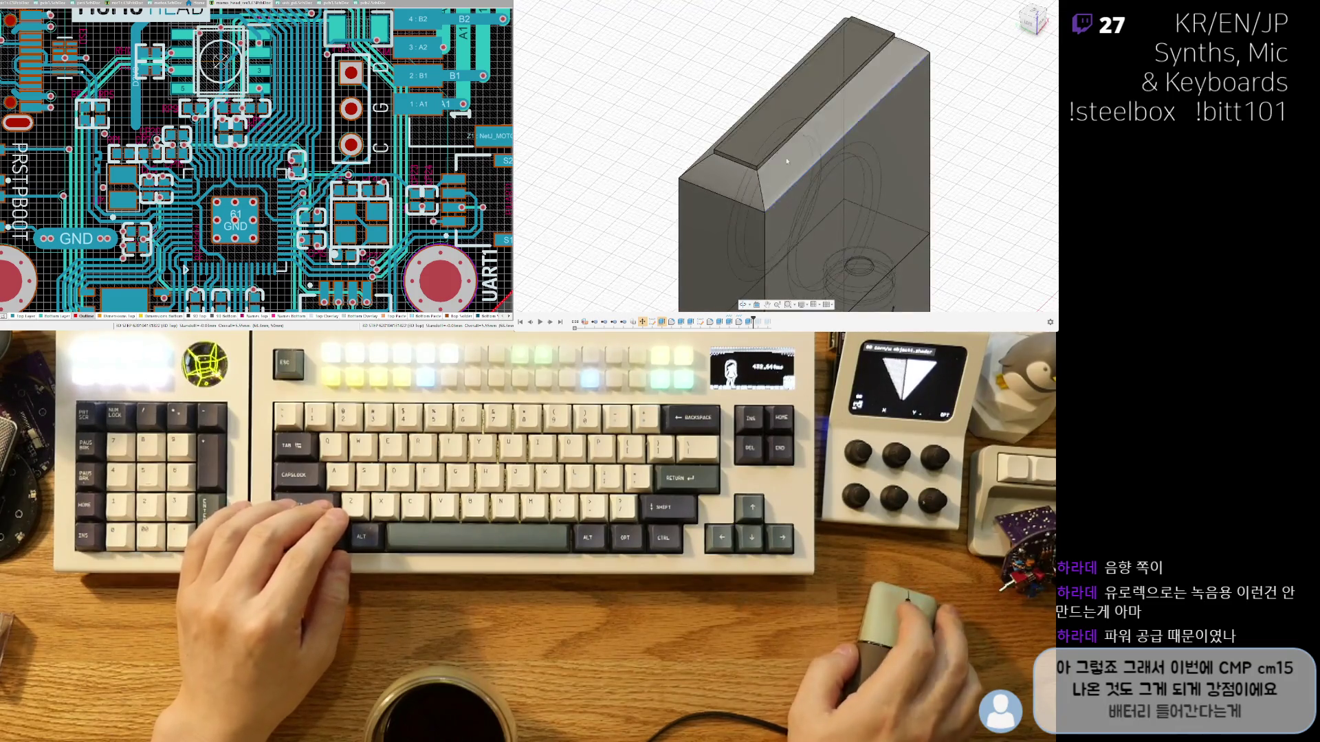
{"action": "scroll", "coordinate": [744, 135], "scroll_direction": "up", "scroll_amount": 2}
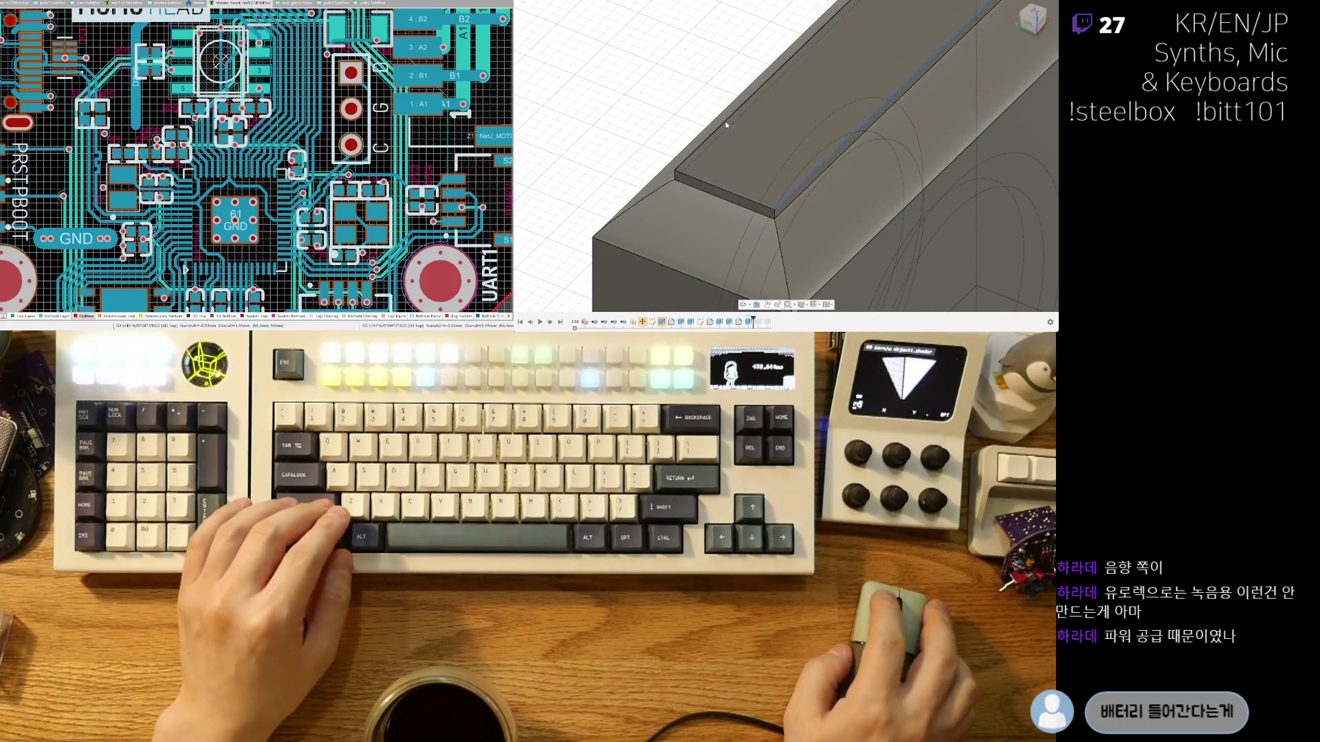
{"action": "middle_click_drag", "start_coordinate": [709, 184], "coordinate": [928, 36], "text": "shift"}
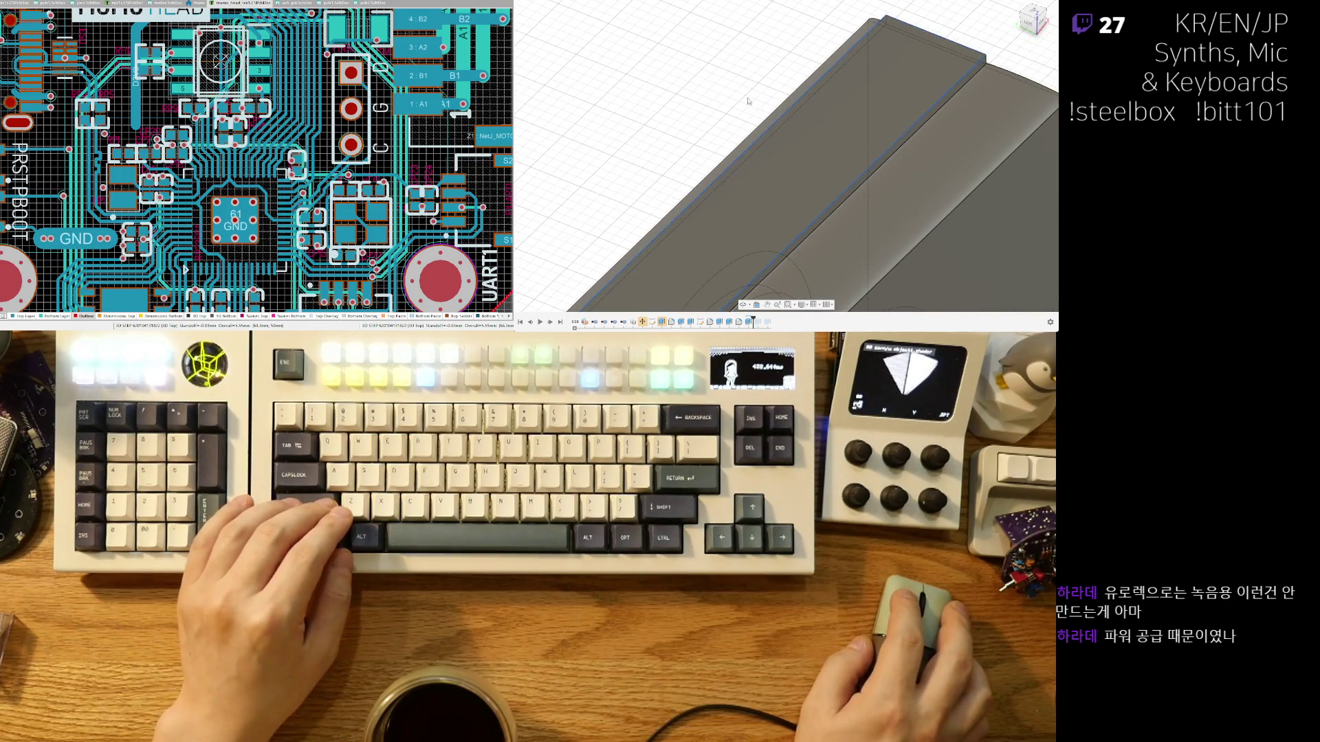
{"action": "scroll", "coordinate": [747, 100], "scroll_direction": "down", "scroll_amount": 5}
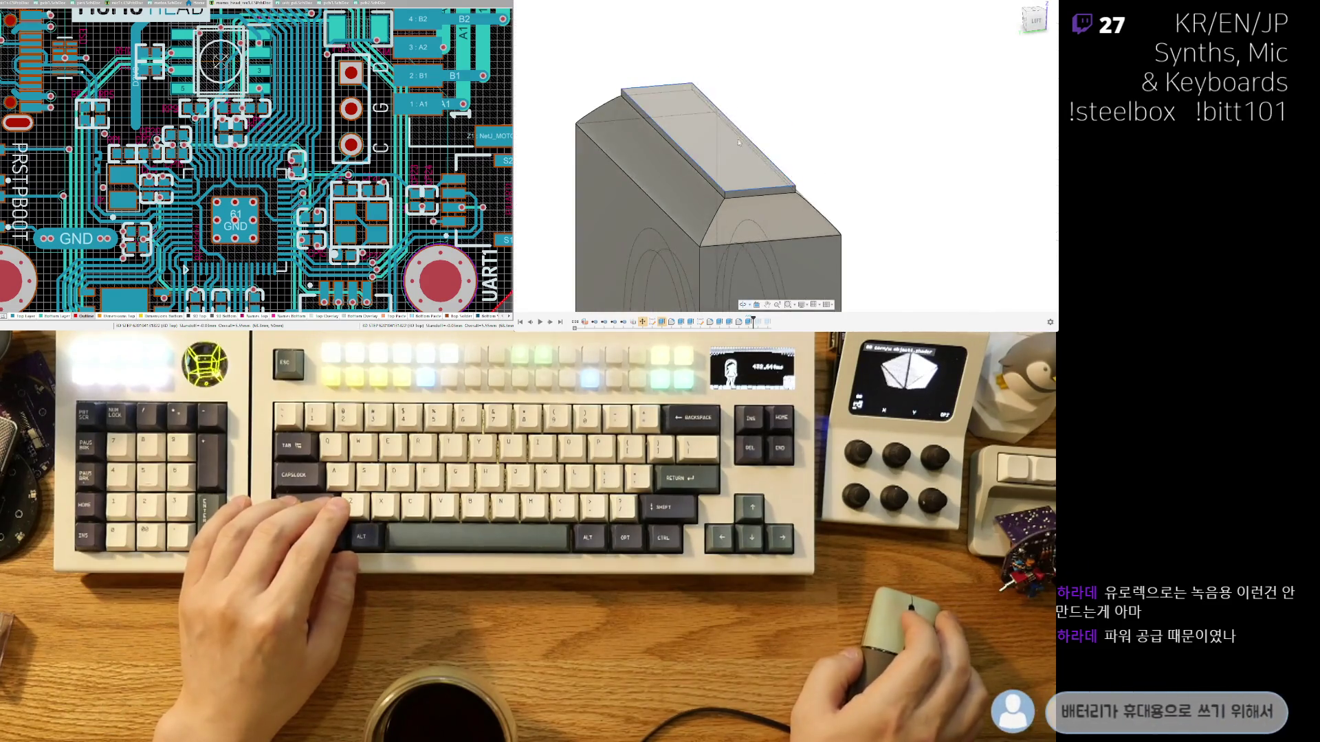
{"action": "middle_click_drag", "start_coordinate": [739, 142], "coordinate": [799, 127]}
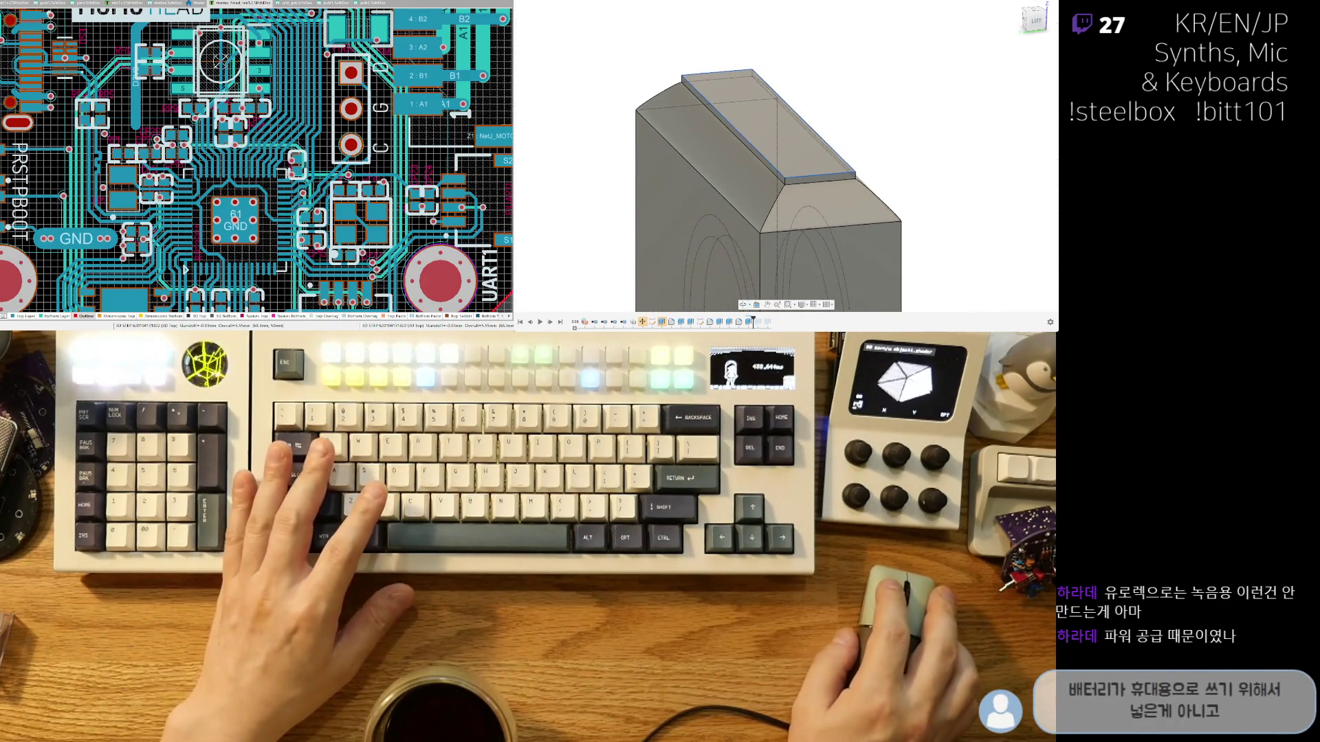
{"action": "left_click_drag", "start_coordinate": [717, 64], "coordinate": [721, 74]}
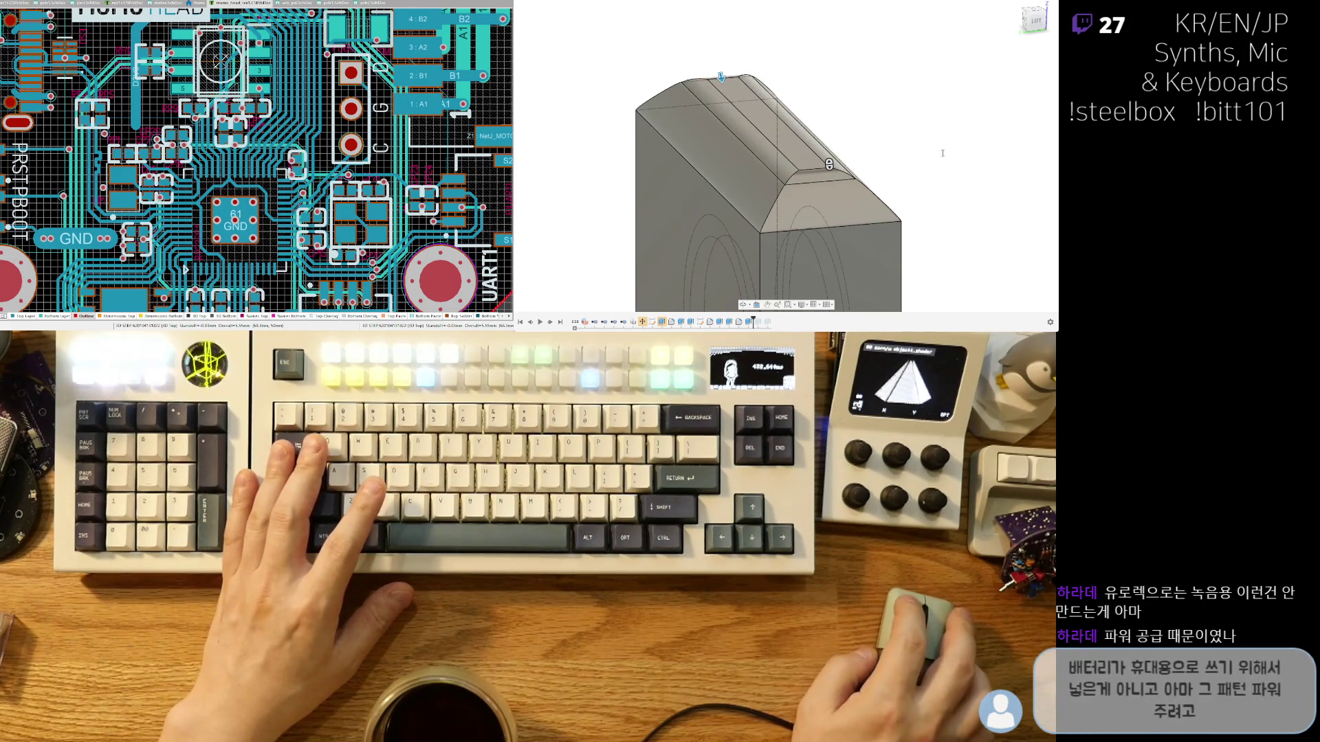
Raise the top lip slightly higher from its lower edge.
{"action": "left_click", "coordinate": [830, 176]}
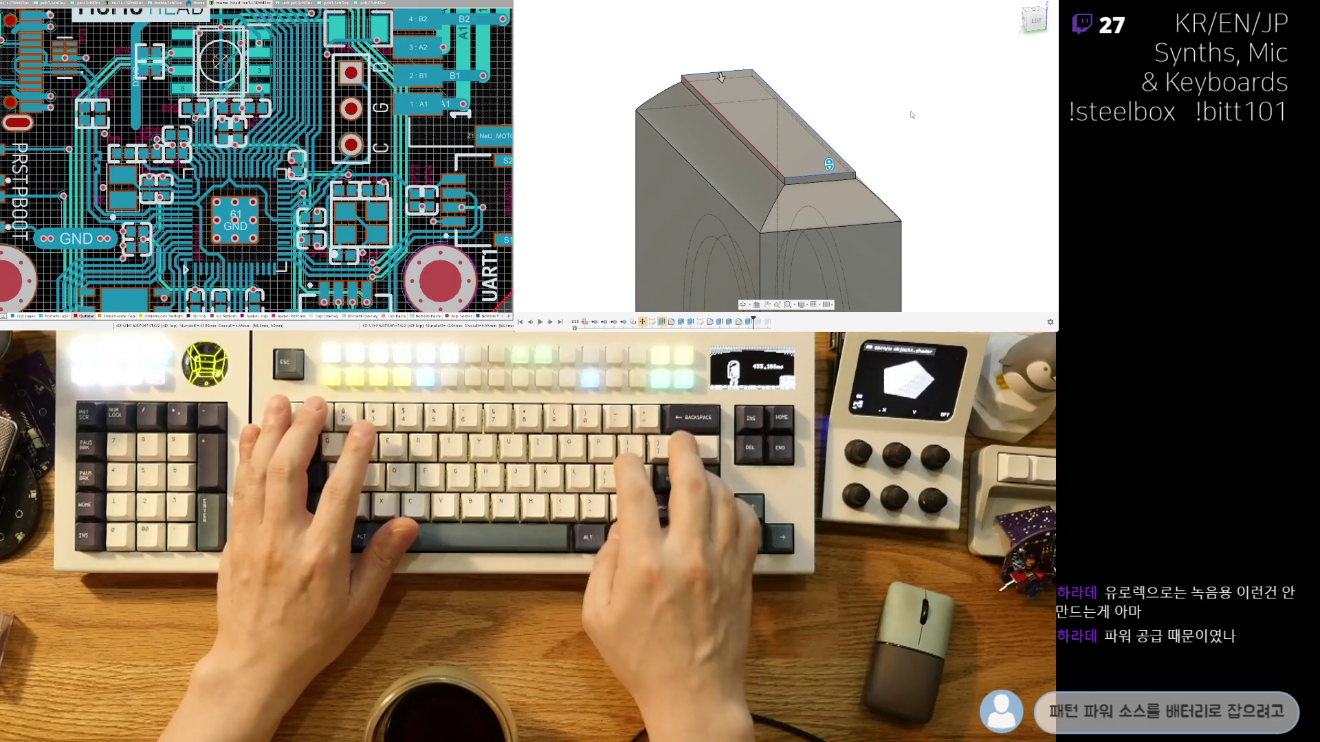
{"action": "left_click_drag", "start_coordinate": [721, 76], "coordinate": [717, 66]}
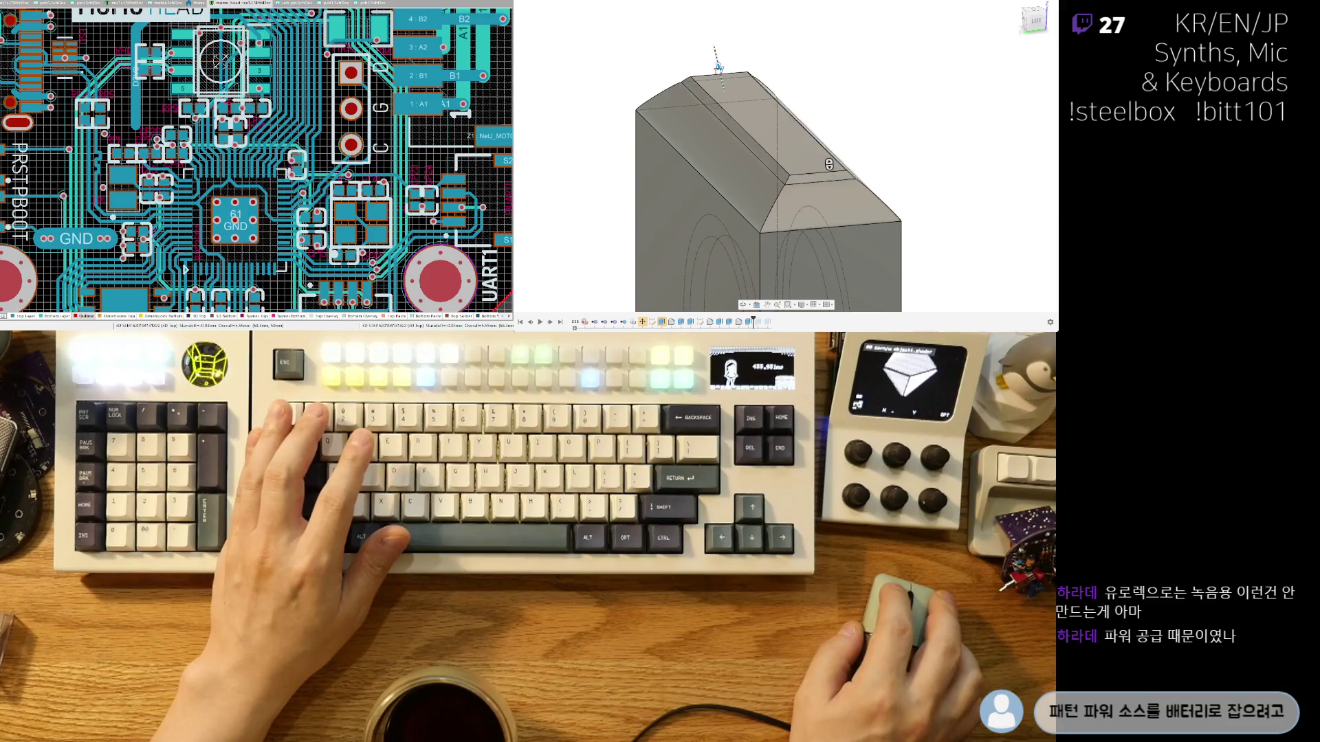
{"action": "mouse_move", "coordinate": [717, 66]}
{"action": "middle_mouse_down", "text": "shift"}
{"action": "mouse_move", "coordinate": [784, 86]}
{"action": "mouse_move", "coordinate": [722, 161]}
{"action": "mouse_move", "coordinate": [774, 186]}
{"action": "middle_mouse_up", "text": "shift"}
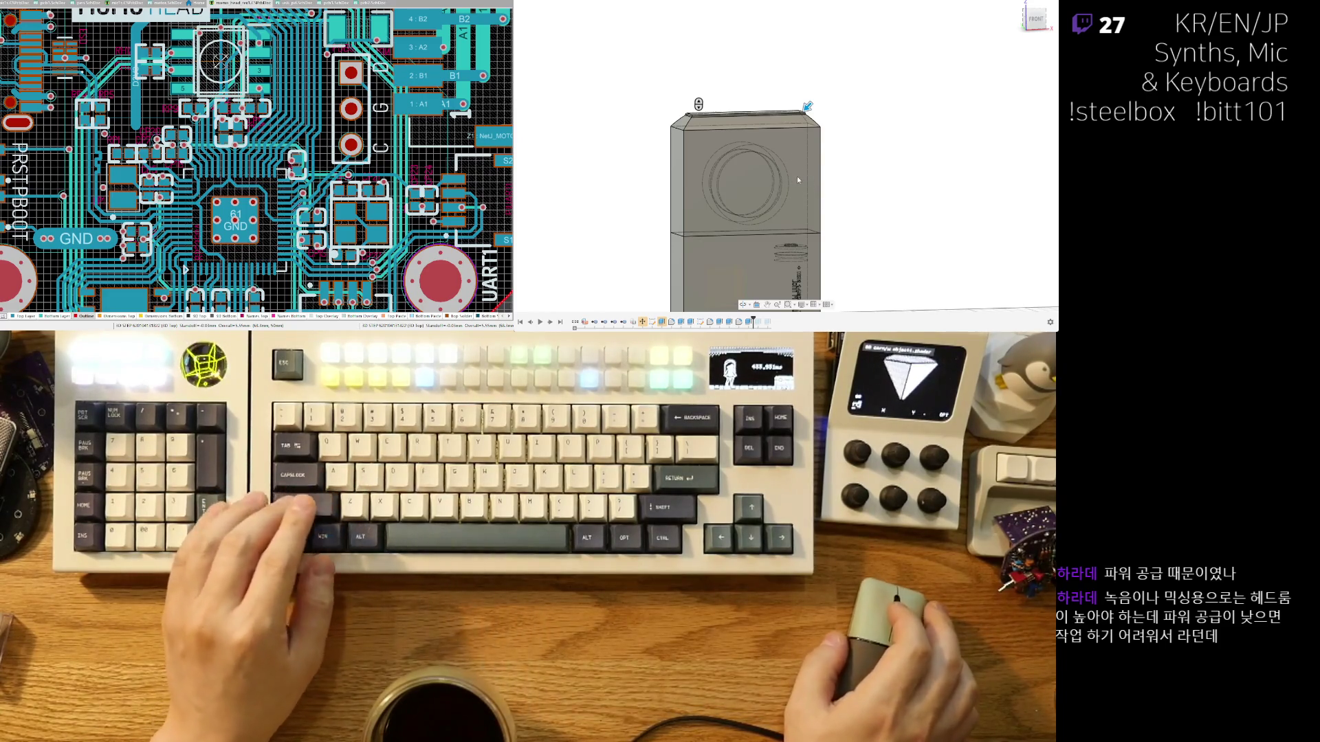
{"action": "scroll", "coordinate": [763, 117], "scroll_direction": "up", "scroll_amount": 5}
{"action": "middle_click_drag", "start_coordinate": [763, 117], "coordinate": [778, 176], "text": "shift"}
{"action": "scroll", "coordinate": [778, 176], "scroll_direction": "up", "scroll_amount": 3}
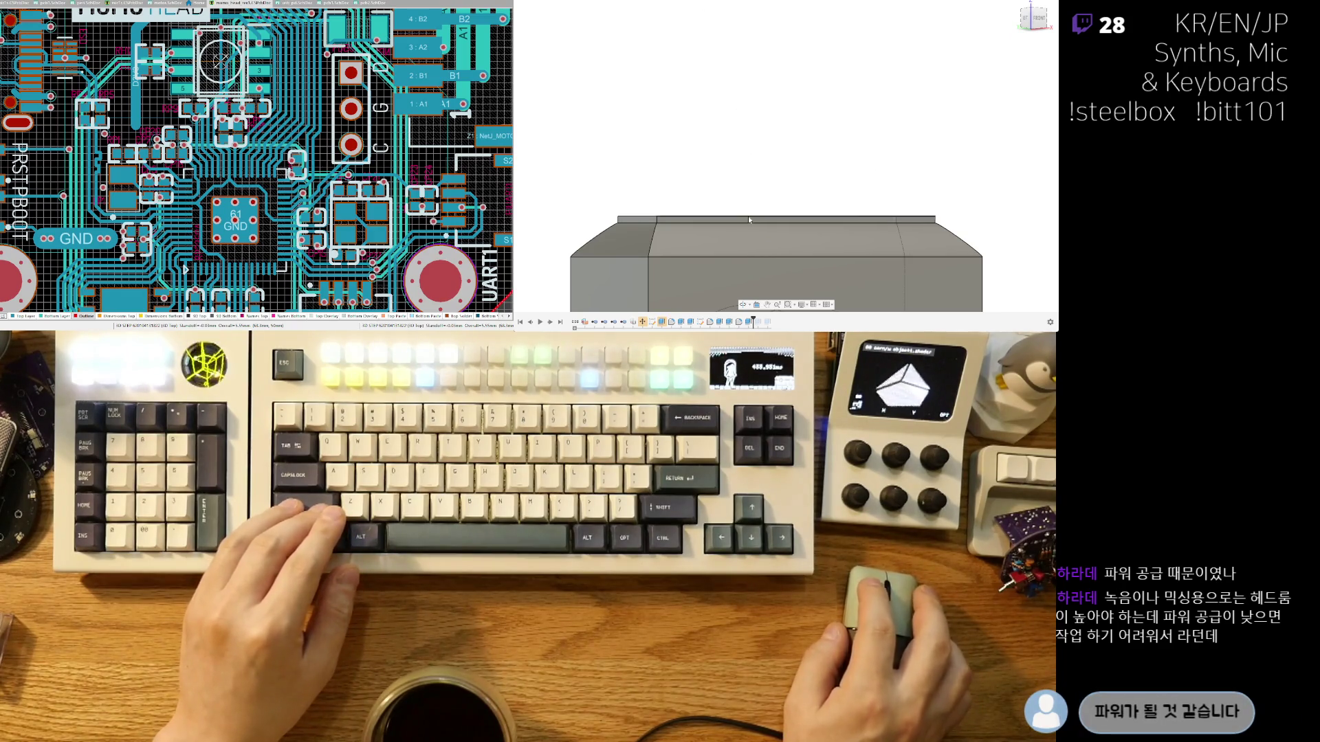
Enlarge the chamfer along the box's top edge.
{"action": "mouse_move", "coordinate": [692, 154]}
{"action": "middle_mouse_down", "text": "shift"}
{"action": "mouse_move", "coordinate": [674, 205]}
{"action": "mouse_move", "coordinate": [777, 229]}
{"action": "middle_mouse_up", "text": "shift"}
{"action": "mouse_move", "coordinate": [757, 168]}
{"action": "middle_mouse_down", "text": "shift"}
{"action": "mouse_move", "coordinate": [710, 114]}
{"action": "mouse_move", "coordinate": [727, 37]}
{"action": "mouse_move", "coordinate": [772, 111]}
{"action": "middle_mouse_up", "text": "shift"}
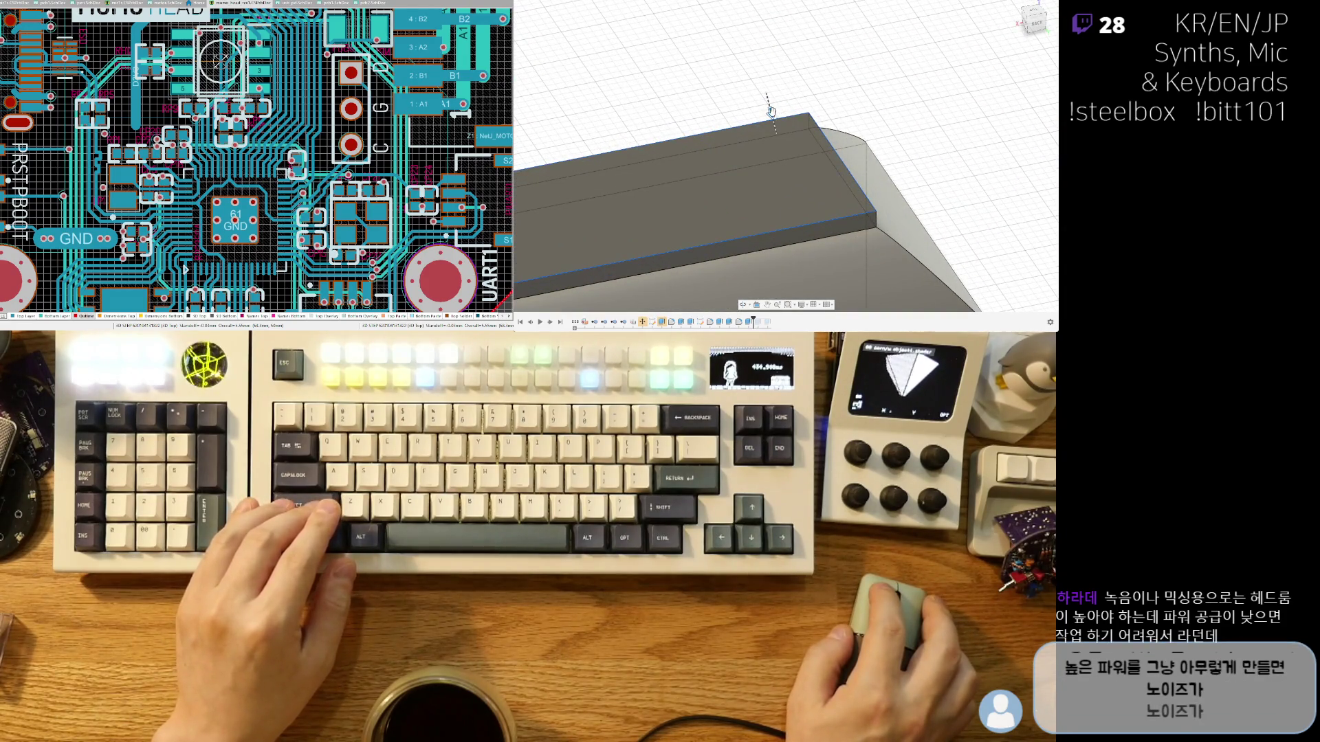
{"action": "left_click_drag", "start_coordinate": [771, 111], "coordinate": [773, 119]}
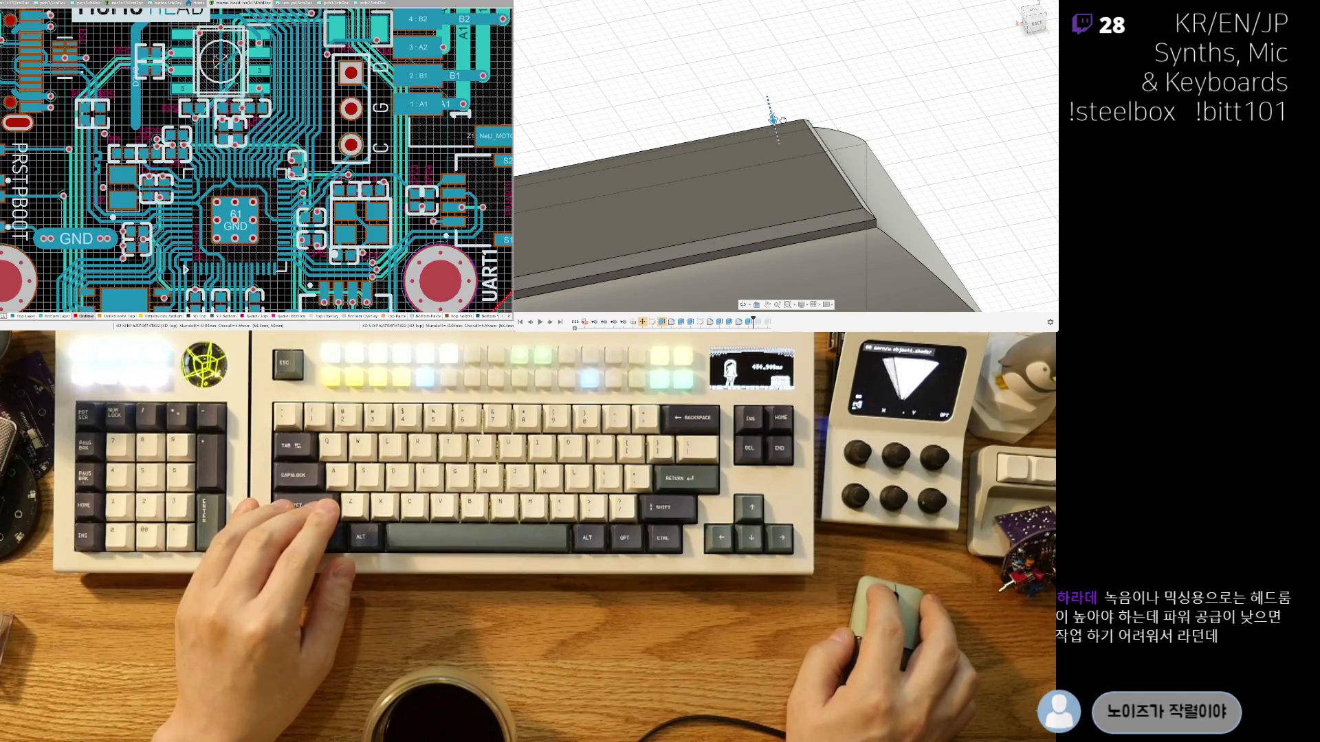
{"action": "middle_click_drag", "start_coordinate": [782, 118], "coordinate": [859, 216], "text": "shift"}
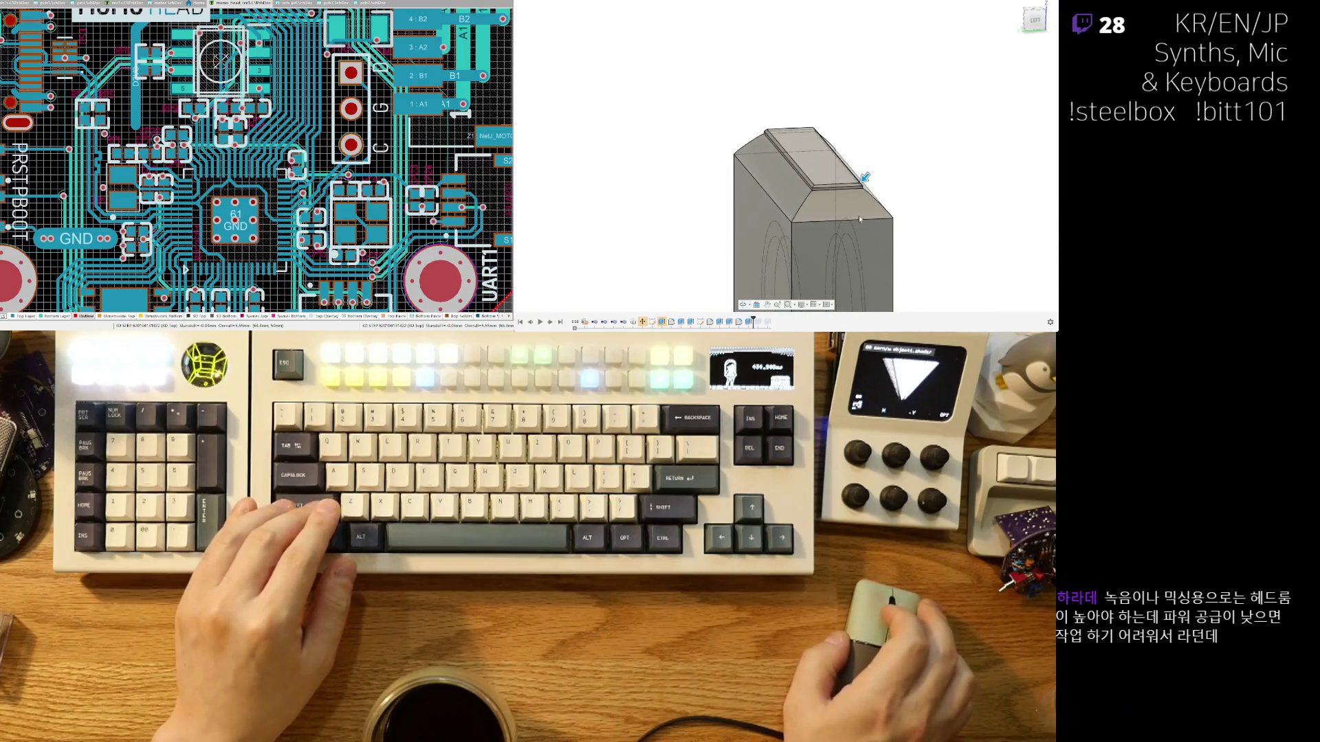
{"action": "middle_click_drag", "start_coordinate": [919, 177], "coordinate": [840, 168]}
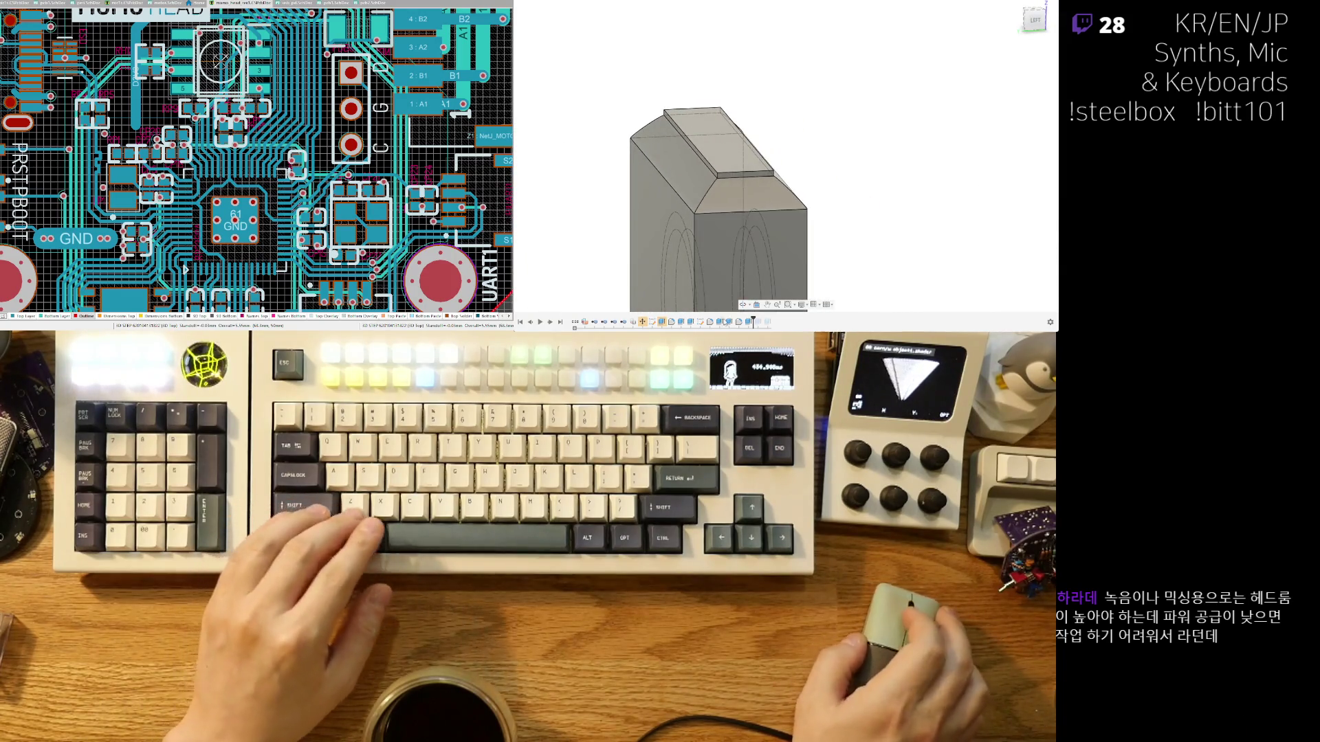
{"action": "mouse_move", "coordinate": [796, 273]}
{"action": "middle_mouse_down", "text": "shift"}
{"action": "mouse_move", "coordinate": [683, 73]}
{"action": "mouse_move", "coordinate": [732, 183]}
{"action": "mouse_move", "coordinate": [712, 162]}
{"action": "middle_mouse_up", "text": "shift"}
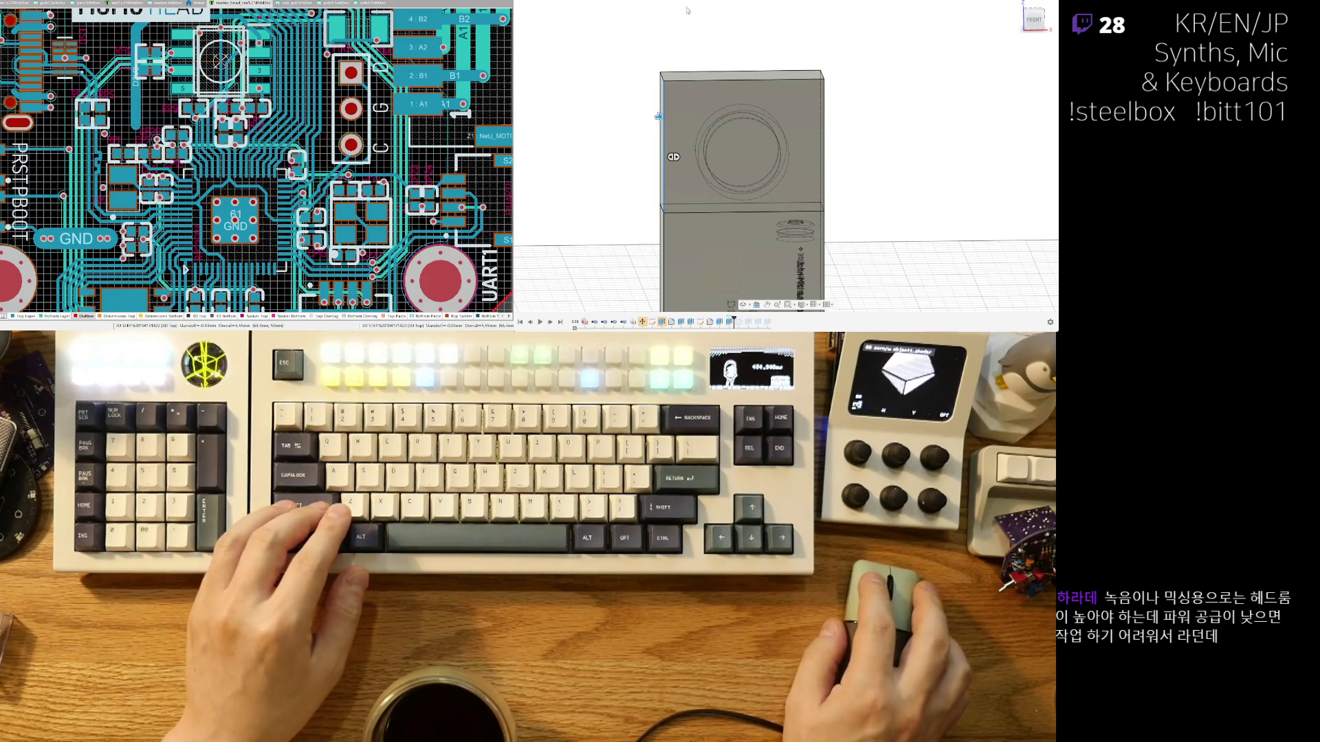
Widen the narrow bevel on the upper box's left vertical edge and check it from the LEFT view.
{"action": "left_click_drag", "start_coordinate": [658, 117], "coordinate": [662, 117]}
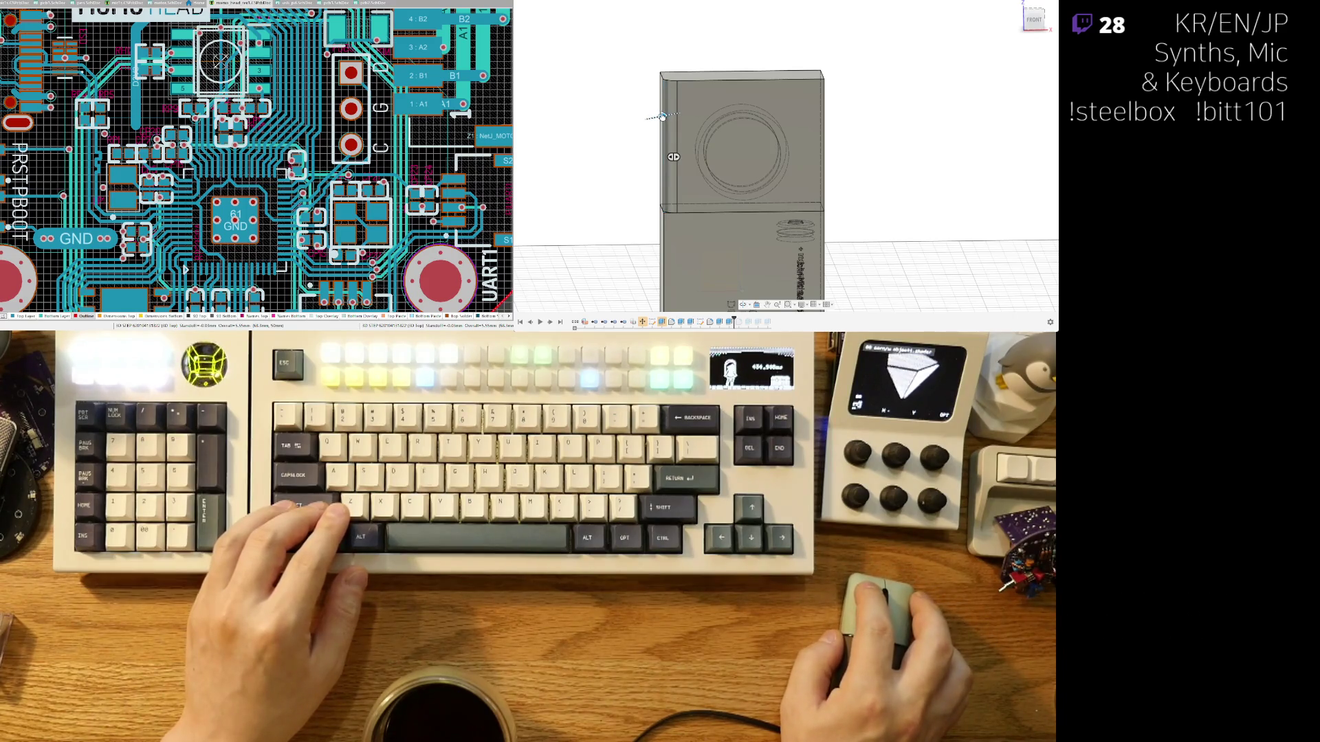
{"action": "middle_click_drag", "start_coordinate": [662, 117], "coordinate": [670, 124], "text": "shift"}
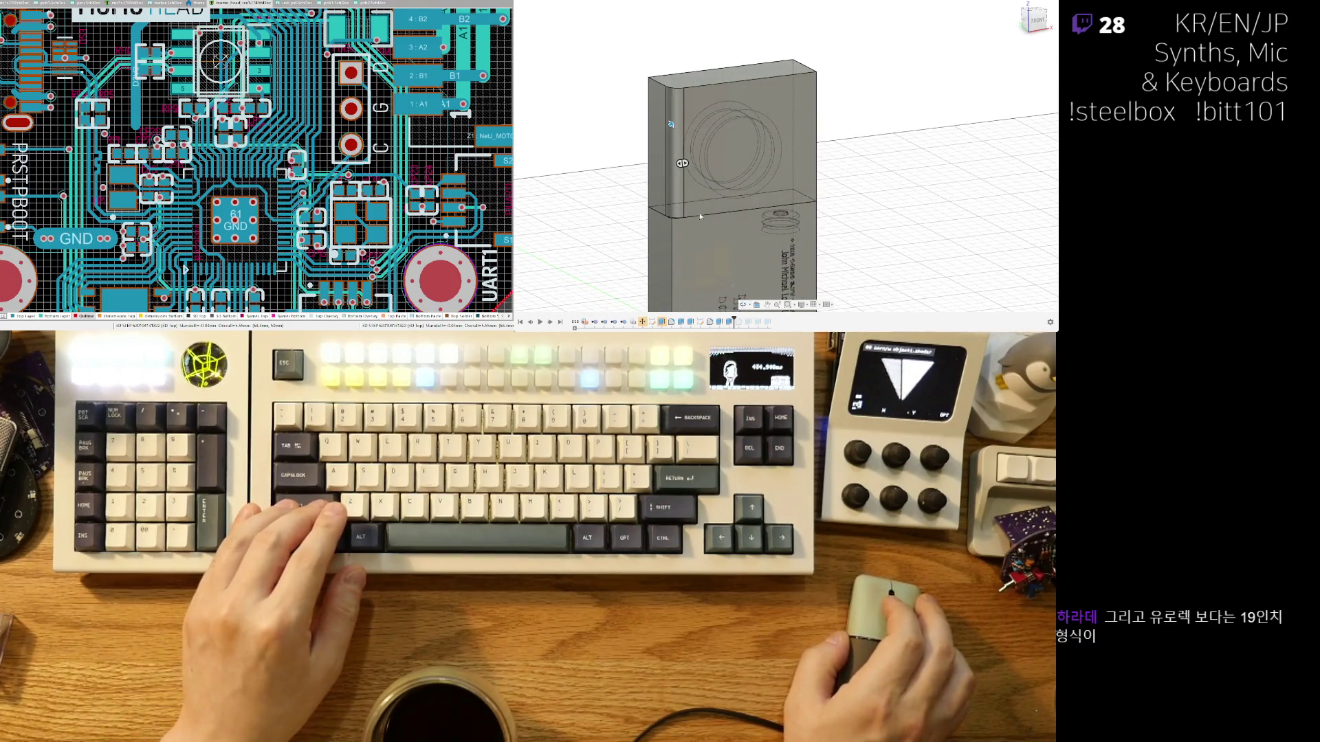
{"action": "scroll", "coordinate": [699, 213], "scroll_direction": "up", "scroll_amount": 3}
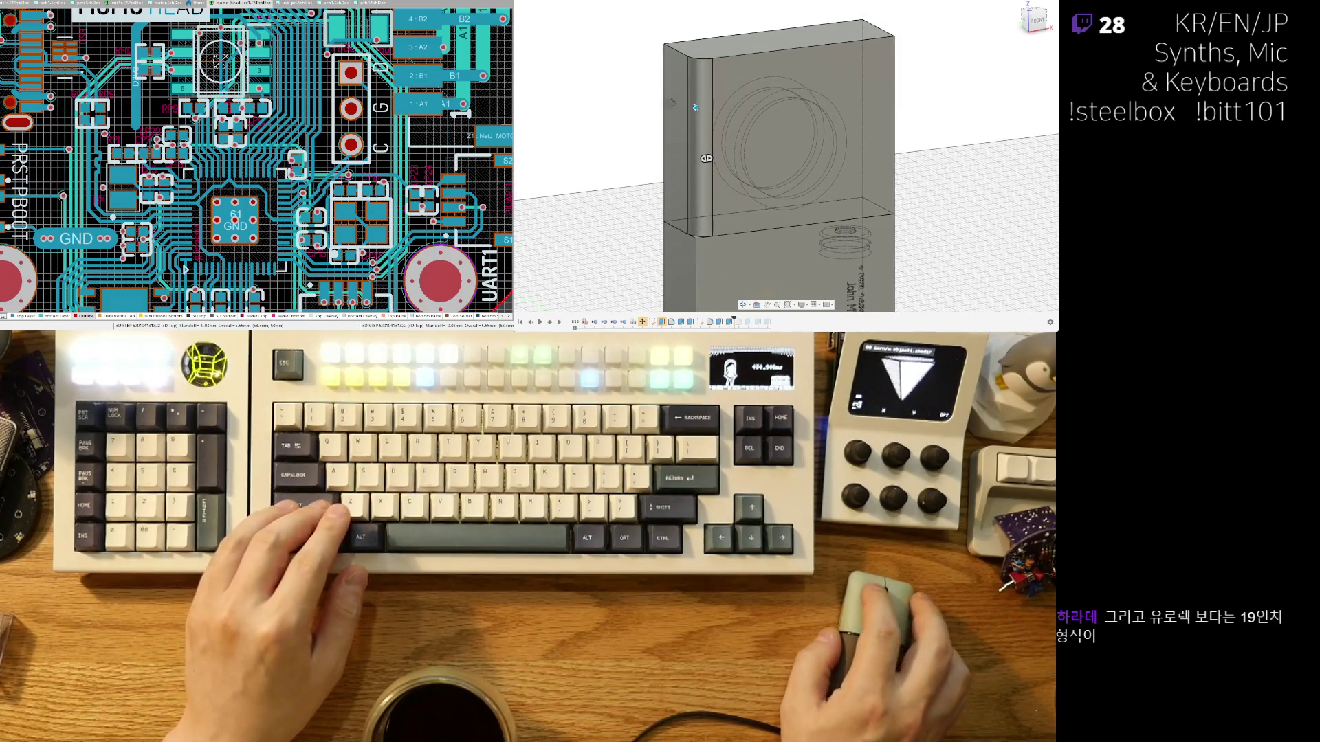
{"action": "left_click", "coordinate": [1023, 21]}
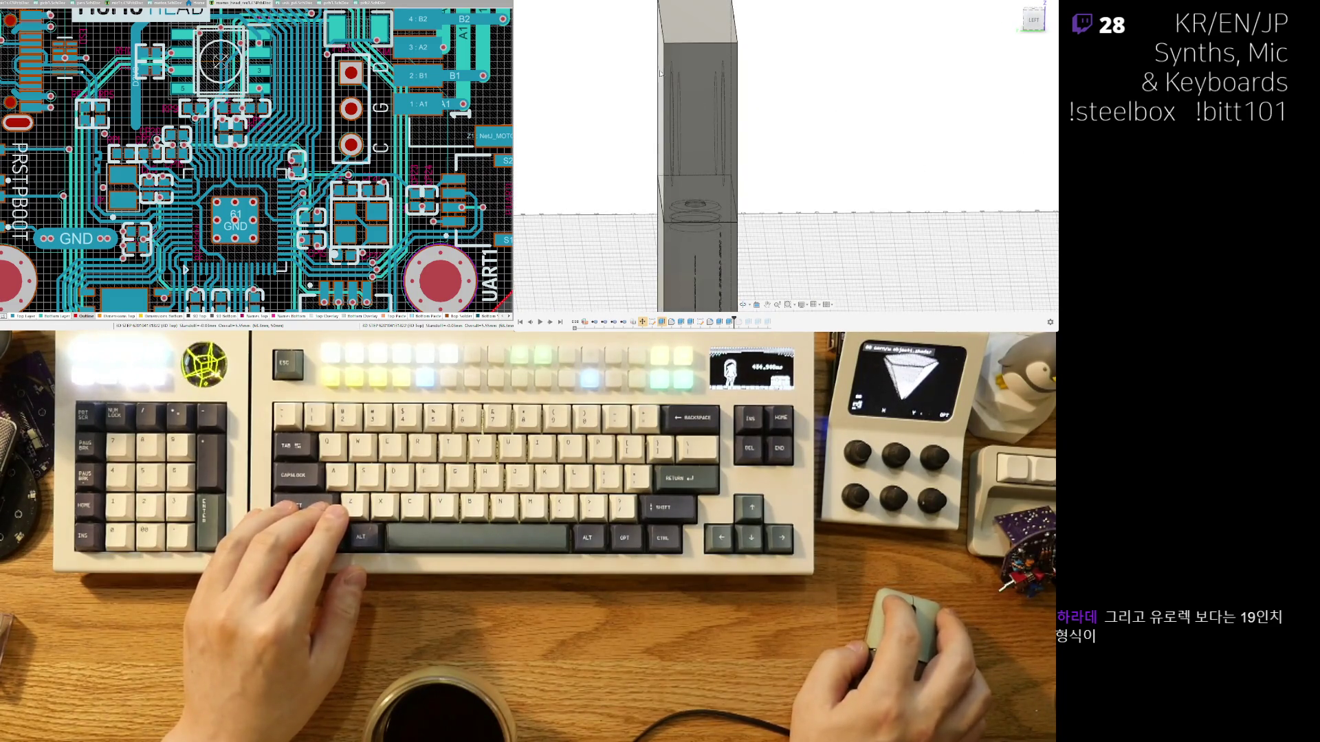
{"action": "mouse_move", "coordinate": [663, 69]}
{"action": "middle_mouse_down", "text": "shift"}
{"action": "mouse_move", "coordinate": [761, 97]}
{"action": "mouse_move", "coordinate": [739, 68]}
{"action": "mouse_move", "coordinate": [899, 119]}
{"action": "mouse_move", "coordinate": [784, 102]}
{"action": "middle_mouse_up", "text": "shift"}
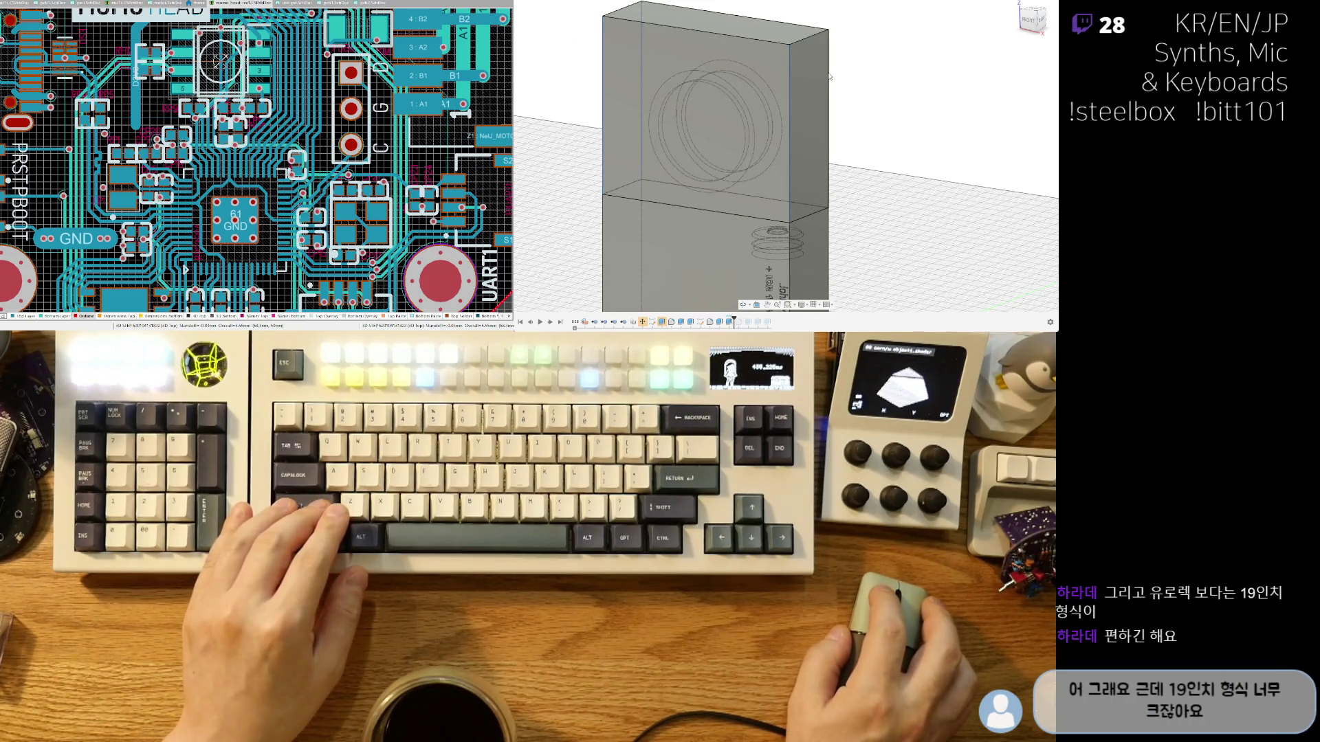
{"action": "middle_click_drag", "start_coordinate": [829, 76], "coordinate": [801, 97], "text": "shift"}
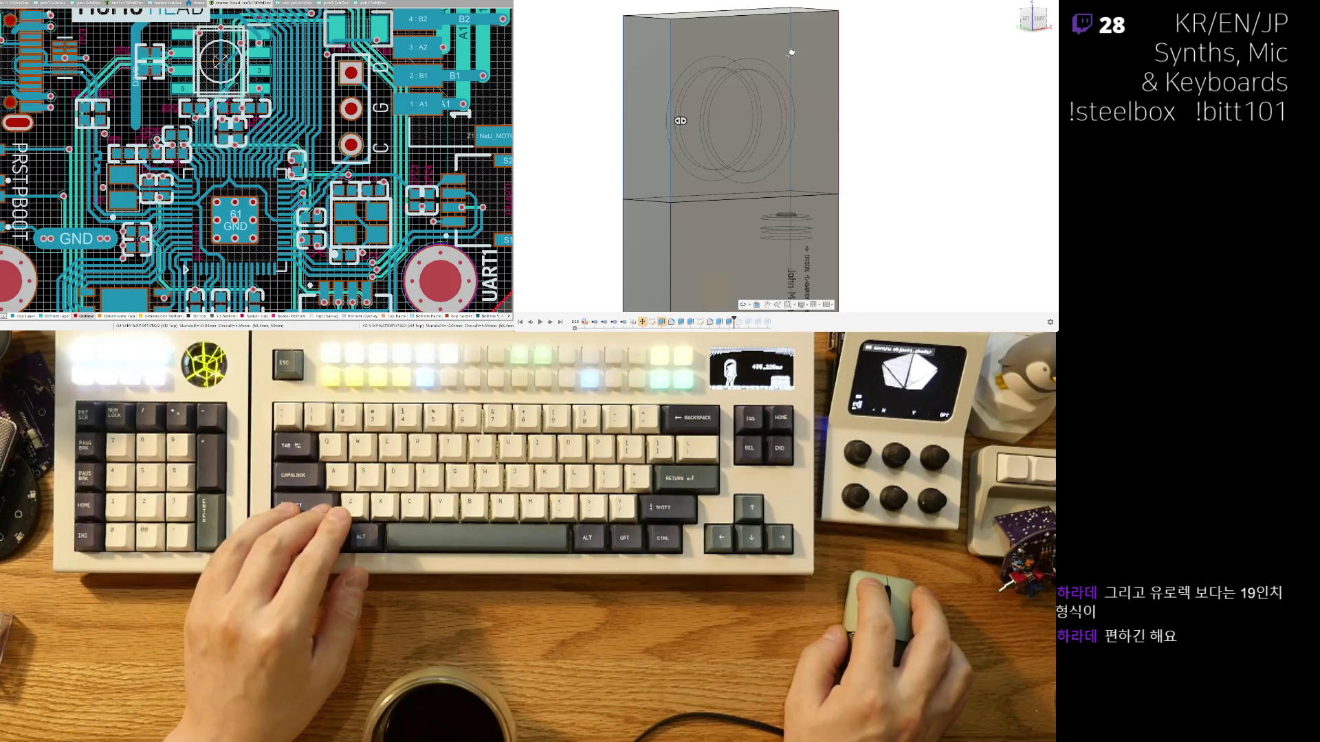
Inspect the upper box's side edges from several angles, selecting a point on one edge.
{"action": "middle_click_drag", "start_coordinate": [789, 68], "coordinate": [869, 40], "text": "shift"}
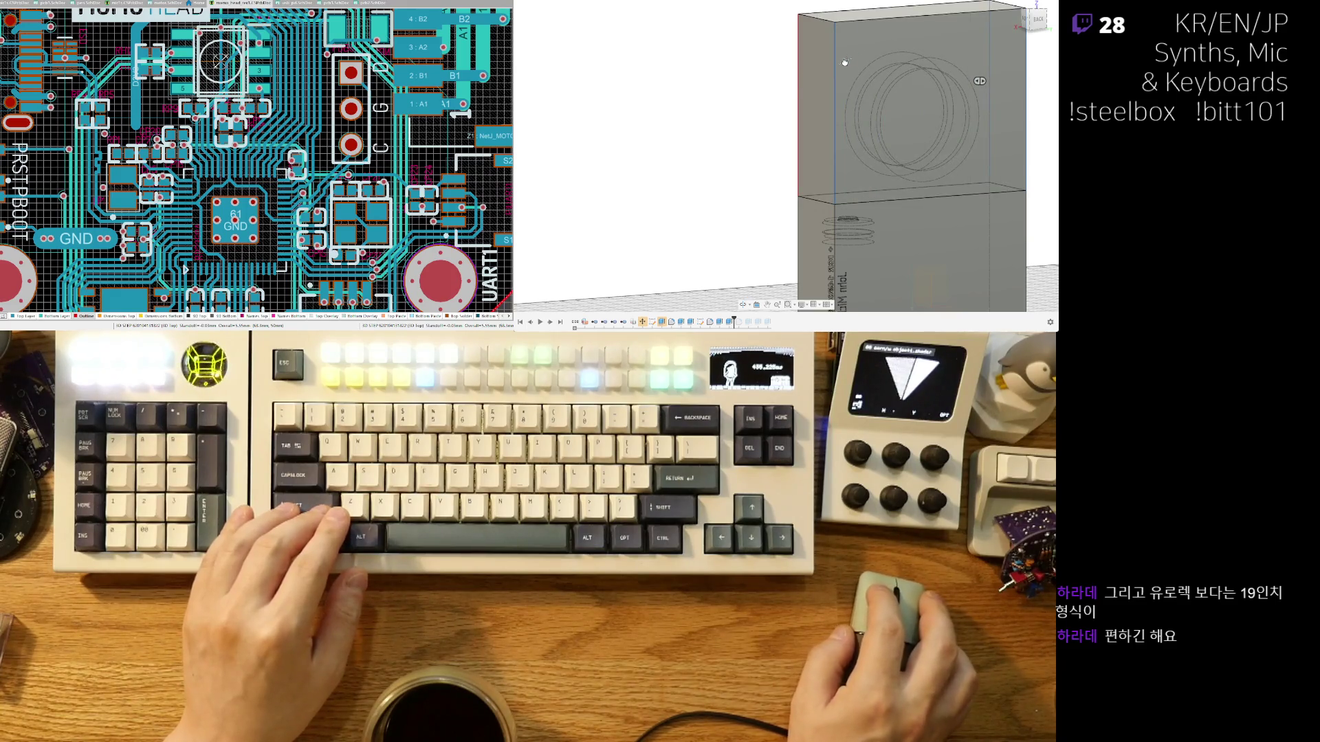
{"action": "middle_click_drag", "start_coordinate": [839, 65], "coordinate": [832, 68], "text": "shift"}
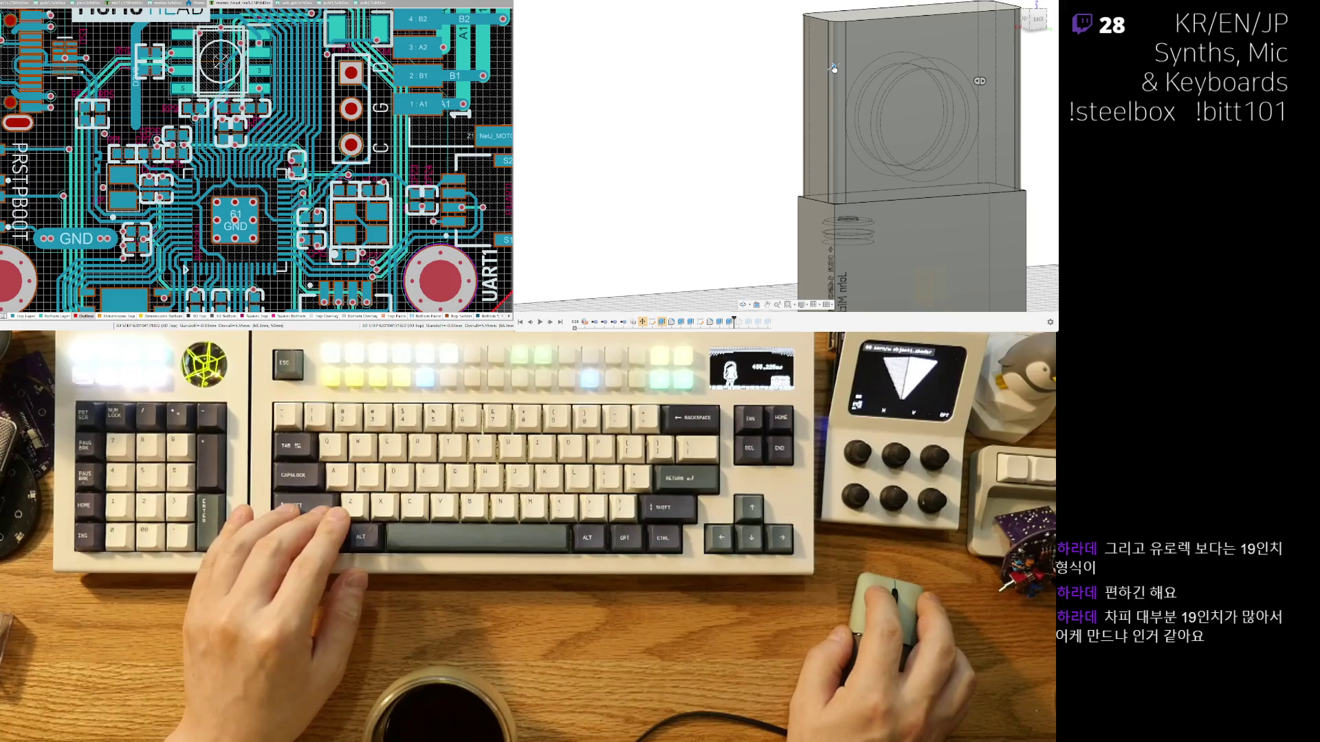
{"action": "mouse_move", "coordinate": [834, 68]}
{"action": "middle_mouse_down", "text": "shift"}
{"action": "mouse_move", "coordinate": [825, 167]}
{"action": "mouse_move", "coordinate": [760, 191]}
{"action": "mouse_move", "coordinate": [752, 152]}
{"action": "middle_mouse_up", "text": "shift"}
{"action": "scroll", "coordinate": [825, 167], "scroll_direction": "down", "scroll_amount": 3}
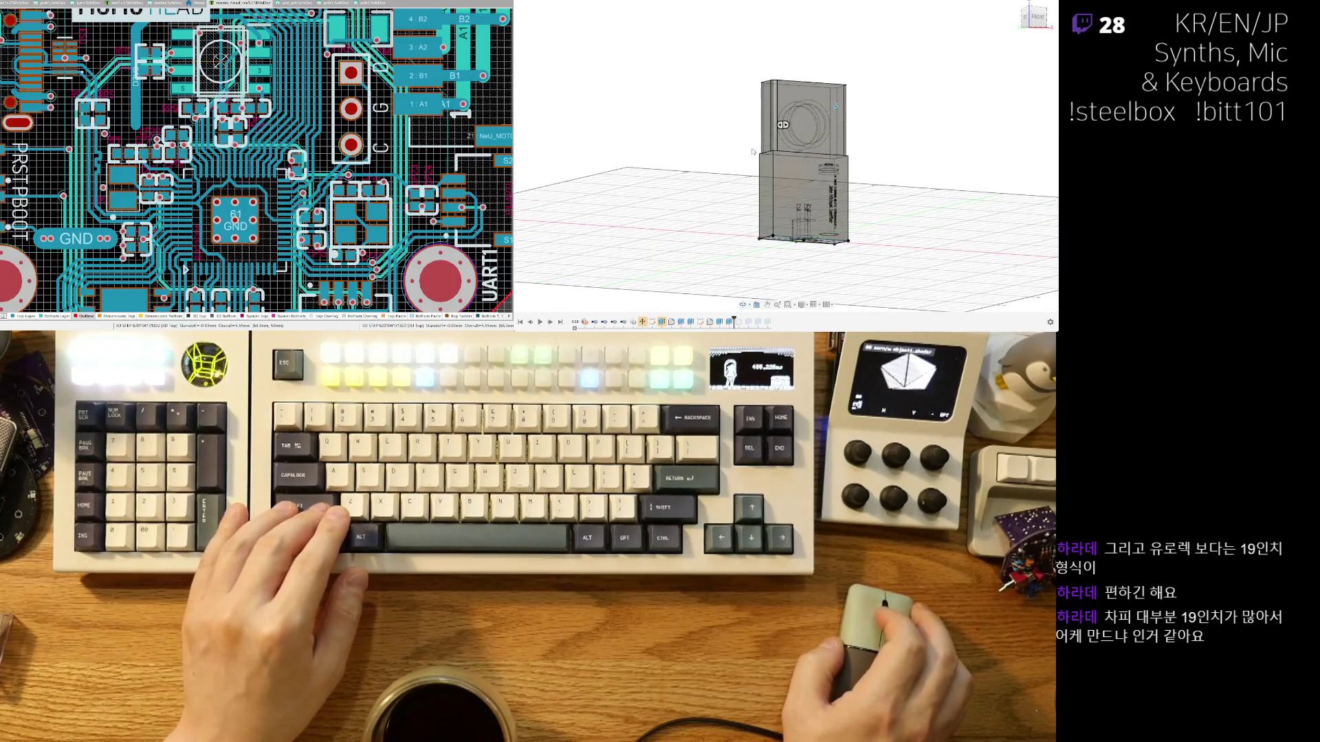
{"action": "scroll", "coordinate": [729, 146], "scroll_direction": "up", "scroll_amount": 5}
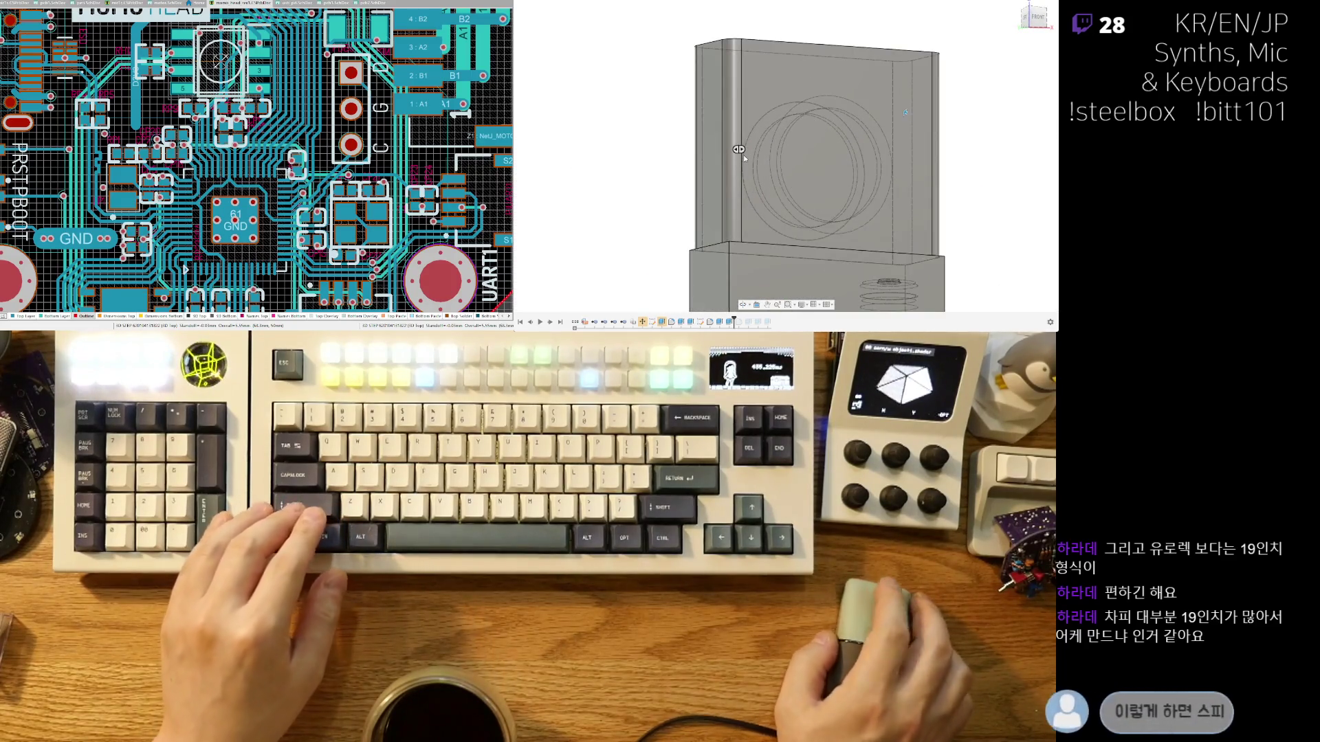
{"action": "left_click", "coordinate": [739, 149]}
{"action": "middle_click_drag", "start_coordinate": [870, 166], "coordinate": [750, 97], "text": "shift"}
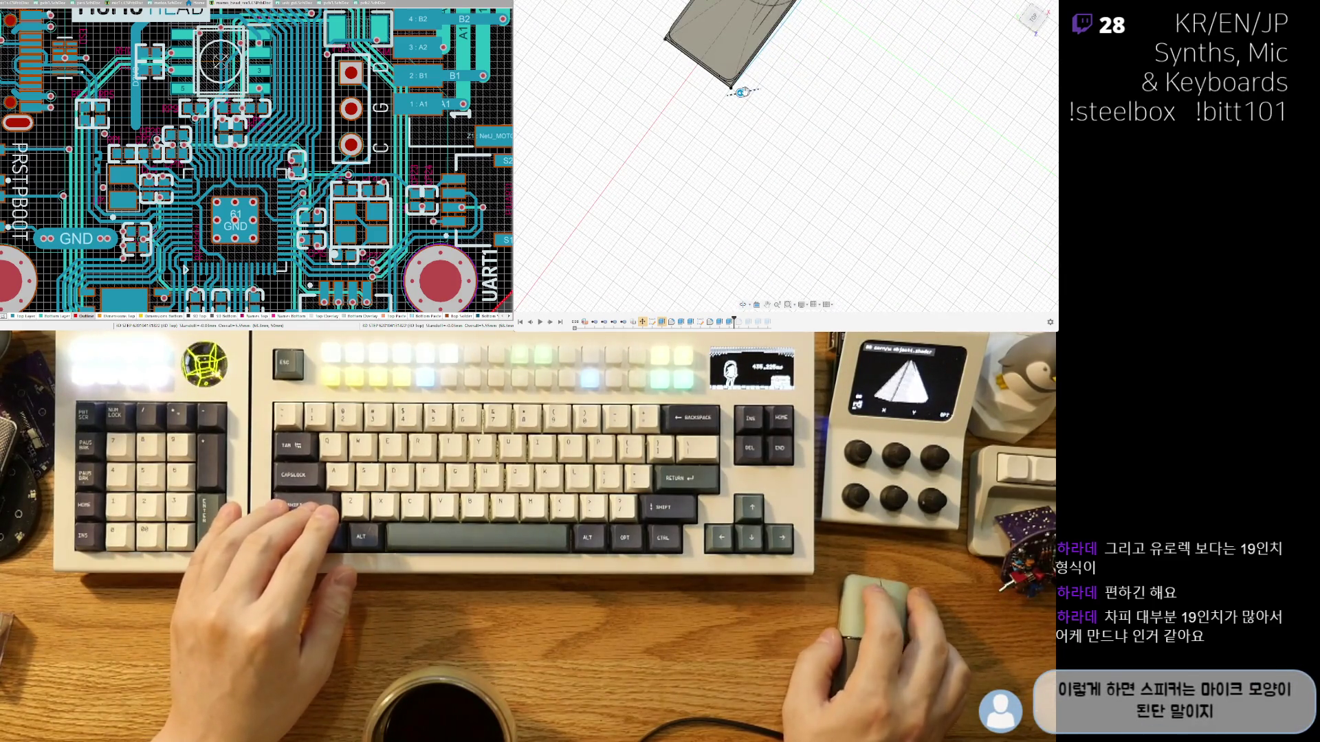
{"action": "mouse_move", "coordinate": [779, 147]}
{"action": "middle_mouse_down", "text": "shift"}
{"action": "mouse_move", "coordinate": [675, 221]}
{"action": "mouse_move", "coordinate": [702, 156]}
{"action": "middle_mouse_up", "text": "shift"}
{"action": "scroll", "coordinate": [702, 156], "scroll_direction": "up", "scroll_amount": 5}
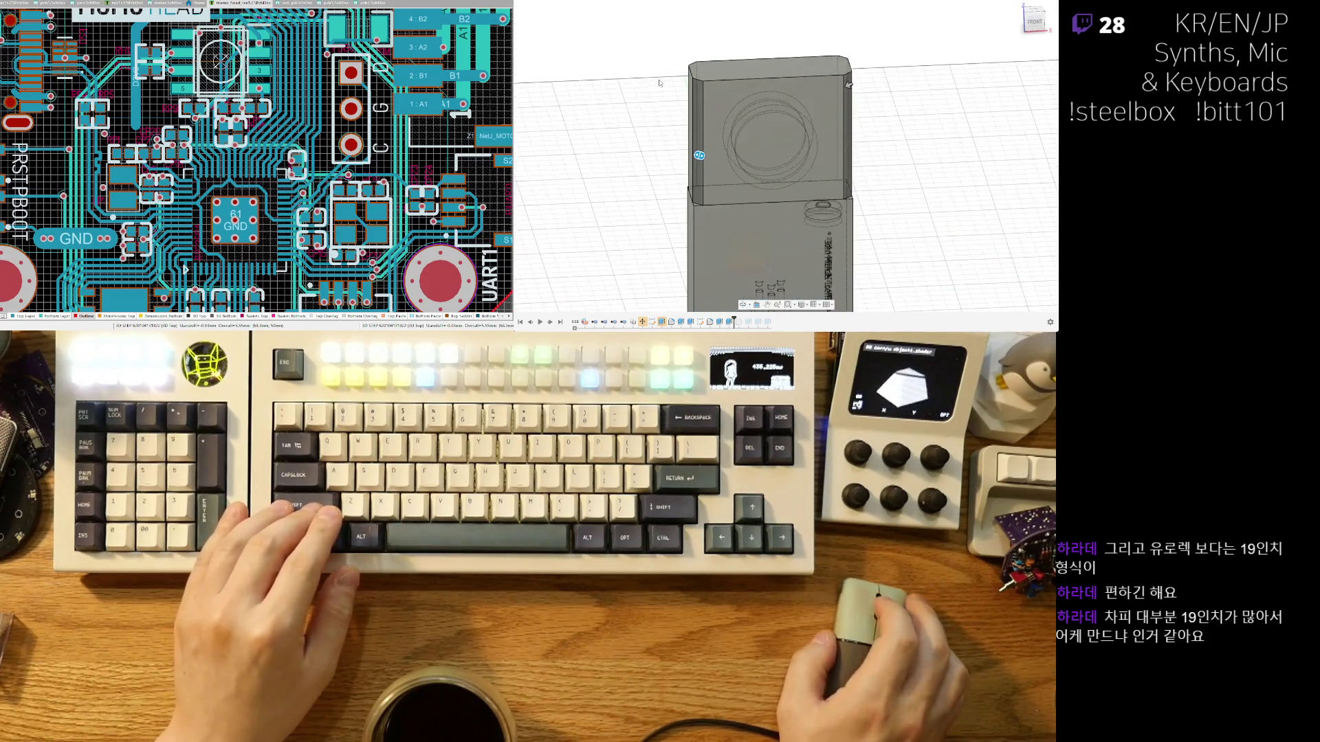